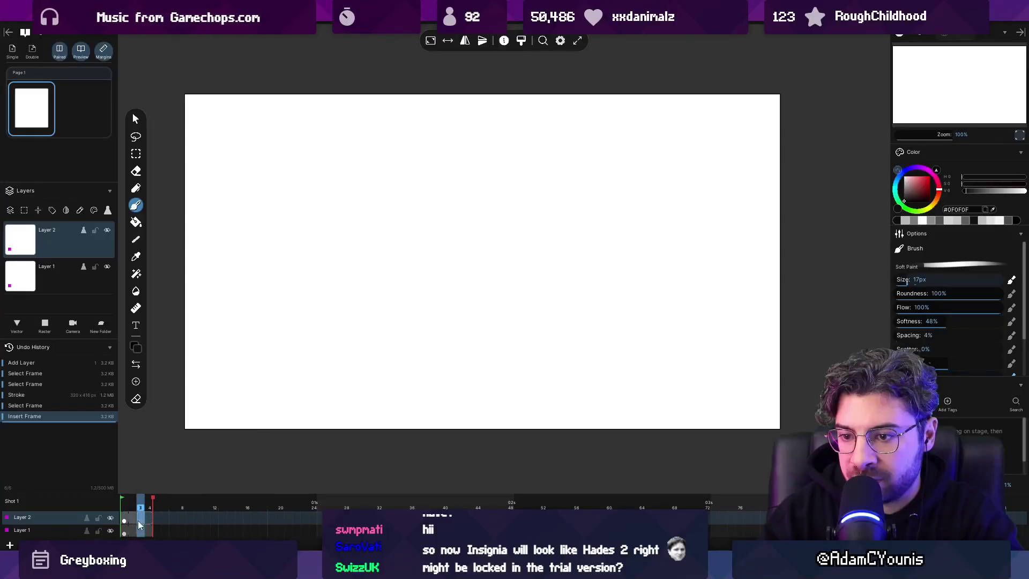
# Step: Try test strokes and a move on Layer 2, undoing them back to the arc frame
pyautogui.click(137, 518)
pyautogui.moveTo(405, 280)
pyautogui.mouseDown()
pyautogui.moveTo(461, 267)
pyautogui.moveTo(482, 239)
pyautogui.mouseUp()
pyautogui.hotkey('ctrl', 'z')
pyautogui.click(138, 508)
pyautogui.press('v')
pyautogui.press('Escape')
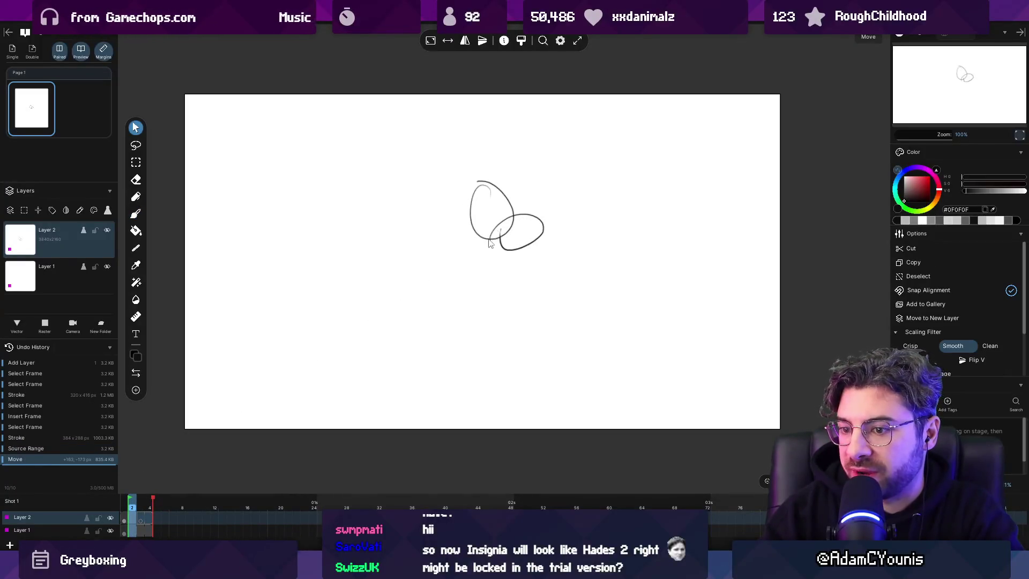
pyautogui.hotkey('ctrl', 'z')
pyautogui.hotkey('ctrl', 'z')
pyautogui.hotkey('ctrl', 'z')
pyautogui.click(134, 522)
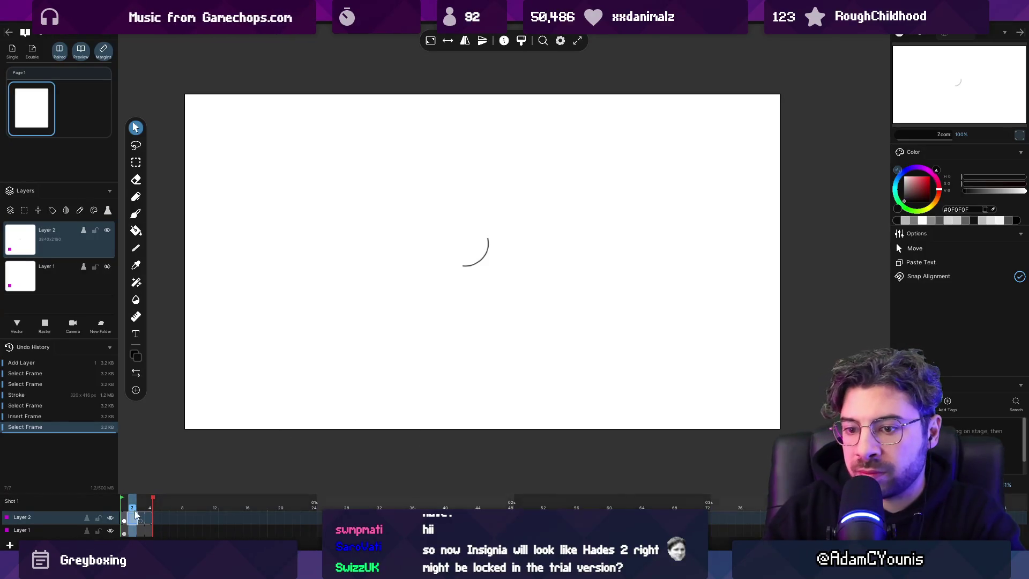
# Step: Delete the empty third frame on Layer 2 and play the animation
pyautogui.press('Right')
pyautogui.press('Delete')
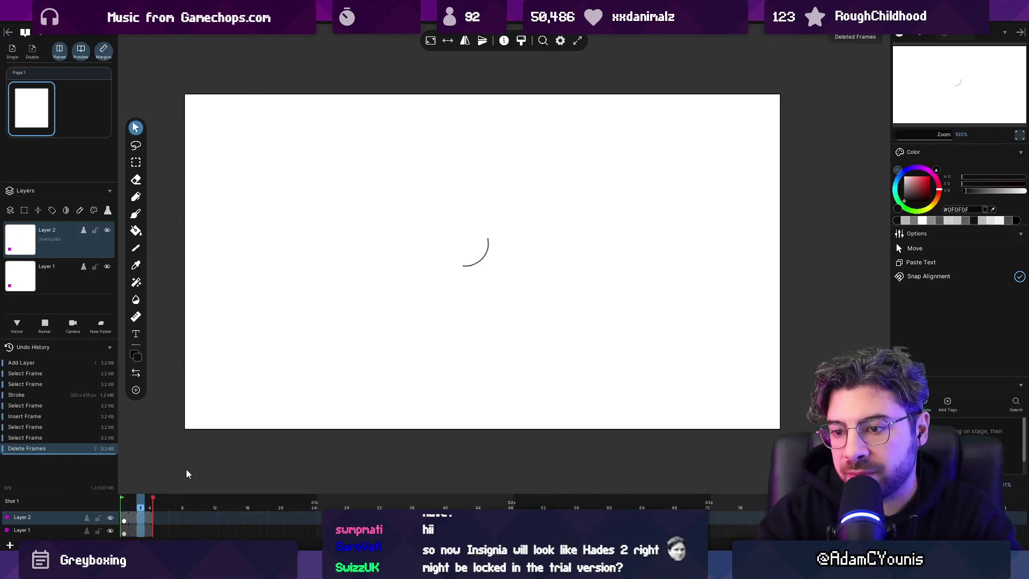
pyautogui.click(136, 515)
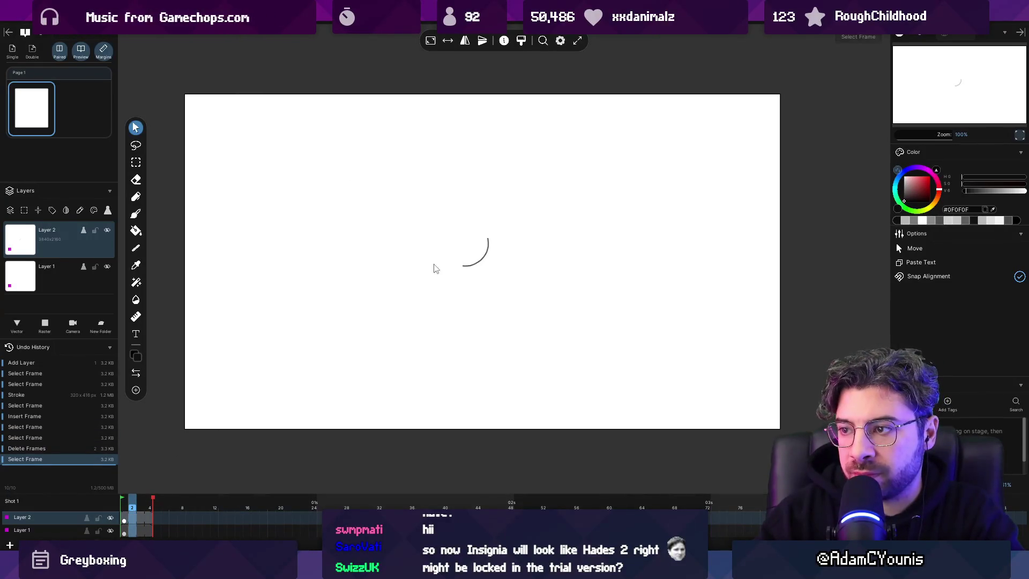
pyautogui.hotkey('ctrl', 'z')
pyautogui.hotkey('ctrl', 'shift', 'z')
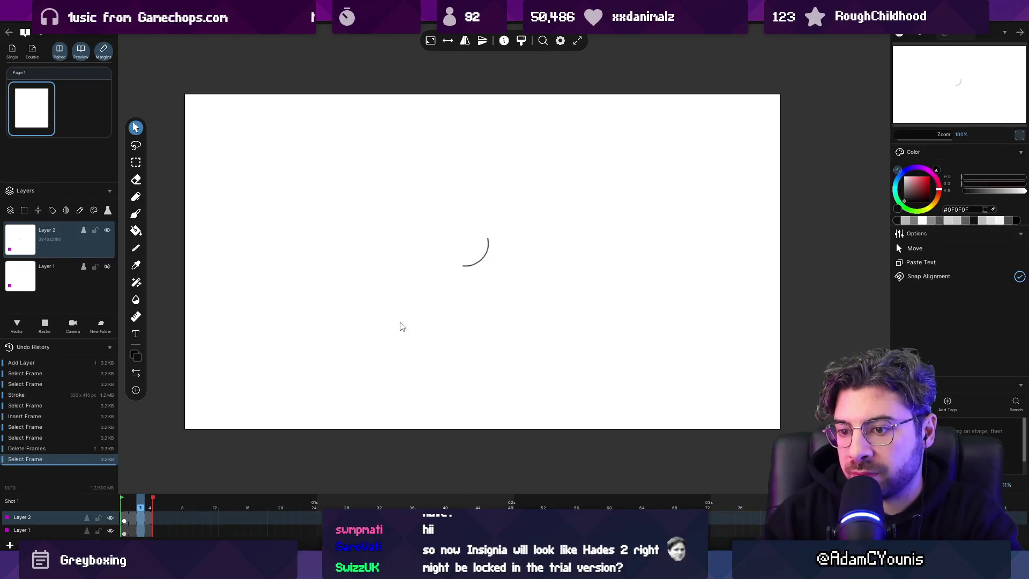
pyautogui.press('space')
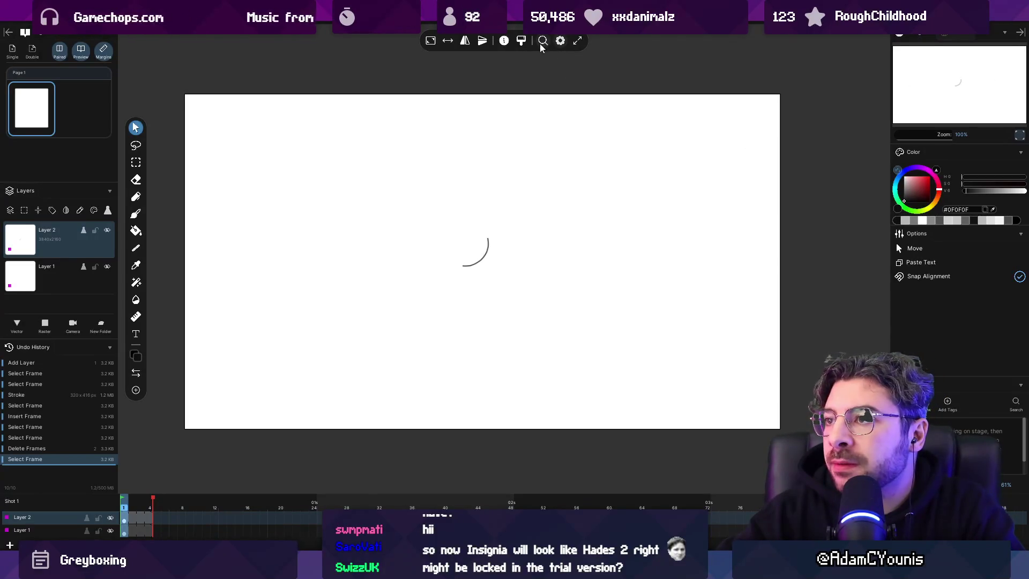
pyautogui.click(503, 40)
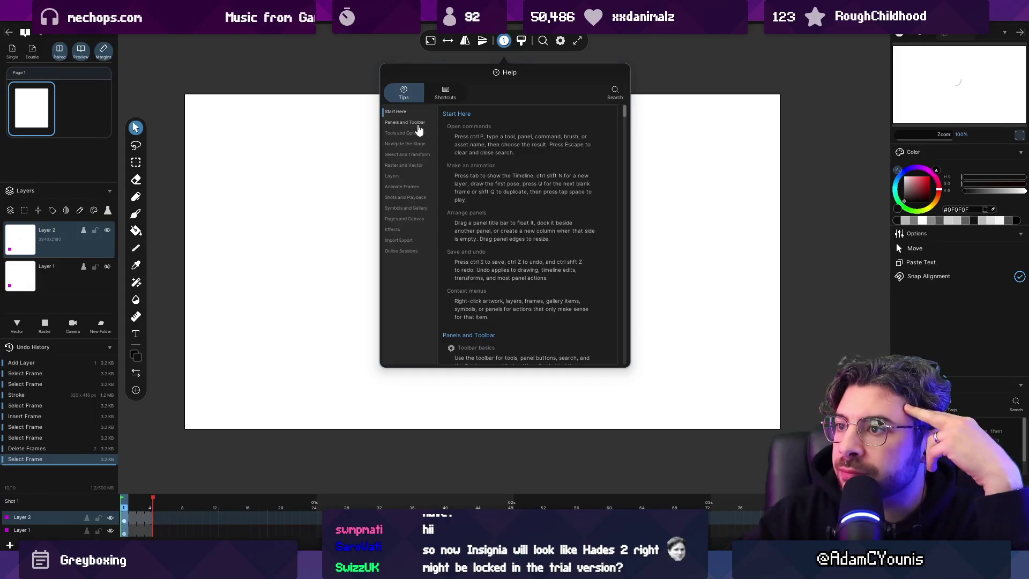
pyautogui.click(416, 187)
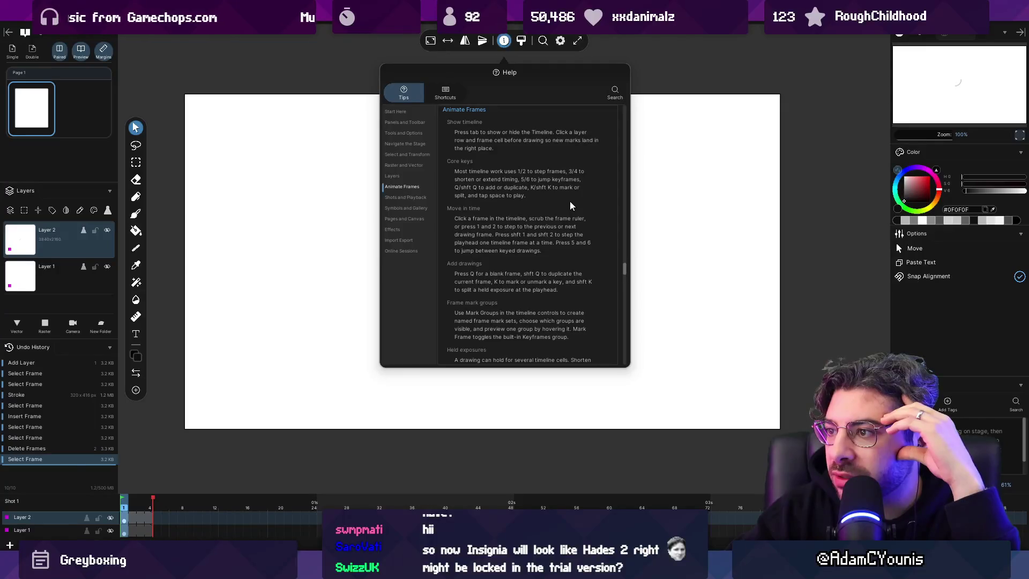
pyautogui.scroll(-1, 570, 205)
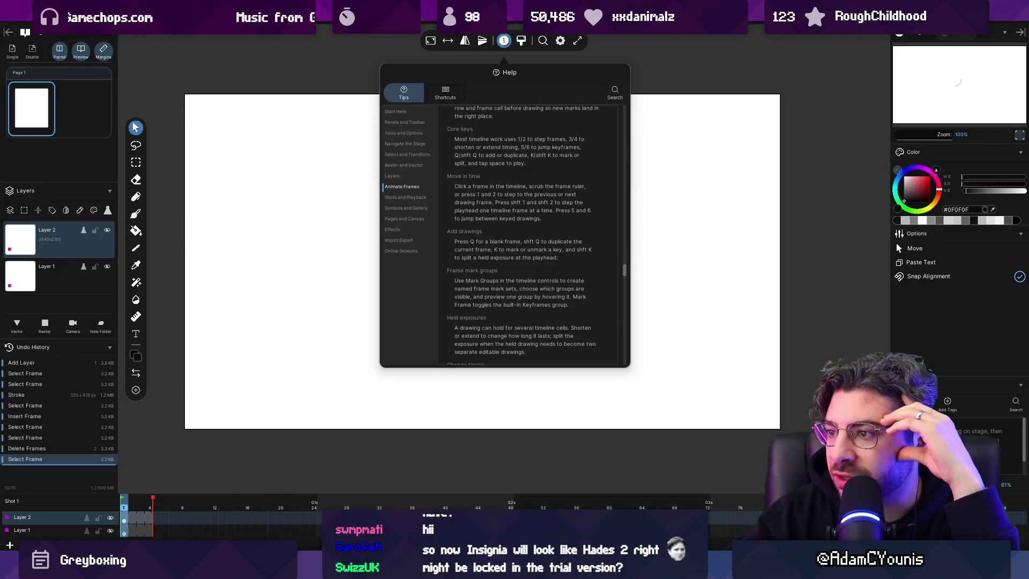
pyautogui.press('Escape')
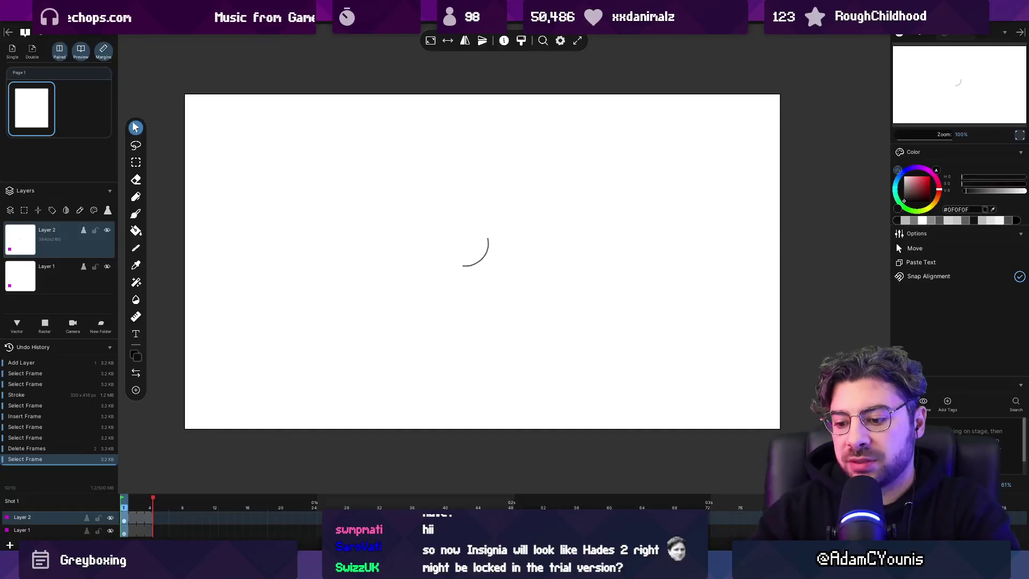
# Step: Close the help tips and insert a blank frame after the first frame
pyautogui.press('6')
pyautogui.press('Home')
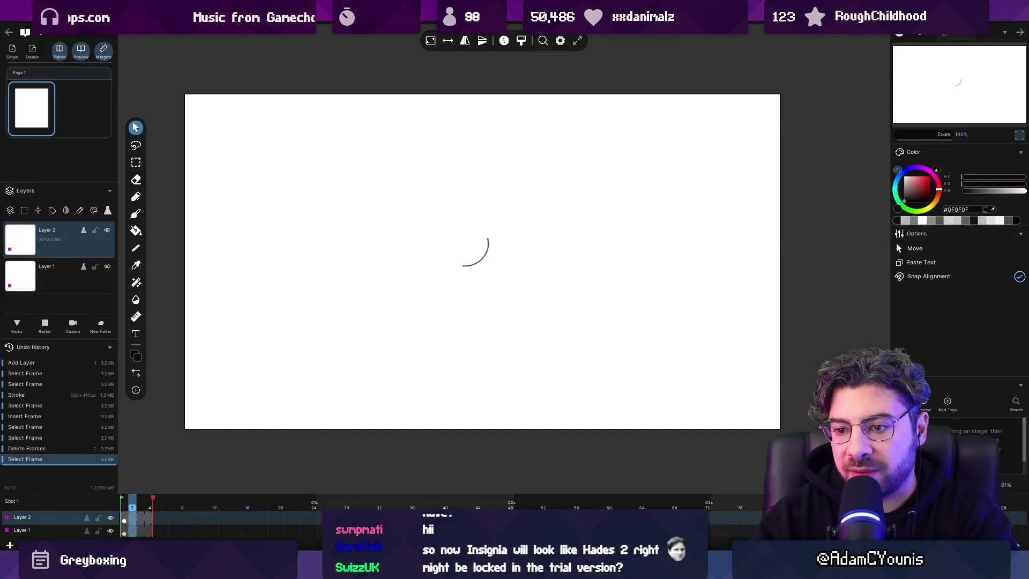
pyautogui.press('Insert')
# Step: Brush an egg-shaped oval beside the arc, flipping between frames to compare
pyautogui.press('b')
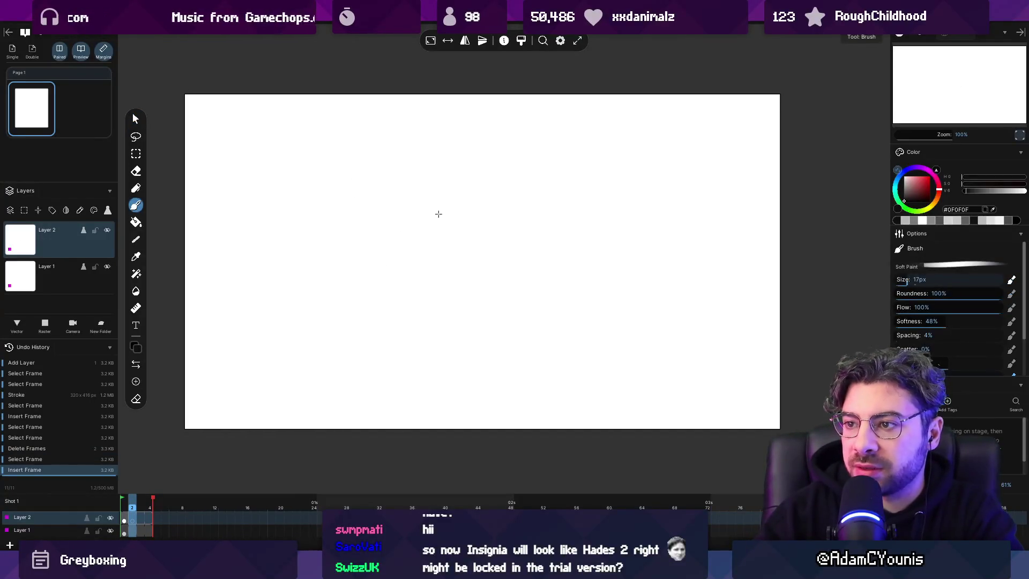
pyautogui.moveTo(426, 196)
pyautogui.mouseDown()
pyautogui.moveTo(450, 262)
pyautogui.moveTo(406, 227)
pyautogui.mouseUp()
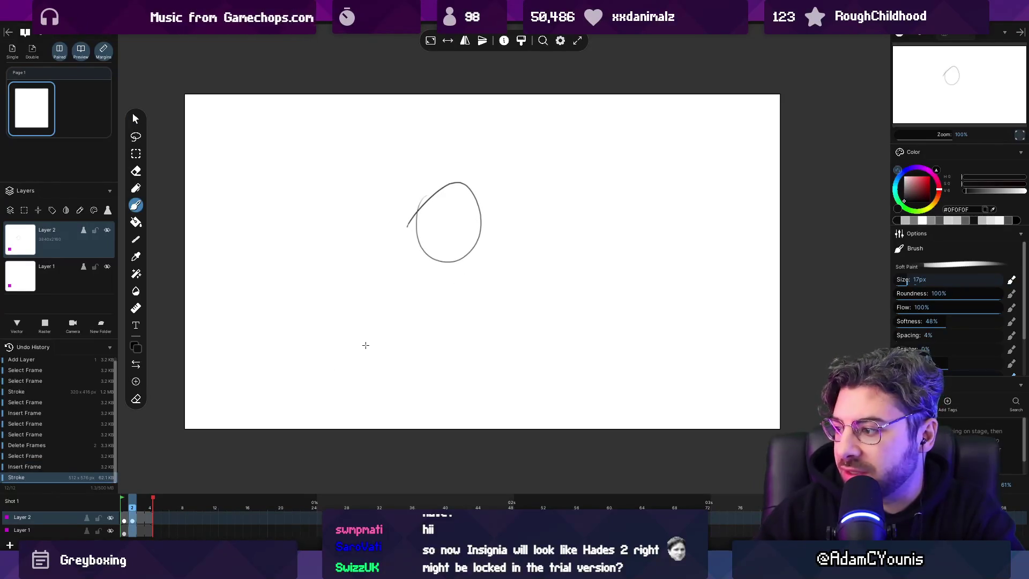
pyautogui.press('Left')
pyautogui.press('Right')
pyautogui.press('Left')
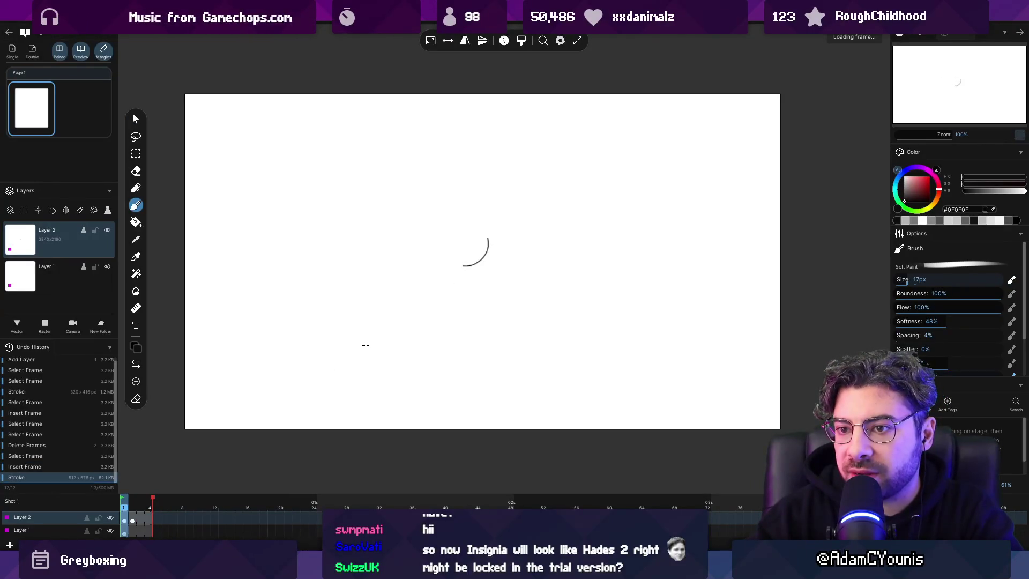
pyautogui.moveTo(404, 221)
pyautogui.mouseDown()
pyautogui.moveTo(387, 206)
pyautogui.moveTo(407, 228)
pyautogui.mouseUp()
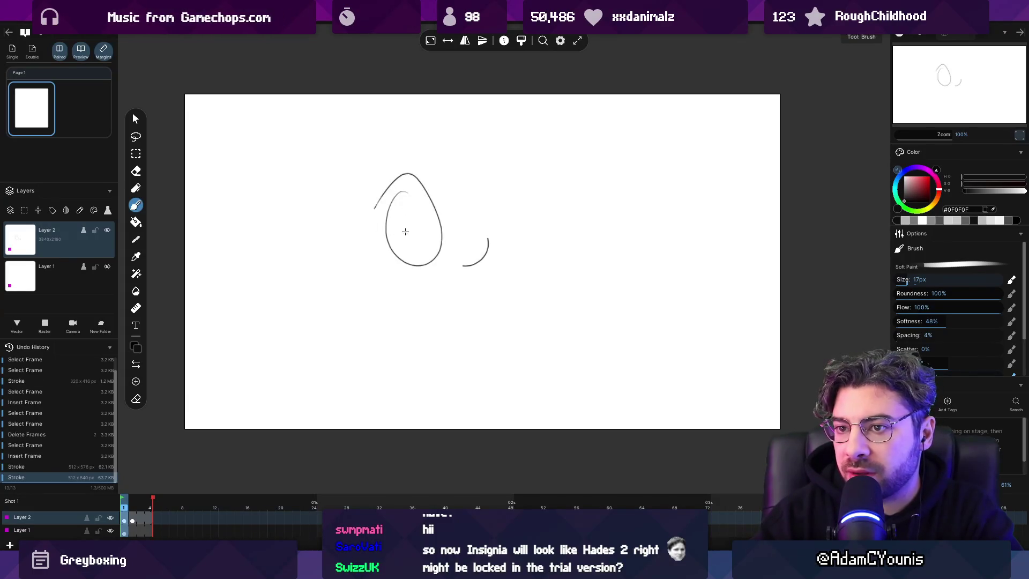
pyautogui.press('space')
pyautogui.press('space')
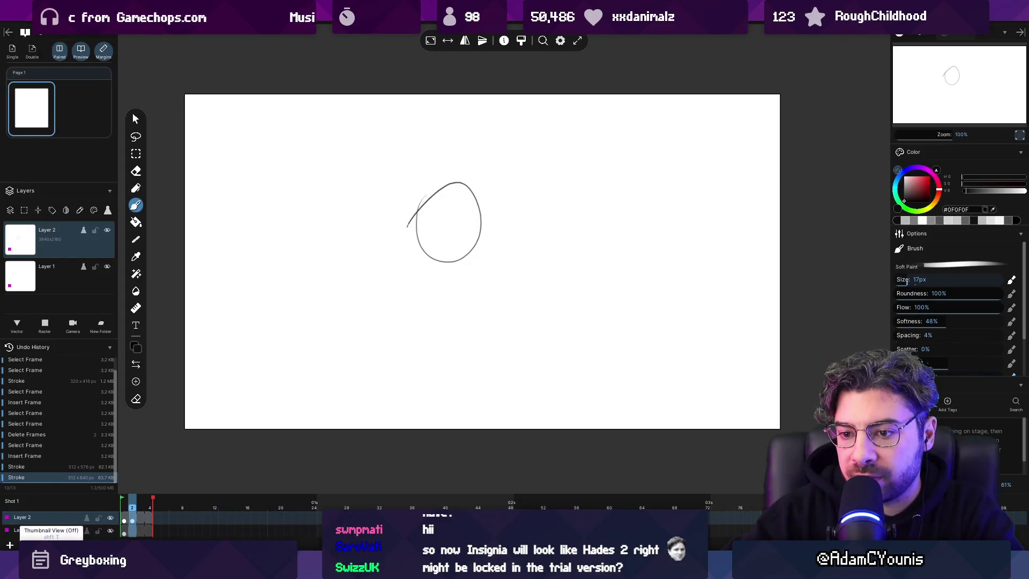
# Step: Enable onion skinning at 56% opacity with a blue previous-frame ghost and a new next-frame colour
pyautogui.click(124, 519)
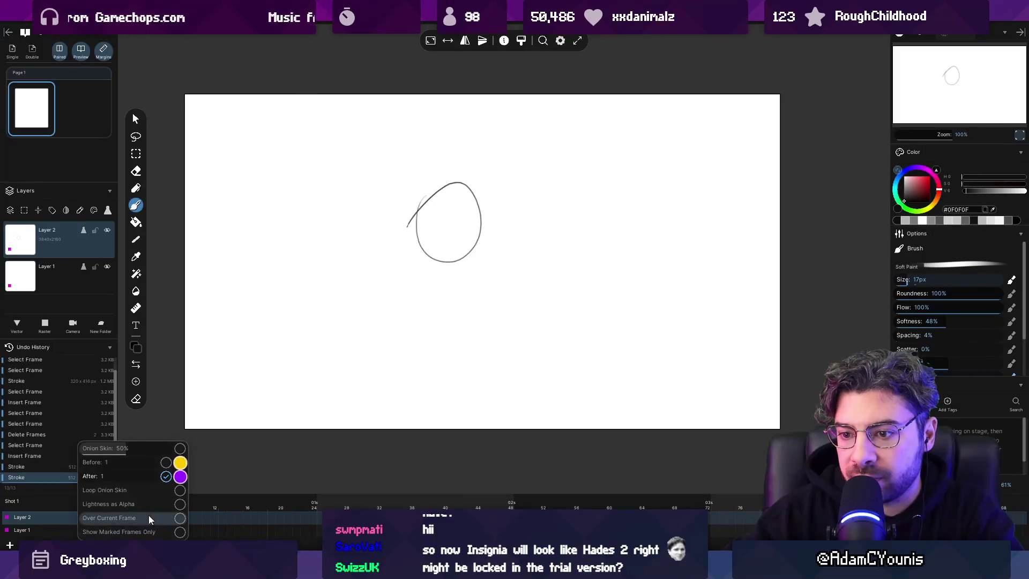
pyautogui.click(166, 464)
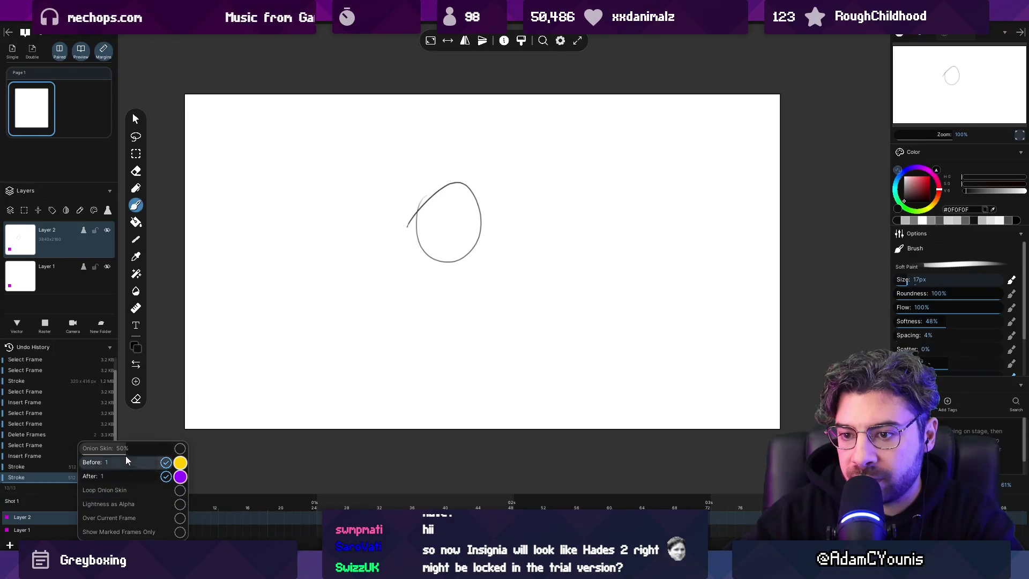
pyautogui.click(144, 449)
pyautogui.moveTo(130, 448); pyautogui.dragTo(134, 449)
pyautogui.click(180, 462)
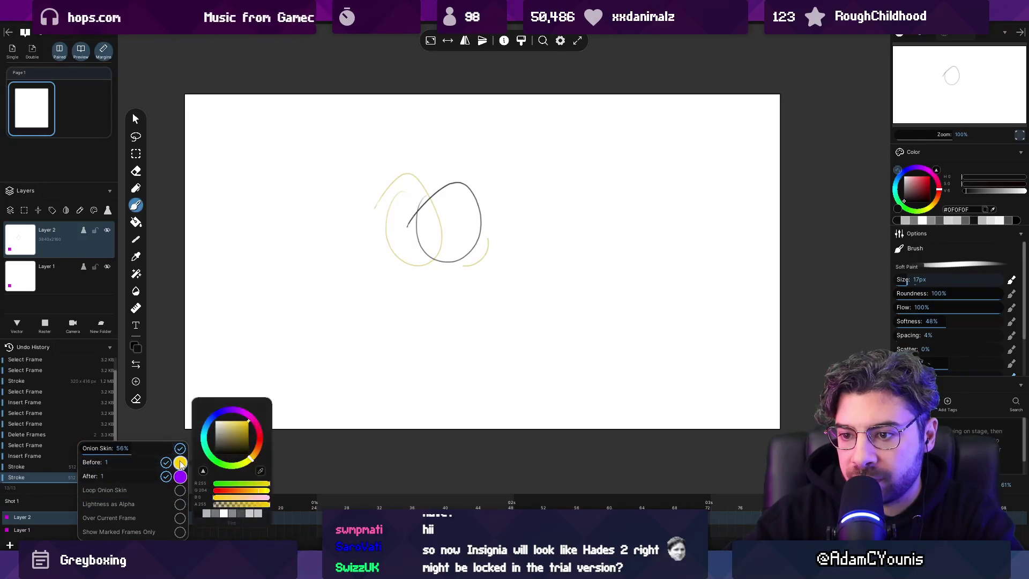
pyautogui.click(217, 417)
pyautogui.click(204, 465)
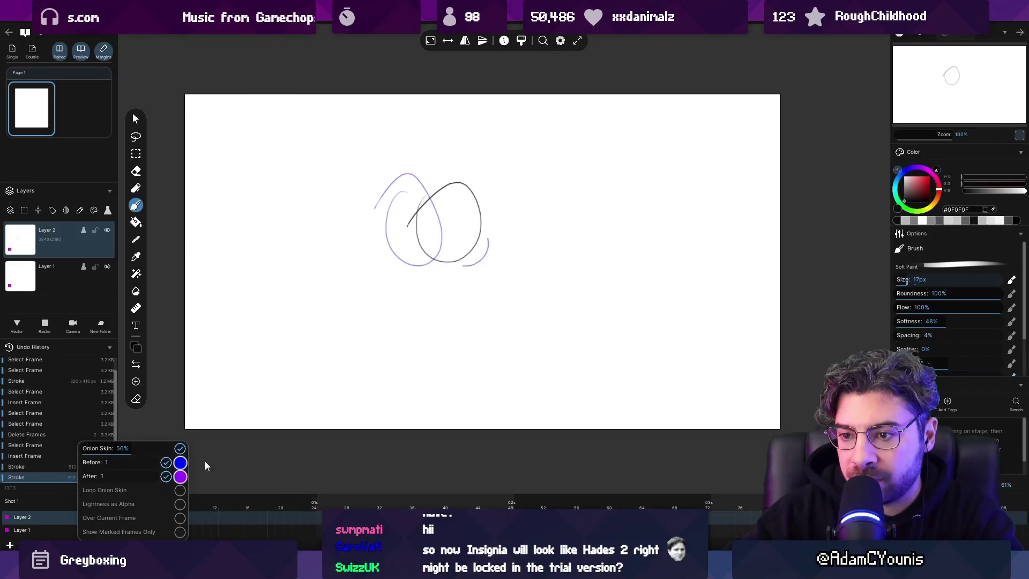
pyautogui.click(180, 475)
pyautogui.click(244, 497)
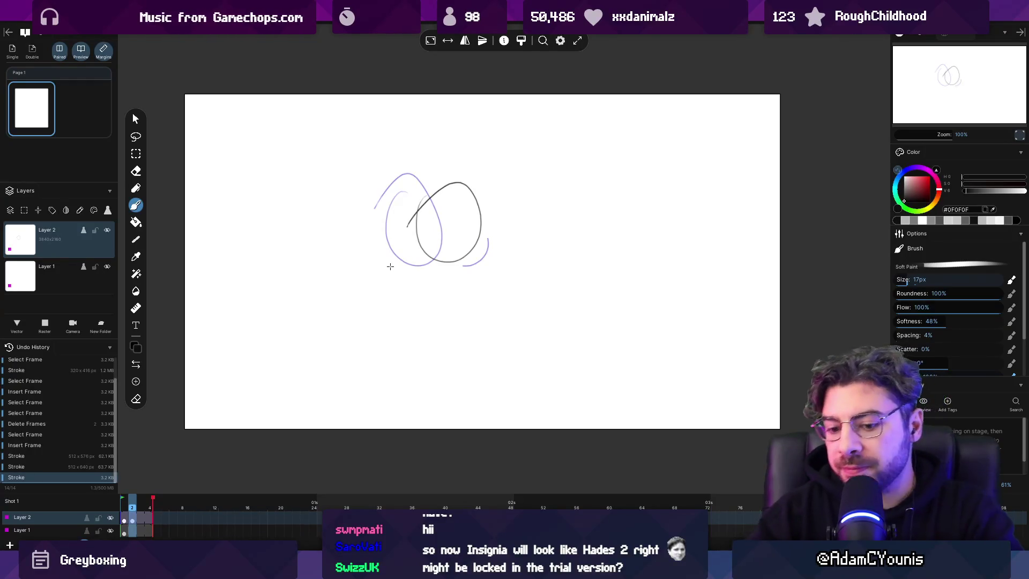
# Step: Add new frames and draw an oval over the ghosted previous frame
pyautogui.press('n')
pyautogui.moveTo(475, 215); pyautogui.dragTo(481, 214)
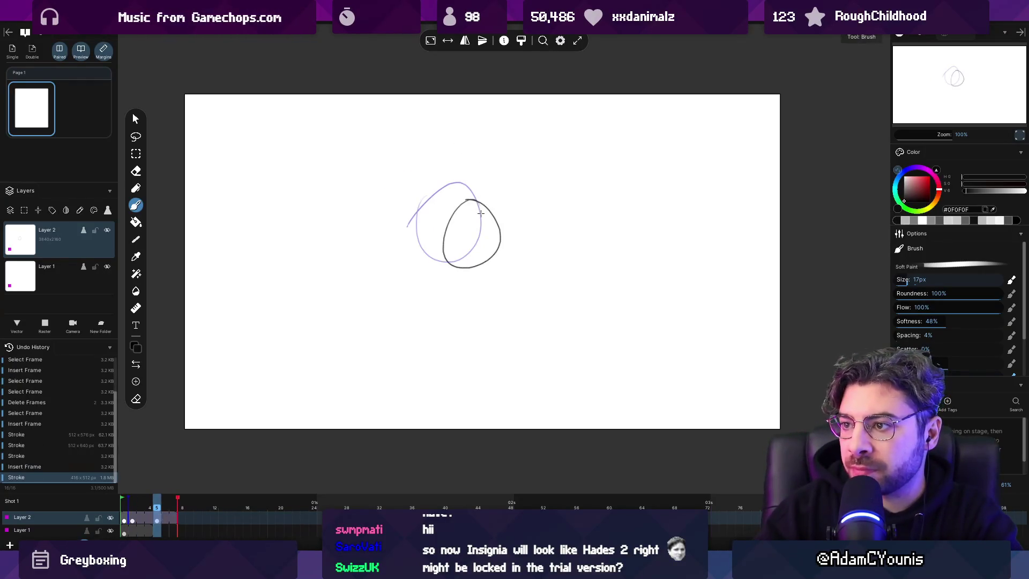
pyautogui.press('n')
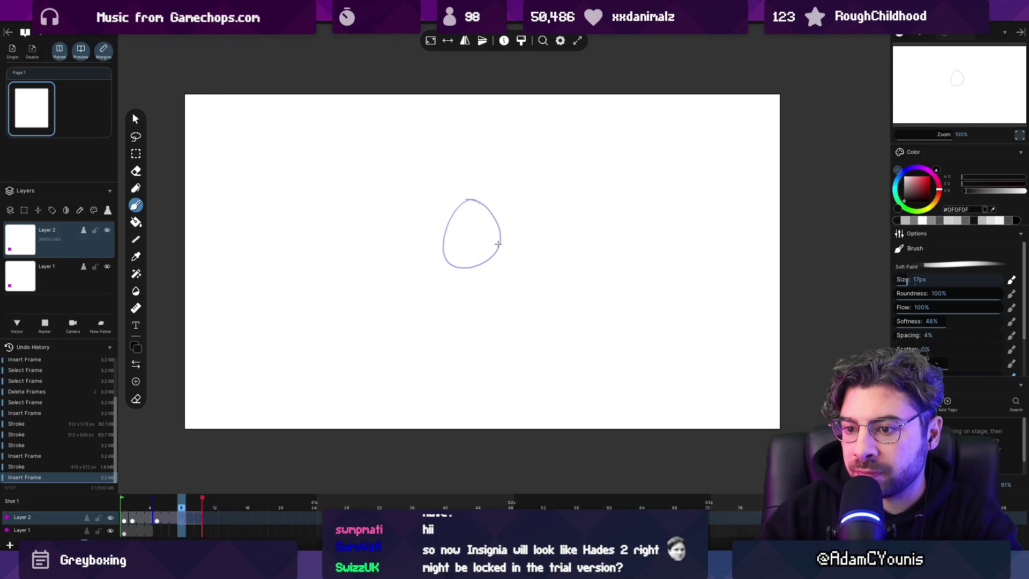
pyautogui.click(175, 506)
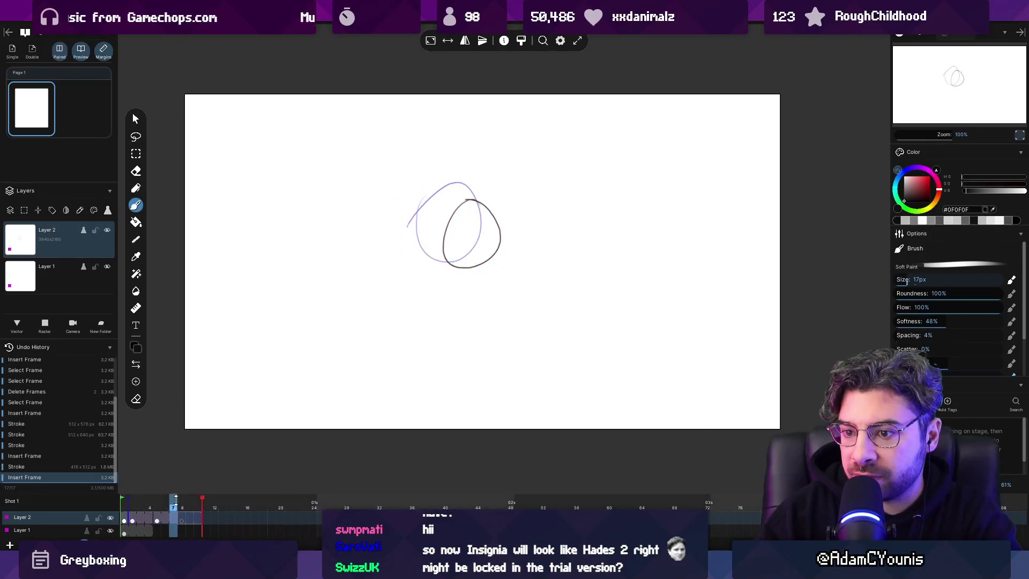
# Step: Move frame 5 to frame 3, then insert a blank frame 4 with an overlapping oval
pyautogui.click(159, 523)
pyautogui.moveTo(150, 517); pyautogui.dragTo(140, 519)
pyautogui.click(145, 519)
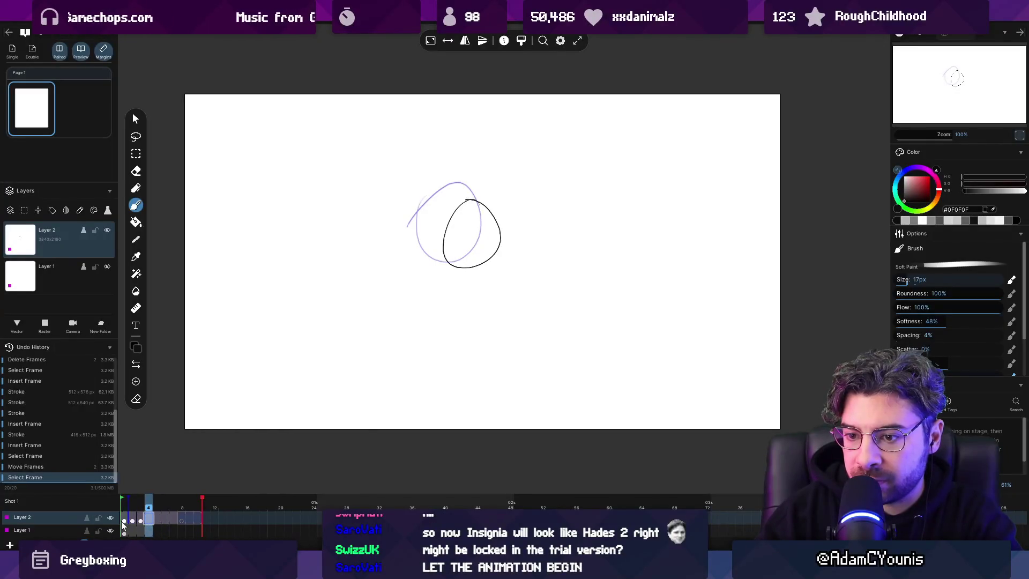
pyautogui.click(133, 520)
pyautogui.click(150, 517)
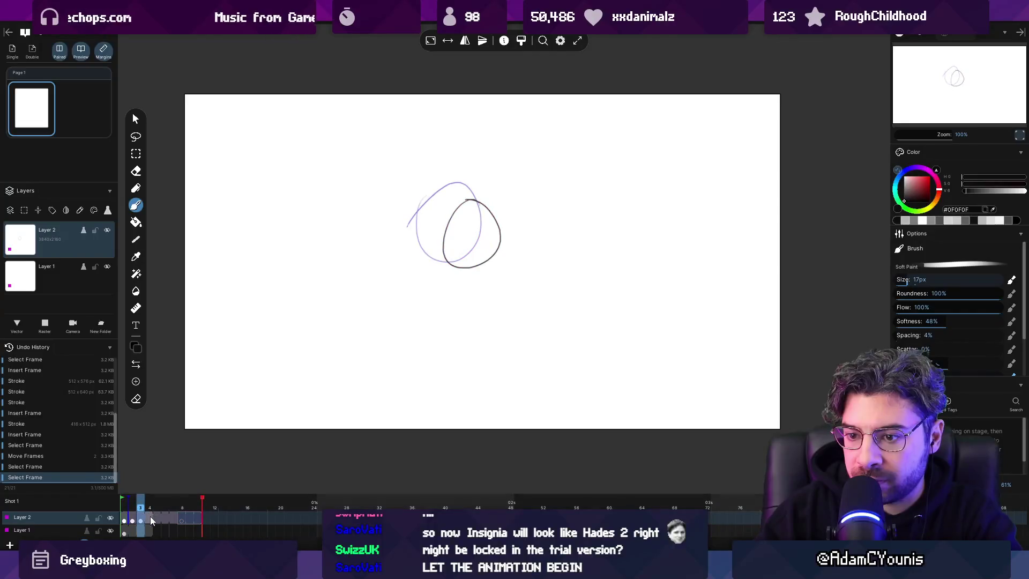
pyautogui.press('Insert')
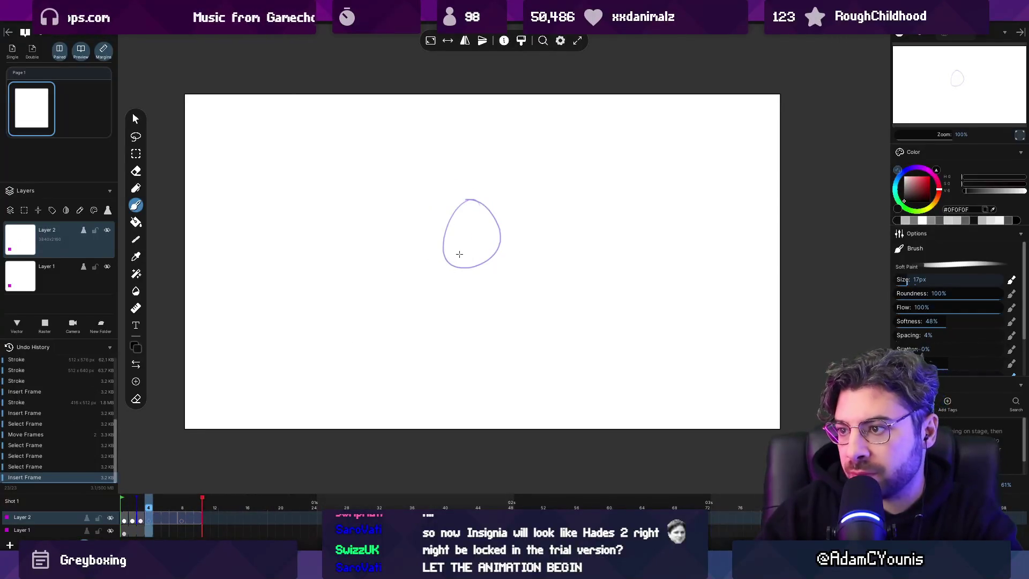
pyautogui.moveTo(483, 222); pyautogui.dragTo(463, 267)
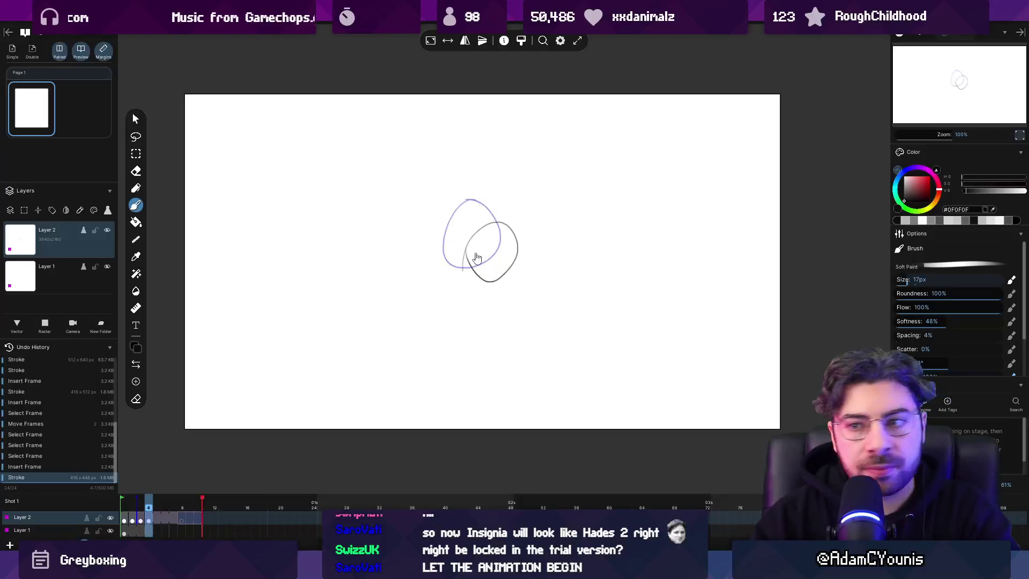
# Step: Play the animation, then delete the frame holding the pink circle
pyautogui.press('space')
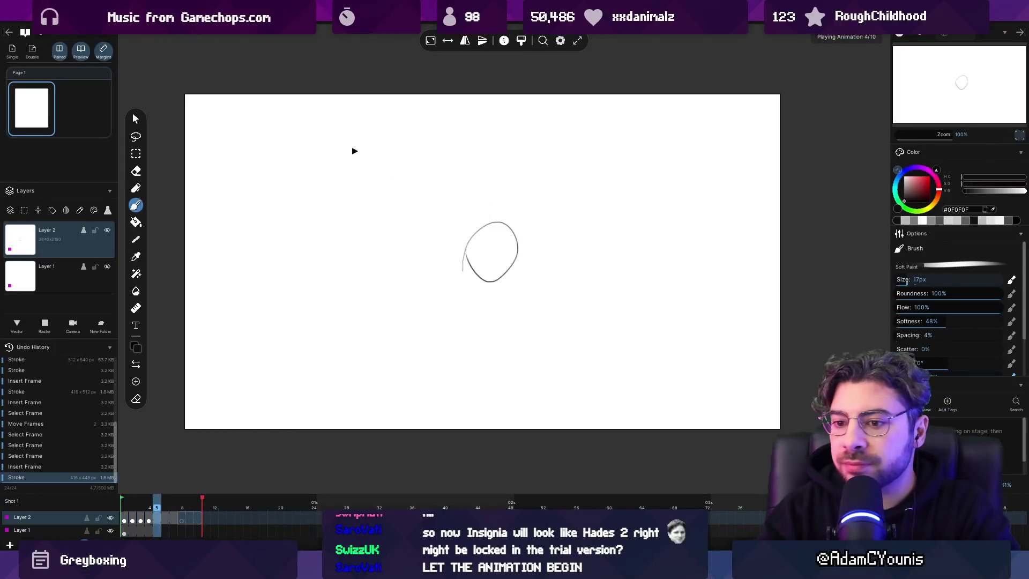
pyautogui.press('space')
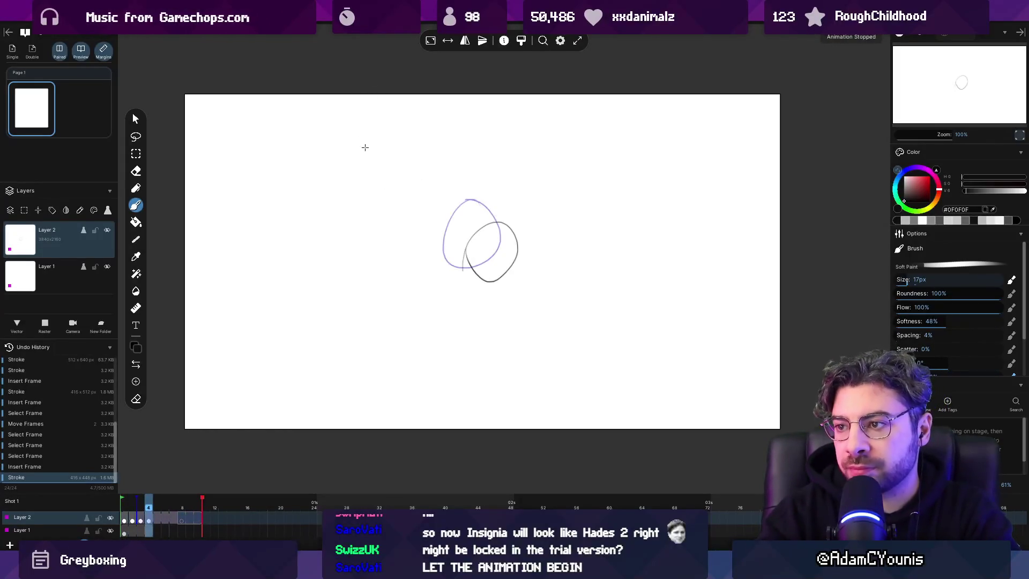
pyautogui.press('Left')
pyautogui.press('Left')
pyautogui.press('Left')
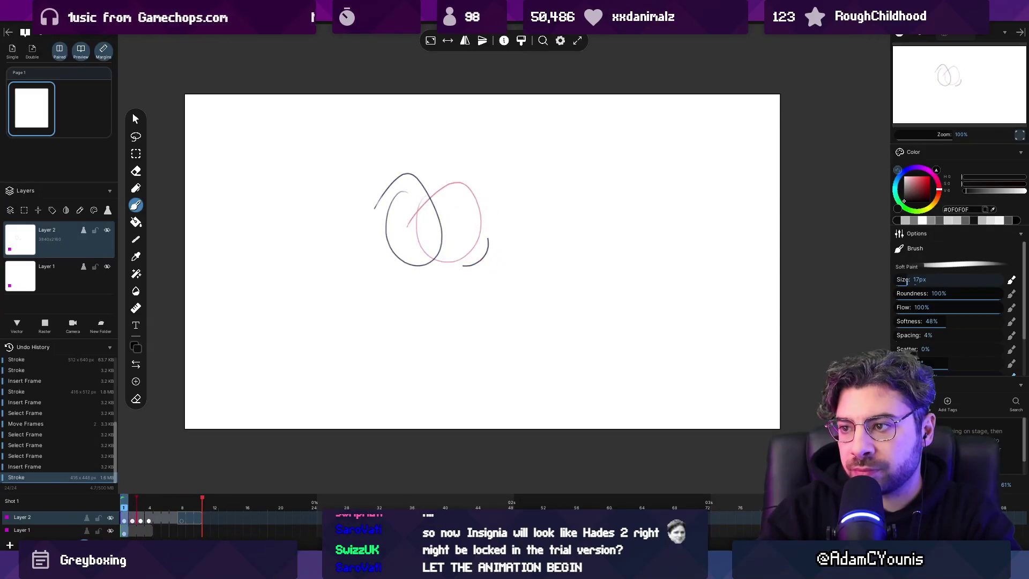
pyautogui.press('Delete')
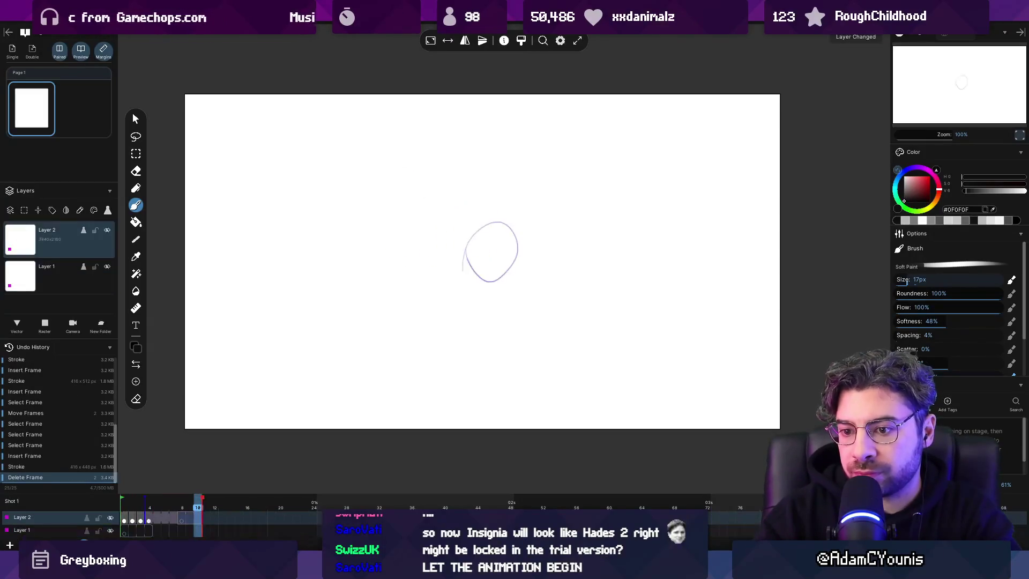
pyautogui.press('shift')
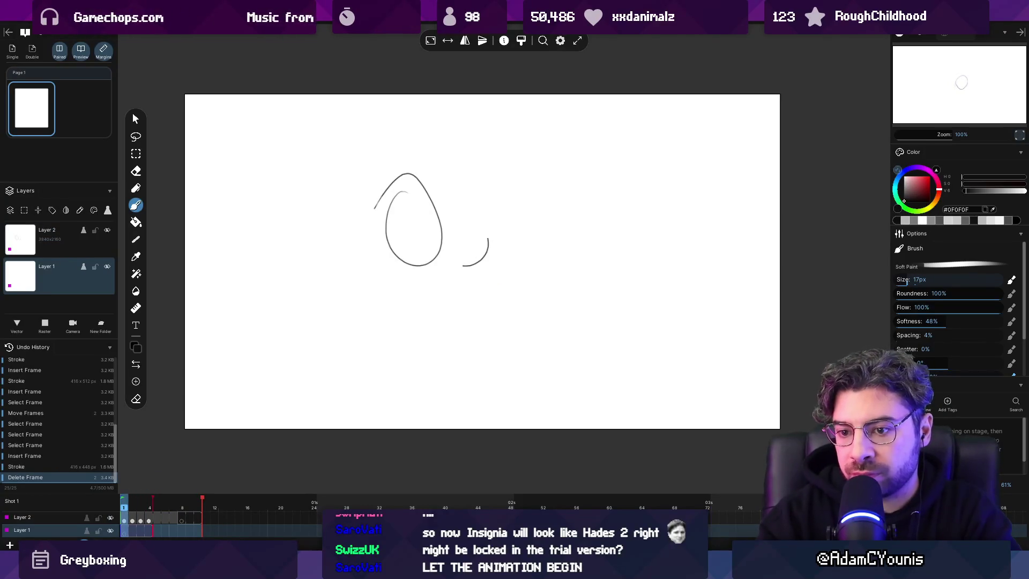
# Step: Delete Layer 1 from the timeline
pyautogui.rightClick(47, 529)
pyautogui.click(60, 513)
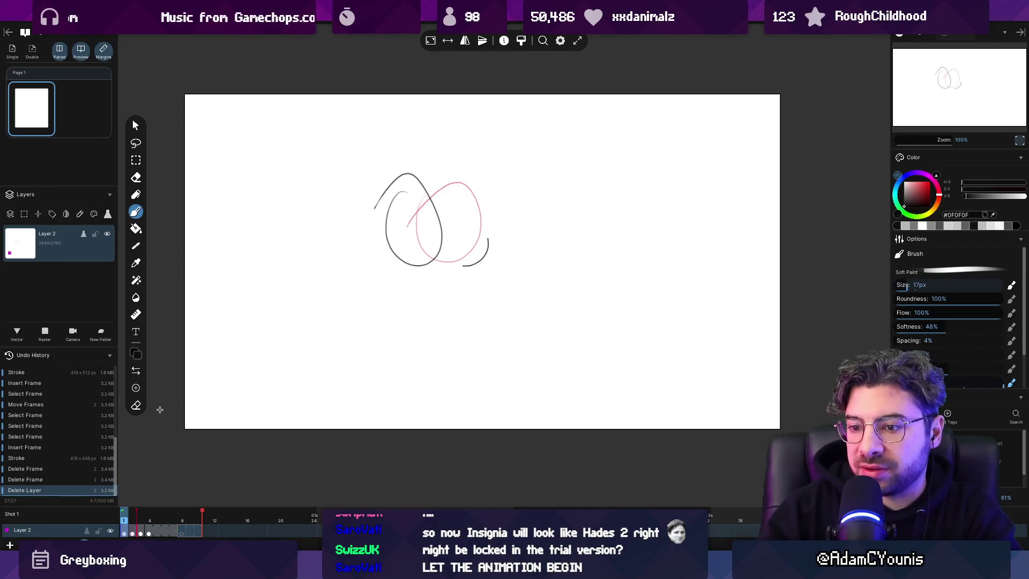
pyautogui.moveTo(131, 533)
pyautogui.mouseDown()
pyautogui.moveTo(145, 523)
pyautogui.moveTo(127, 522)
pyautogui.mouseUp()
# Step: Shift the black circle into new positions on frames 2 and 3
pyautogui.click(131, 532)
pyautogui.press('v')
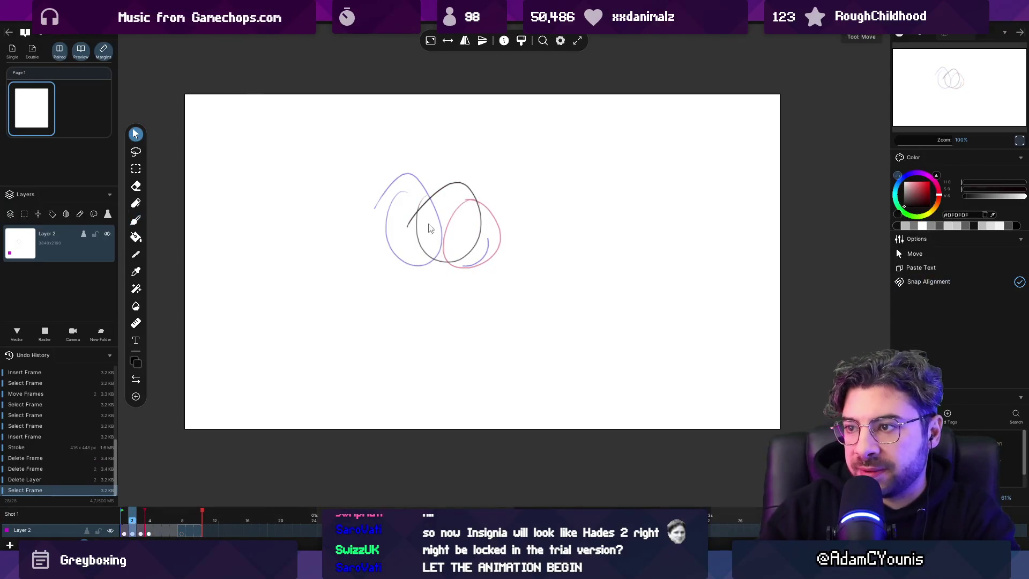
pyautogui.moveTo(428, 225)
pyautogui.mouseDown()
pyautogui.moveTo(429, 202)
pyautogui.moveTo(466, 235)
pyautogui.mouseUp()
pyautogui.hotkey('ctrl', 'd')
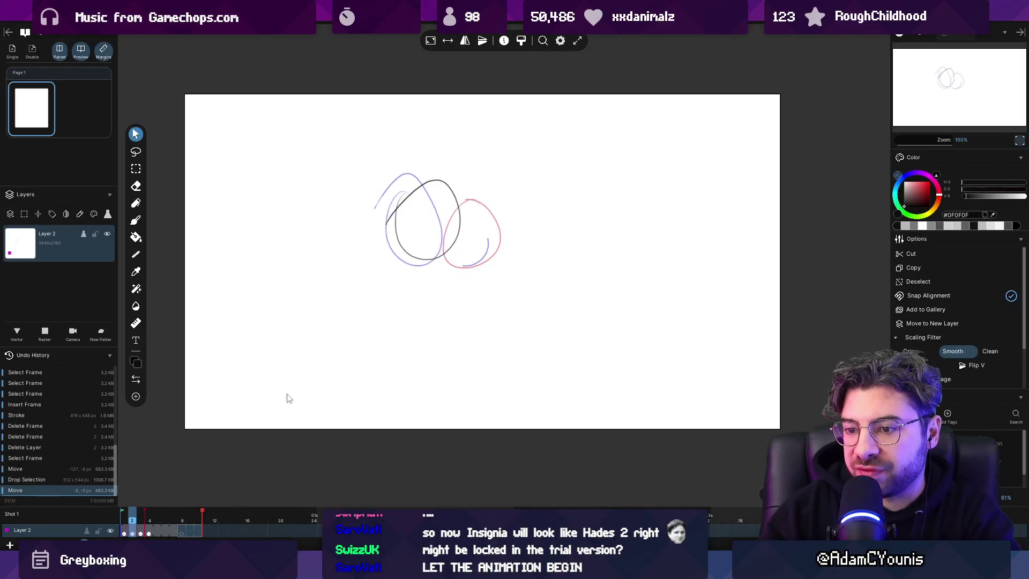
pyautogui.click(140, 531)
pyautogui.moveTo(485, 275); pyautogui.dragTo(474, 258)
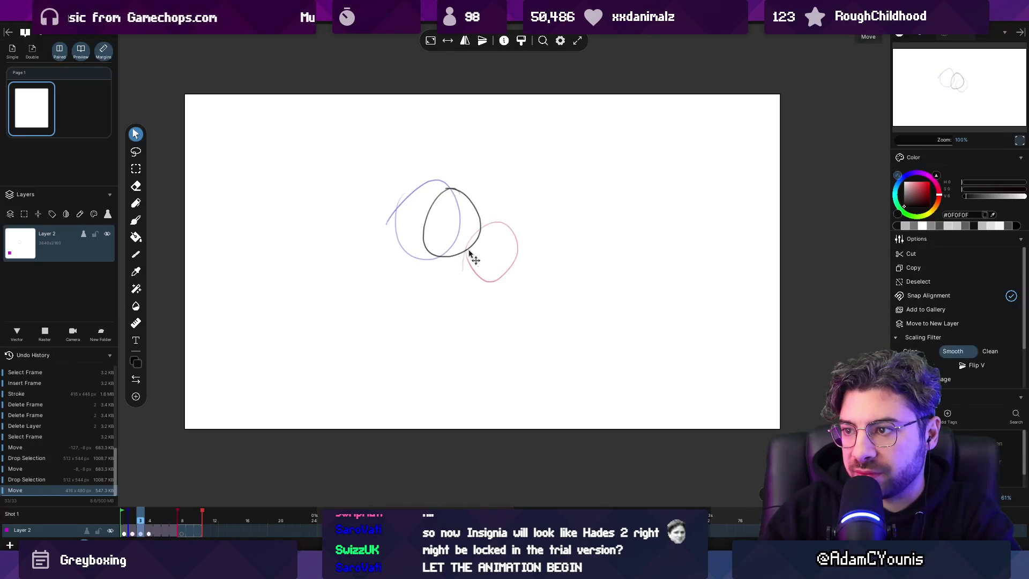
# Step: Brush dark strokes over the circle, erase inside it, and play the animation
pyautogui.press('b')
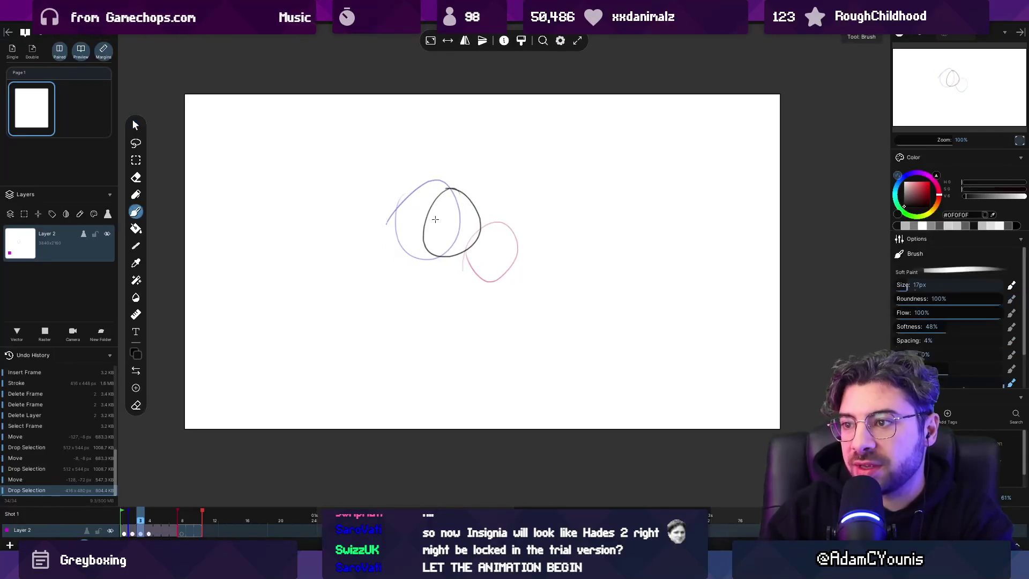
pyautogui.click(436, 219)
pyautogui.click(436, 219)
pyautogui.click(436, 218)
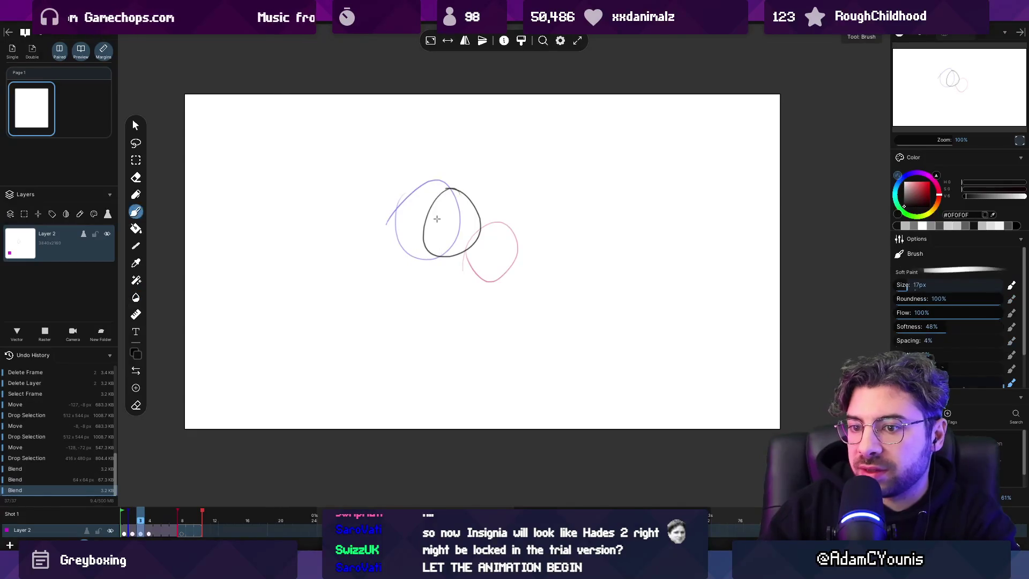
pyautogui.moveTo(437, 218); pyautogui.dragTo(415, 252)
pyautogui.moveTo(447, 193)
pyautogui.mouseDown()
pyautogui.moveTo(421, 254)
pyautogui.moveTo(477, 222)
pyautogui.moveTo(458, 208)
pyautogui.moveTo(431, 238)
pyautogui.moveTo(464, 200)
pyautogui.moveTo(447, 238)
pyautogui.mouseUp()
pyautogui.press('e')
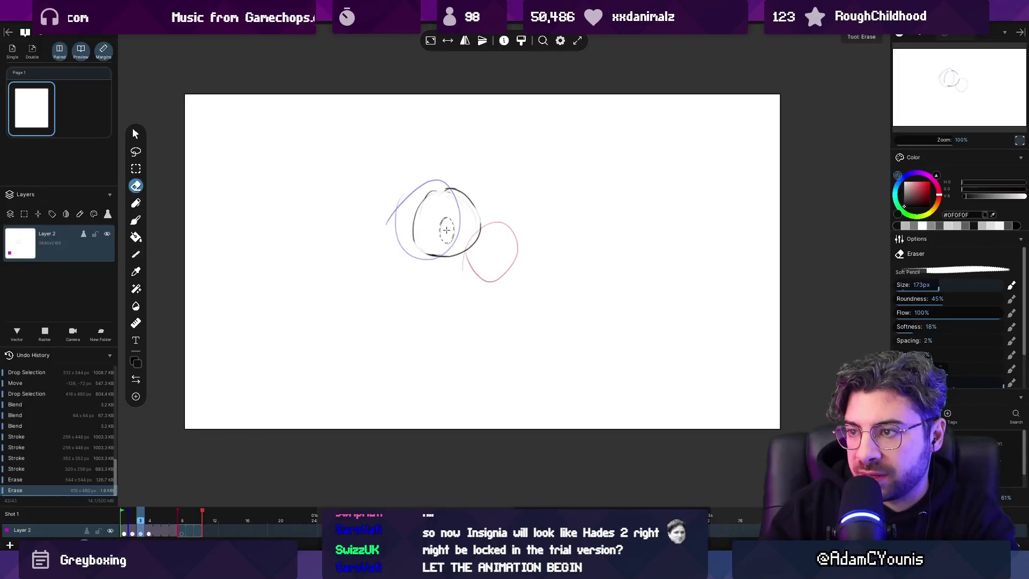
pyautogui.press('space')
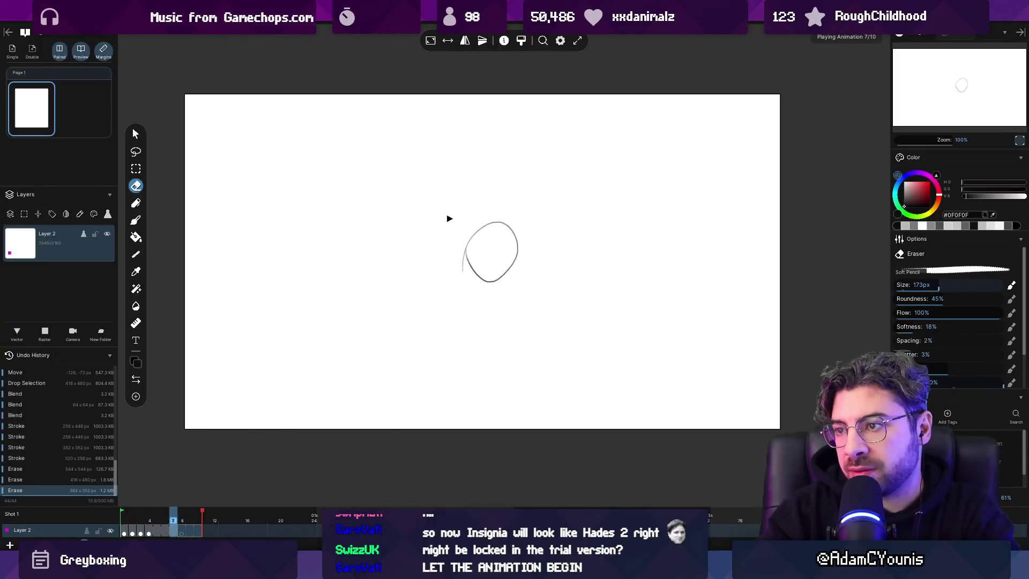
pyautogui.press('space')
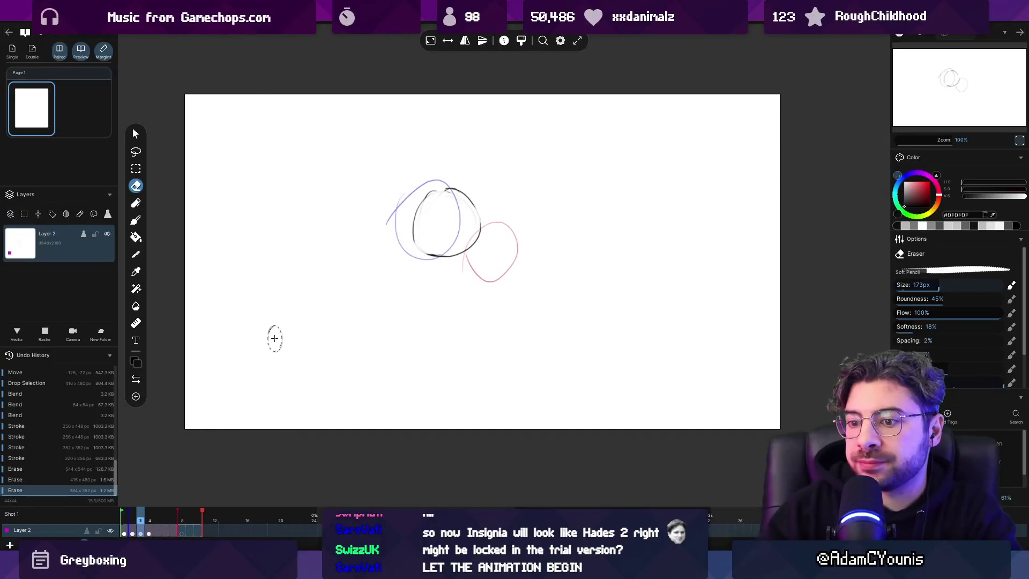
# Step: Select the whole frame's contents and delete the current frame
pyautogui.hotkey('ctrl', 'a')
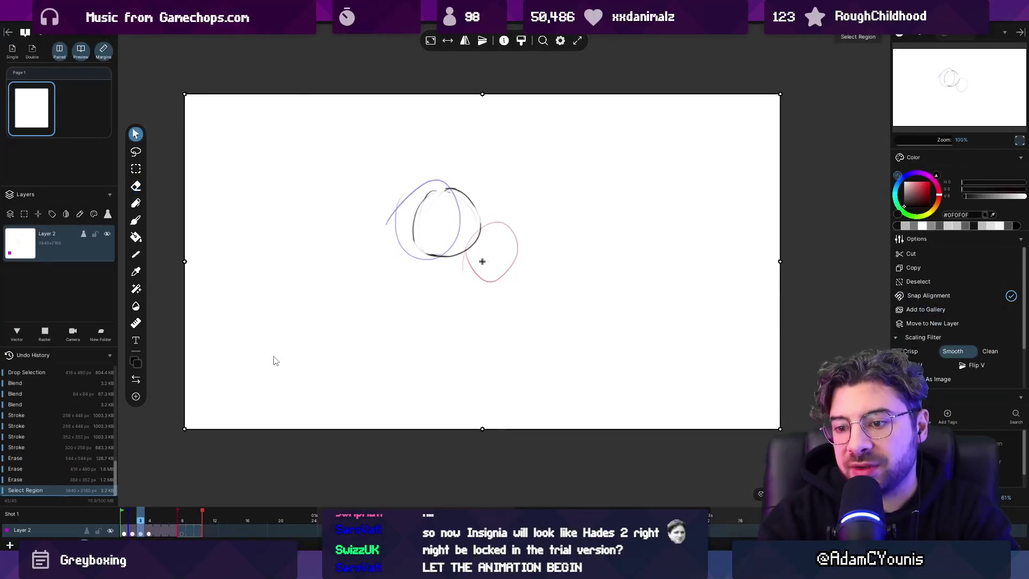
pyautogui.press('Delete')
pyautogui.click(134, 530)
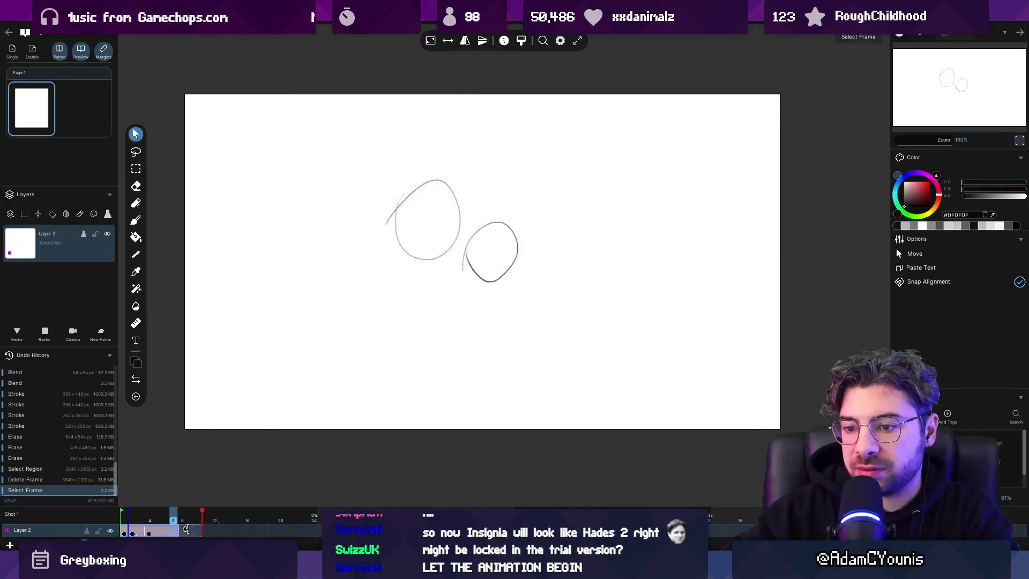
# Step: Delete the selected frames and undo a test brush stroke on frame 1
pyautogui.press('Delete')
pyautogui.click(126, 530)
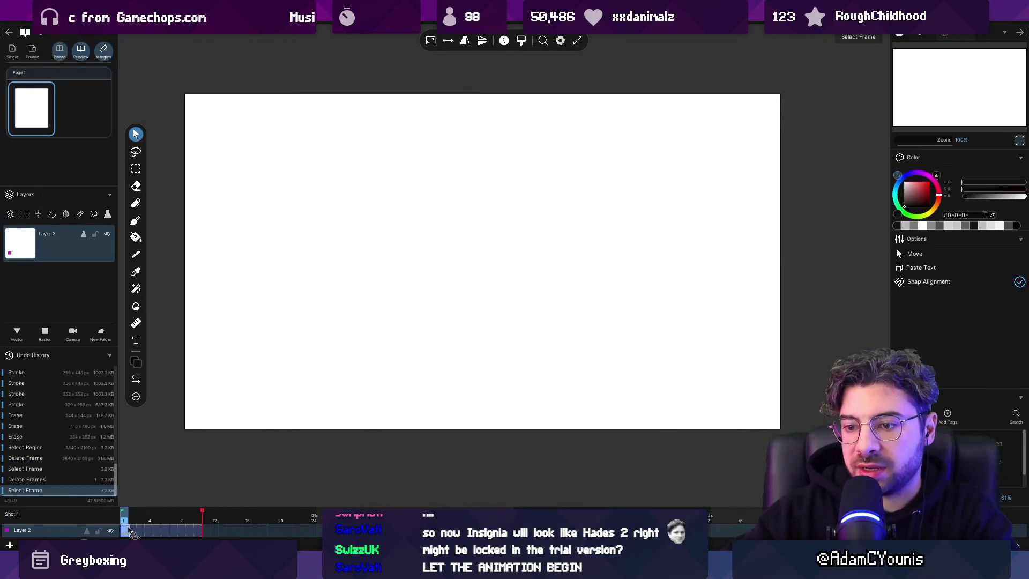
pyautogui.press('b')
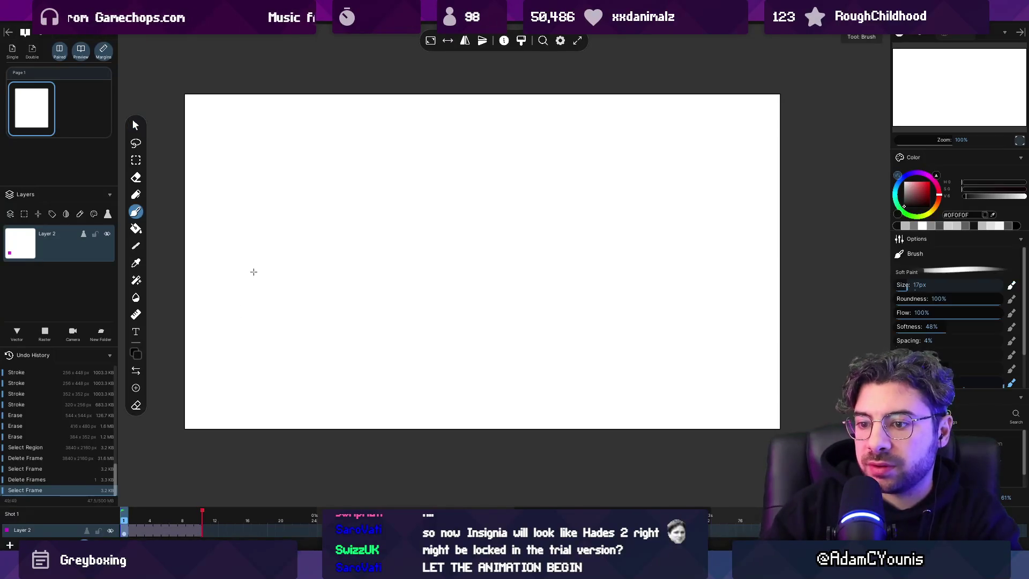
pyautogui.moveTo(237, 318); pyautogui.dragTo(257, 272)
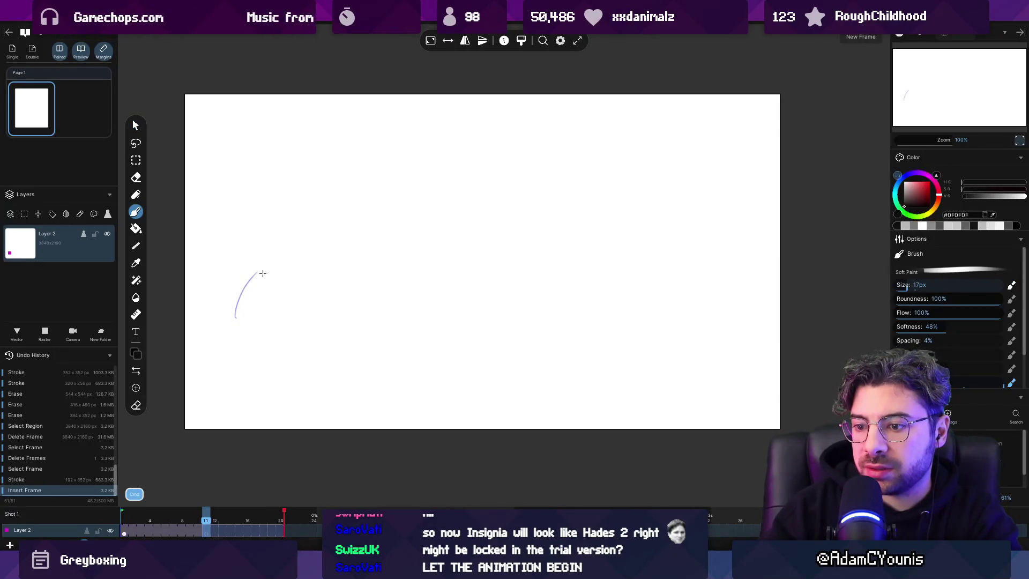
pyautogui.hotkey('ctrl', 'z')
# Step: Delete frame 2 and several further frame ranges from Layer 2
pyautogui.click(134, 527)
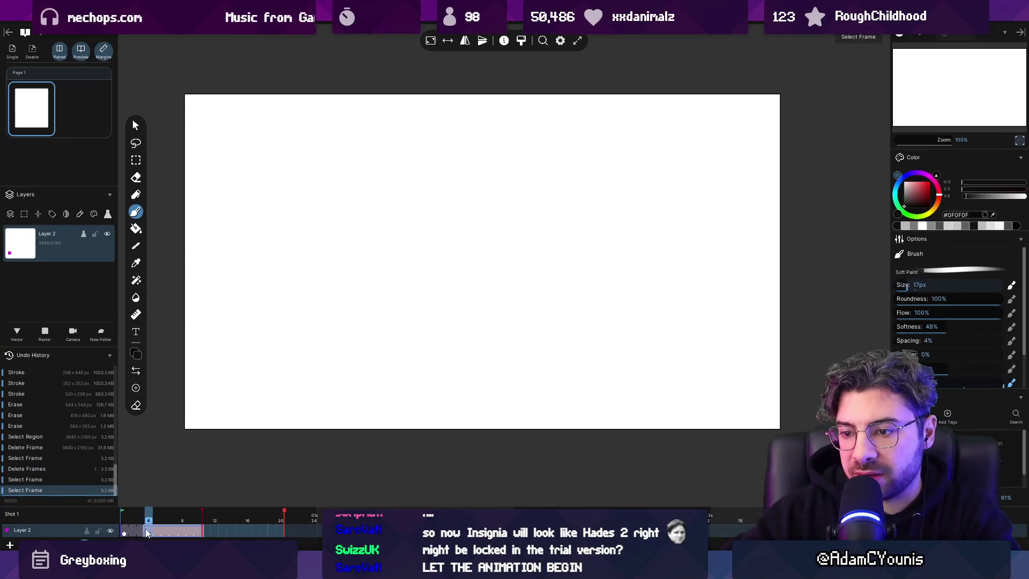
pyautogui.press('Delete')
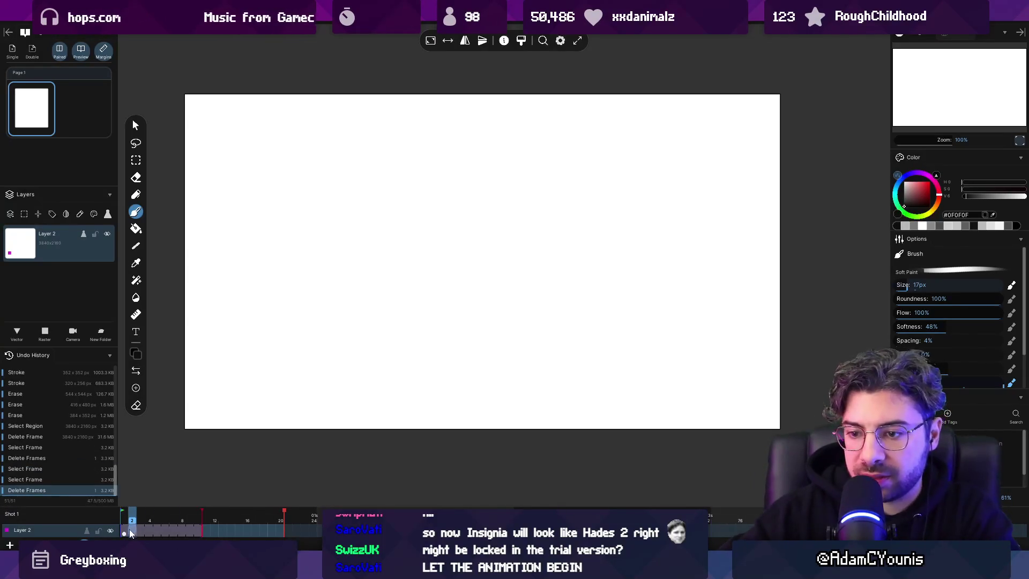
pyautogui.moveTo(301, 529); pyautogui.dragTo(133, 531)
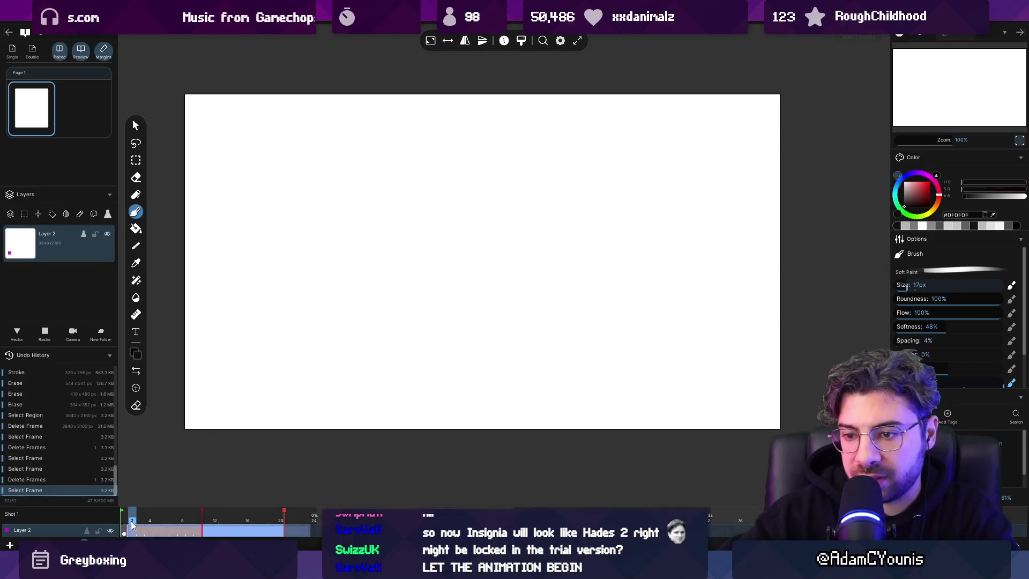
pyautogui.press('Delete')
pyautogui.click(133, 530)
pyautogui.click(125, 530)
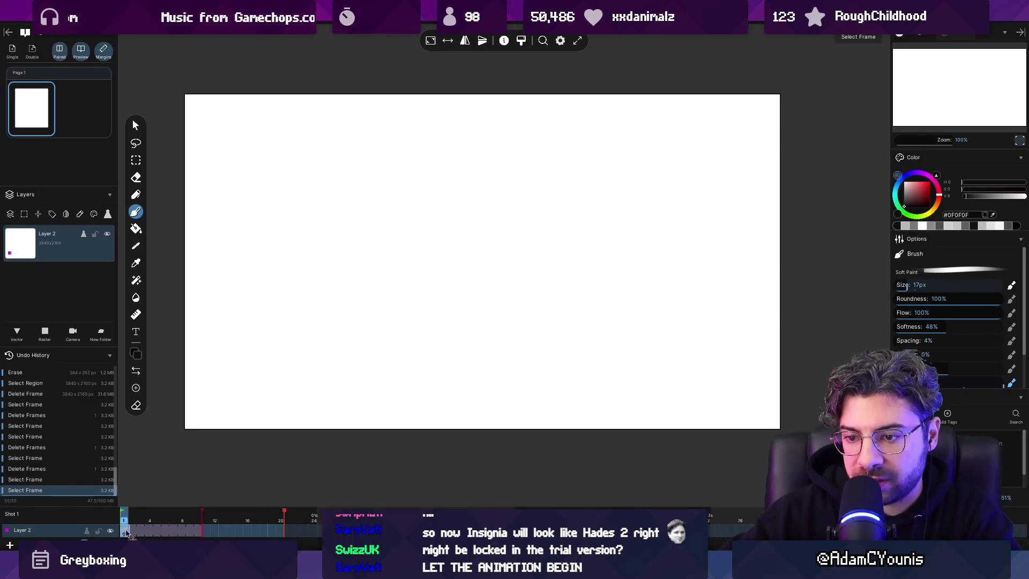
pyautogui.click(134, 535)
pyautogui.press('Delete')
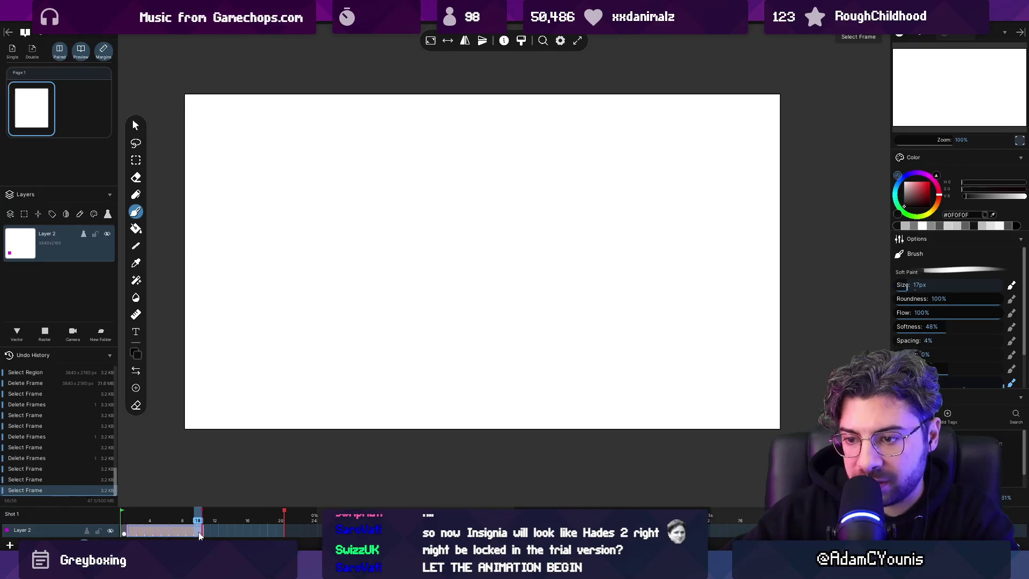
# Step: Select the frames up to frame 10 and delete them via the context menu
pyautogui.click(196, 521)
pyautogui.moveTo(197, 528); pyautogui.dragTo(137, 527)
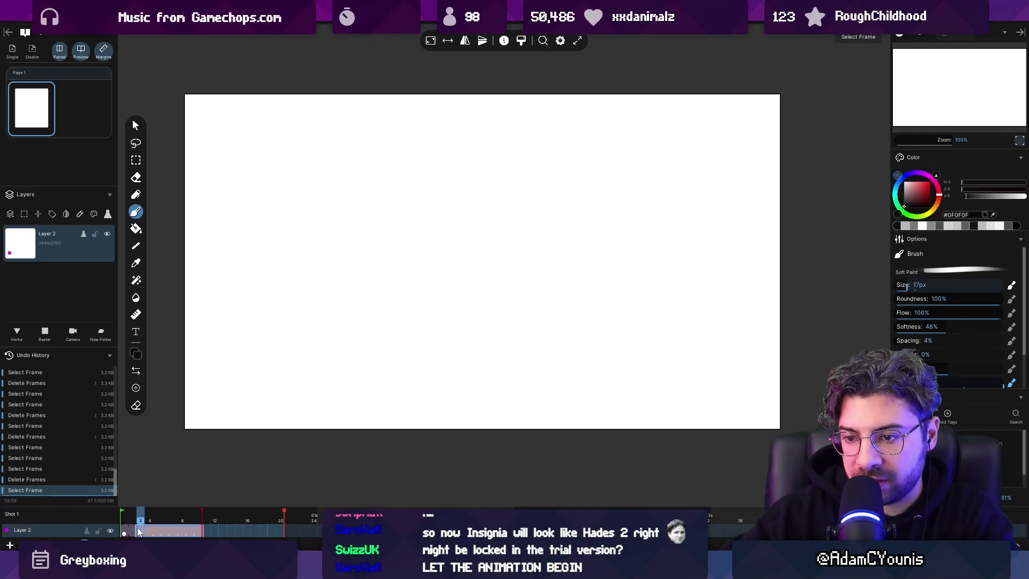
pyautogui.rightClick(137, 527)
pyautogui.click(180, 512)
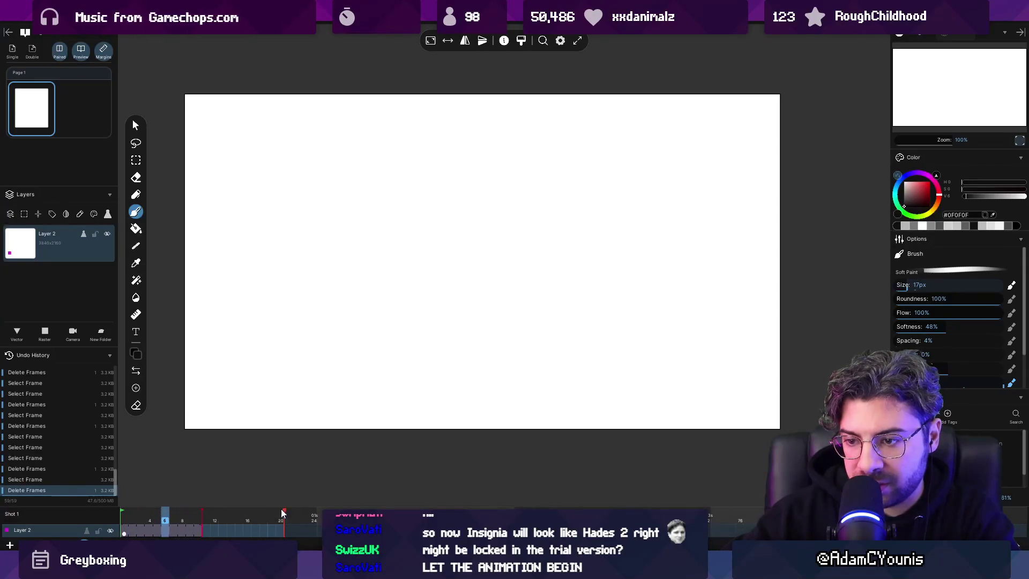
# Step: Shorten the playback range to about frame 3, then select frames 9 and 10
pyautogui.moveTo(284, 510); pyautogui.dragTo(144, 504)
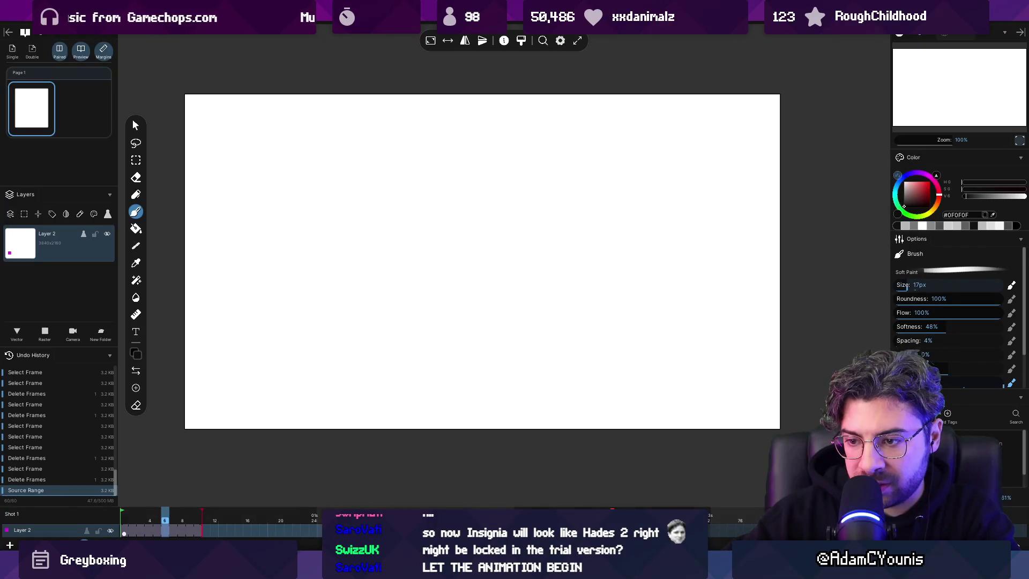
pyautogui.click(125, 518)
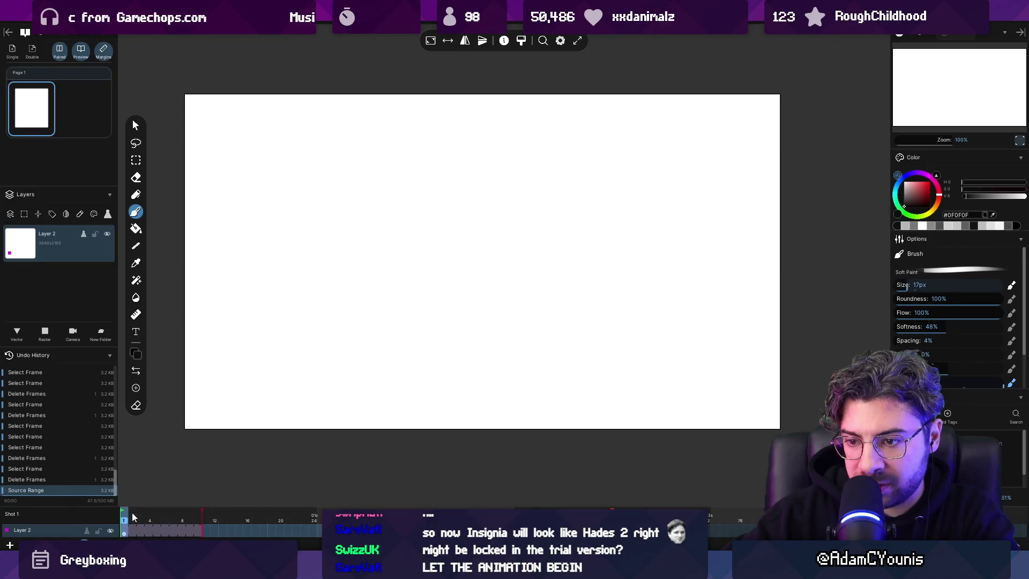
pyautogui.click(201, 515)
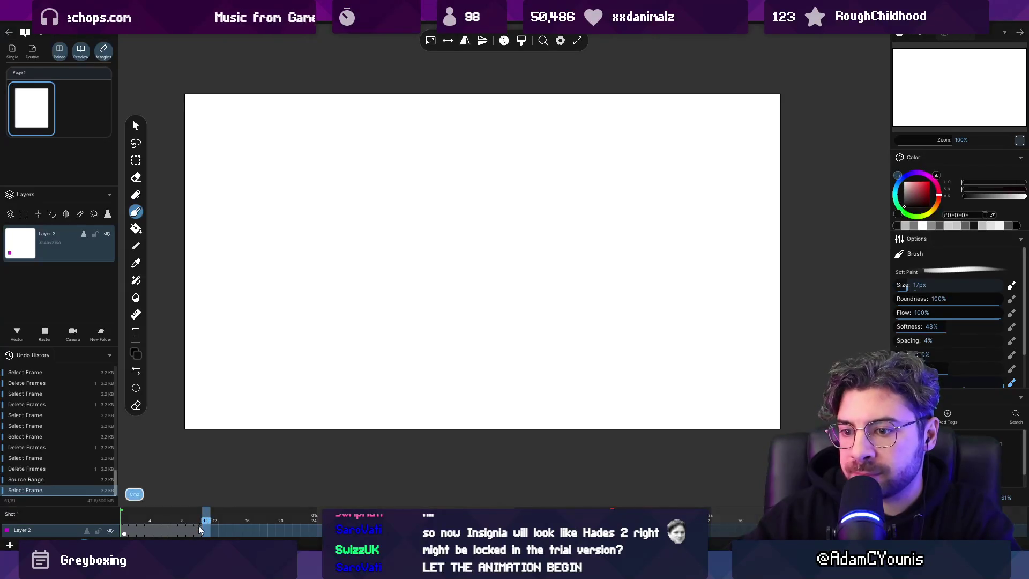
pyautogui.moveTo(204, 529)
pyautogui.mouseDown()
pyautogui.moveTo(149, 528)
pyautogui.moveTo(196, 532)
pyautogui.mouseUp()
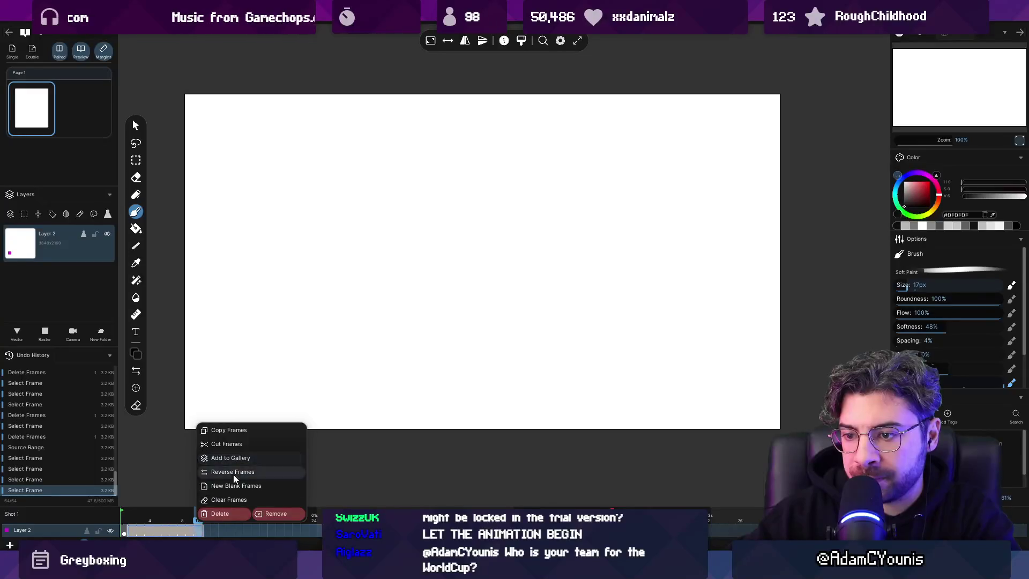
# Step: Remove the selected frames and undo the extra inserted frames
pyautogui.click(268, 513)
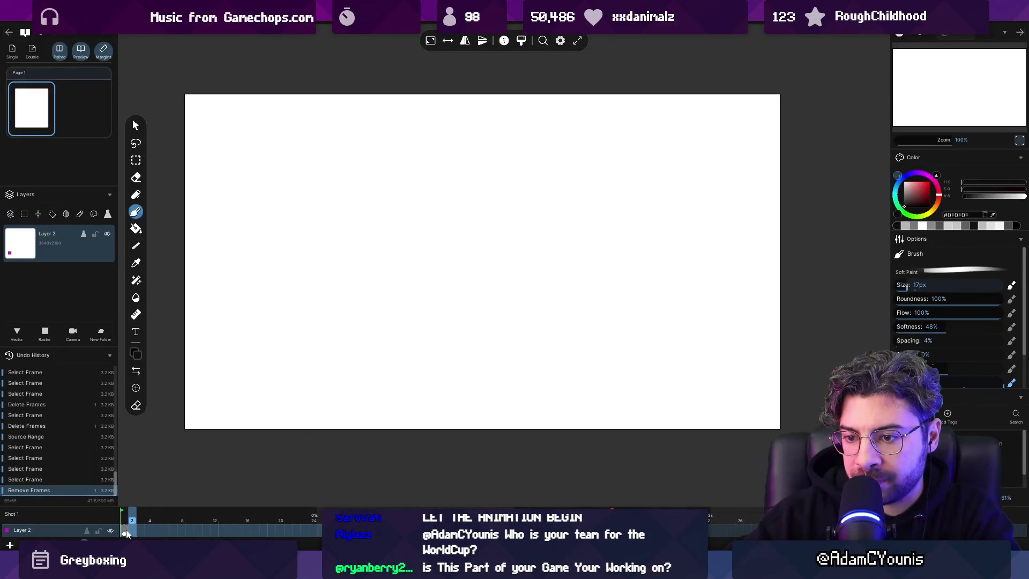
pyautogui.press('F7')
pyautogui.press('F7')
pyautogui.press('F7')
pyautogui.press('F7')
pyautogui.press('F7')
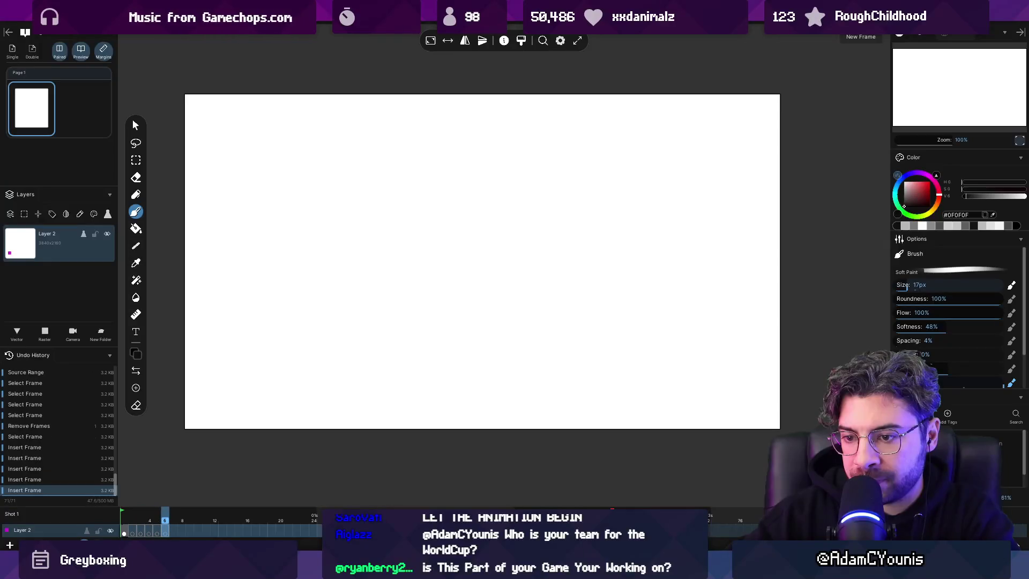
pyautogui.hotkey('ctrl', 'z')
pyautogui.hotkey('ctrl', 'z')
pyautogui.hotkey('ctrl', 'z')
pyautogui.click(125, 531)
pyautogui.press('F7')
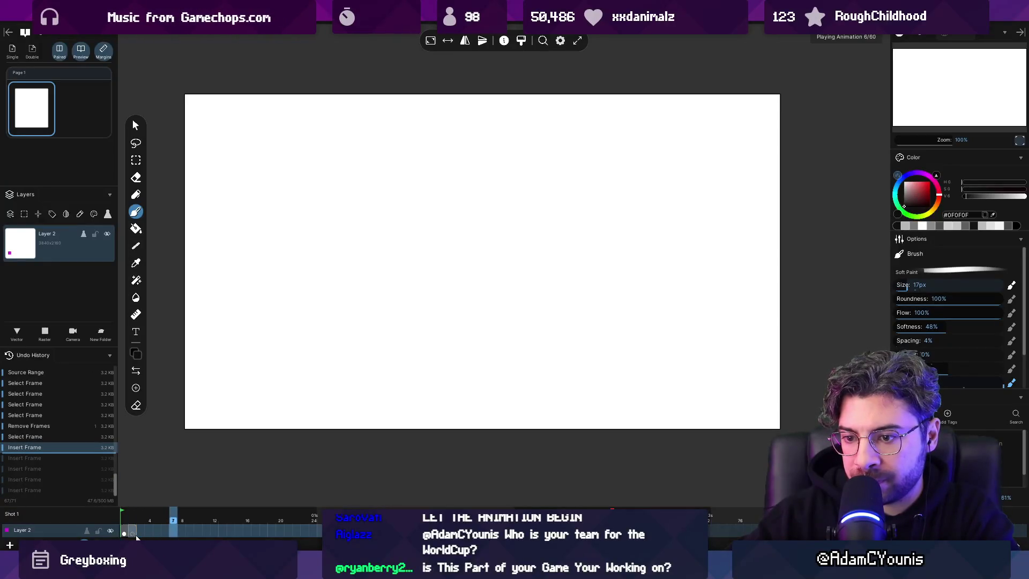
pyautogui.click(154, 532)
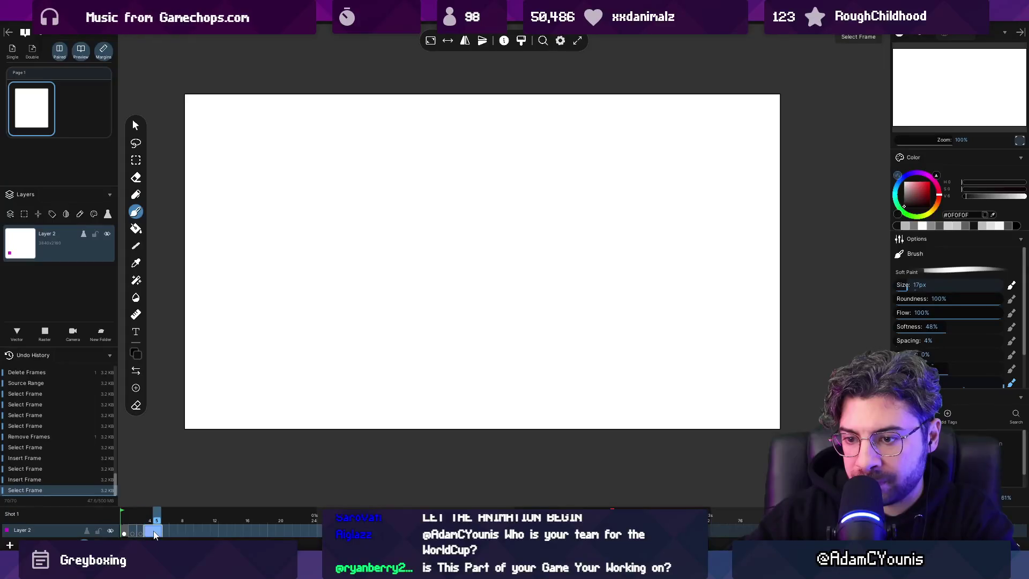
pyautogui.hotkey('ctrl', 'z')
pyautogui.hotkey('ctrl', 'z')
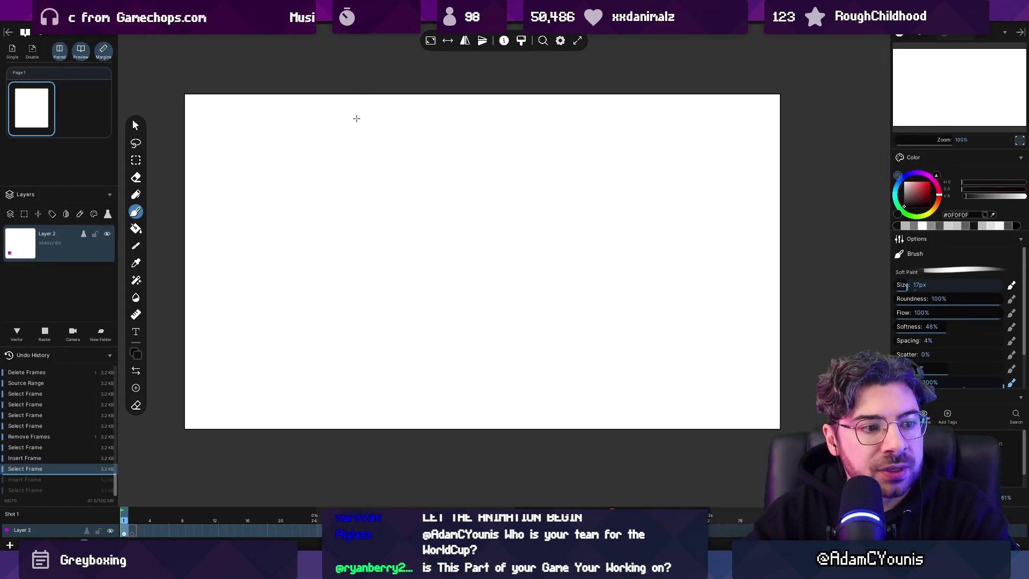
# Step: Draw a short curved arc on frame 1 and insert a blank frame after it
pyautogui.press('space')
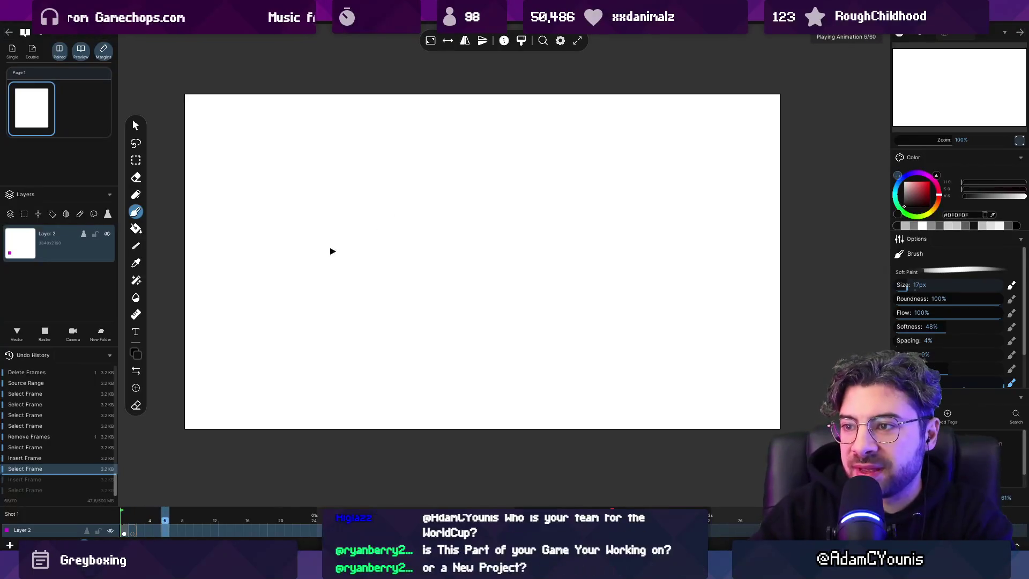
pyautogui.moveTo(346, 230)
pyautogui.mouseDown()
pyautogui.moveTo(368, 188)
pyautogui.moveTo(397, 202)
pyautogui.mouseUp()
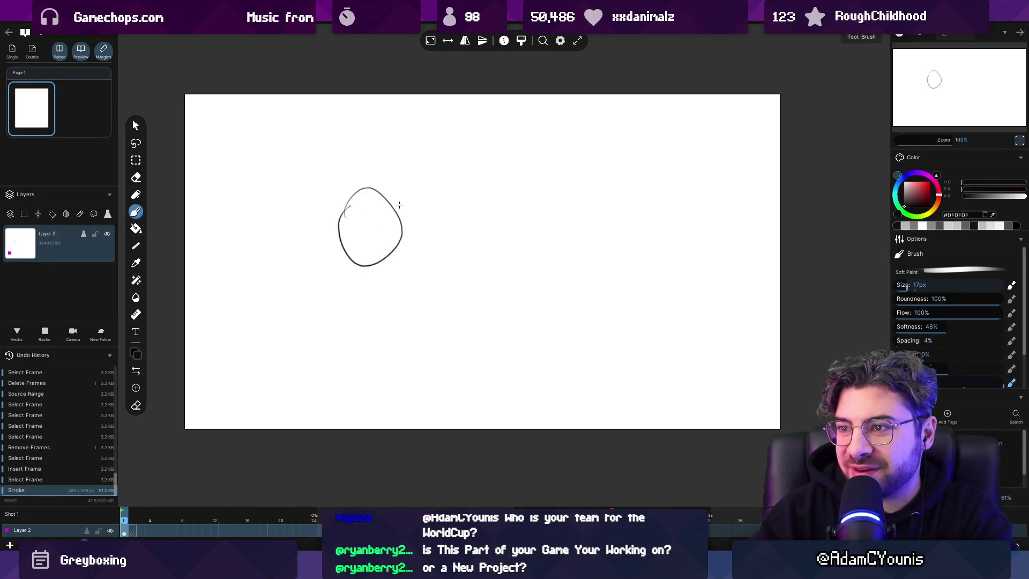
pyautogui.hotkey('ctrl', 'z')
pyautogui.moveTo(267, 279); pyautogui.dragTo(278, 263)
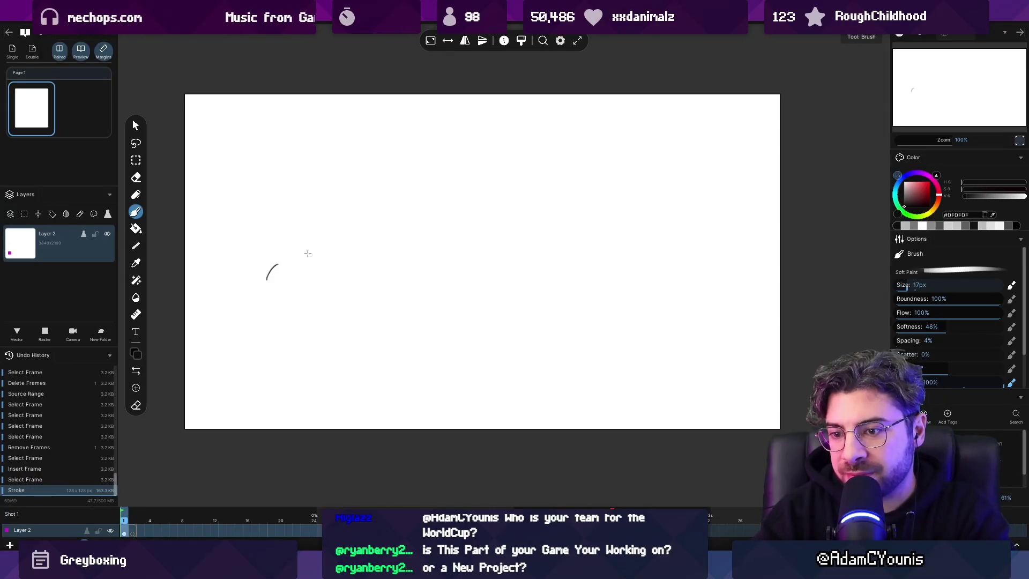
pyautogui.press('n')
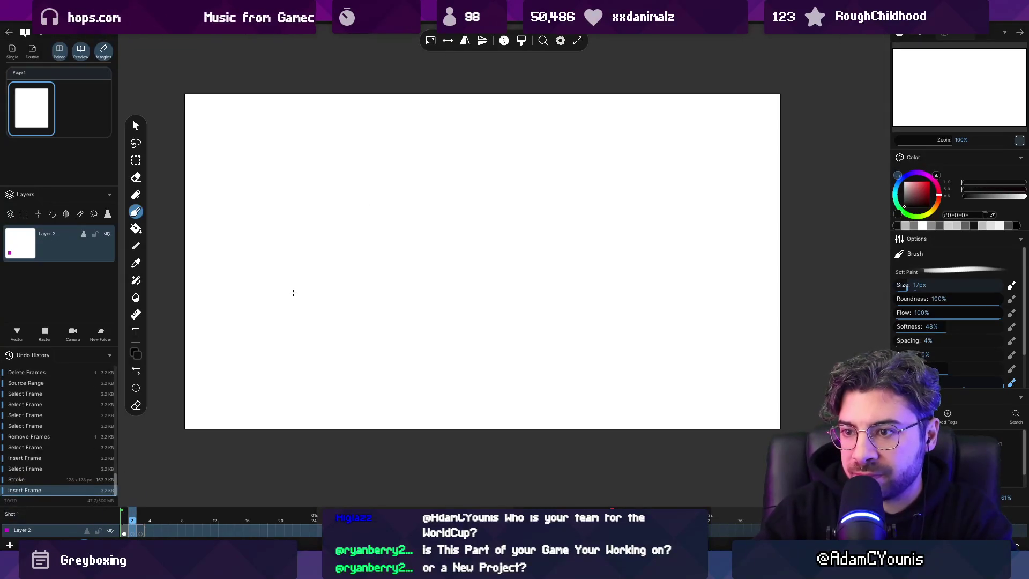
pyautogui.click(86, 530)
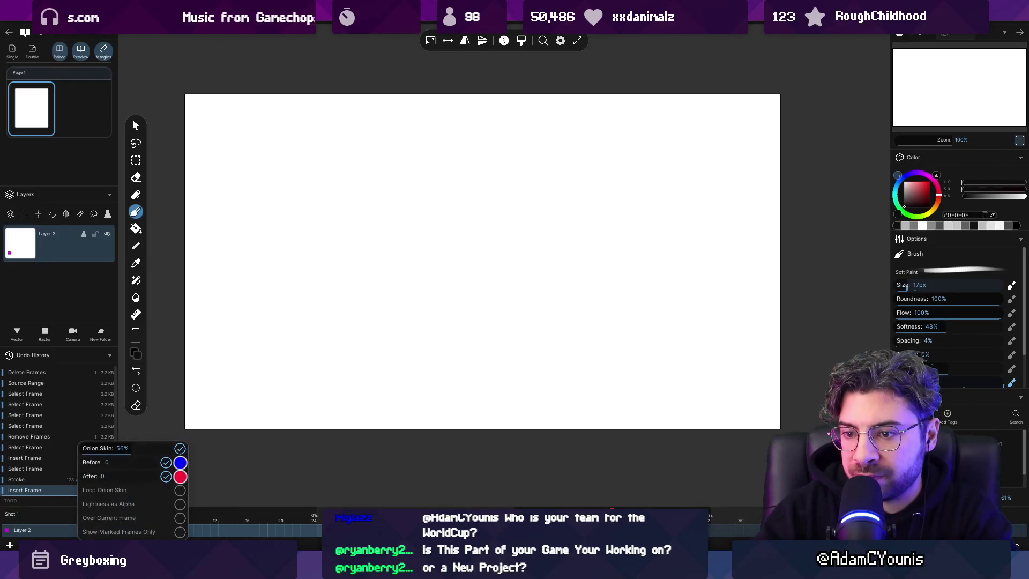
# Step: Set onion skin to three previous frames plus following frames, then close the settings
pyautogui.click(111, 463)
pyautogui.moveTo(113, 471)
pyautogui.mouseDown()
pyautogui.moveTo(87, 470)
pyautogui.moveTo(88, 478)
pyautogui.mouseUp()
pyautogui.click(97, 476)
pyautogui.click(98, 470)
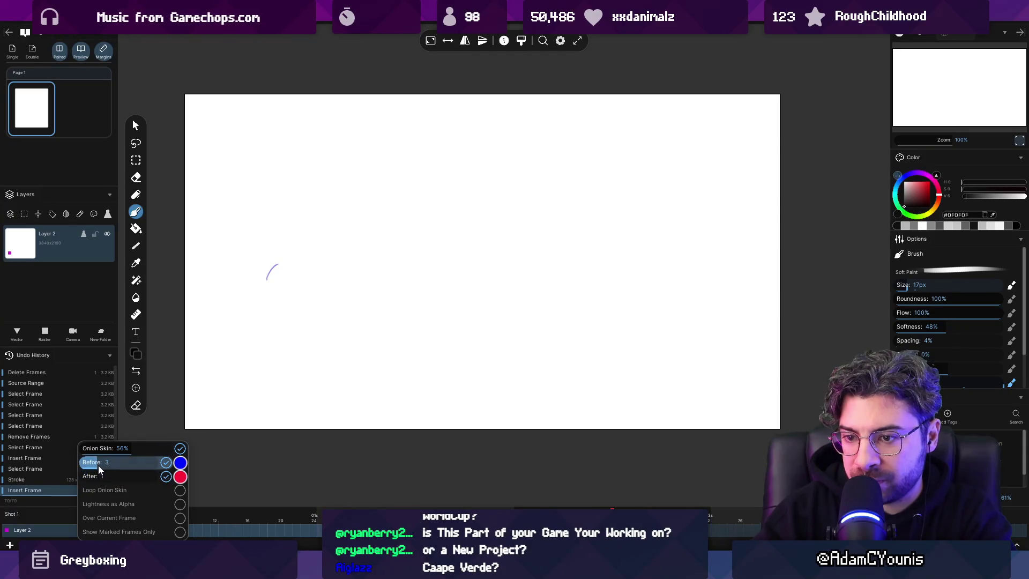
pyautogui.click(276, 276)
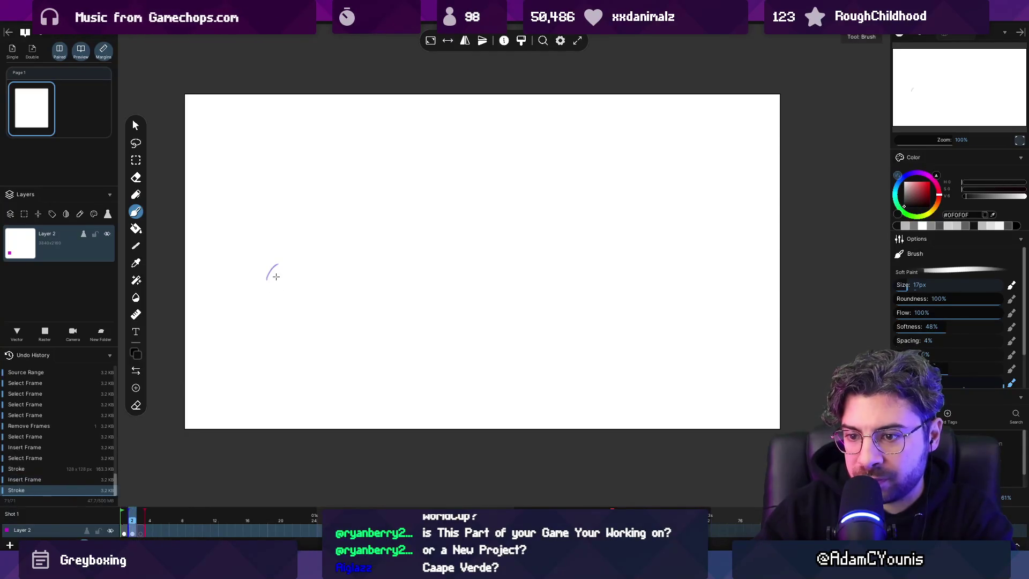
# Step: Draw each growth step of the arc on successive inserted frames, then play the sequence back
pyautogui.moveTo(273, 263); pyautogui.dragTo(326, 259)
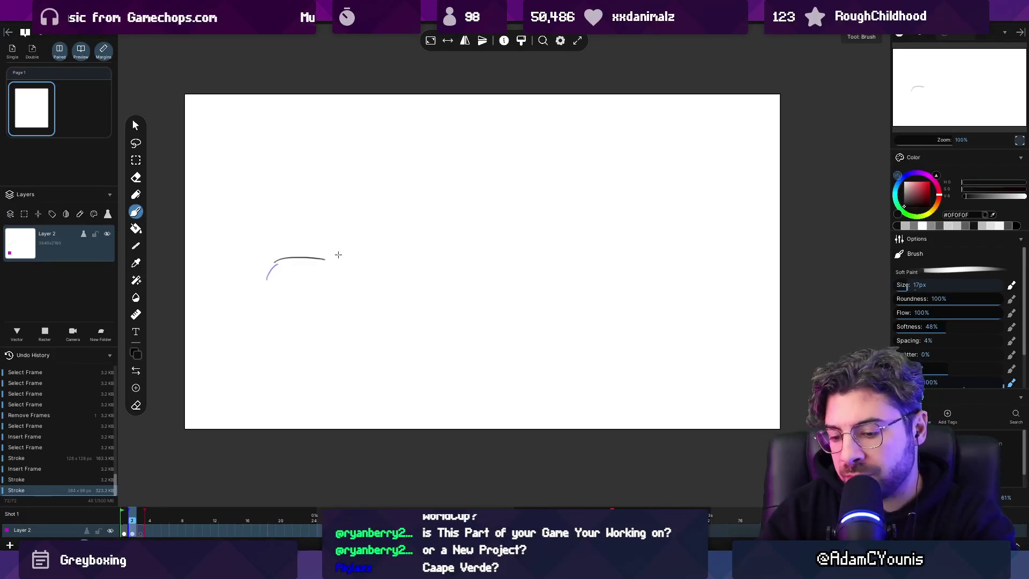
pyautogui.hotkey('ctrl', 'z')
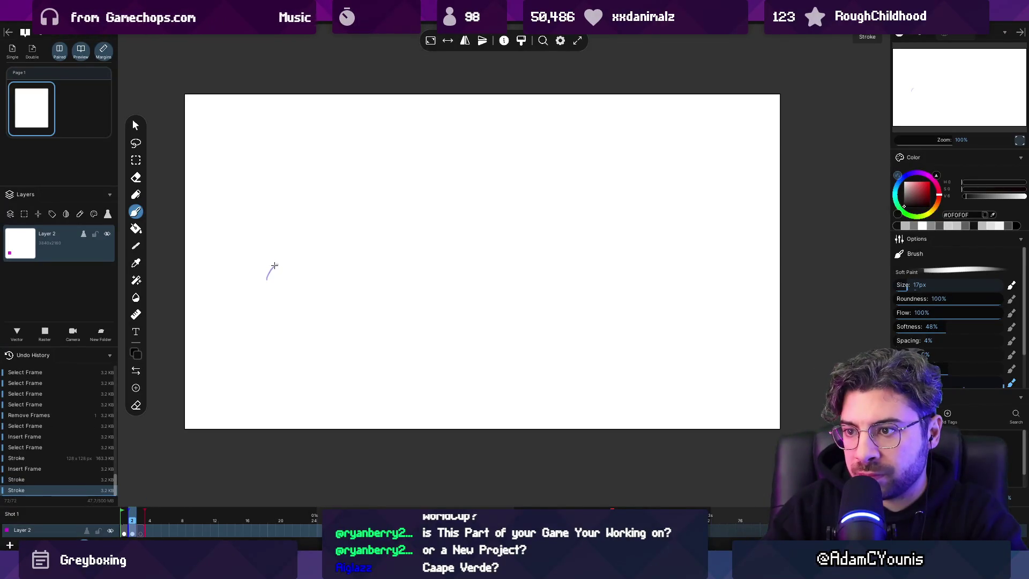
pyautogui.moveTo(271, 268)
pyautogui.mouseDown()
pyautogui.moveTo(317, 254)
pyautogui.moveTo(387, 308)
pyautogui.moveTo(508, 324)
pyautogui.moveTo(617, 260)
pyautogui.moveTo(632, 180)
pyautogui.moveTo(576, 153)
pyautogui.moveTo(557, 155)
pyautogui.moveTo(503, 210)
pyautogui.moveTo(439, 240)
pyautogui.moveTo(335, 251)
pyautogui.moveTo(292, 319)
pyautogui.moveTo(348, 334)
pyautogui.moveTo(352, 288)
pyautogui.moveTo(386, 292)
pyautogui.mouseUp()
pyautogui.press('F5')
pyautogui.press('F5')
pyautogui.press('F5')
pyautogui.press('F5')
pyautogui.press('F5')
pyautogui.press('F5')
pyautogui.press('F5')
pyautogui.press('F5')
pyautogui.press('F5')
pyautogui.press('F5')
pyautogui.press('F5')
pyautogui.press('F5')
pyautogui.press('F5')
pyautogui.press('F5')
pyautogui.press('F5')
pyautogui.press('F5')
pyautogui.press('F5')
pyautogui.press('F5')
pyautogui.press('F5')
pyautogui.press('F5')
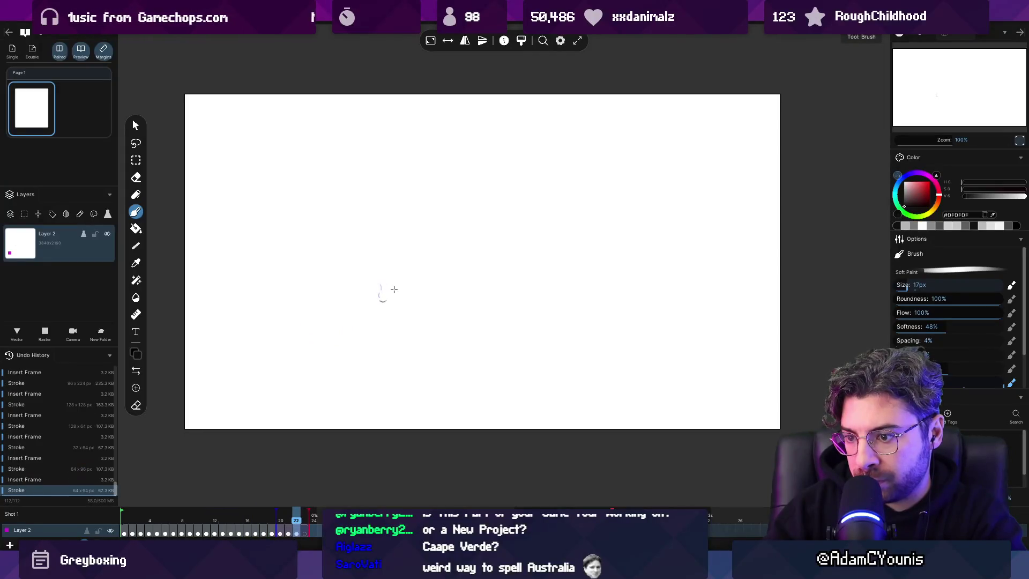
pyautogui.press('space')
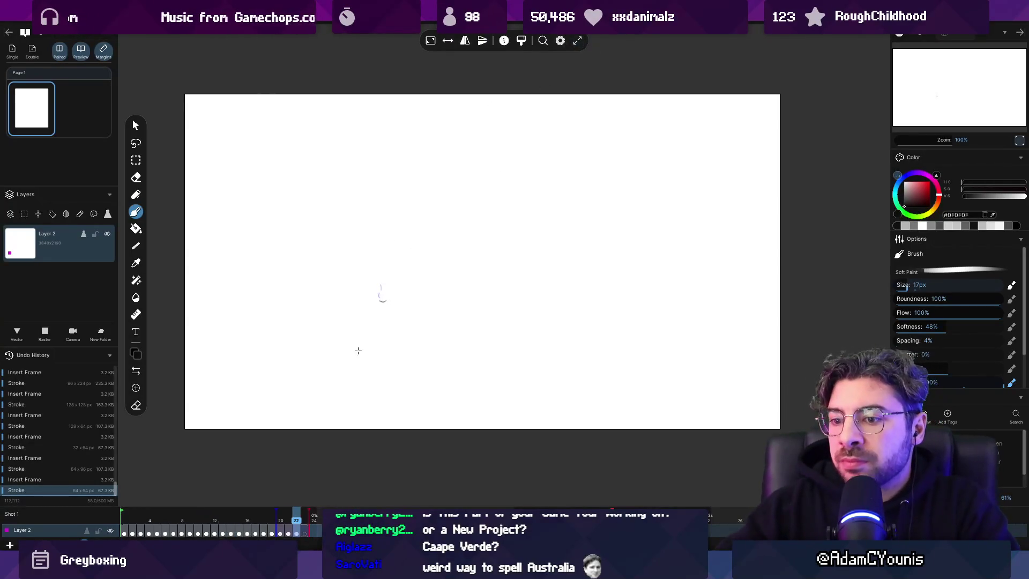
pyautogui.click(305, 533)
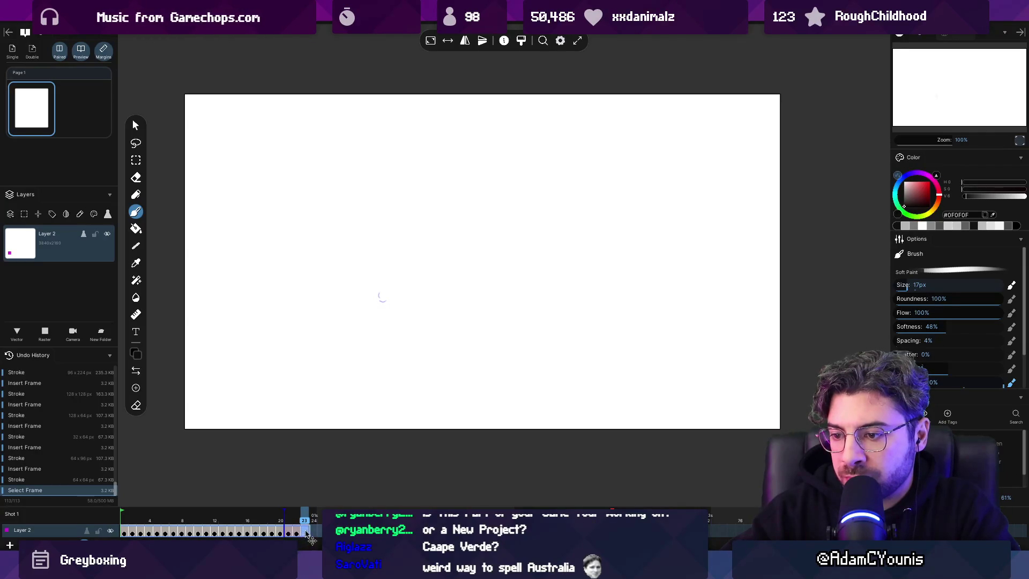
# Step: Shift the animated frames six frames later so they start at frame 7
pyautogui.moveTo(125, 533); pyautogui.dragTo(142, 533)
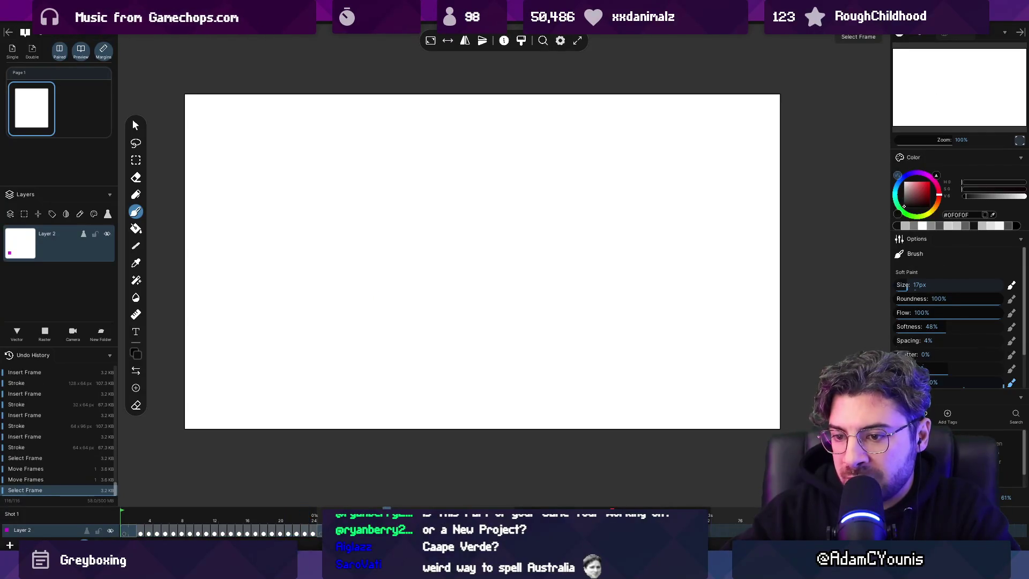
pyautogui.click(173, 533)
pyautogui.click(173, 533)
pyautogui.hotkey('ctrl', 'z')
pyautogui.hotkey('ctrl', 'z')
pyautogui.hotkey('ctrl', 'z')
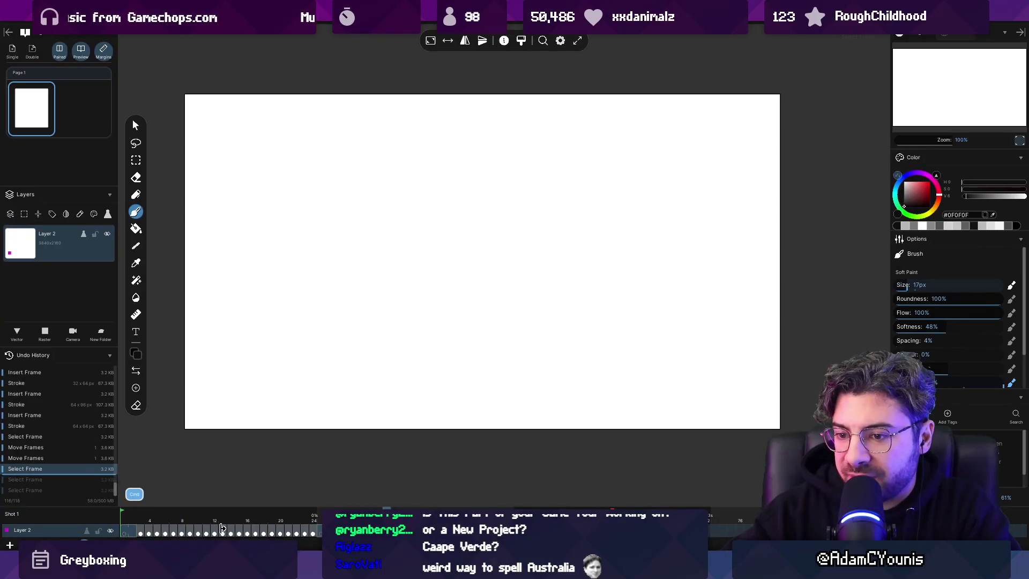
pyautogui.hotkey('ctrl', 'z')
pyautogui.hotkey('ctrl', 'z')
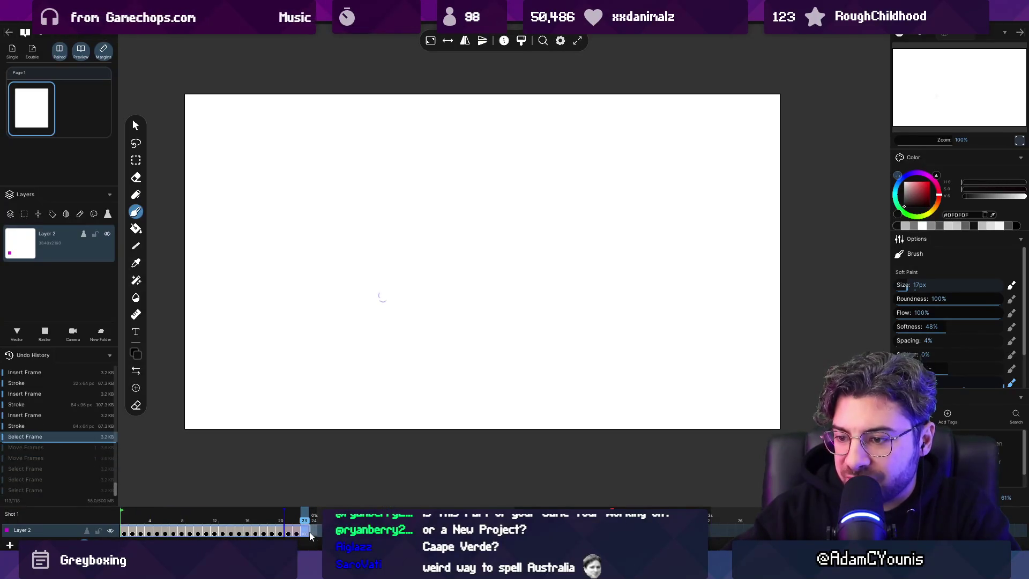
pyautogui.moveTo(306, 533); pyautogui.dragTo(355, 533)
pyautogui.click(356, 533)
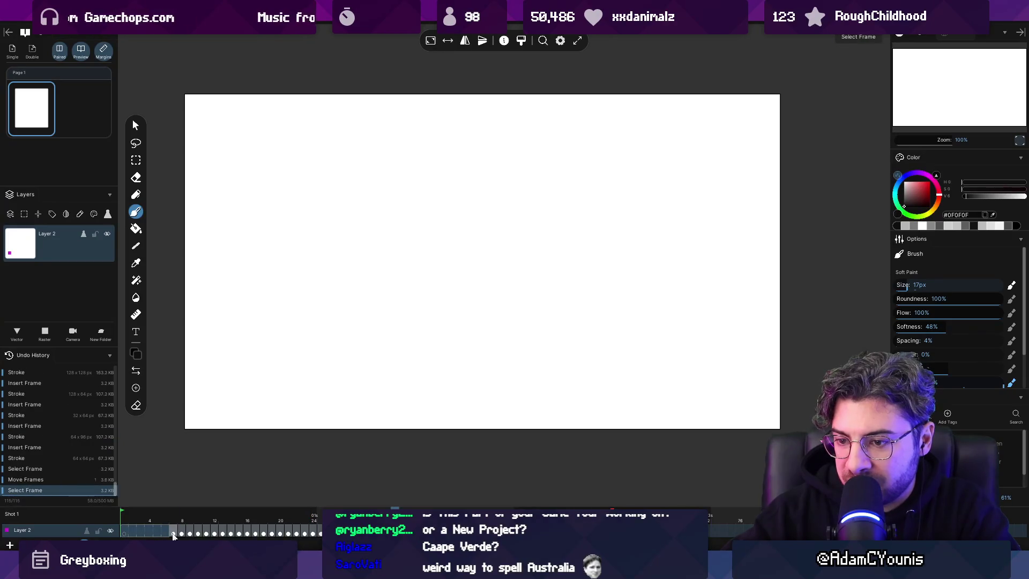
pyautogui.moveTo(173, 533); pyautogui.dragTo(319, 533)
pyautogui.click(319, 533)
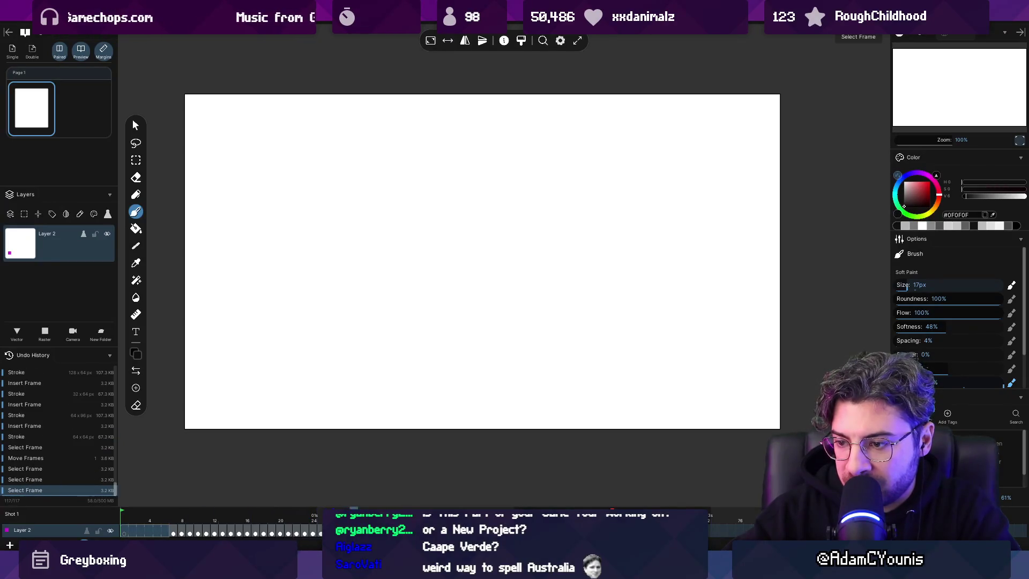
pyautogui.click(173, 533)
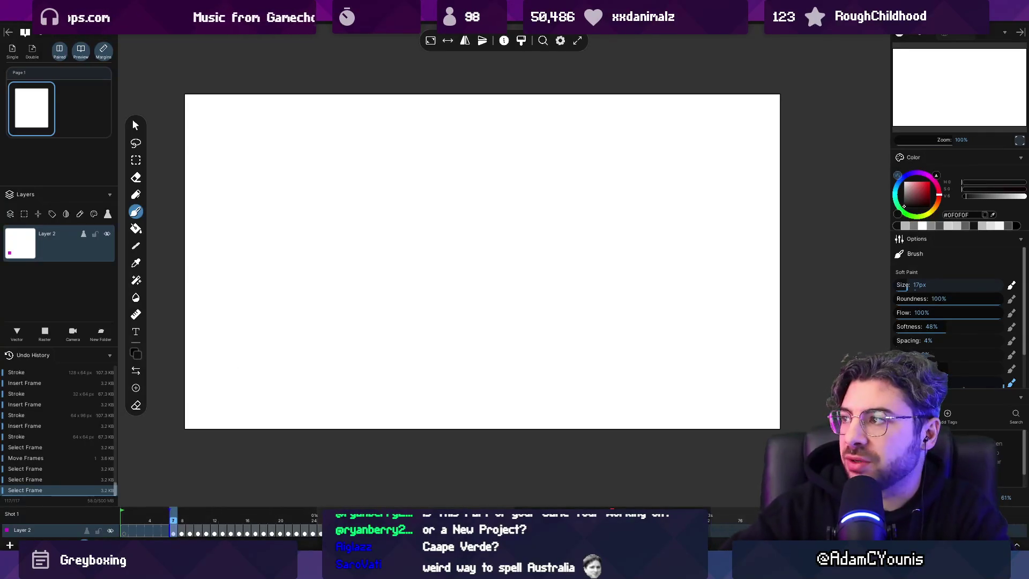
# Step: Quit the animation app without saving and return to the Figma planning file
pyautogui.hotkey('ctrl', 'q')
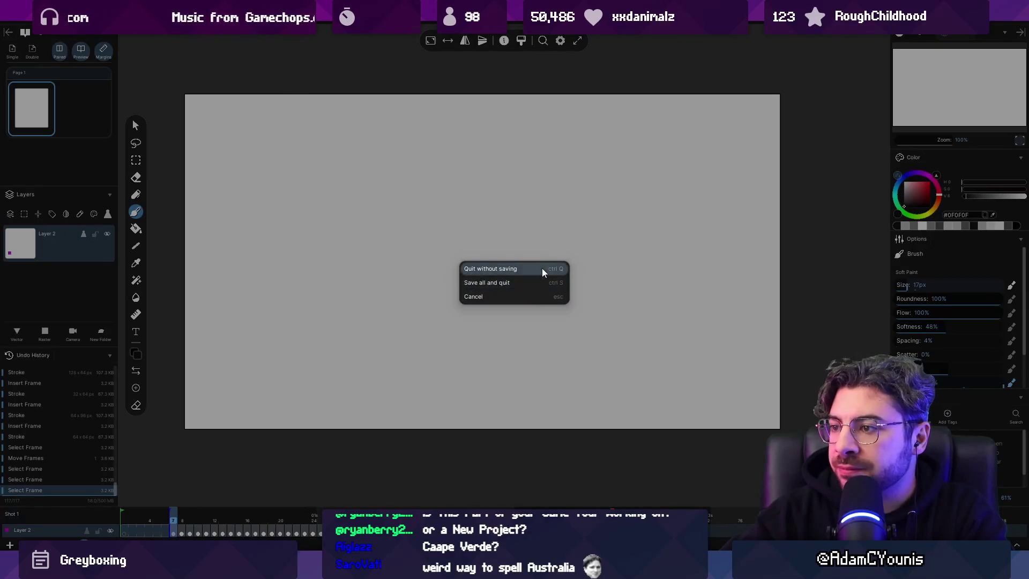
pyautogui.click(541, 269)
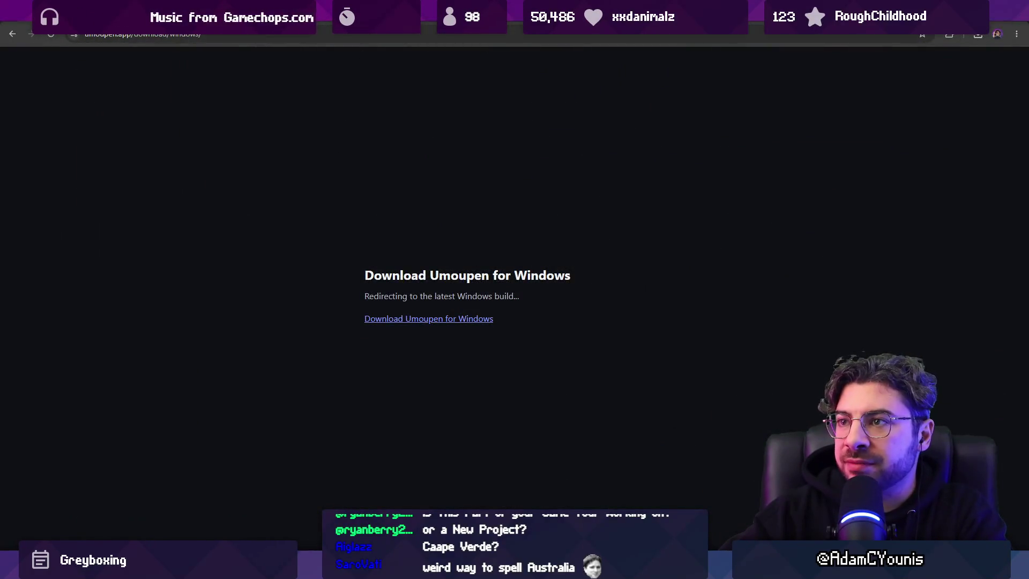
pyautogui.hotkey('alt', 'Tab')
pyautogui.click(399, 252)
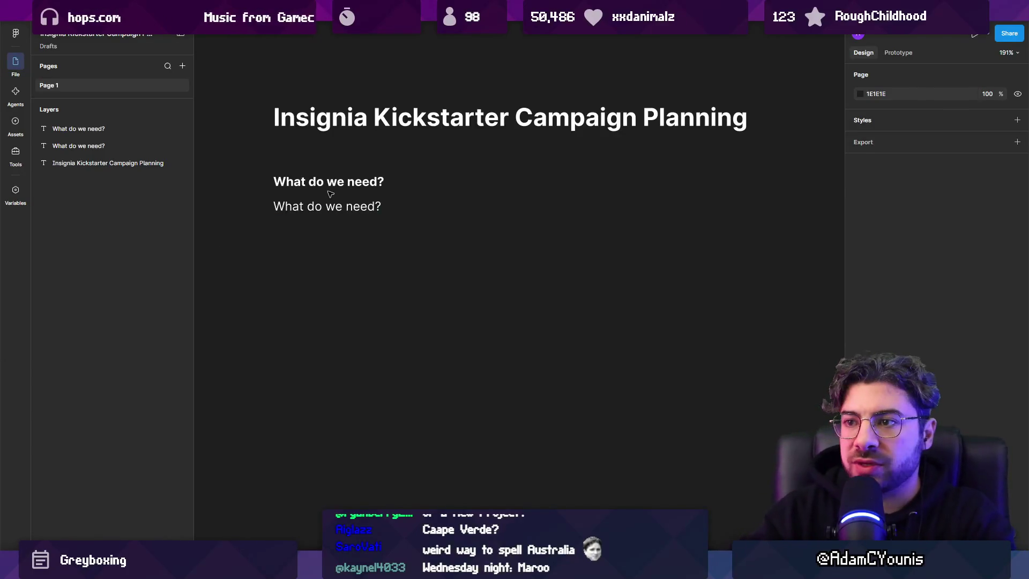
# Step: Start editing the lower 'What do we need?' line in the campaign planning file
pyautogui.doubleClick(337, 209)
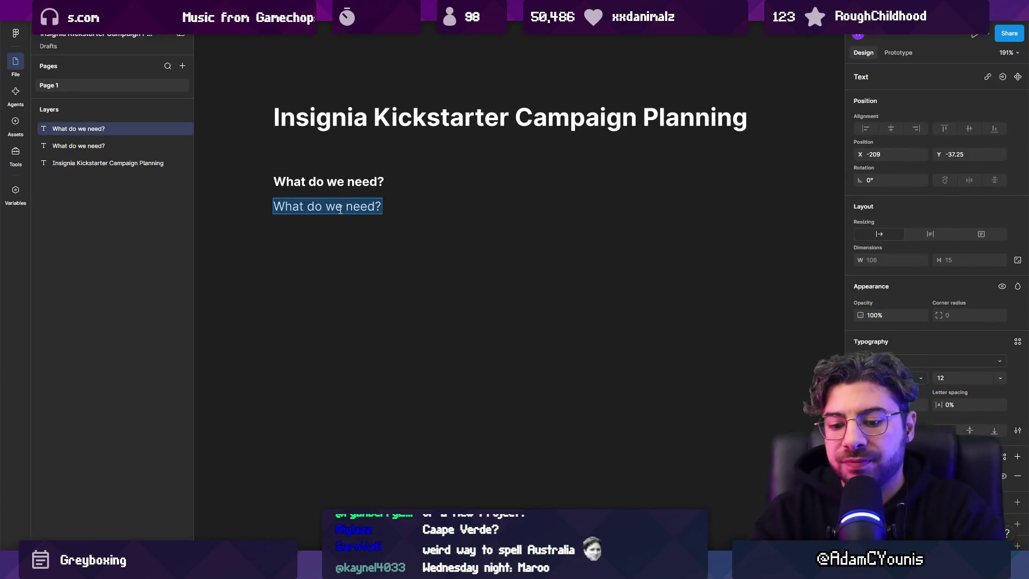
# Step: Write goal A): 'Gauge a (hopefully positive) signal relating to player interest for the game'
pyautogui.write('To')
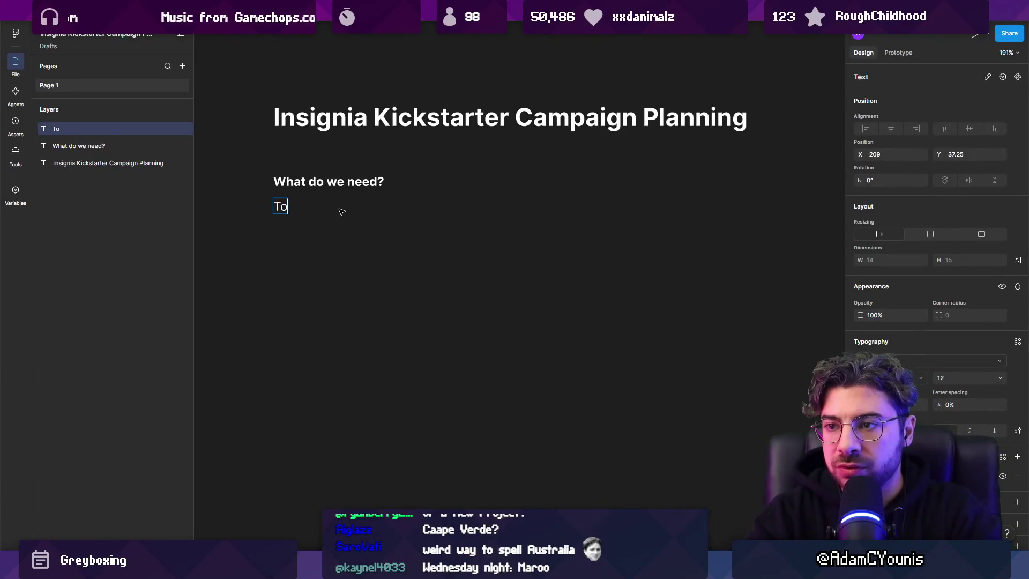
pyautogui.press('BackSpace')
pyautogui.press('BackSpace')
pyautogui.press('BackSpace')
pyautogui.write('A')
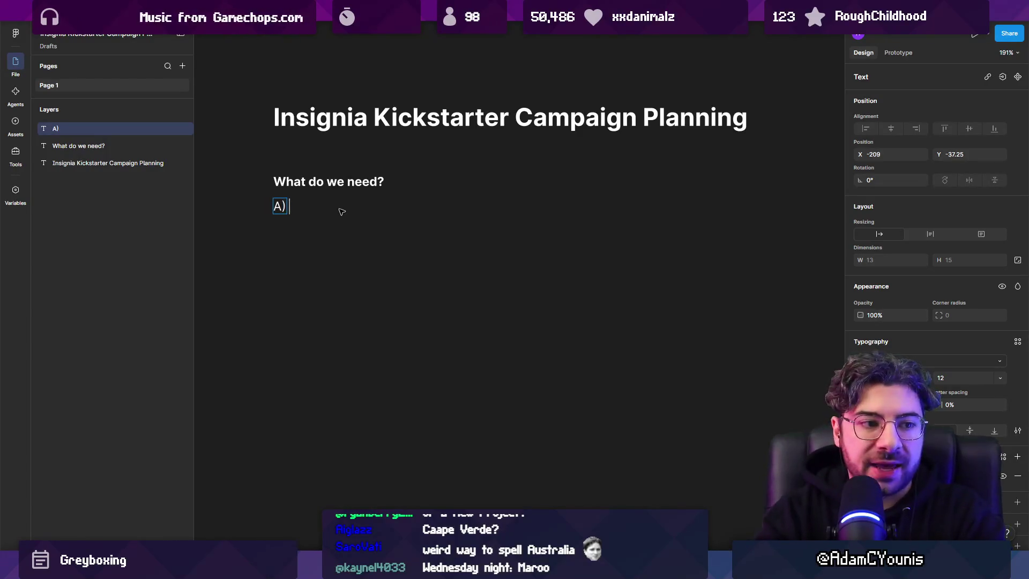
pyautogui.write('buyi')
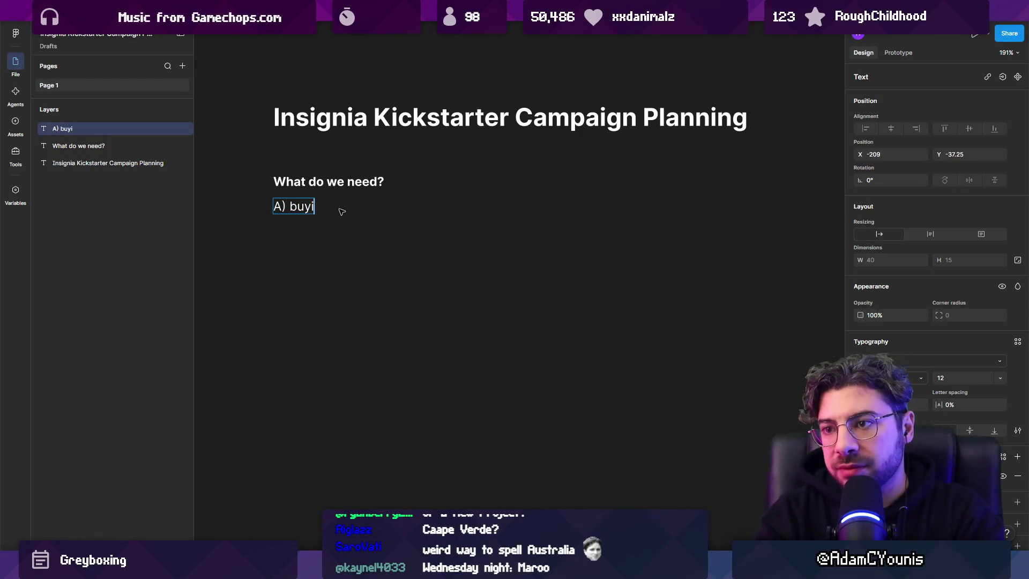
pyautogui.write('ld up some kind')
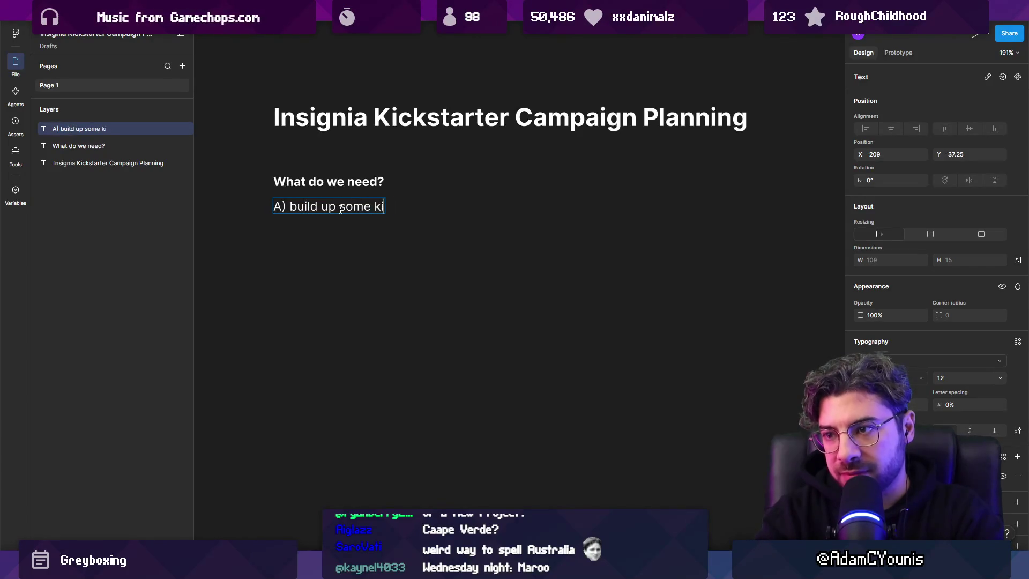
pyautogui.hotkey('shift', 'Home')
pyautogui.hotkey('shift', 'Right')
pyautogui.hotkey('shift', 'Right')
pyautogui.hotkey('shift', 'Right')
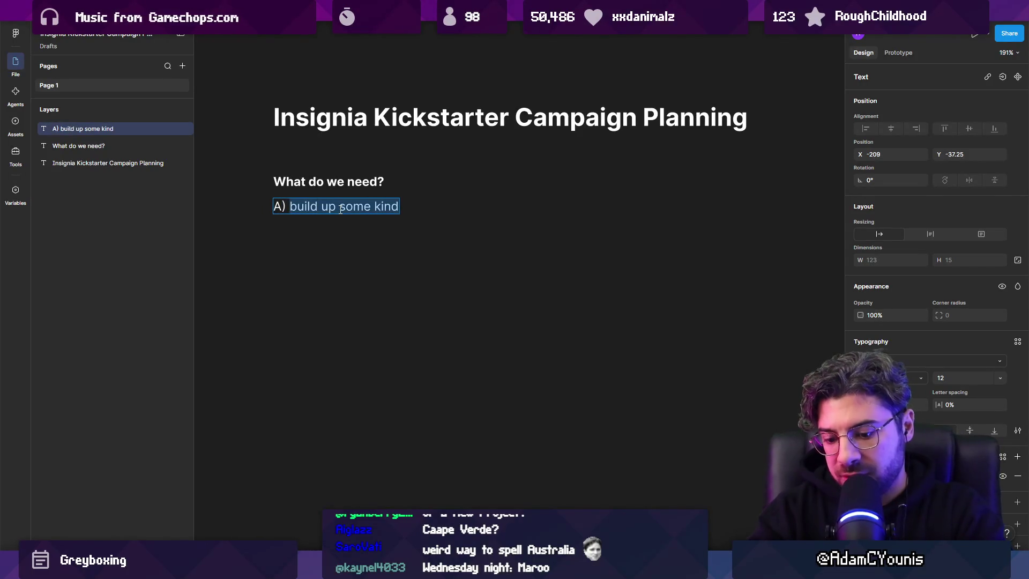
pyautogui.write('Gauge')
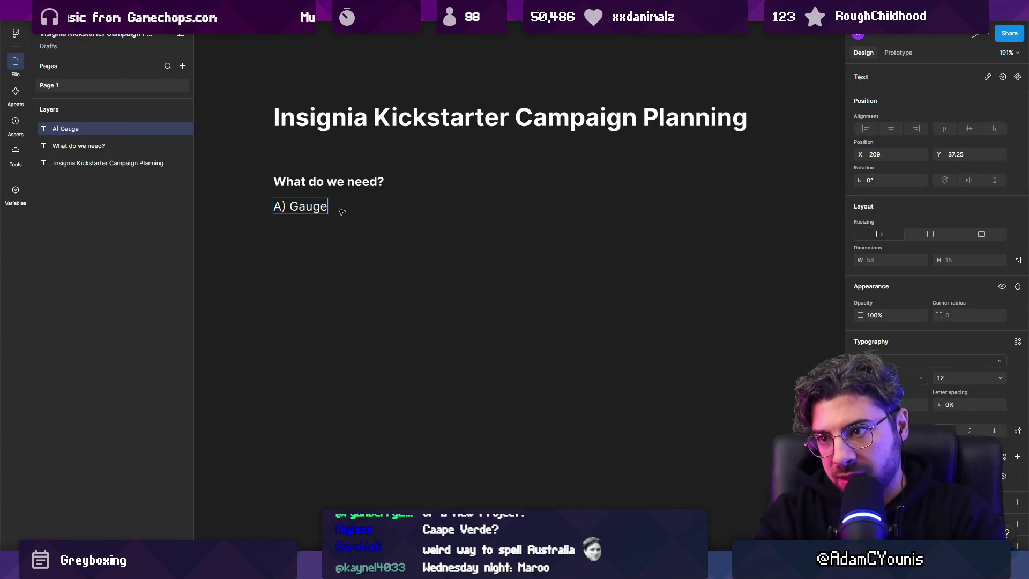
pyautogui.write(' a (hope')
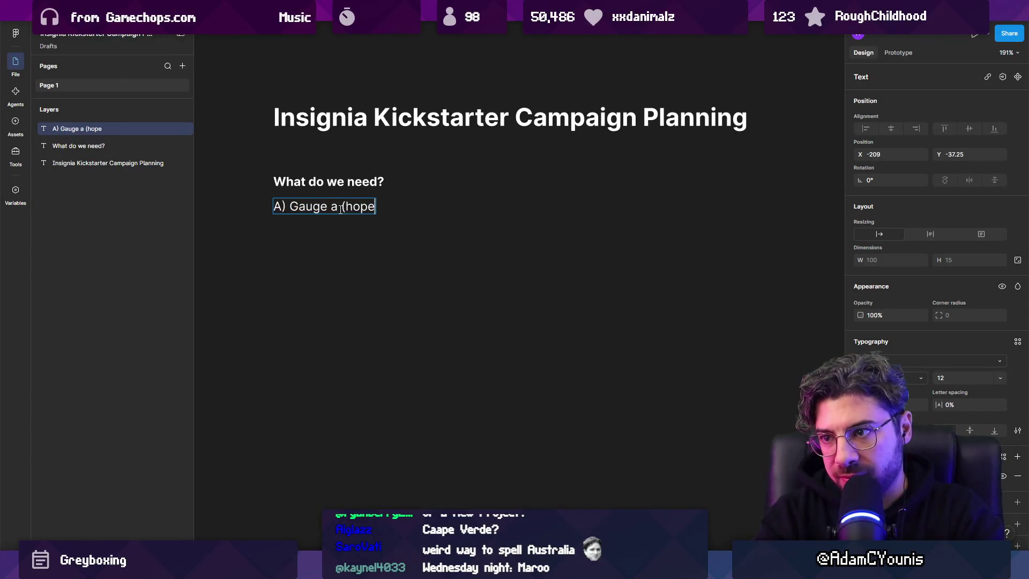
pyautogui.write('fully positive) s')
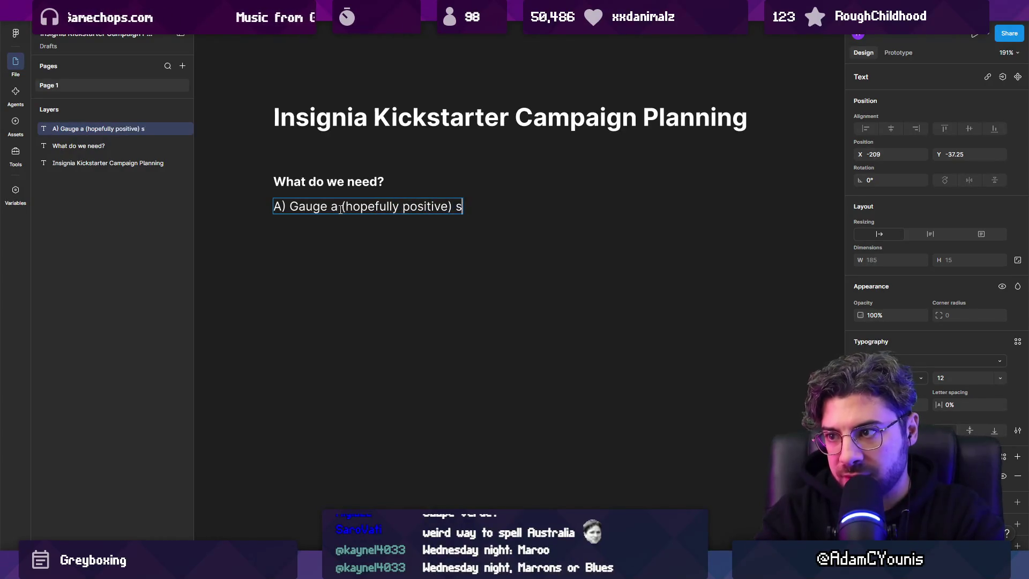
pyautogui.write('ignal relating to playe')
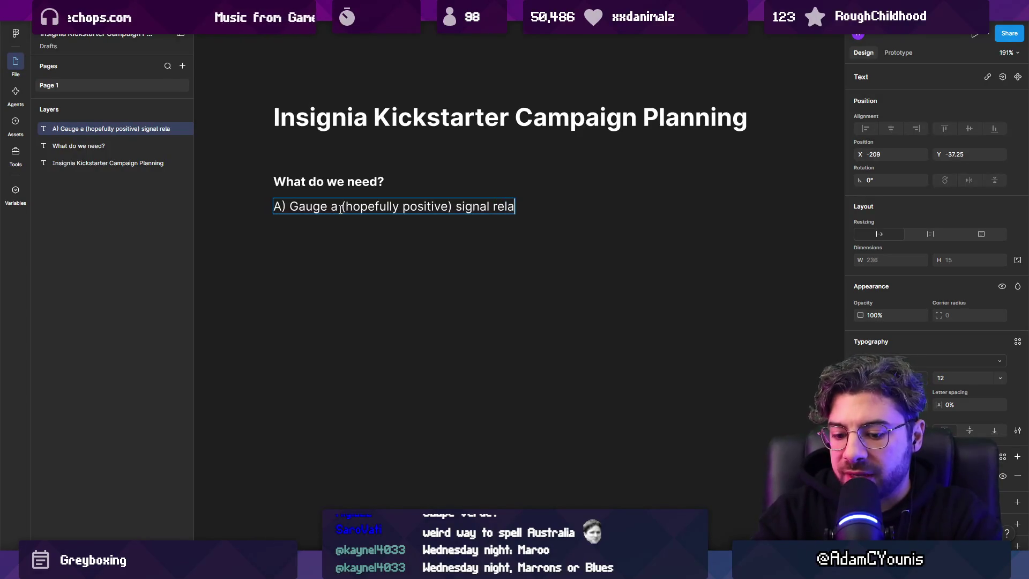
pyautogui.write('r in')
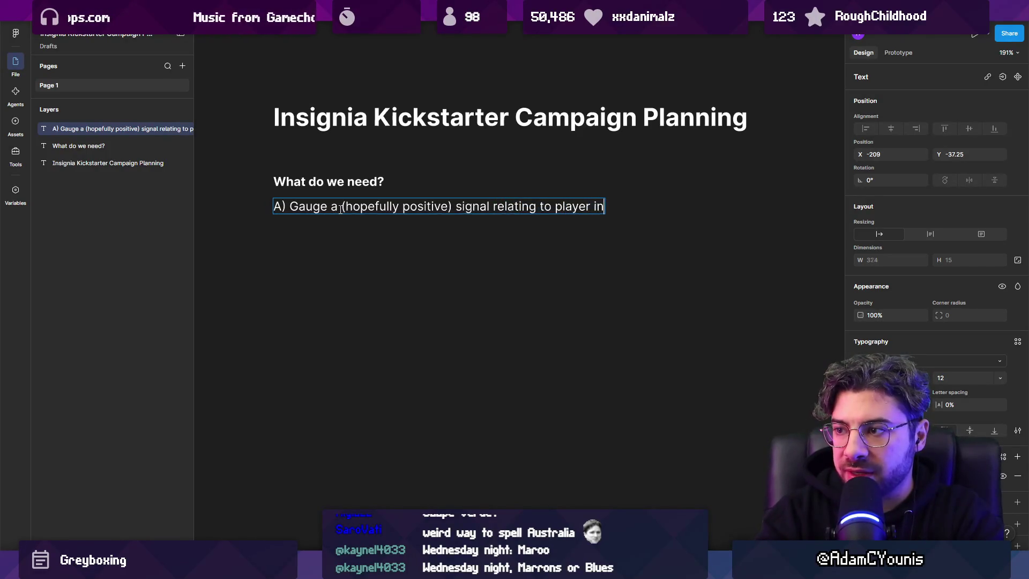
pyautogui.write('terest for the game')
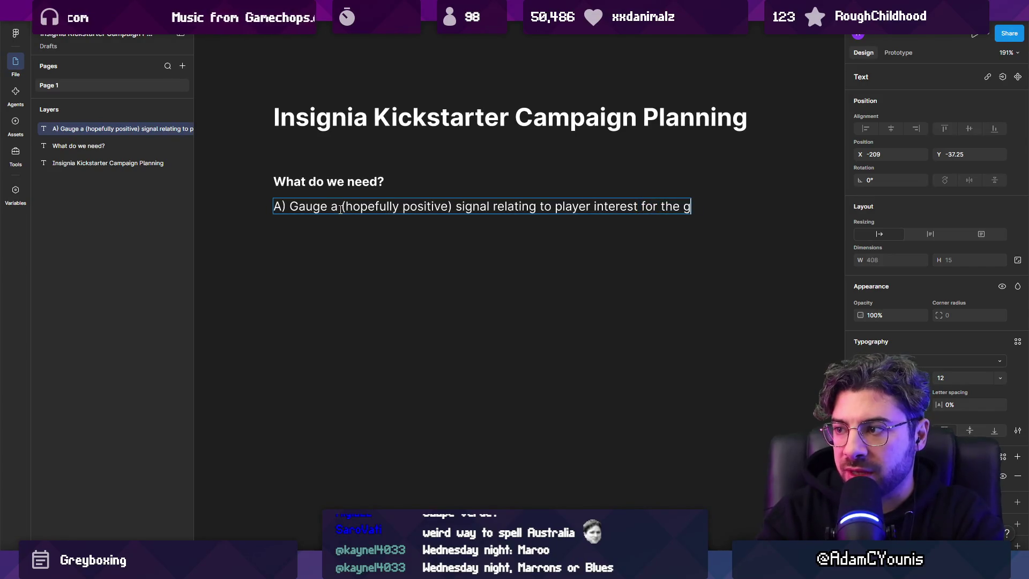
# Step: Add goal B) 'healthy budget scale based on player interest' and begin item C)
pyautogui.press('Return')
pyautogui.write('B) Arrive at the')
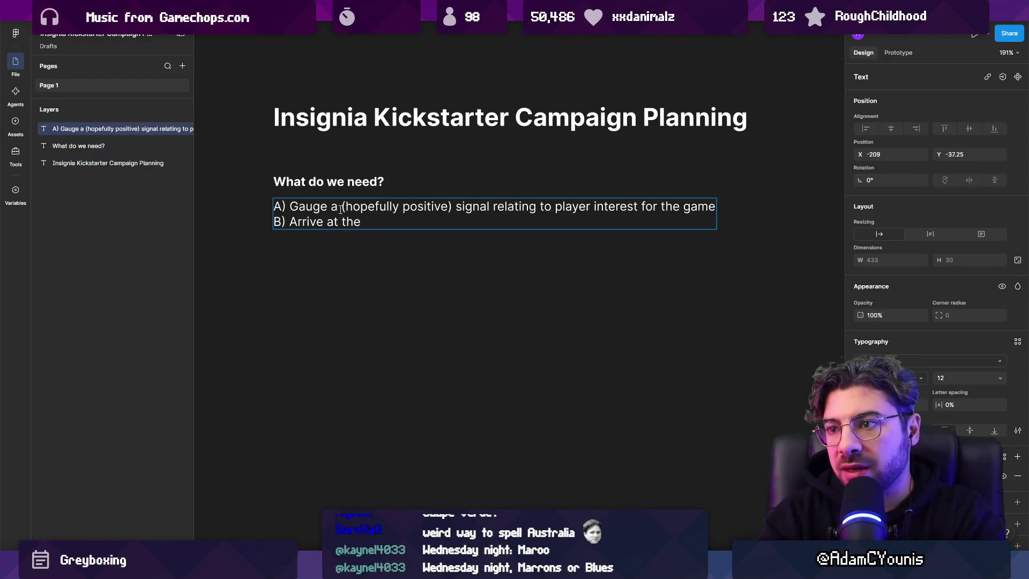
pyautogui.write('althy b')
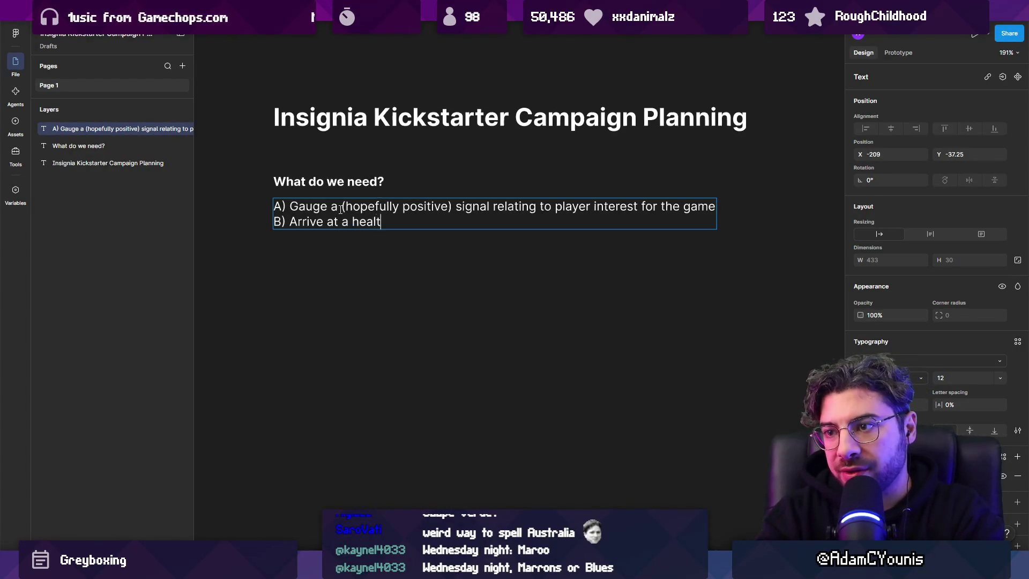
pyautogui.write('udget sc')
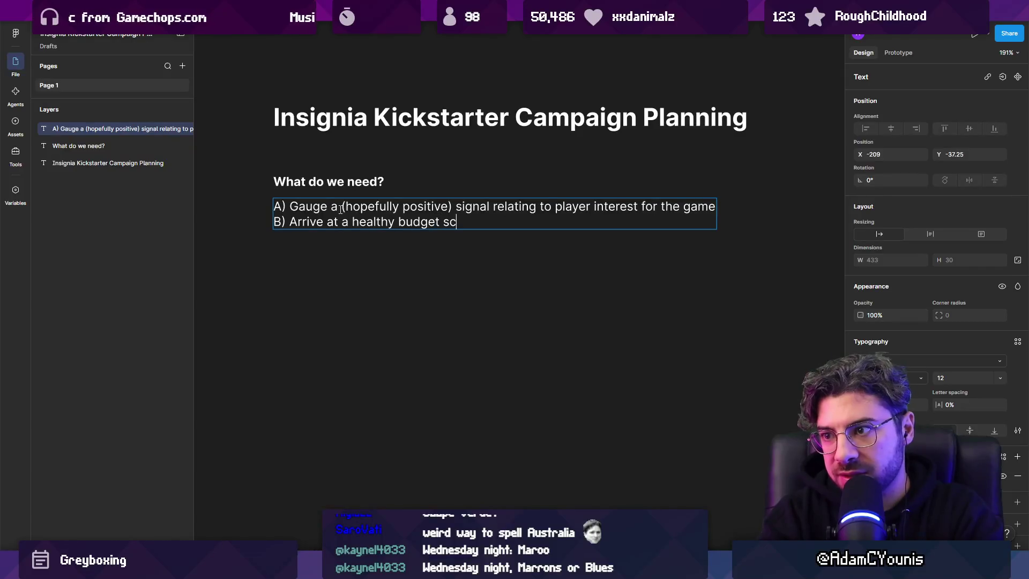
pyautogui.write('ale basde on')
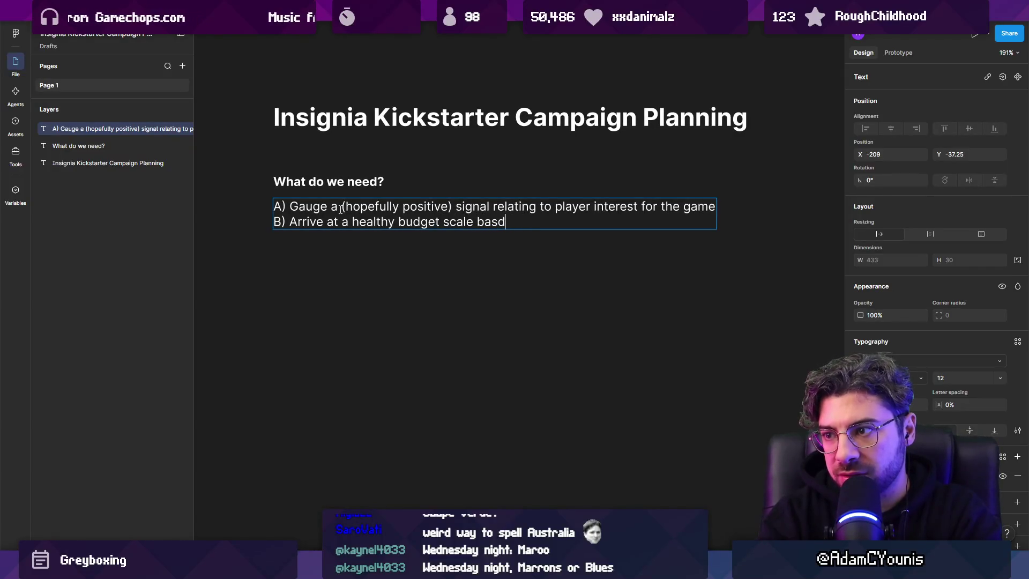
pyautogui.press('BackSpace')
pyautogui.write('ed on player interest')
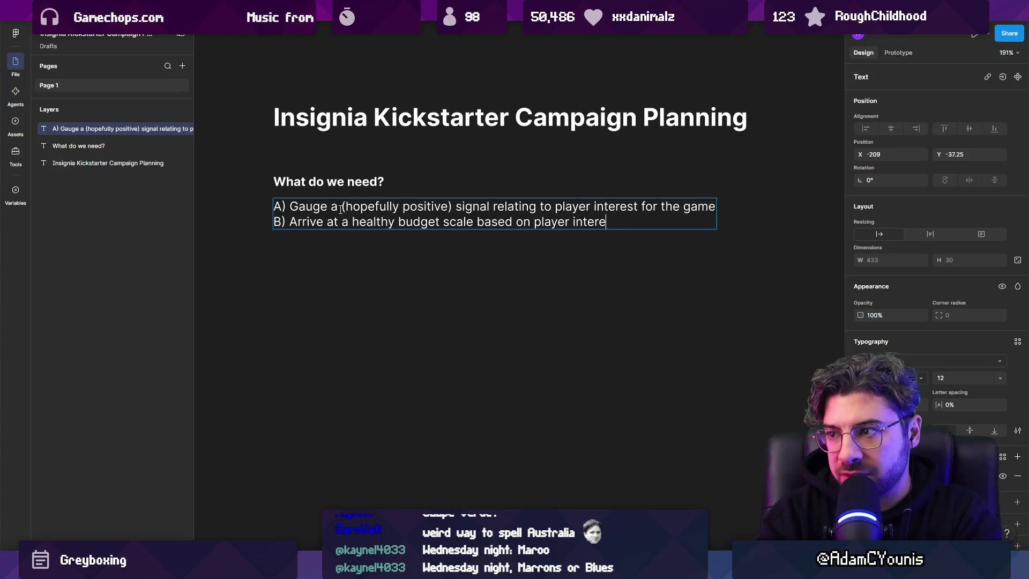
pyautogui.press('Return')
pyautogui.write('C')
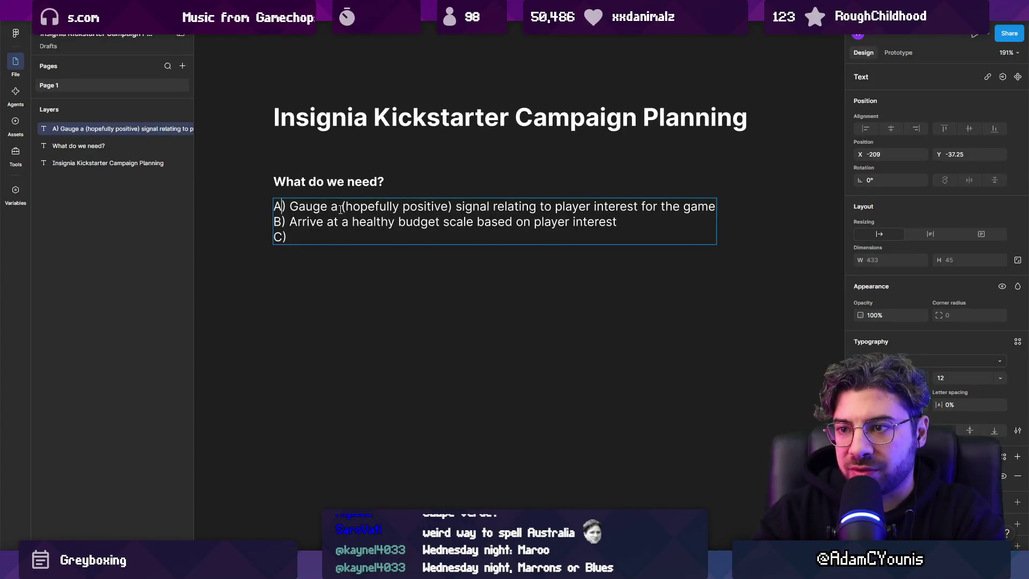
# Step: Renumber goals with digits and write goal 3: 'potentially find significant funding for the game'
pyautogui.hotkey('ctrl', 'z')
pyautogui.hotkey('ctrl', 'z')
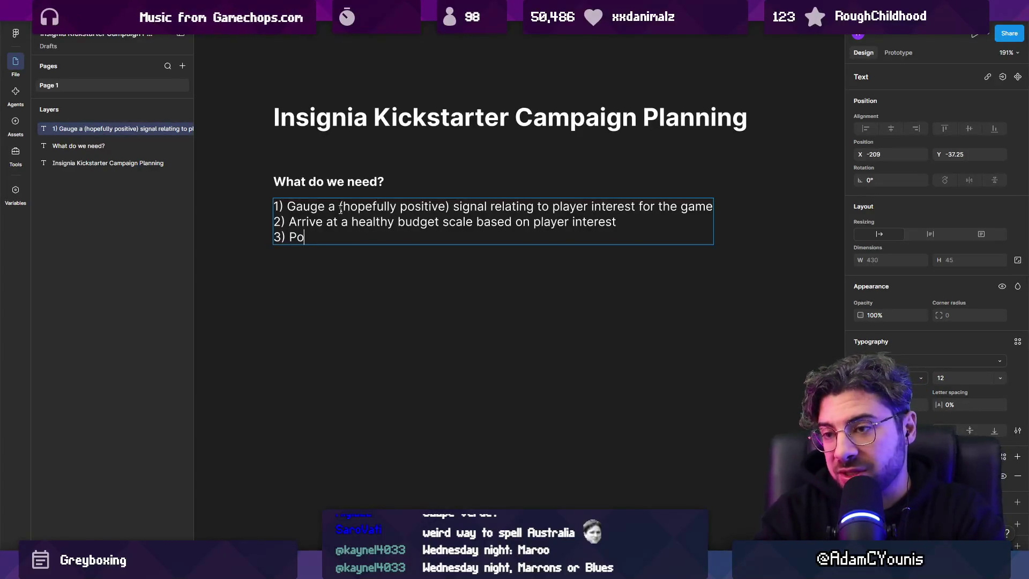
pyautogui.write('tentially')
pyautogui.write(' provide real')
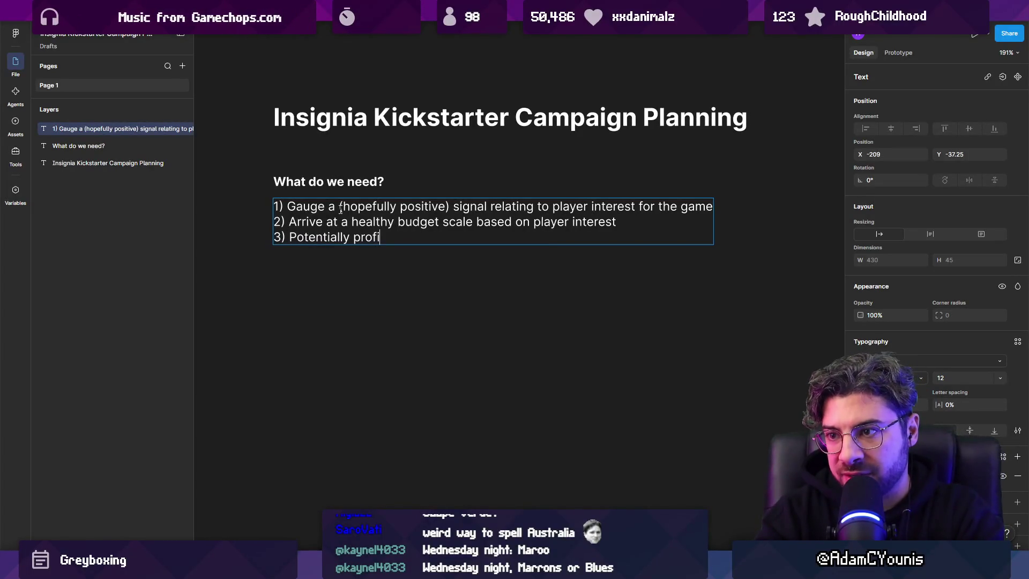
pyautogui.write(' funding behi')
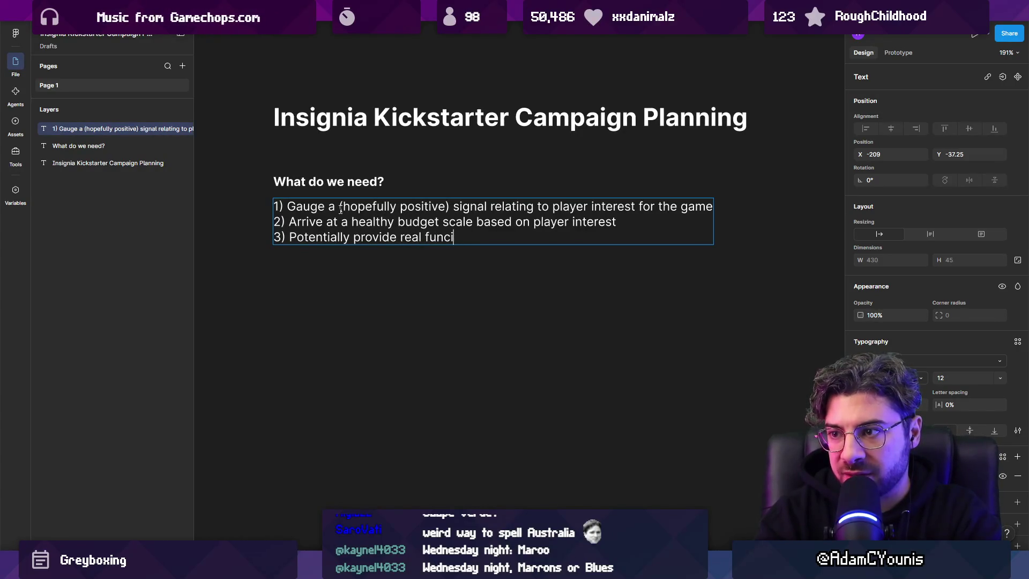
pyautogui.write('nd the game.')
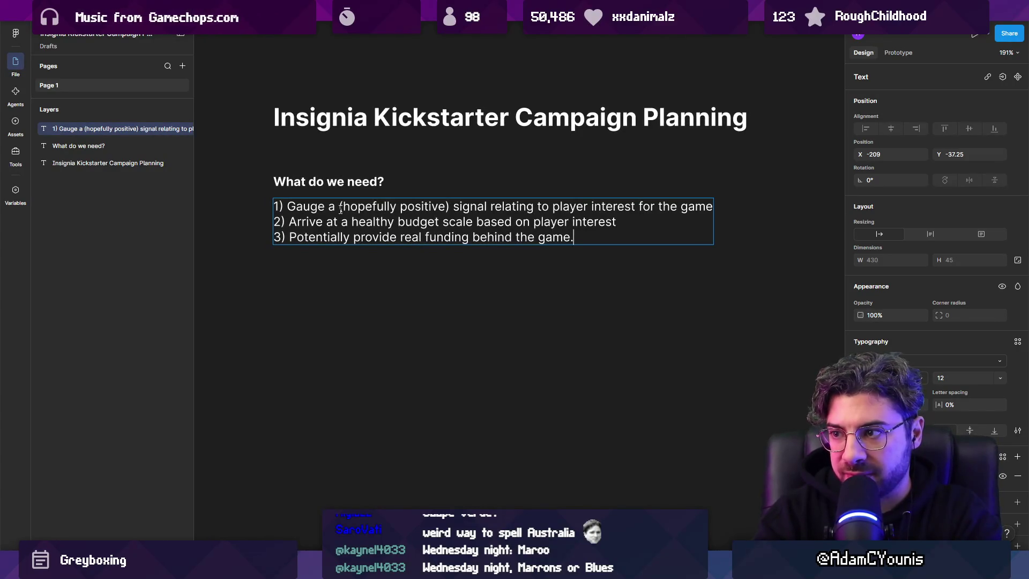
pyautogui.hotkey('ctrl', 'shift', 'Left')
pyautogui.hotkey('ctrl', 'shift', 'Left')
pyautogui.hotkey('ctrl', 'shift', 'Left')
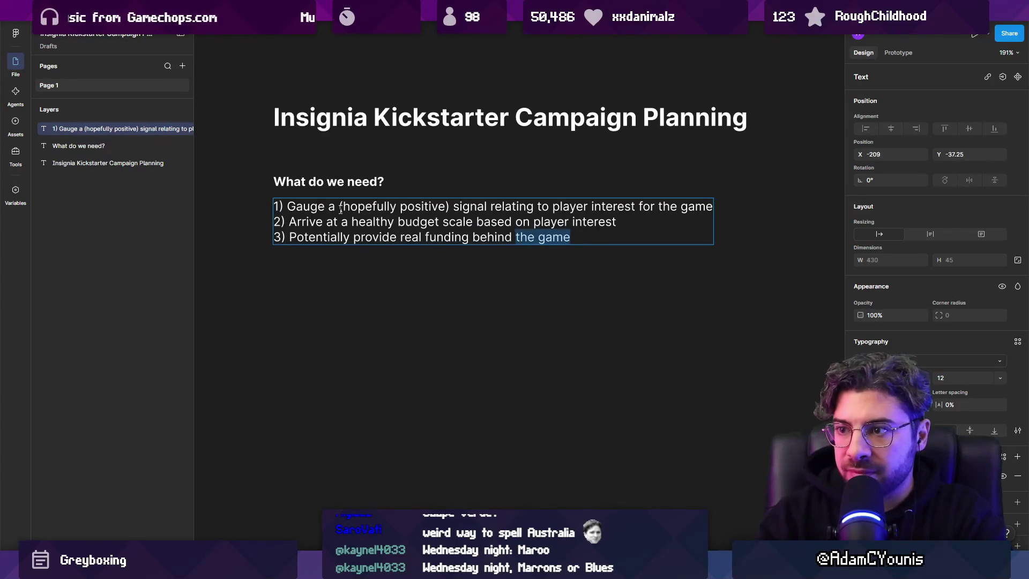
pyautogui.press('Left')
pyautogui.hotkey('ctrl', 'shift', 'Right')
pyautogui.write('find')
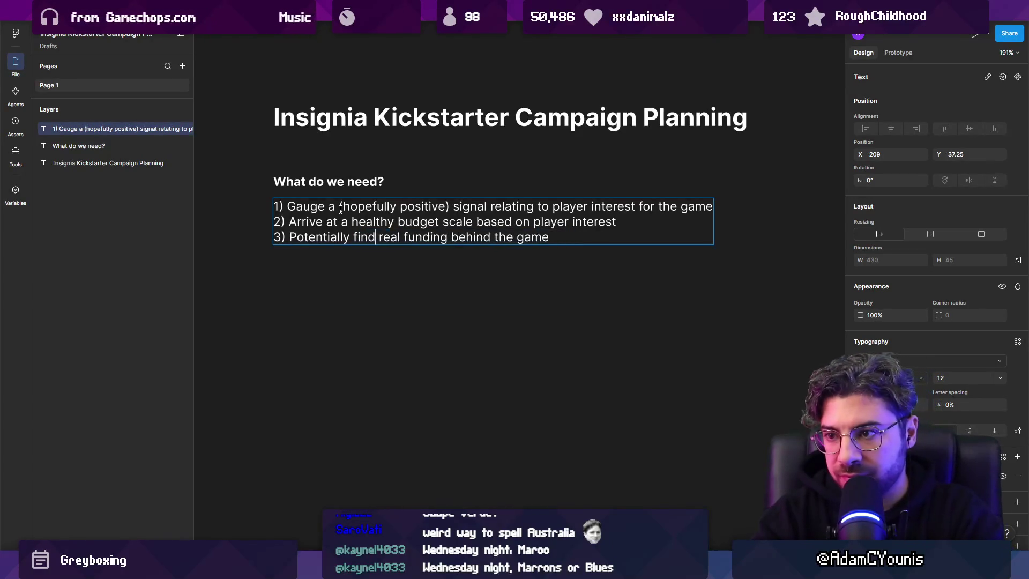
pyautogui.hotkey('ctrl', 'shift', 'Right')
pyautogui.press('Right')
pyautogui.hotkey('ctrl', 'shift', 'Left')
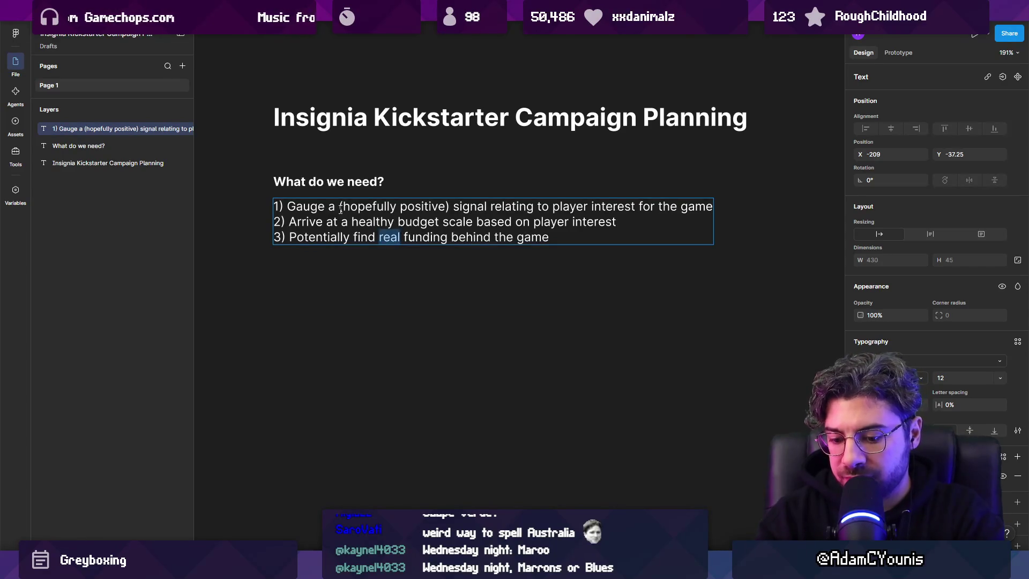
pyautogui.write('significant')
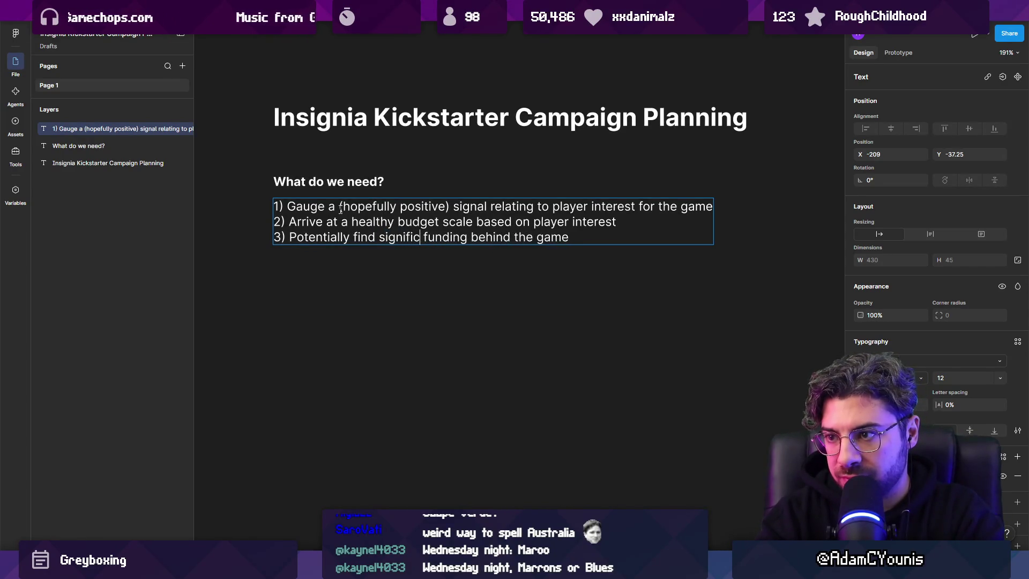
pyautogui.hotkey('ctrl', 'Right')
pyautogui.hotkey('ctrl', 'shift', 'Right')
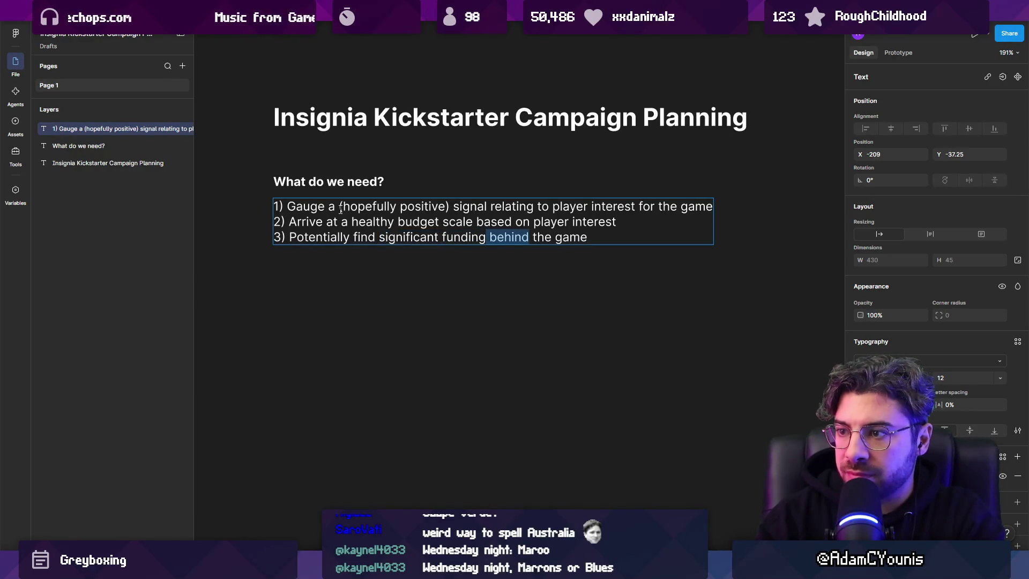
pyautogui.write('for')
# Step: Add goal 4 about signalling to additional funding partners that the game is worth supporting
pyautogui.press('Return')
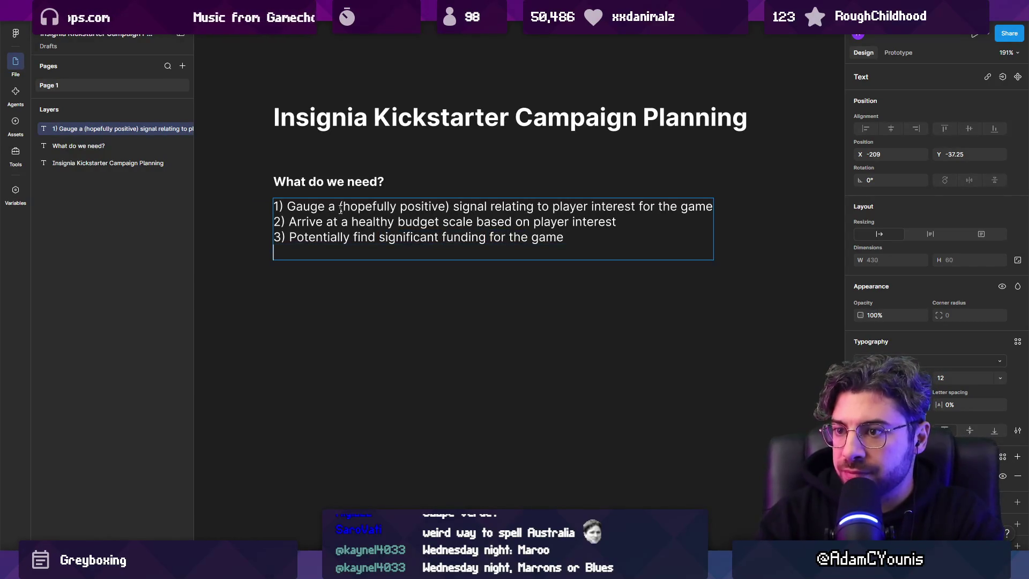
pyautogui.write('4. D')
pyautogui.press('BackSpace')
pyautogui.press('BackSpace')
pyautogui.press('BackSpace')
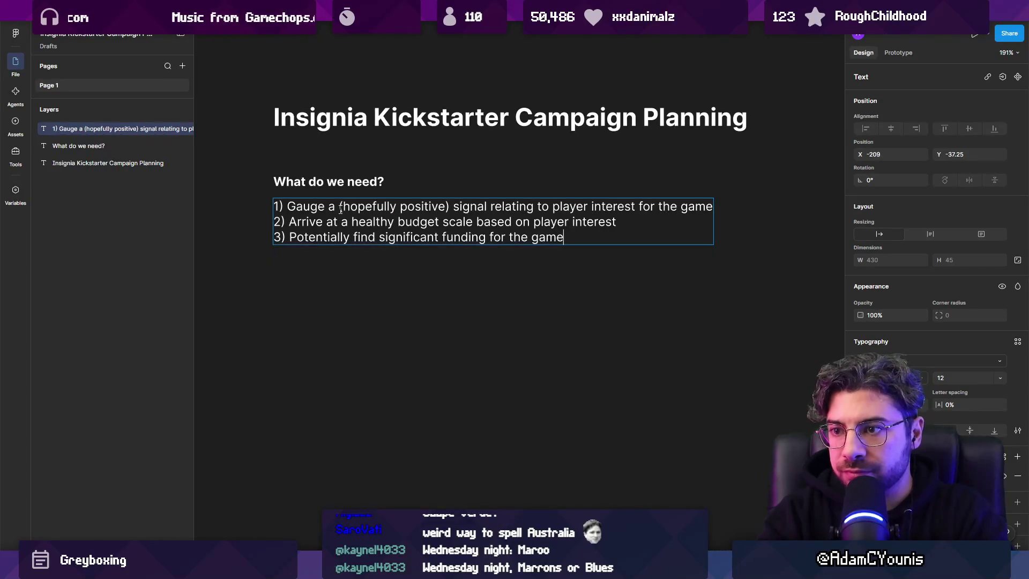
pyautogui.press('Return')
pyautogui.write('4) Signal to')
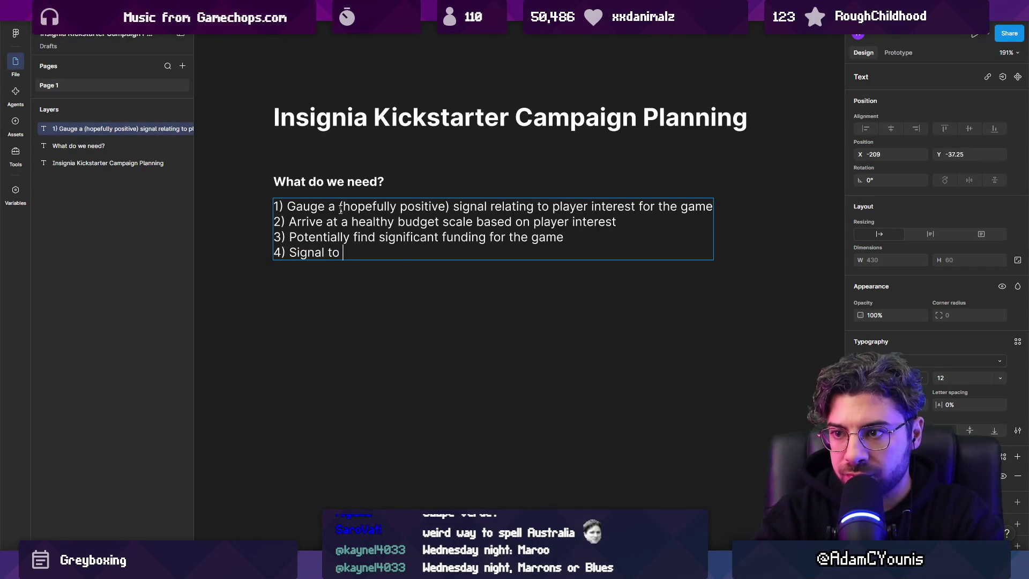
pyautogui.write('any potential')
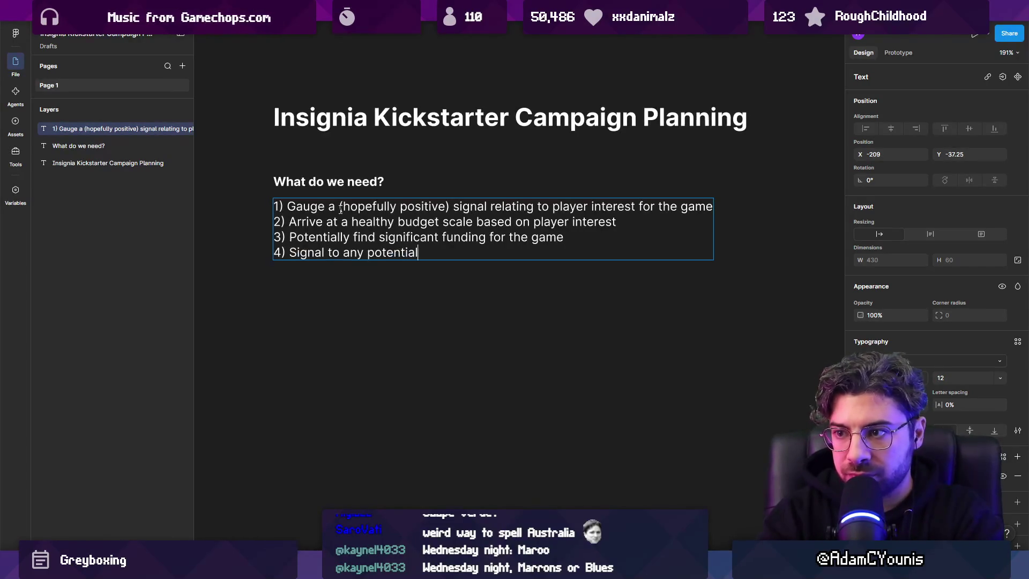
pyautogui.write('itional func')
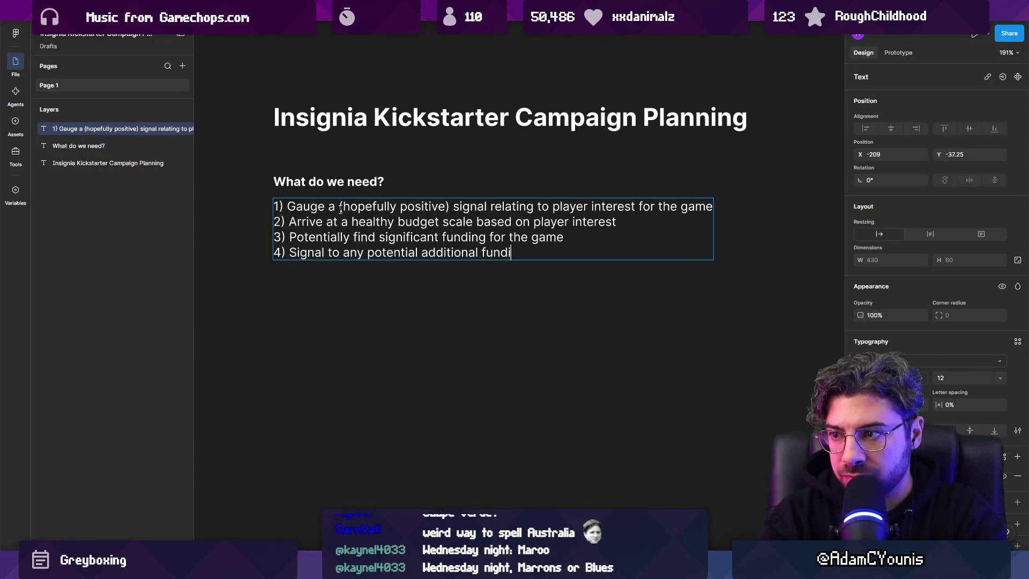
pyautogui.write('ng partners that we have something ')
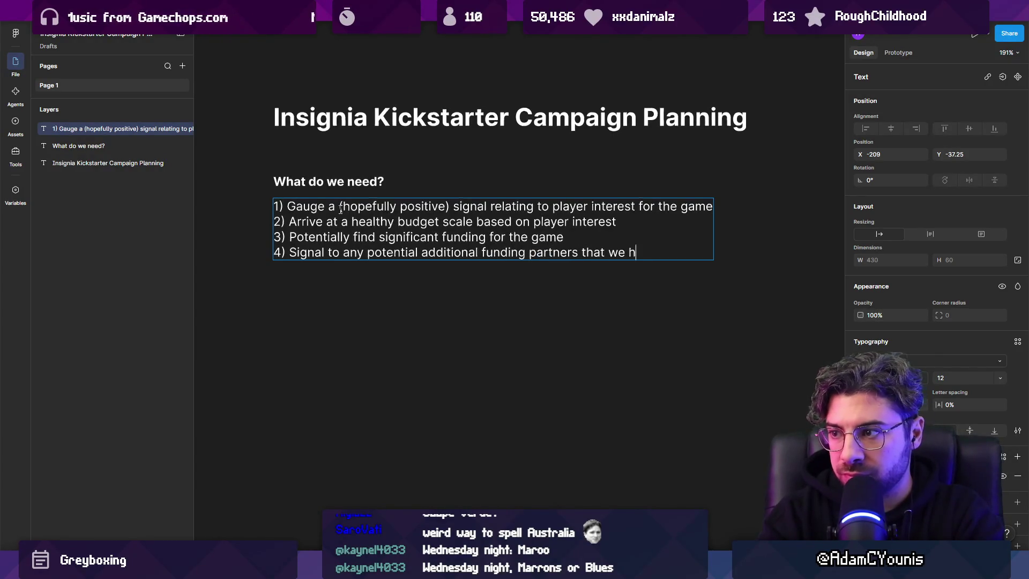
pyautogui.write('wo')
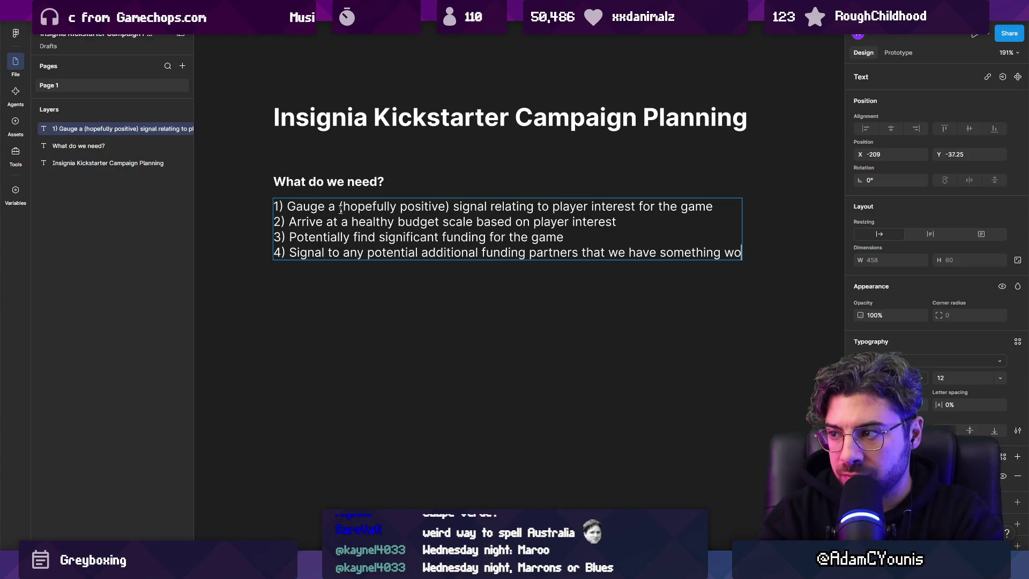
pyautogui.write('rthsupporting')
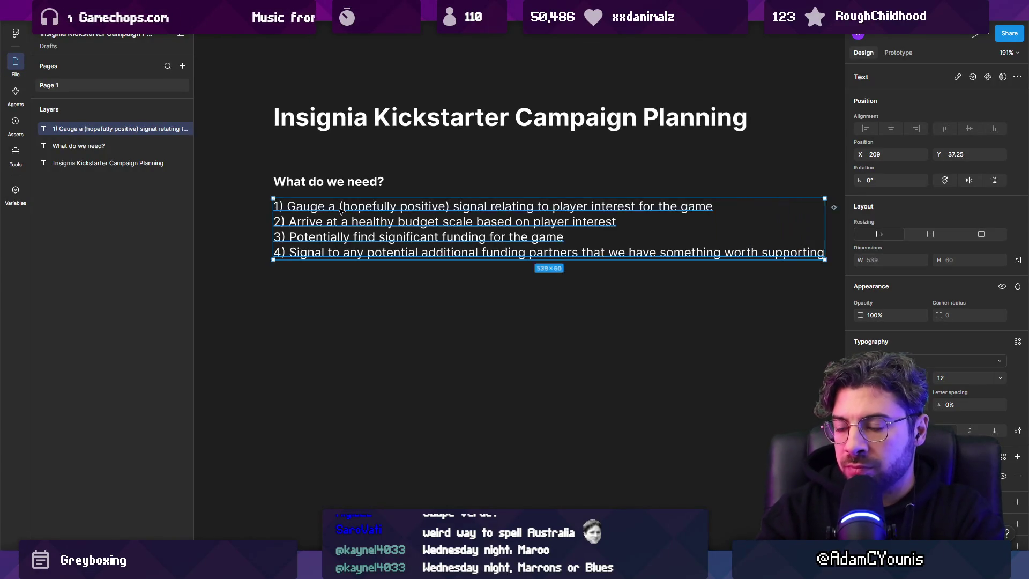
pyautogui.click(294, 285)
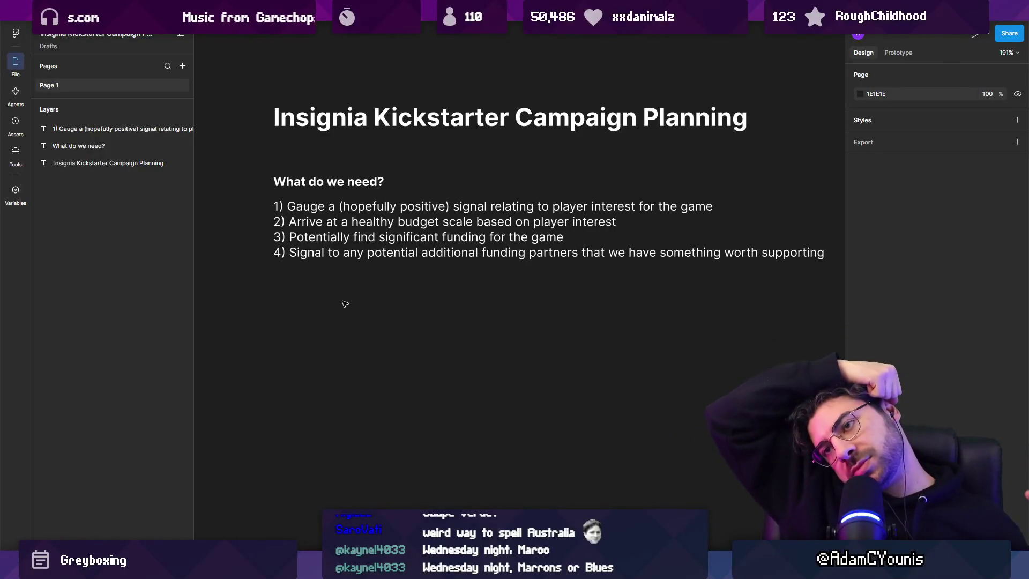
# Step: Try a bright green colour on goal line 2, then undo it back to white
pyautogui.keyDown('ctrl'); pyautogui.scroll(-3, 375, 258); pyautogui.keyUp('ctrl')
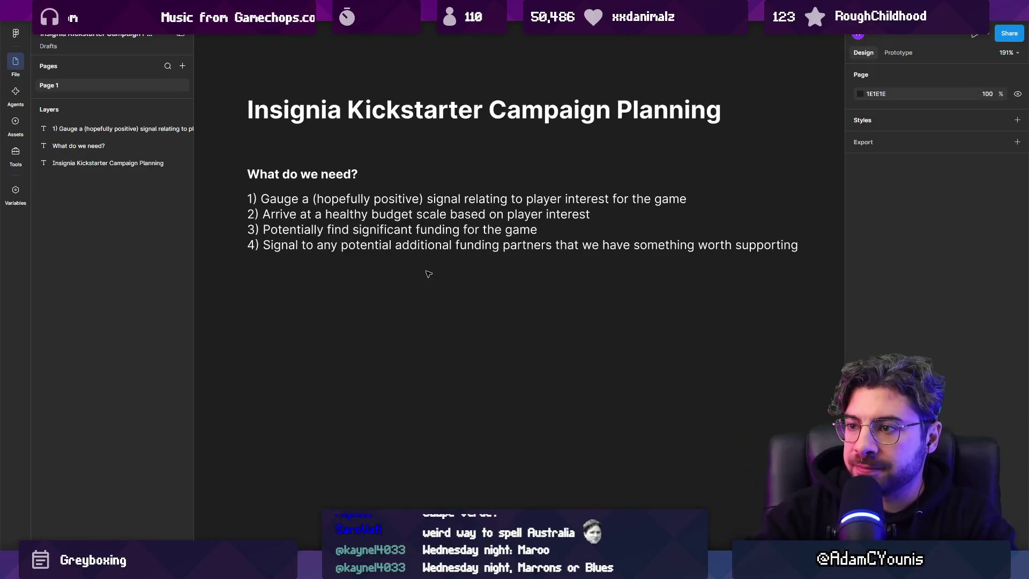
pyautogui.click(376, 245)
pyautogui.scroll(-1, 376, 198)
pyautogui.doubleClick(377, 198)
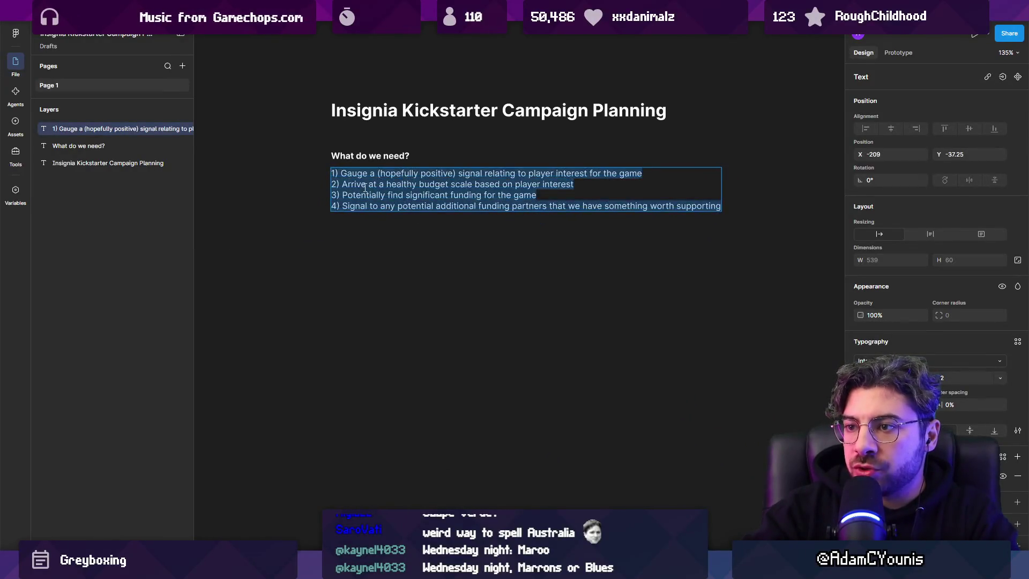
pyautogui.tripleClick(450, 183)
pyautogui.click(860, 475)
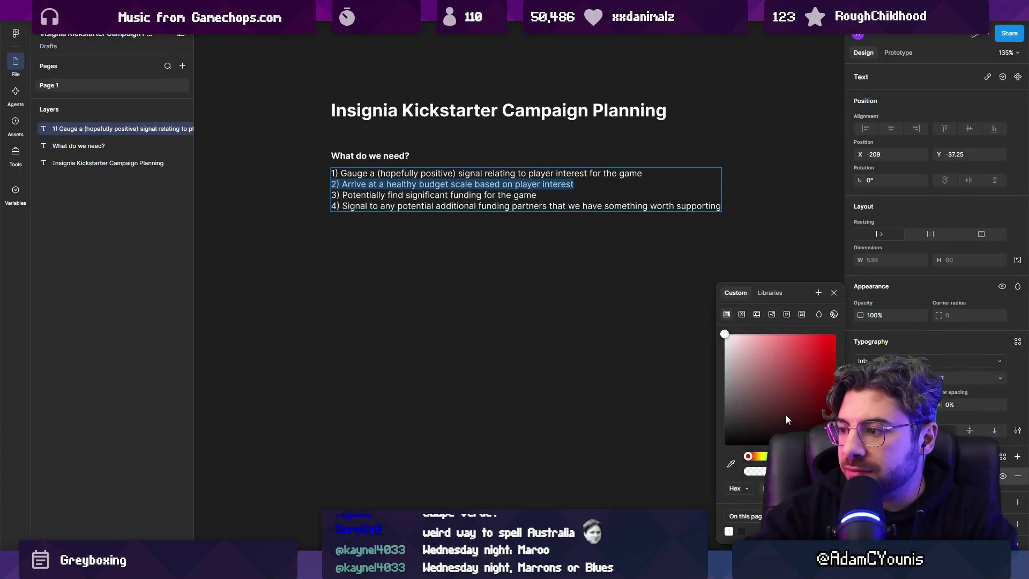
pyautogui.moveTo(745, 456); pyautogui.dragTo(766, 456)
pyautogui.moveTo(771, 379); pyautogui.dragTo(938, 253)
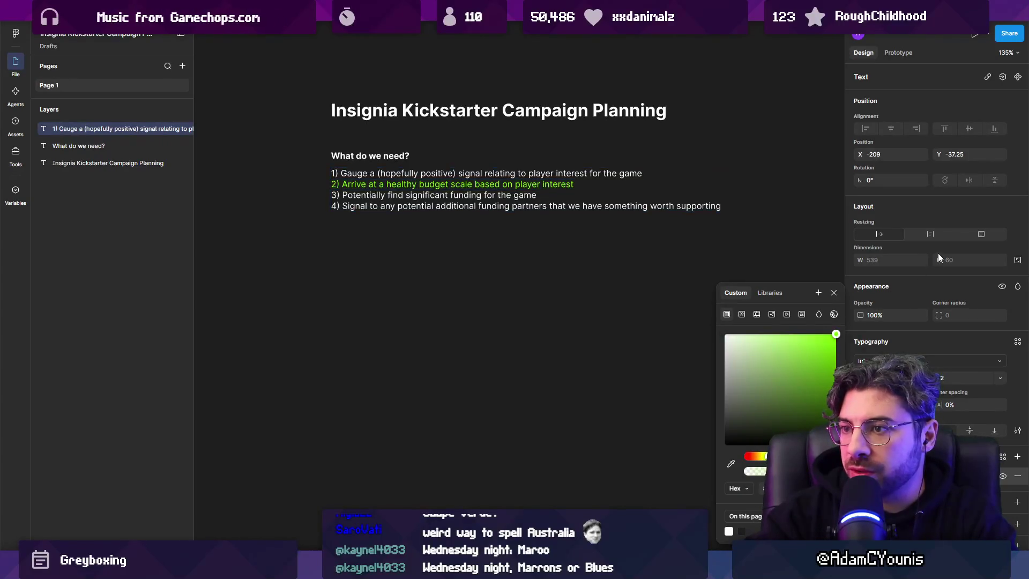
pyautogui.keyDown('ctrl'); pyautogui.scroll(3, 463, 194); pyautogui.keyUp('ctrl')
pyautogui.doubleClick(374, 195)
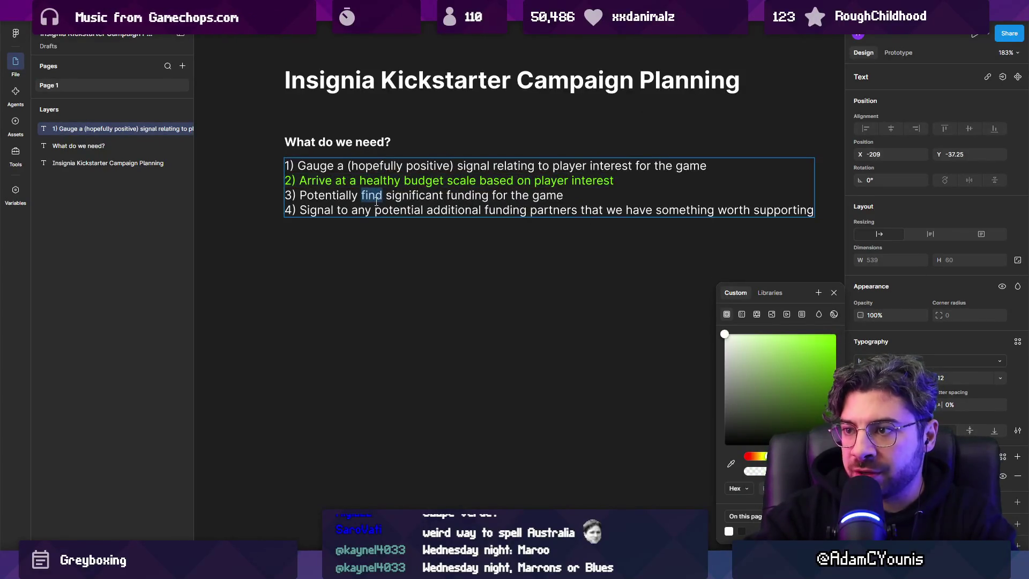
pyautogui.tripleClick(373, 195)
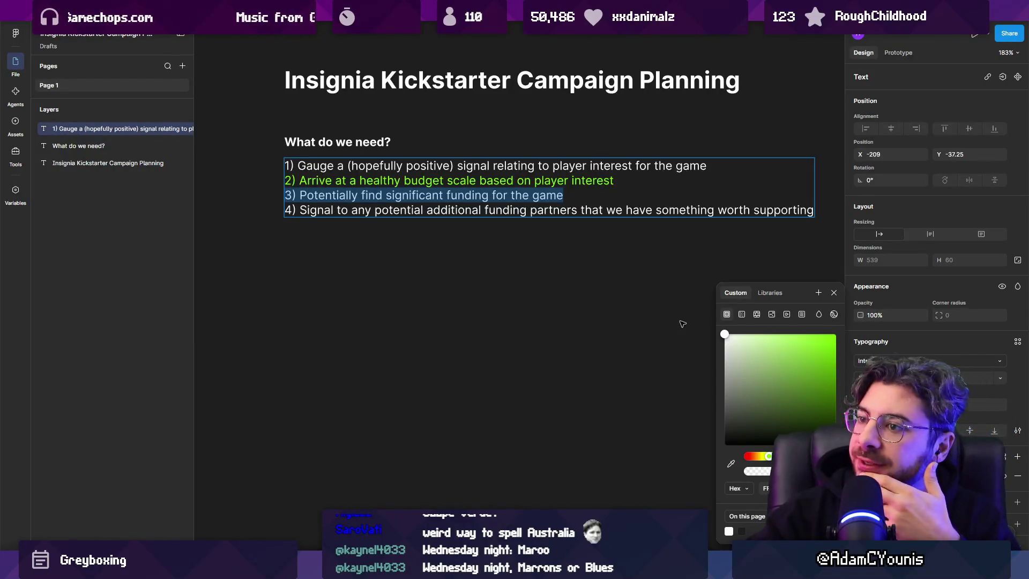
pyautogui.press('Escape')
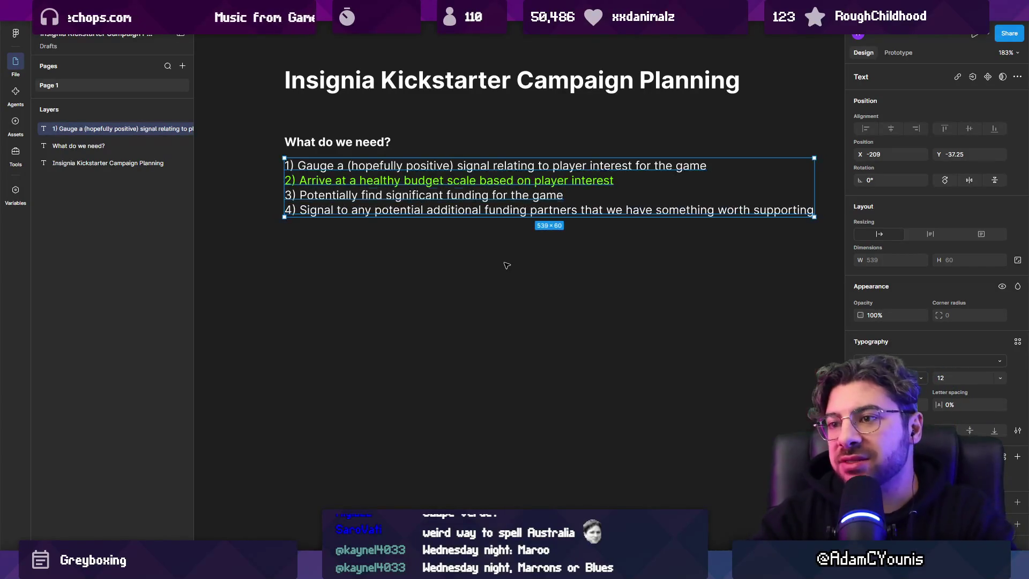
pyautogui.press('Return')
pyautogui.hotkey('ctrl', 'z')
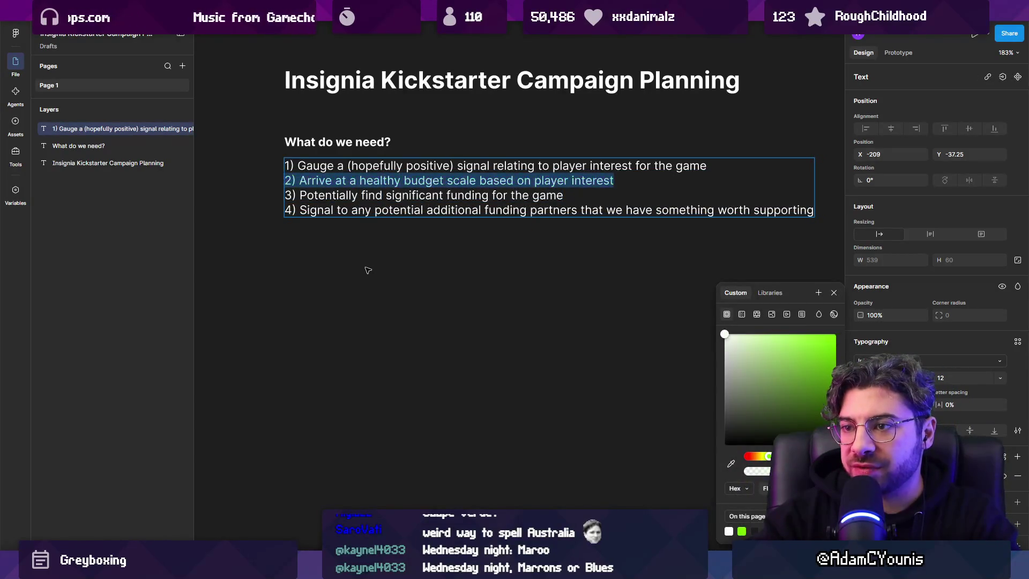
pyautogui.press('Escape')
# Step: Alt-drag a copy of the goals text box to the left and clear its text
pyautogui.hscroll(-6, 670, 220)
pyautogui.click(577, 215)
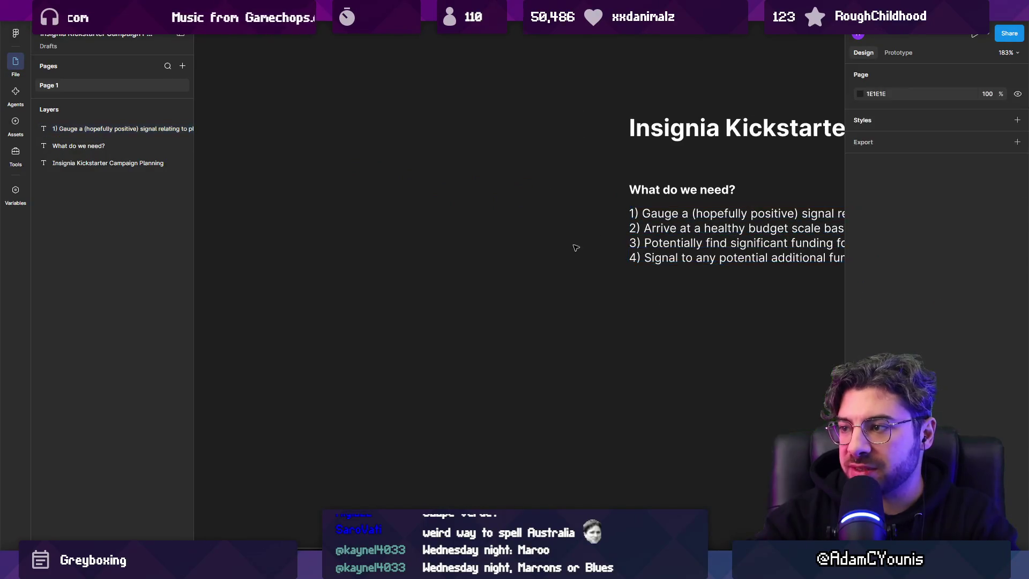
pyautogui.click(717, 245)
pyautogui.moveTo(622, 237)
pyautogui.keyDown('alt'); pyautogui.mouseDown()
pyautogui.moveTo(189, 239)
pyautogui.moveTo(345, 239)
pyautogui.mouseUp(); pyautogui.keyUp('alt')
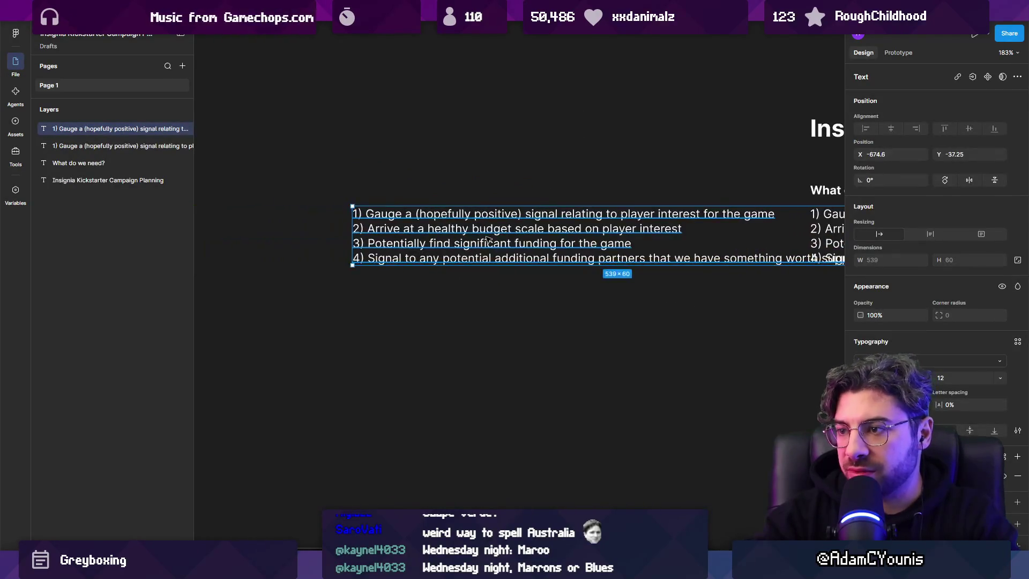
pyautogui.press('BackSpace')
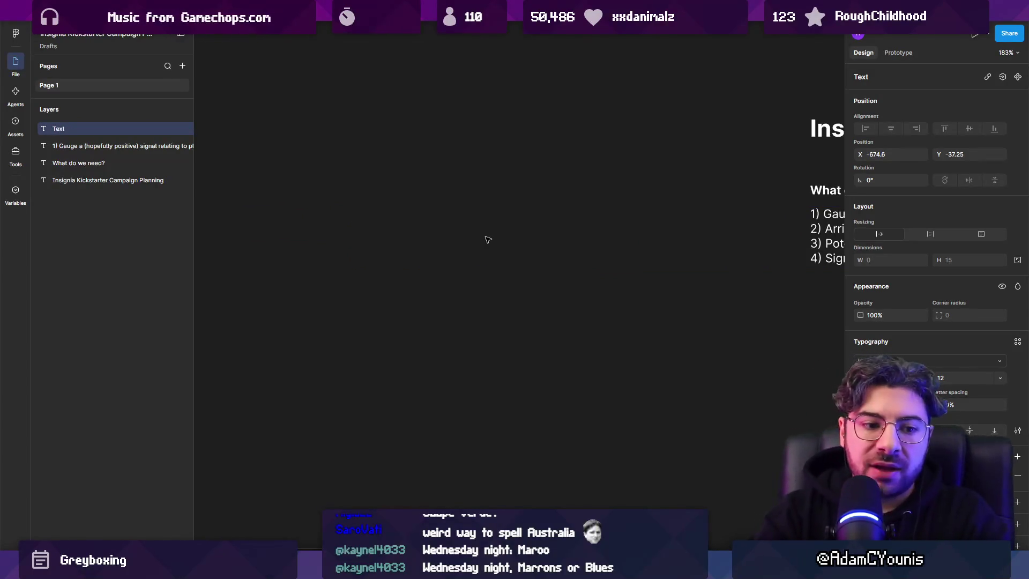
# Step: Type the opening line 'I'm a first time director who is making a very ambitious title'
pyautogui.write("I'm a fir")
pyautogui.write('st time doire')
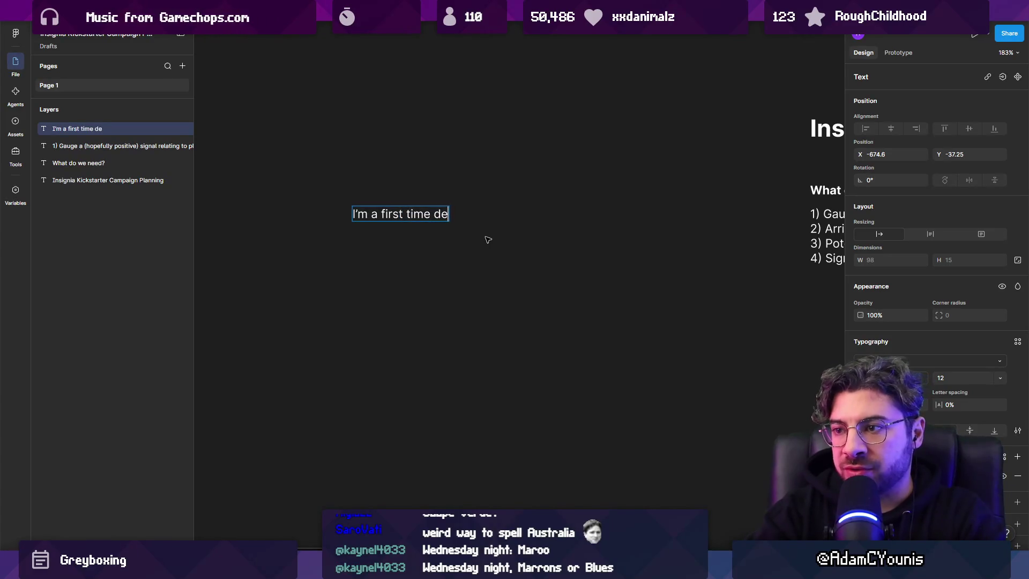
pyautogui.press('BackSpace')
pyautogui.write('oire')
pyautogui.press('BackSpace')
pyautogui.write('irecvto')
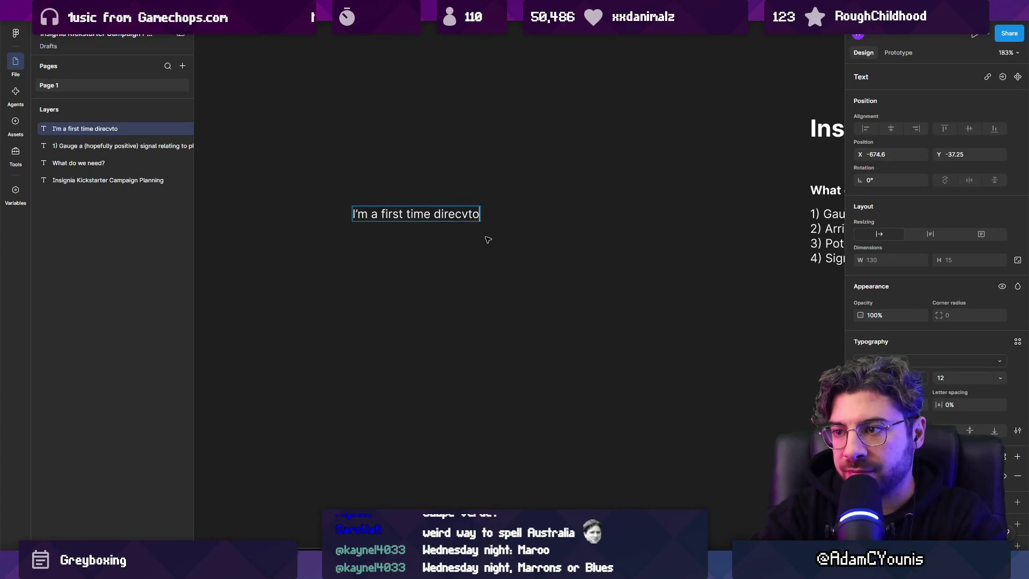
pyautogui.press('BackSpace')
pyautogui.press('BackSpace')
pyautogui.press('BackSpace')
pyautogui.write('tor who is ')
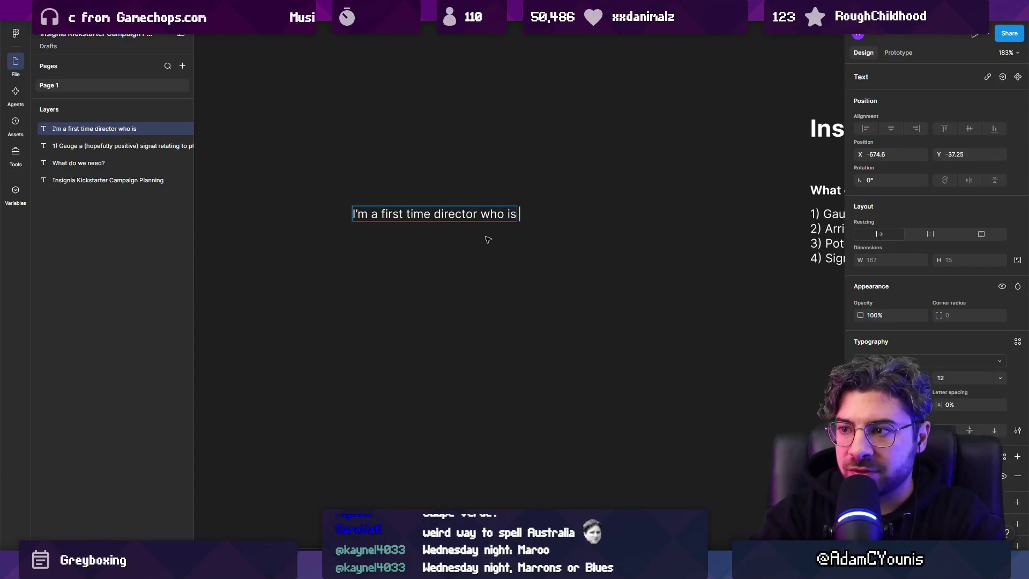
pyautogui.write('making a very ambi')
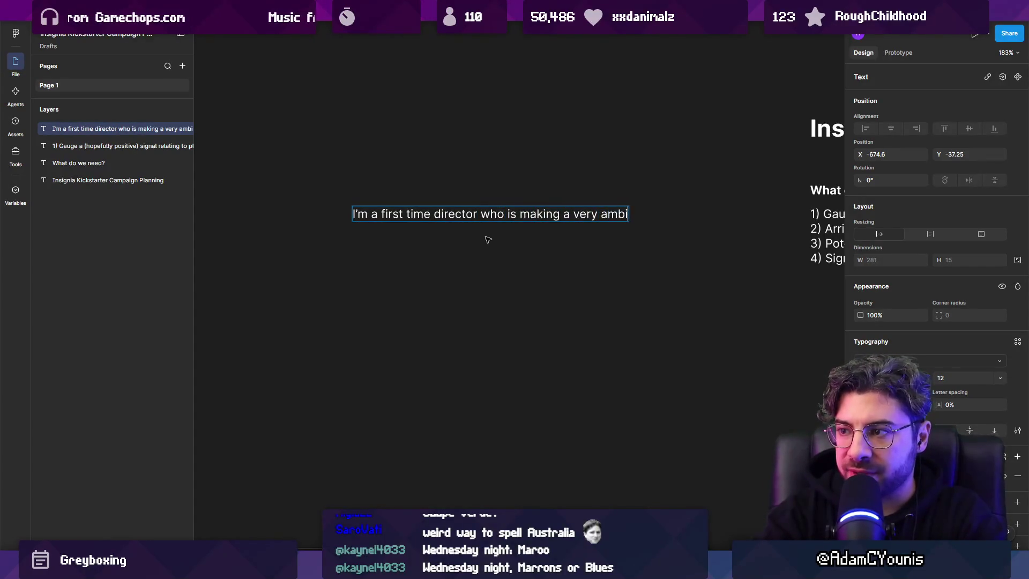
pyautogui.write('tious title')
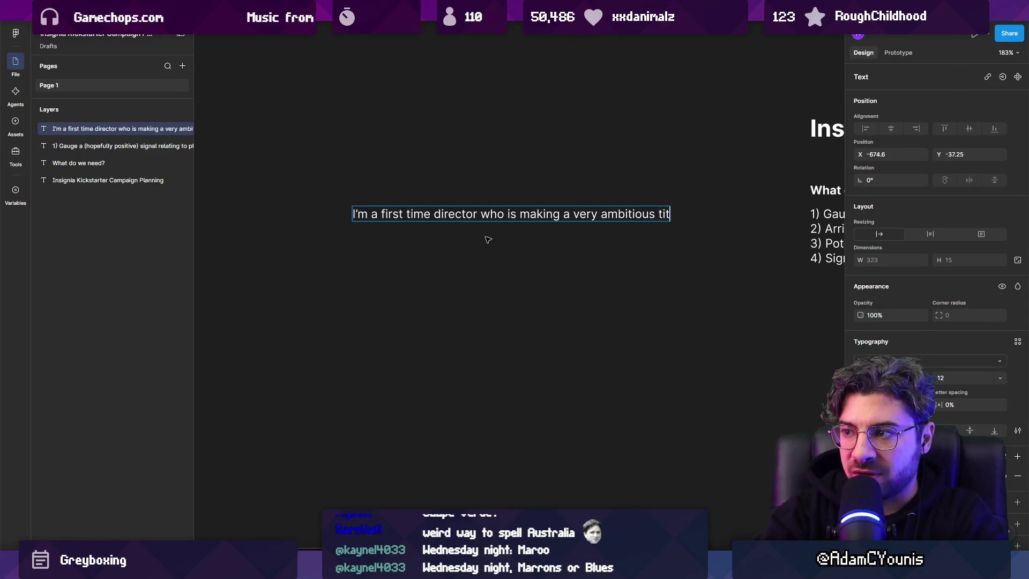
pyautogui.press('Escape')
# Step: Add bullets on the game needing more support and being bigger to reach a large audience
pyautogui.press('Return')
pyautogui.write('-')
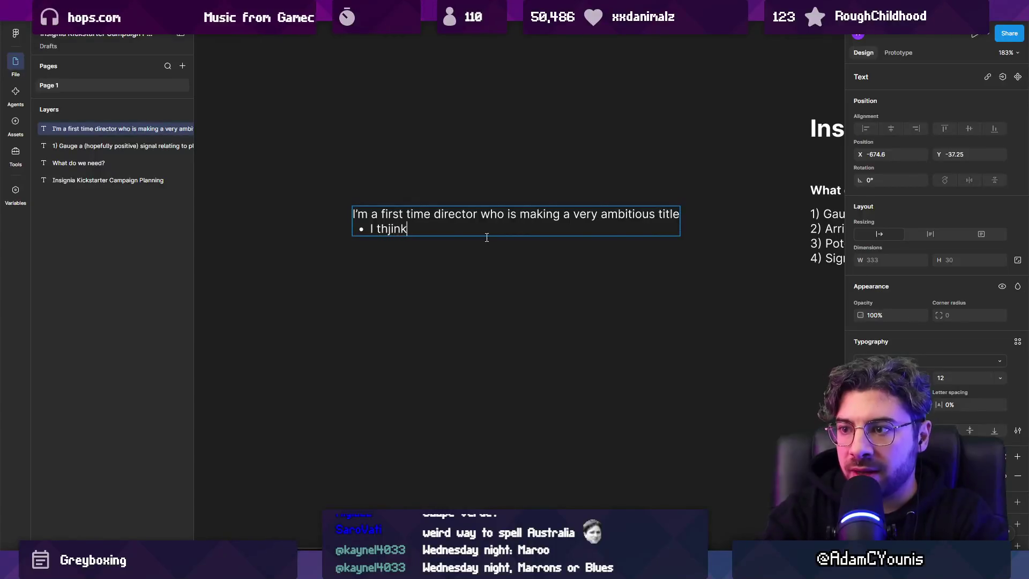
pyautogui.write(' the game needs a lot more du')
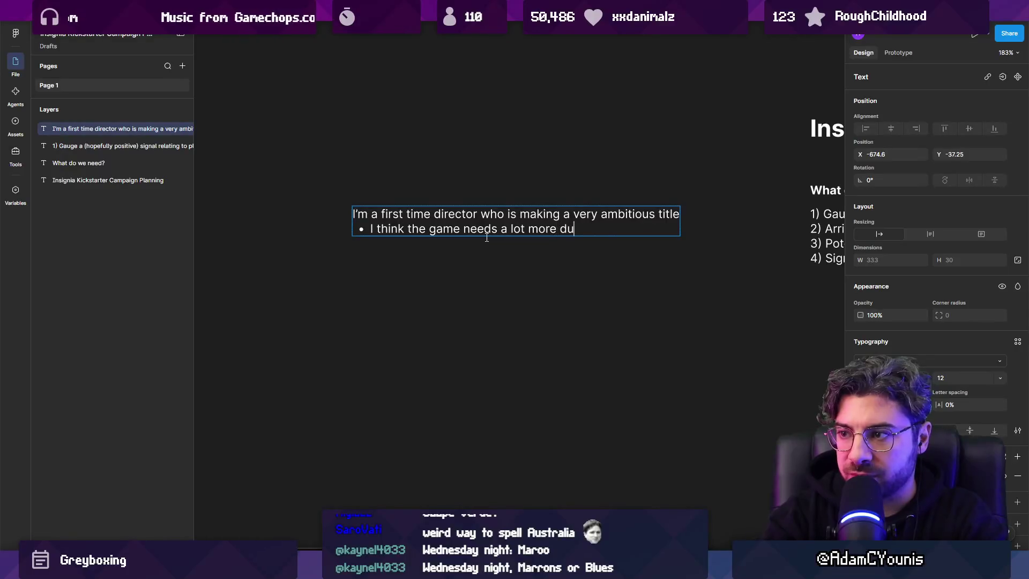
pyautogui.press('BackSpace')
pyautogui.press('BackSpace')
pyautogui.press('BackSpace')
pyautogui.write('support')
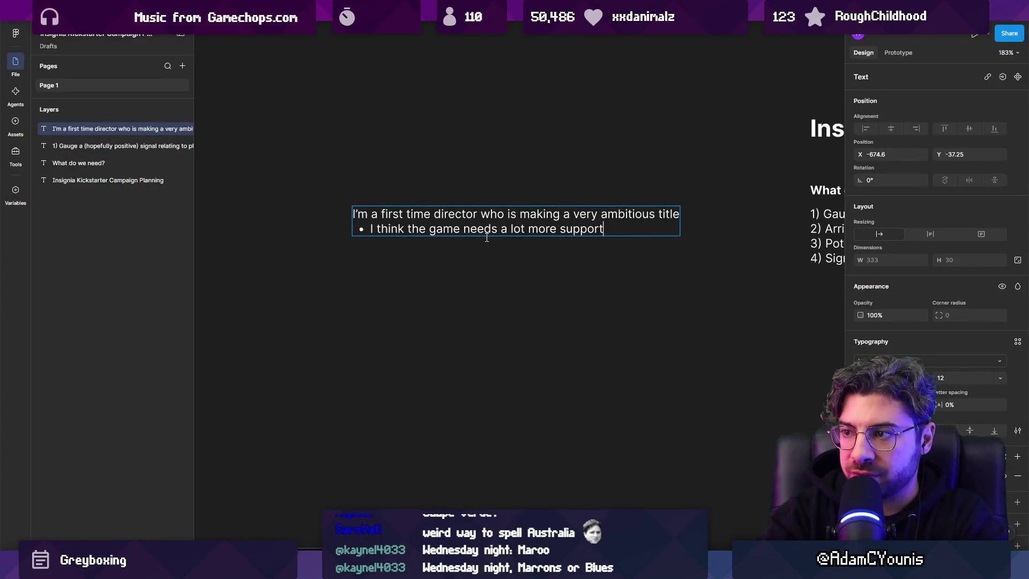
pyautogui.press('Return')
pyautogui.write('I think thbe g')
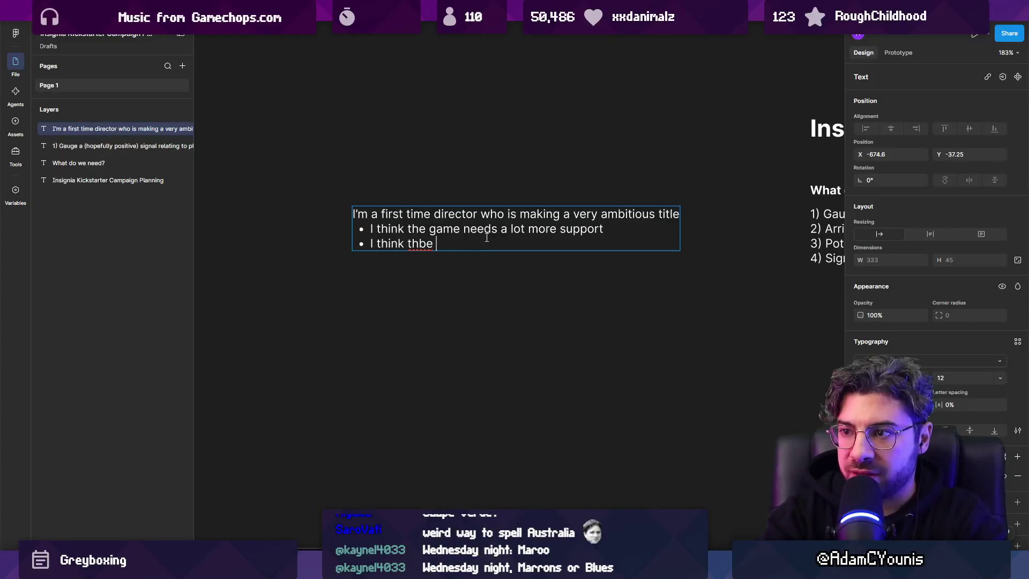
pyautogui.write(' game could be a lot bit')
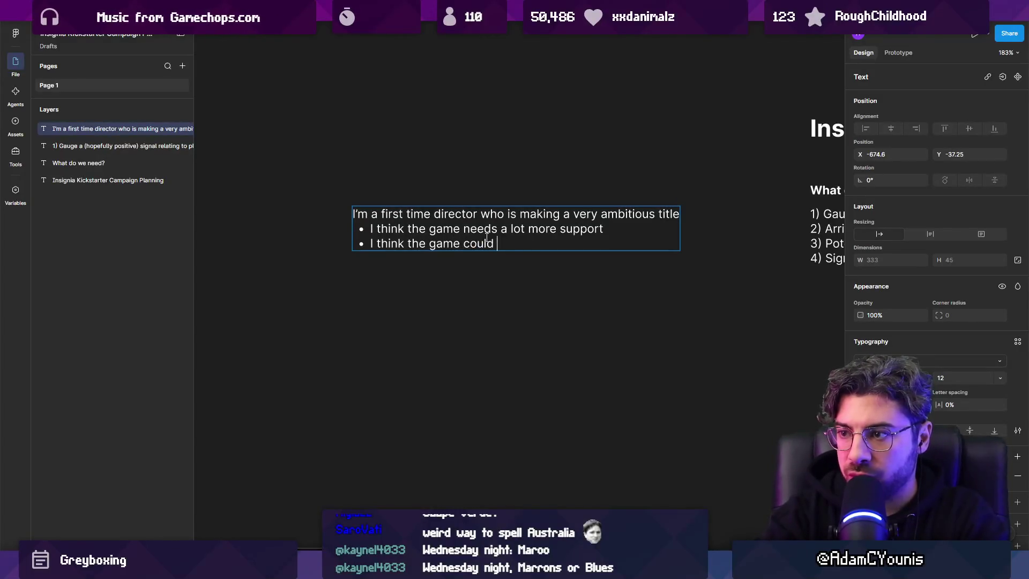
pyautogui.press('BackSpace')
pyautogui.write('gger')
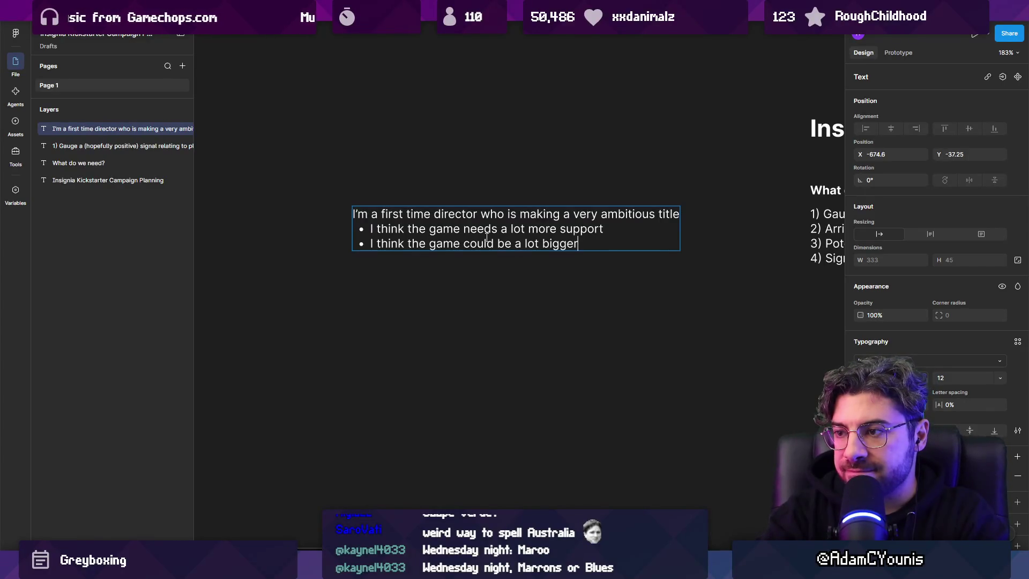
pyautogui.write(' and ')
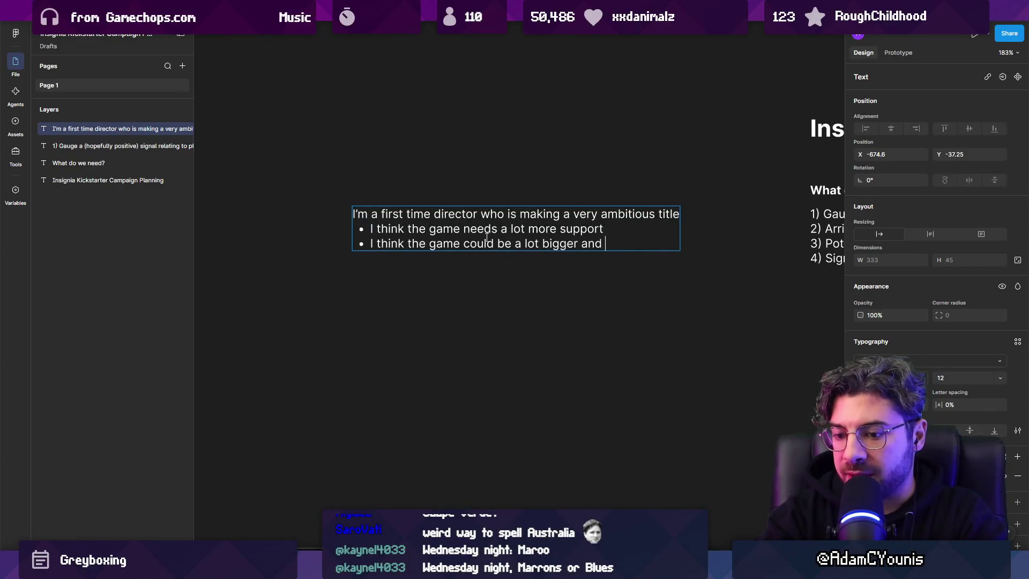
pyautogui.write('cha  large')
pyautogui.press('BackSpace')
pyautogui.press('BackSpace')
pyautogui.press('BackSpace')
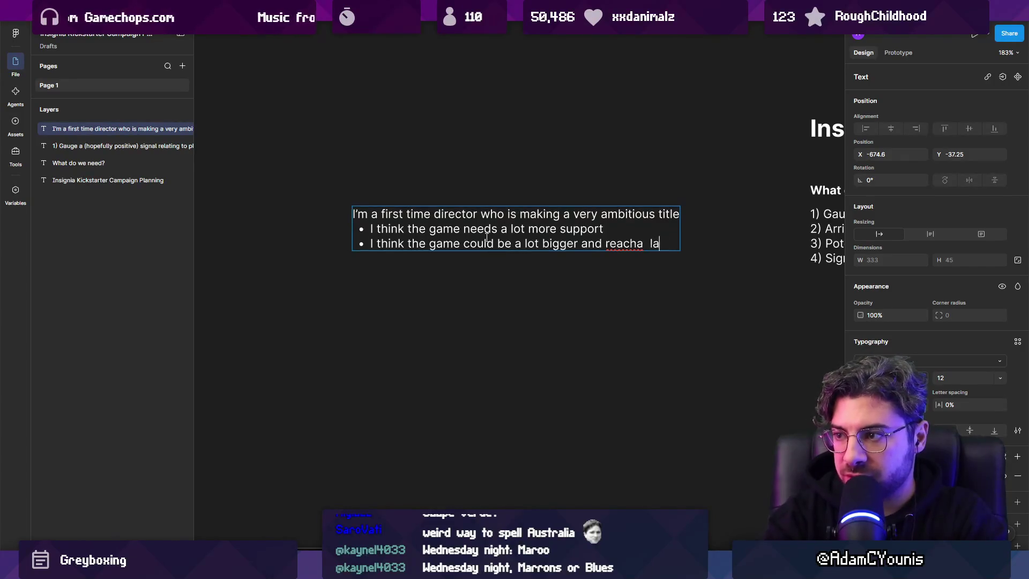
pyautogui.write('large audience')
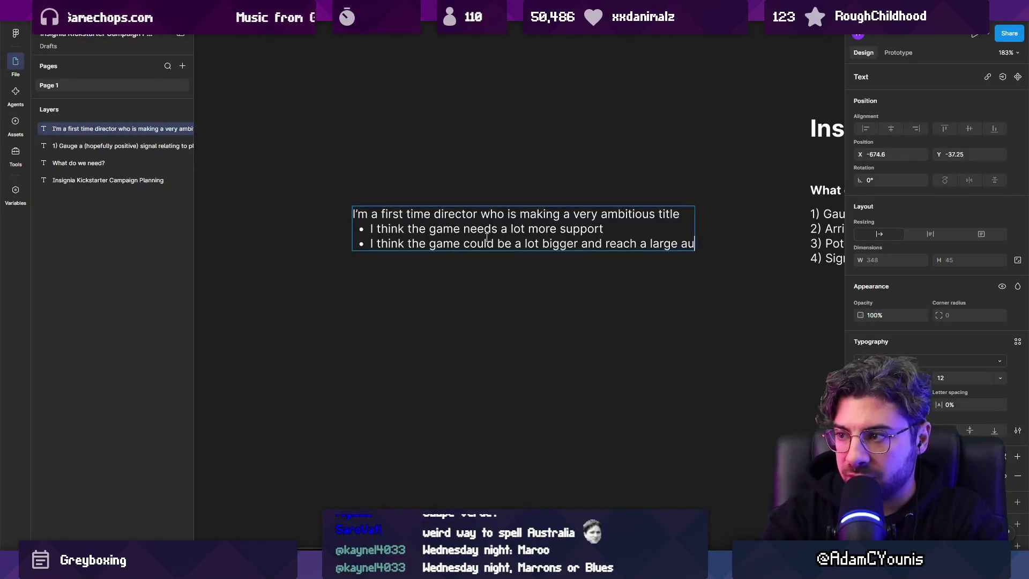
# Step: Add a third bullet on not knowing the project's valid shape, then narrow the note
pyautogui.press('Return')
pyautogui.write('think')
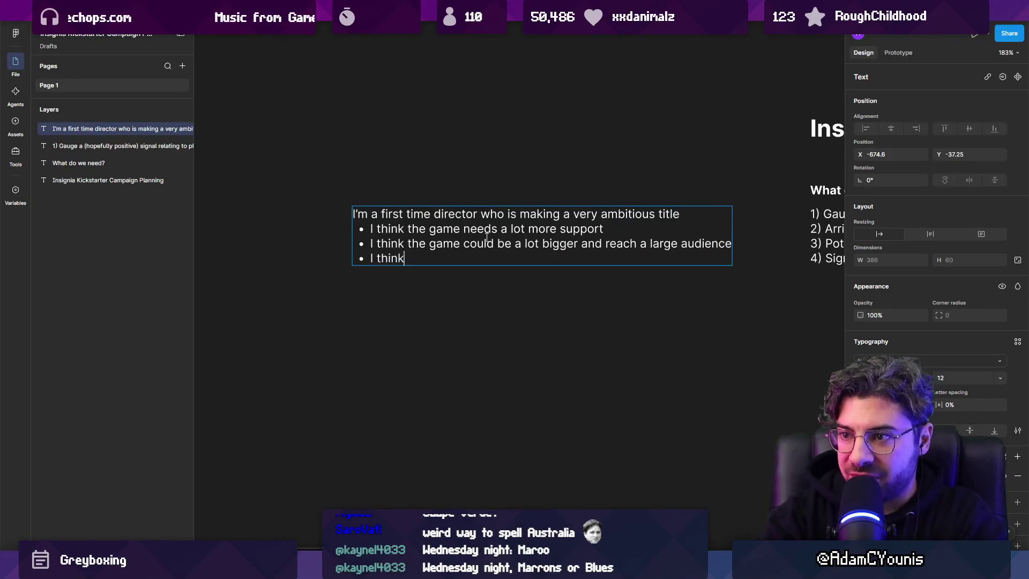
pyautogui.hotkey('ctrl', 'shift', 'Left')
pyautogui.write("don't")
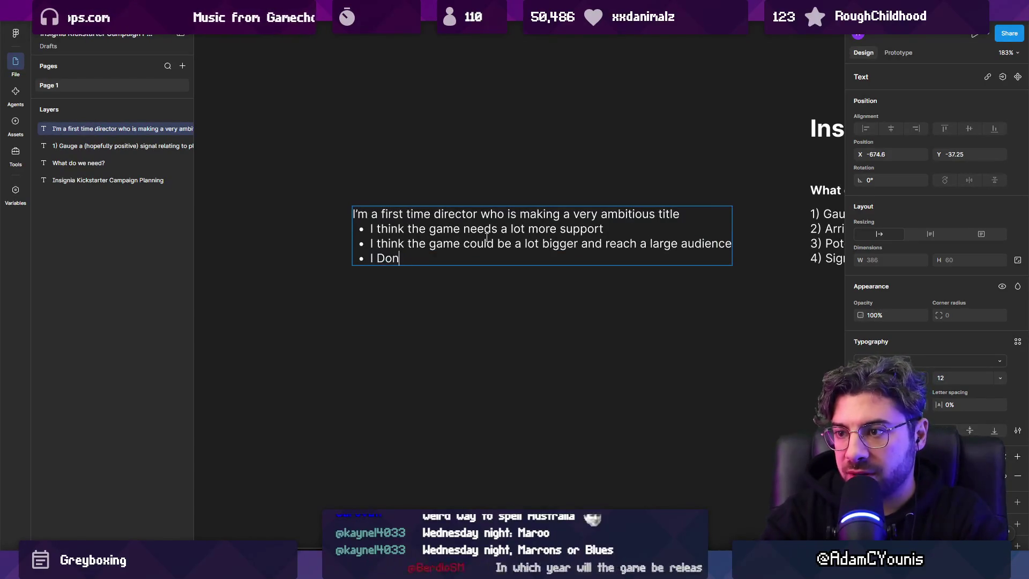
pyautogui.press('BackSpace')
pyautogui.press('BackSpace')
pyautogui.press('BackSpace')
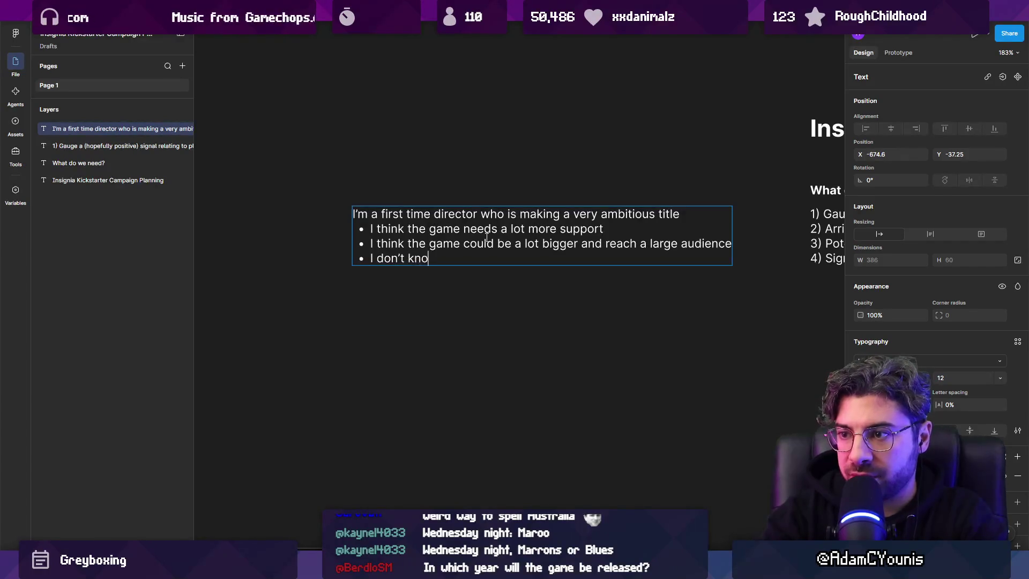
pyautogui.write('b')
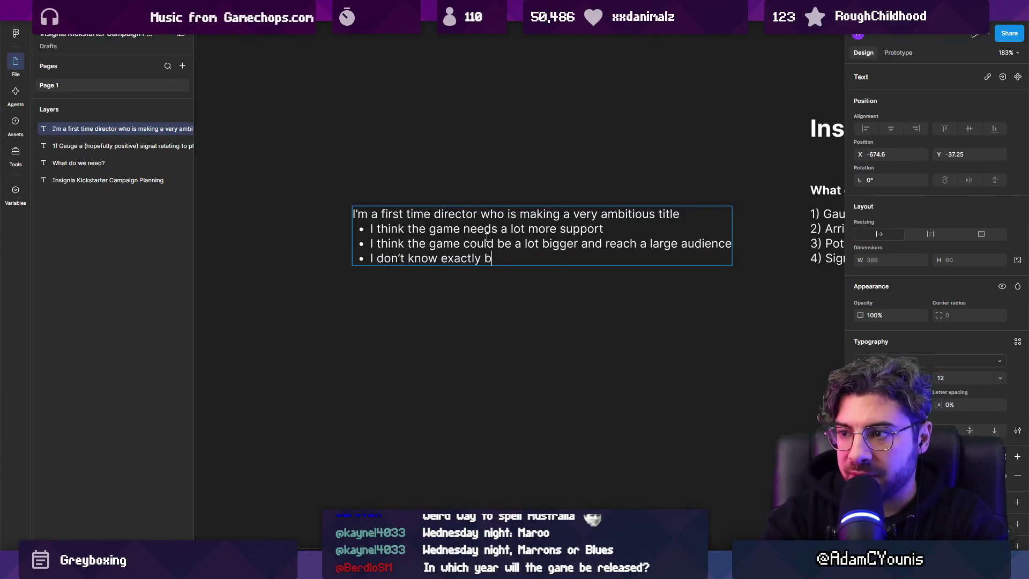
pyautogui.press('BackSpace')
pyautogui.write('how big or s')
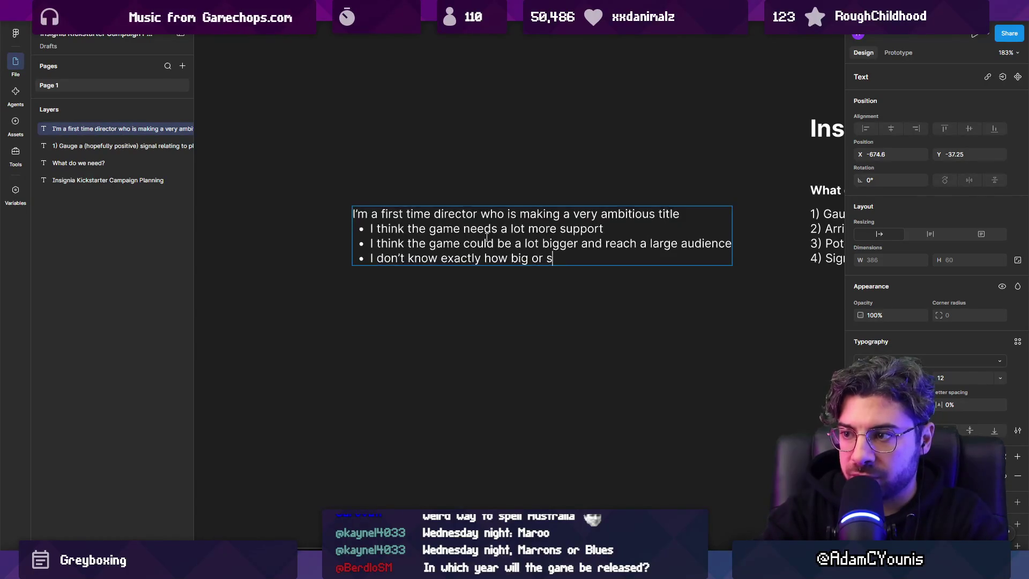
pyautogui.write('mall the valid mar')
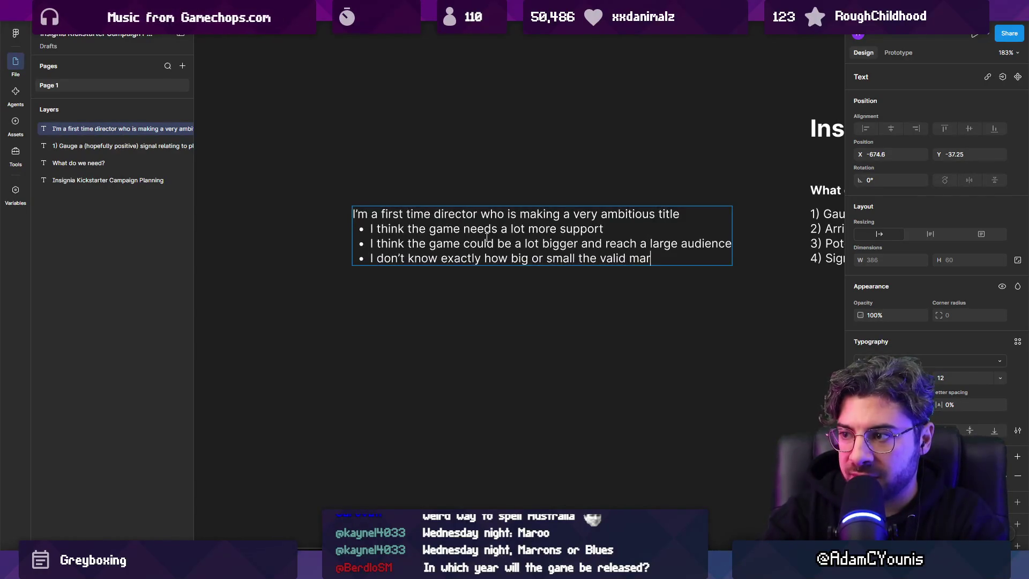
pyautogui.write('ket ident')
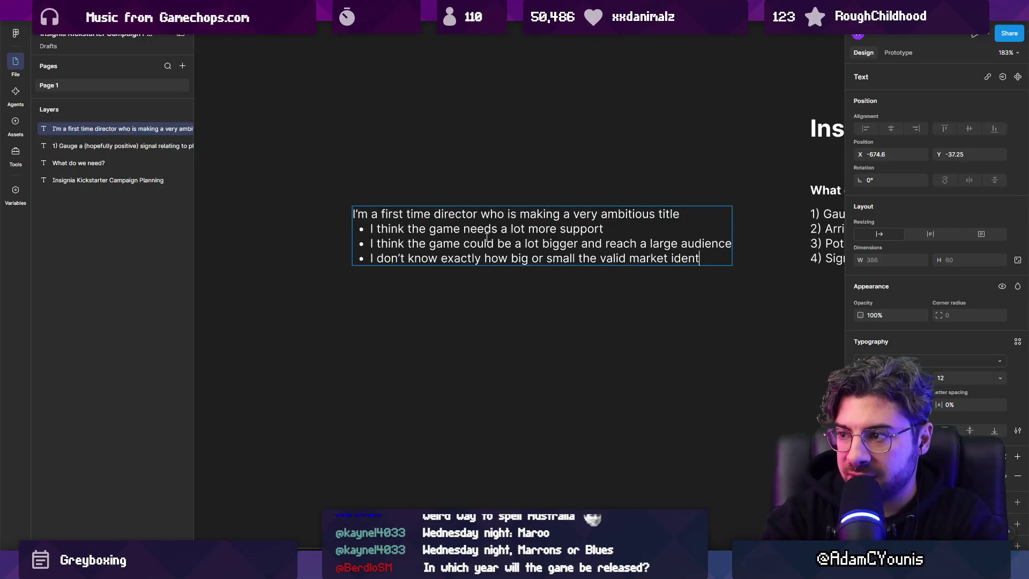
pyautogui.hotkey('ctrl', 'shift', 'Left')
pyautogui.hotkey('ctrl', 'shift', 'Left')
pyautogui.hotkey('ctrl', 'shift', 'Left')
pyautogui.hotkey('ctrl', 'shift', 'Left')
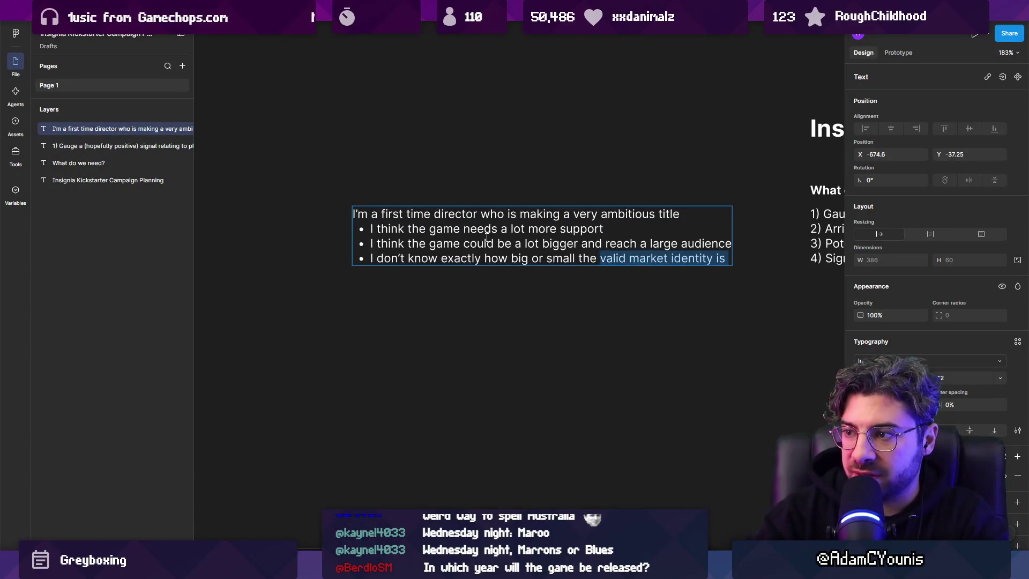
pyautogui.hotkey('ctrl', 'shift', 'Right')
pyautogui.write('shape of the project isz')
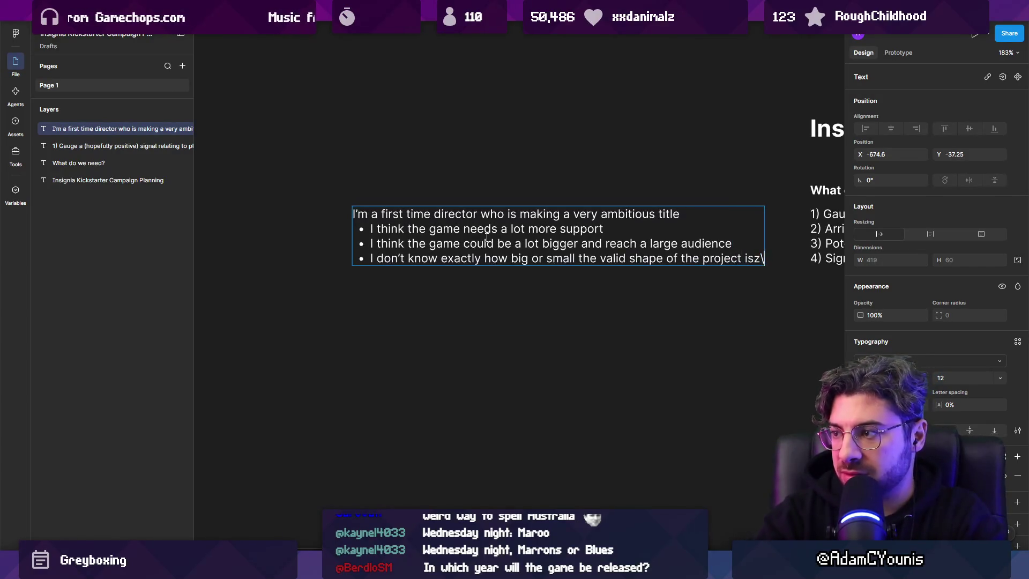
pyautogui.press('BackSpace')
pyautogui.press('Escape')
pyautogui.moveTo(761, 237); pyautogui.dragTo(671, 237)
# Step: Reword the third bullet to 'a valid marketable shape' and widen the text block
pyautogui.doubleClick(587, 288)
pyautogui.doubleClick(587, 287)
pyautogui.write('a marketabl')
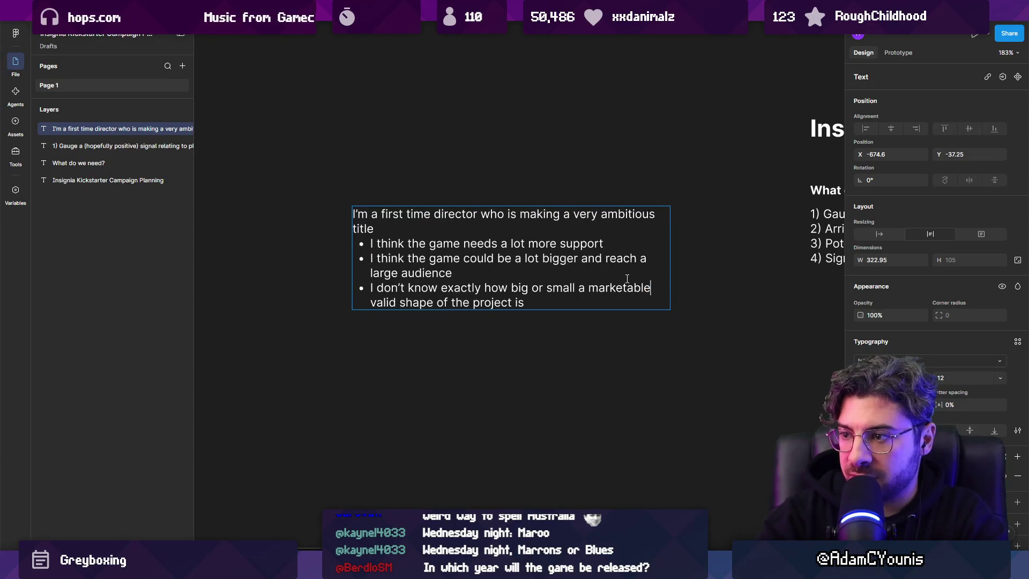
pyautogui.doubleClick(627, 281)
pyautogui.write('valid')
pyautogui.hotkey('ctrl', 'shift', 'Left')
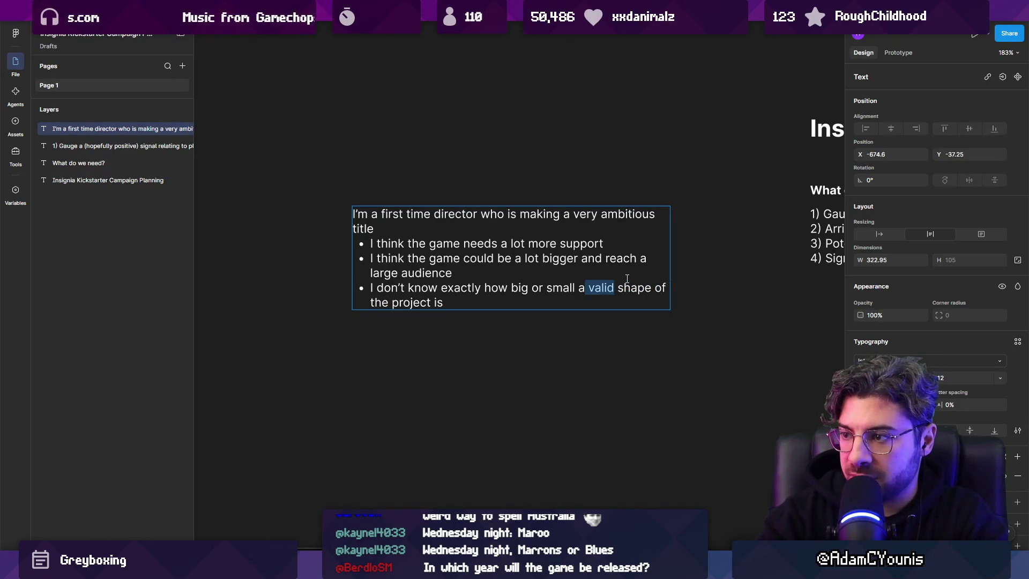
pyautogui.press('Right')
pyautogui.write('marketable')
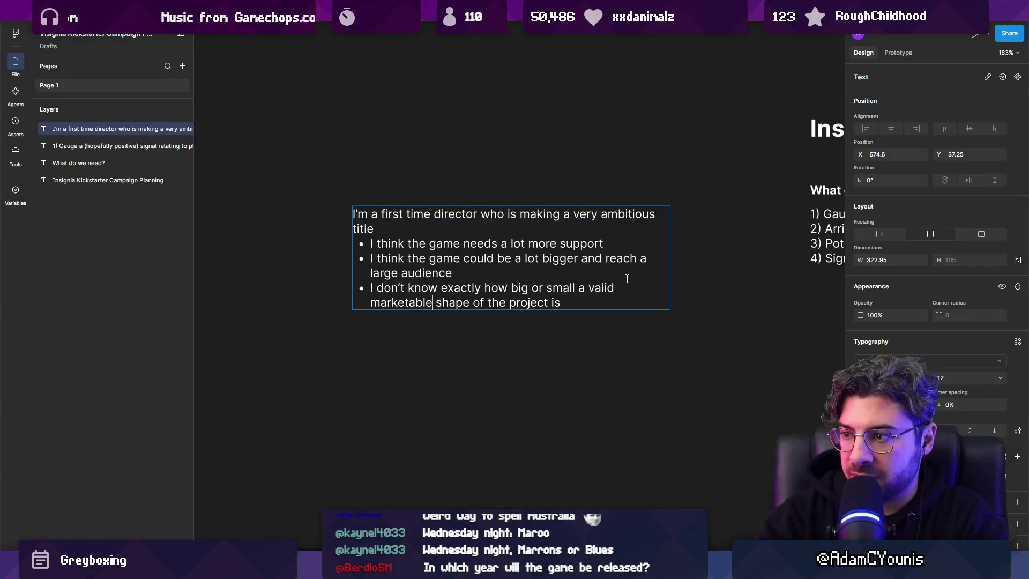
pyautogui.press('Escape')
pyautogui.moveTo(670, 257); pyautogui.dragTo(750, 257)
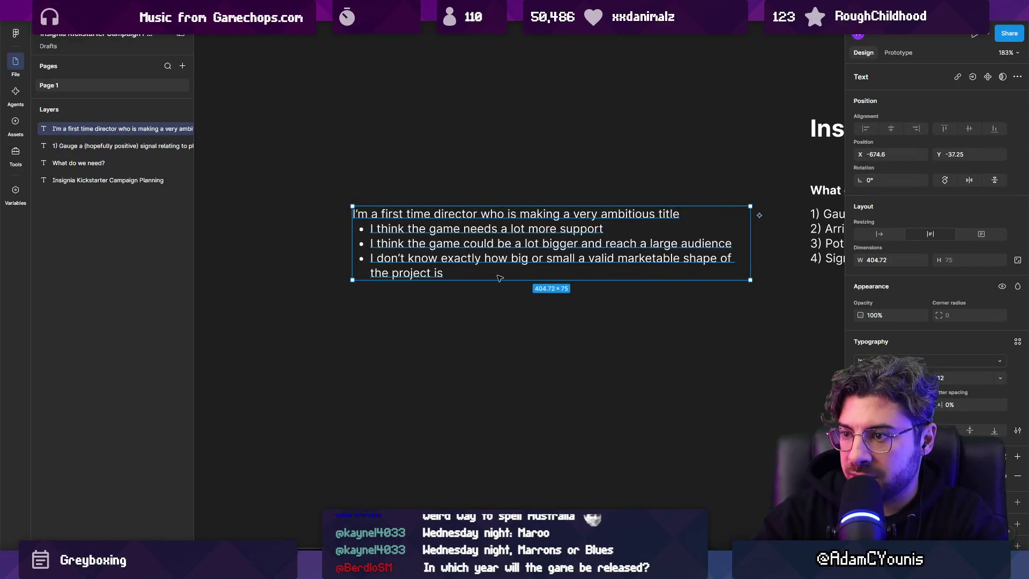
# Step: Replace 'project' with 'production' in the third bullet
pyautogui.press('Return')
pyautogui.doubleClick(407, 273)
pyautogui.press('BackSpace')
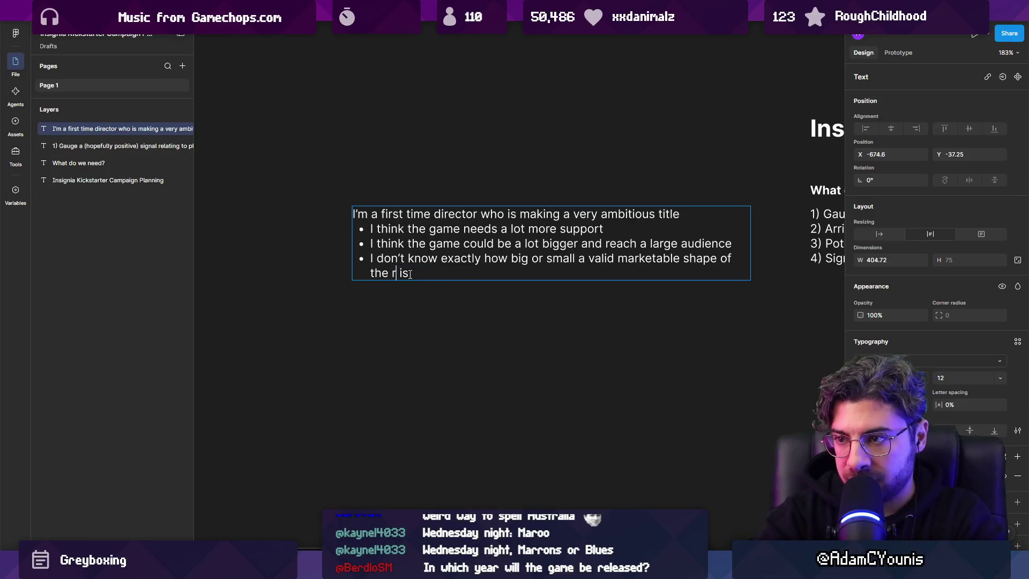
pyautogui.write('propdu')
pyautogui.press('BackSpace')
pyautogui.press('BackSpace')
pyautogui.press('BackSpace')
pyautogui.write('oduction')
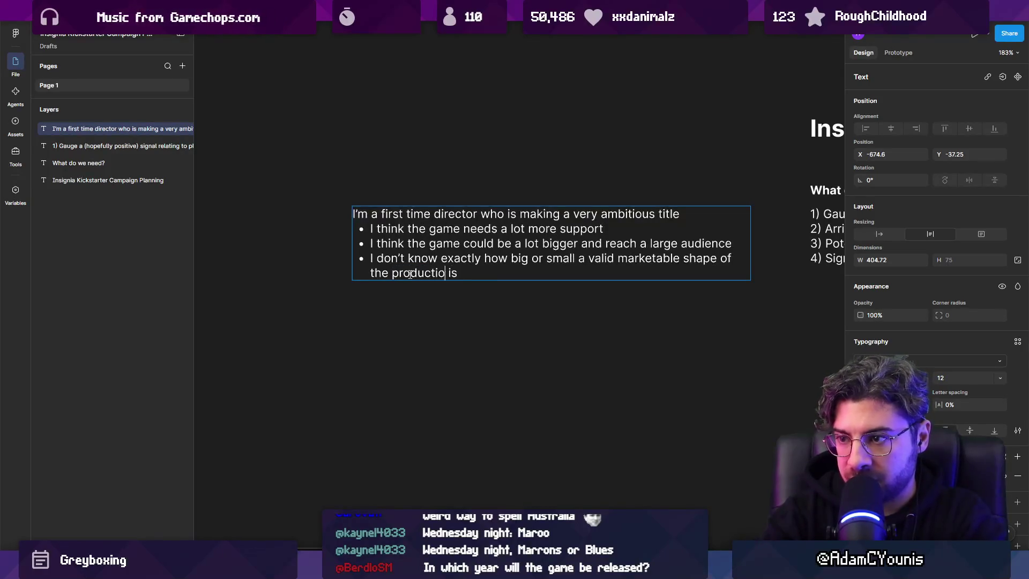
# Step: Add a bullet admitting low confidence in delivering a specific game version within a timeframe
pyautogui.press('Return')
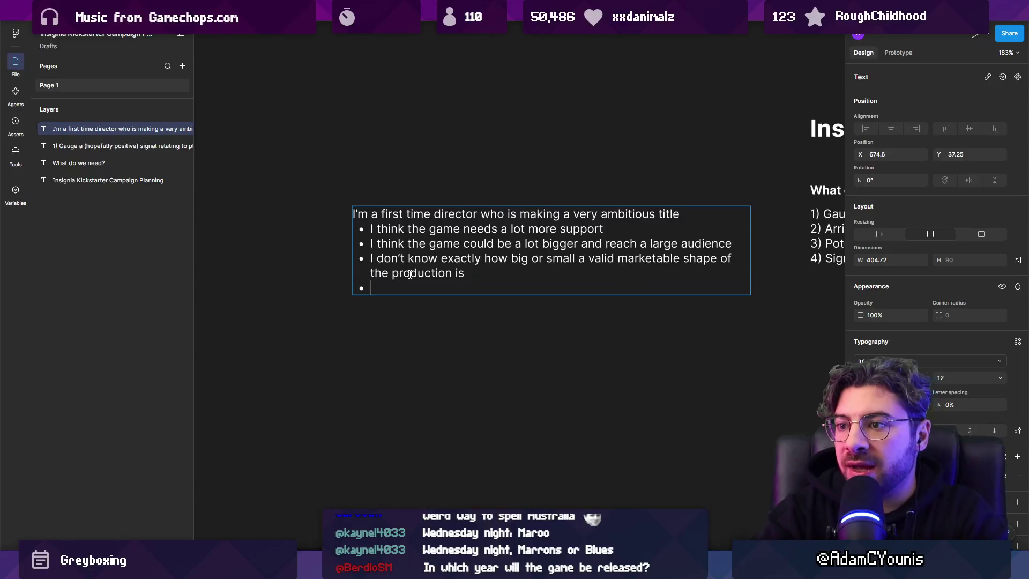
pyautogui.write("I haven'")
pyautogui.press('Return')
pyautogui.write('t')
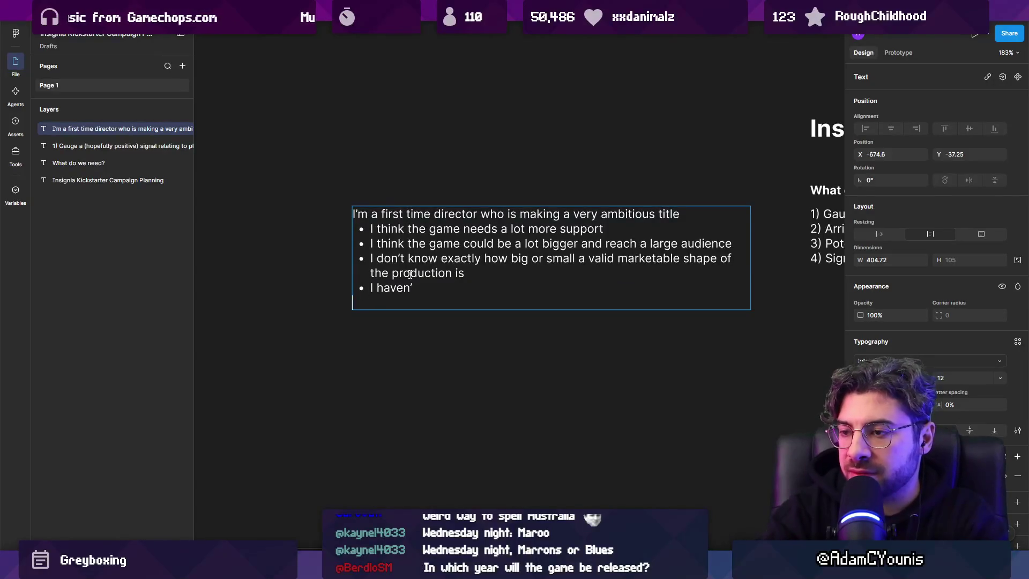
pyautogui.press('BackSpace')
pyautogui.write('t for ')
pyautogui.write('got a ')
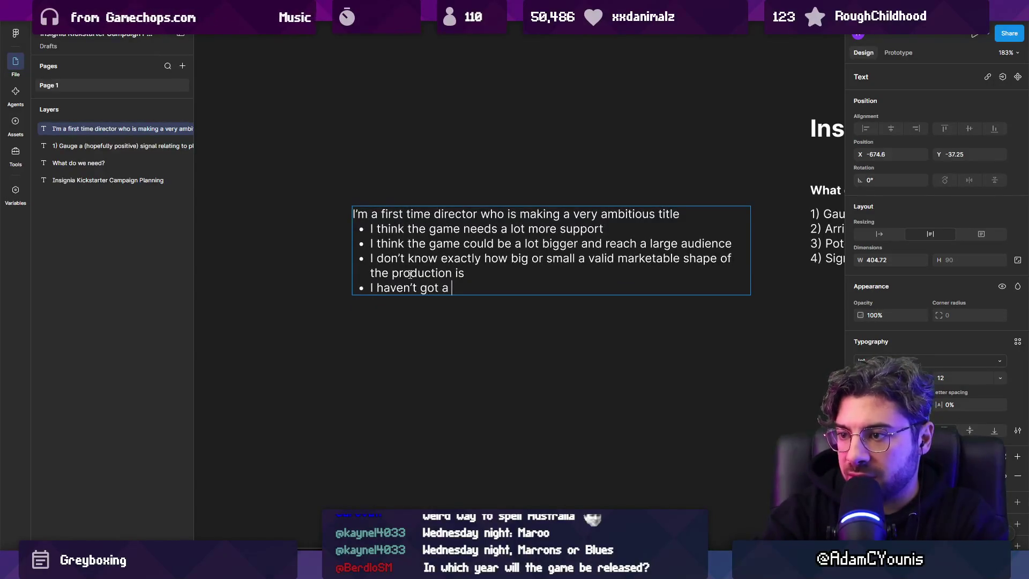
pyautogui.write('lot of confidfen')
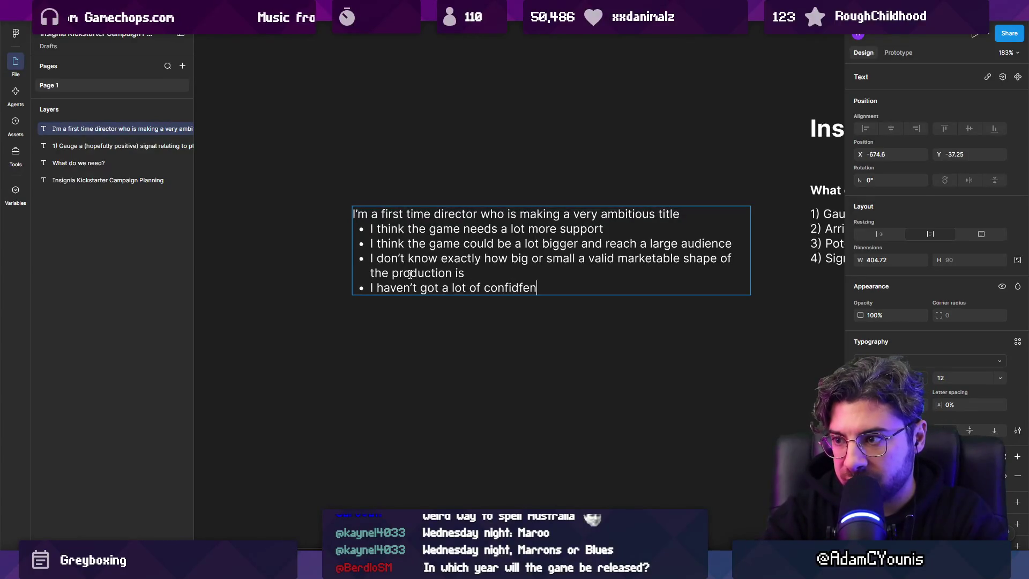
pyautogui.write('nce that I ')
pyautogui.write('can dlei')
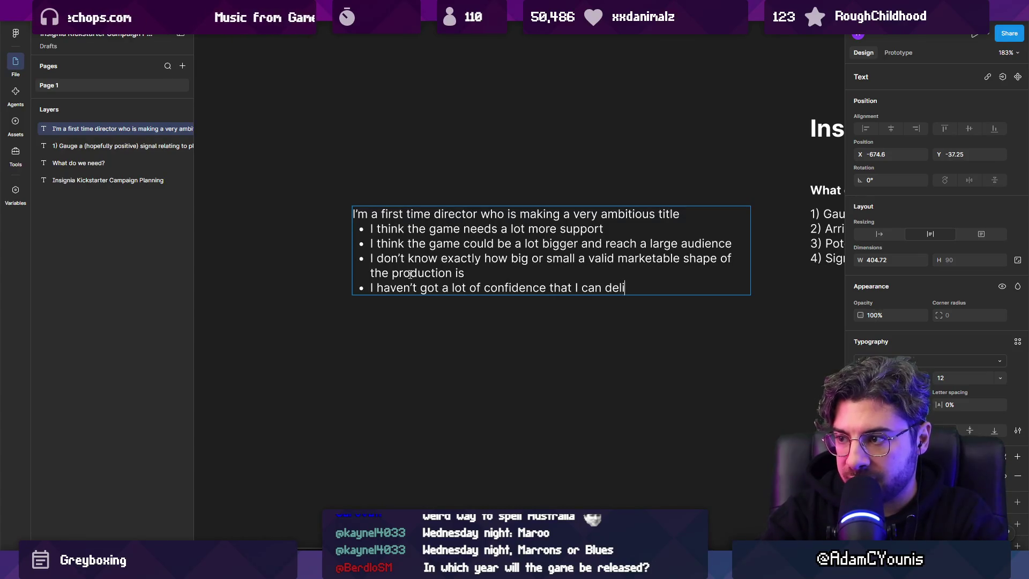
pyautogui.write('ver a specific ')
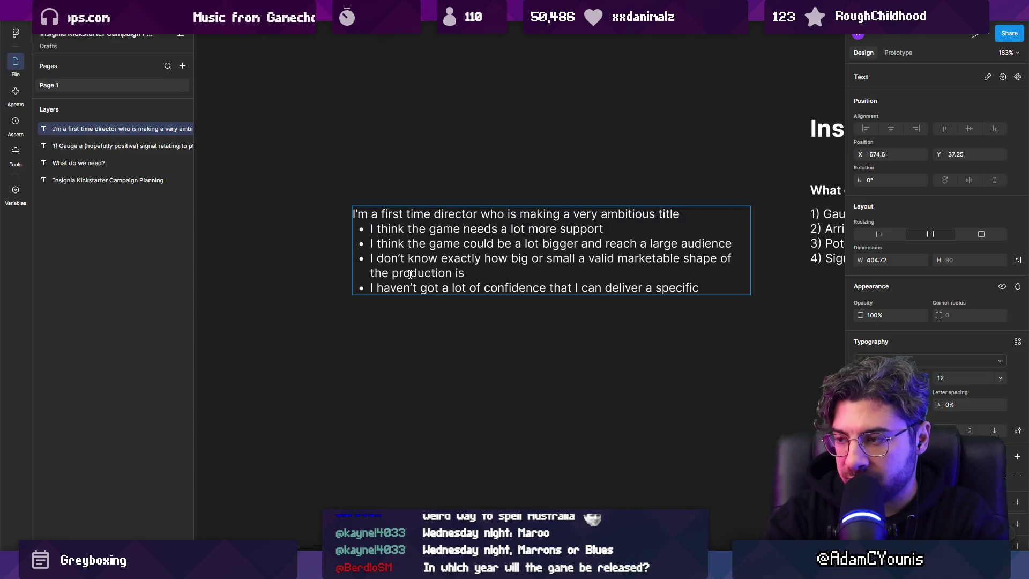
pyautogui.write('version o')
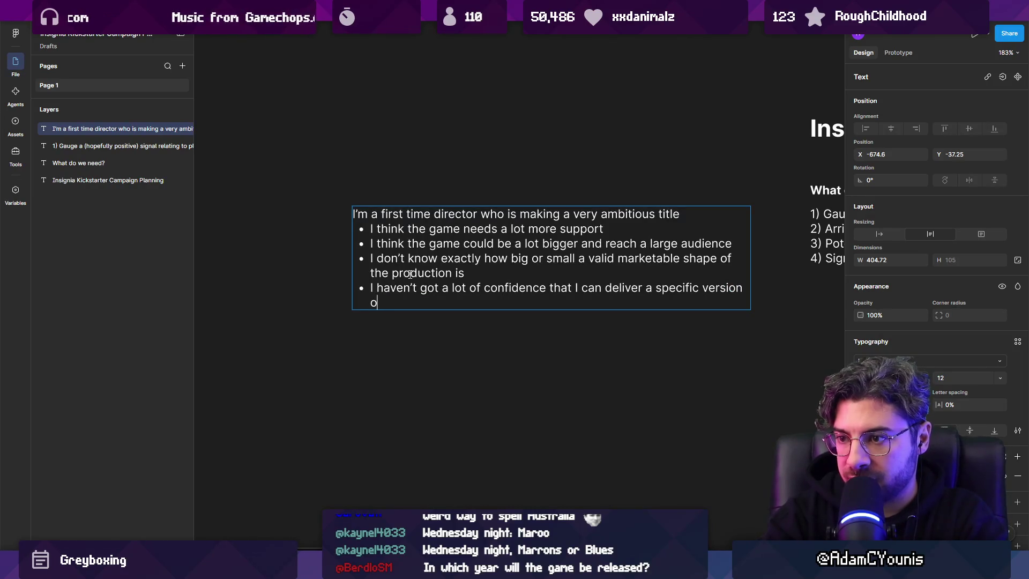
pyautogui.write(' tf the game underf ')
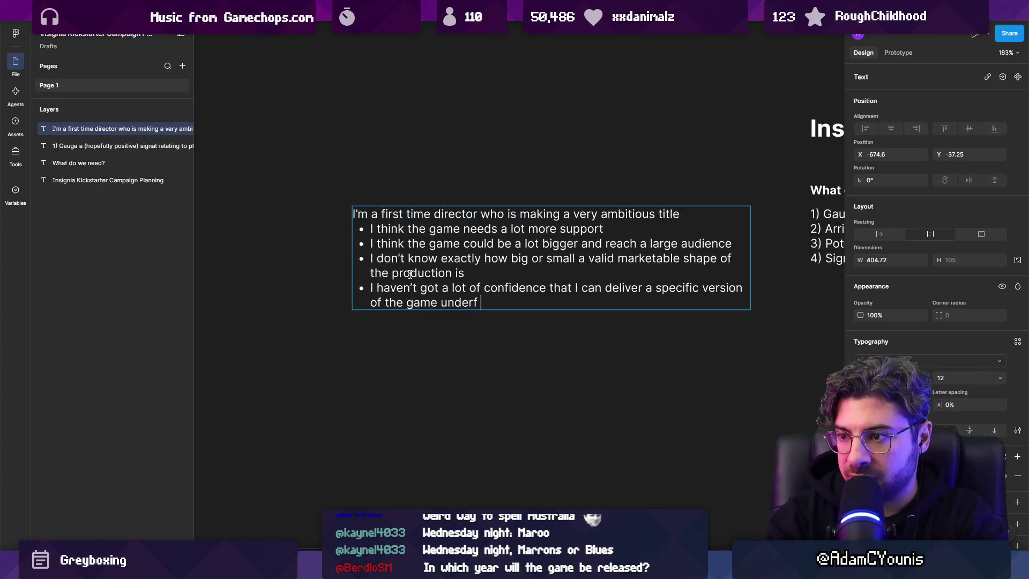
pyautogui.press('BackSpace')
pyautogui.press('BackSpace')
pyautogui.write(' the above it')
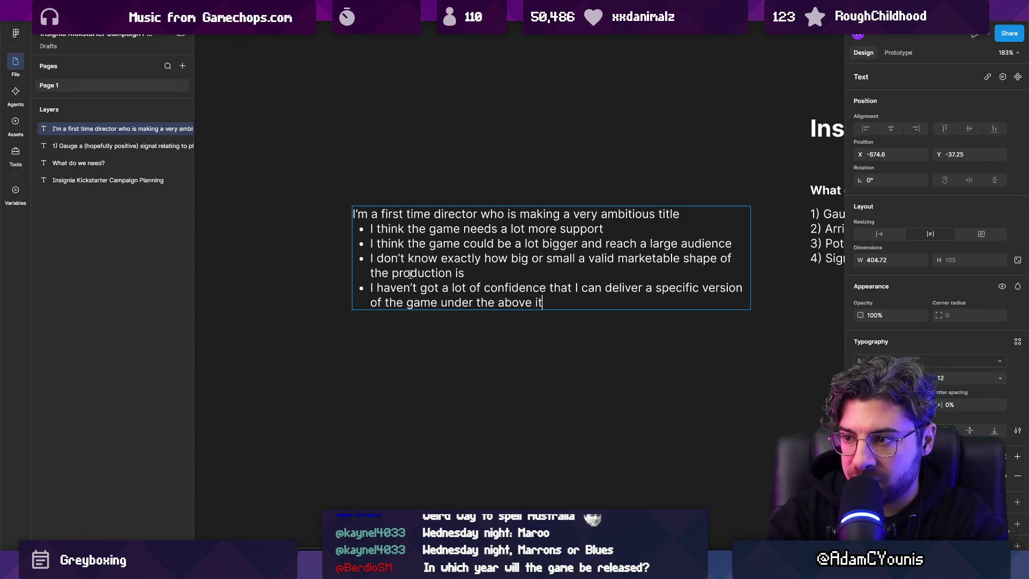
pyautogui.press('BackSpace')
pyautogui.write('dentities in')
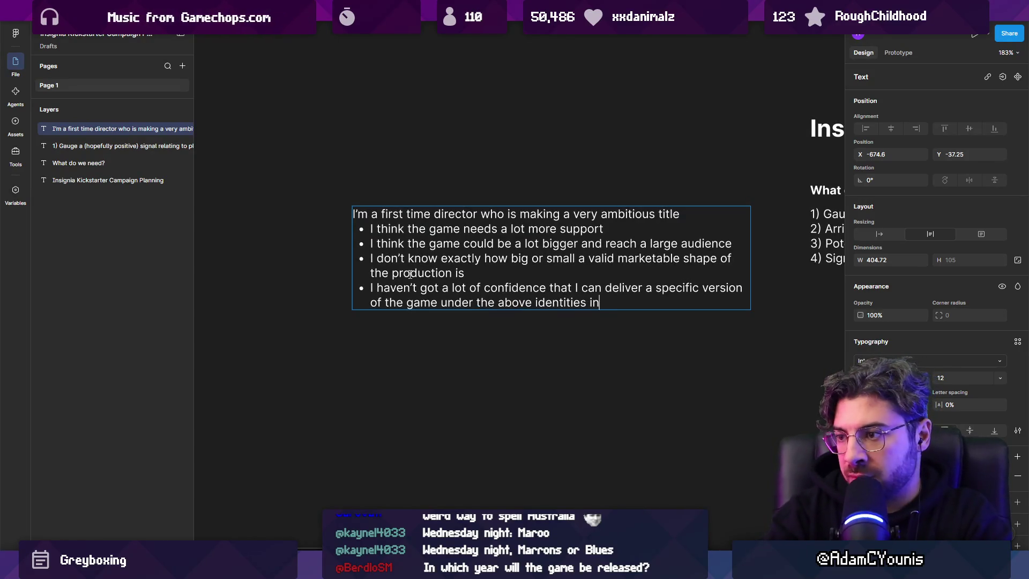
pyautogui.write(' a given timeframe.')
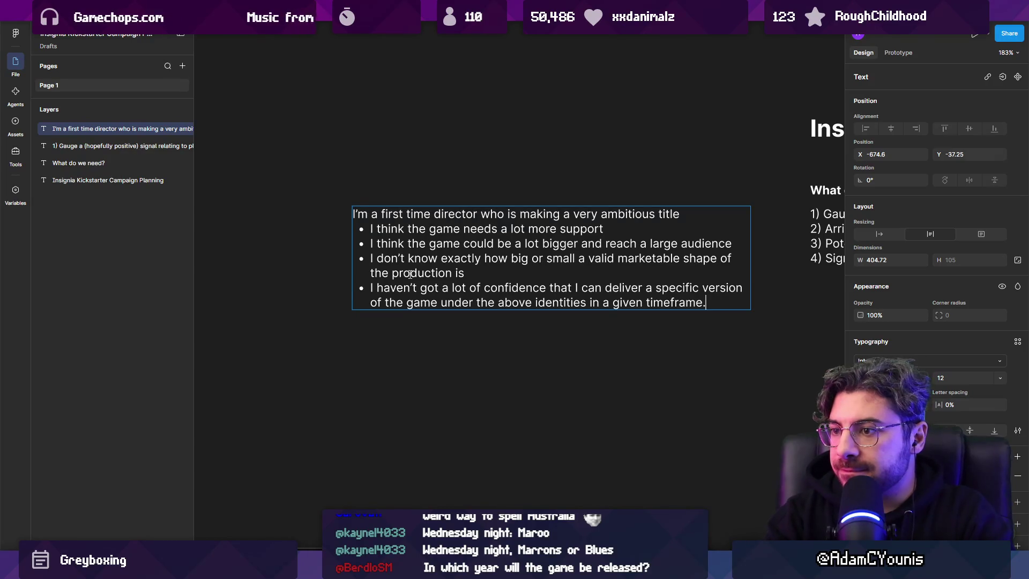
pyautogui.press('Escape')
pyautogui.moveTo(525, 249); pyautogui.dragTo(504, 231)
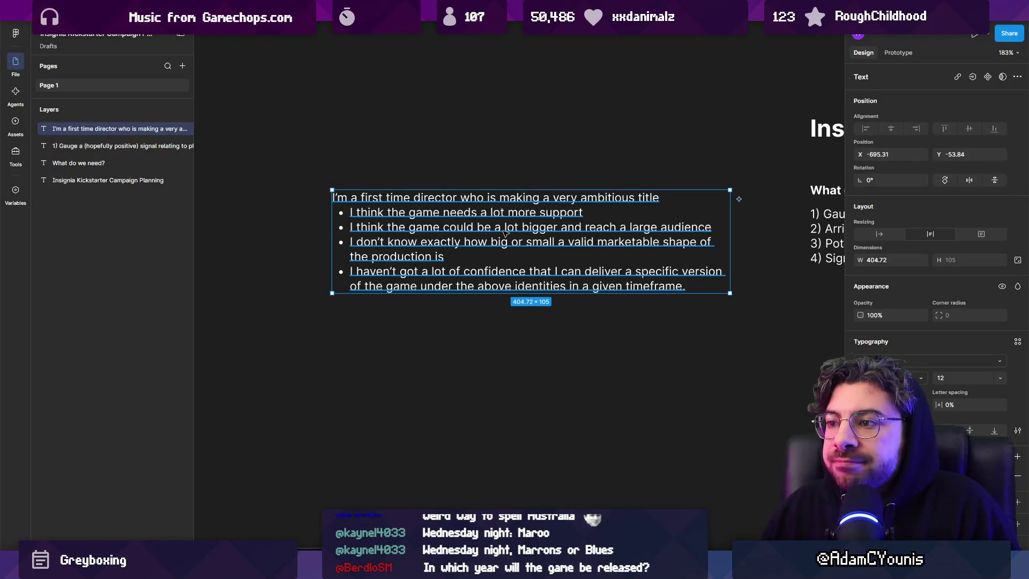
# Step: Start an 'I think there' bullet, then delete its text, leaving an empty bullet
pyautogui.press('Return')
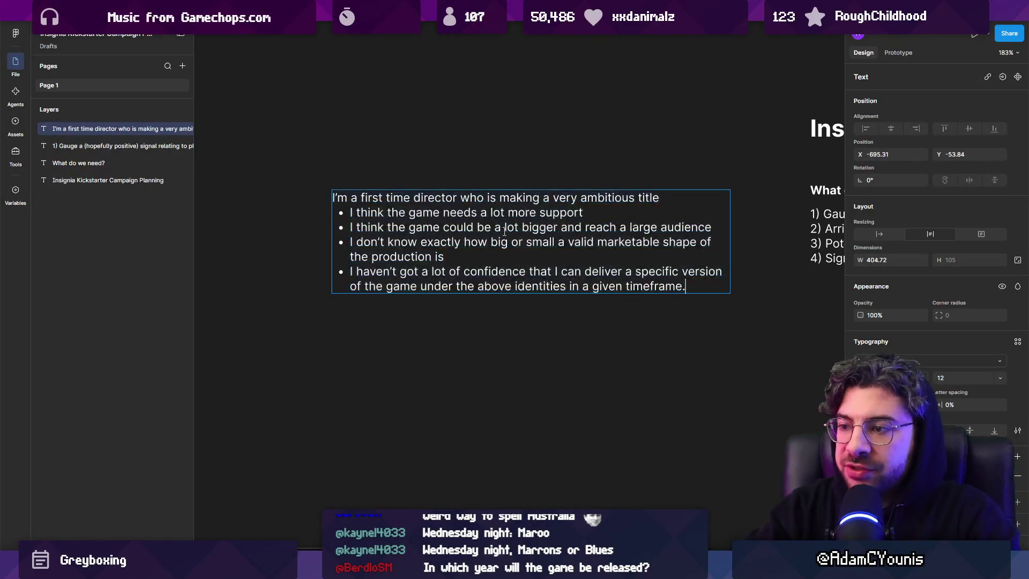
pyautogui.press('Return')
pyautogui.write('I think there')
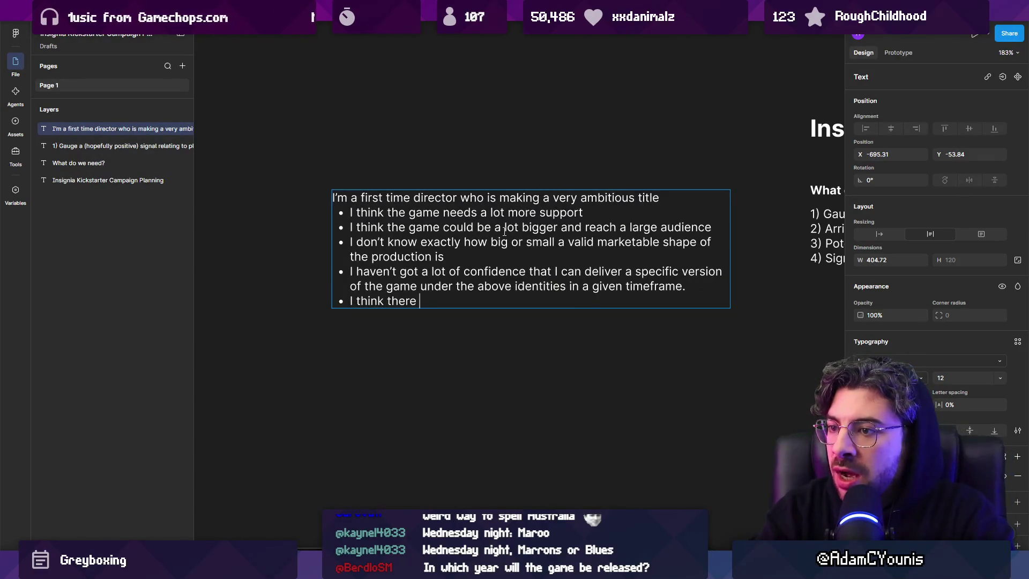
pyautogui.hotkey('ctrl', 'shift', 'Left')
pyautogui.hotkey('ctrl', 'shift', 'Left')
pyautogui.hotkey('ctrl', 'shift', 'Left')
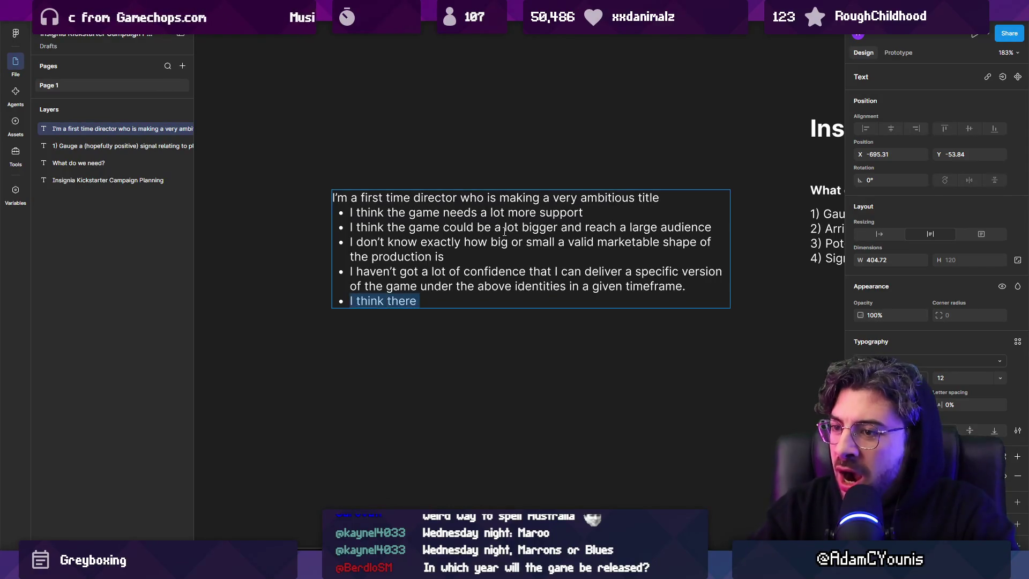
pyautogui.press('BackSpace')
pyautogui.press('BackSpace')
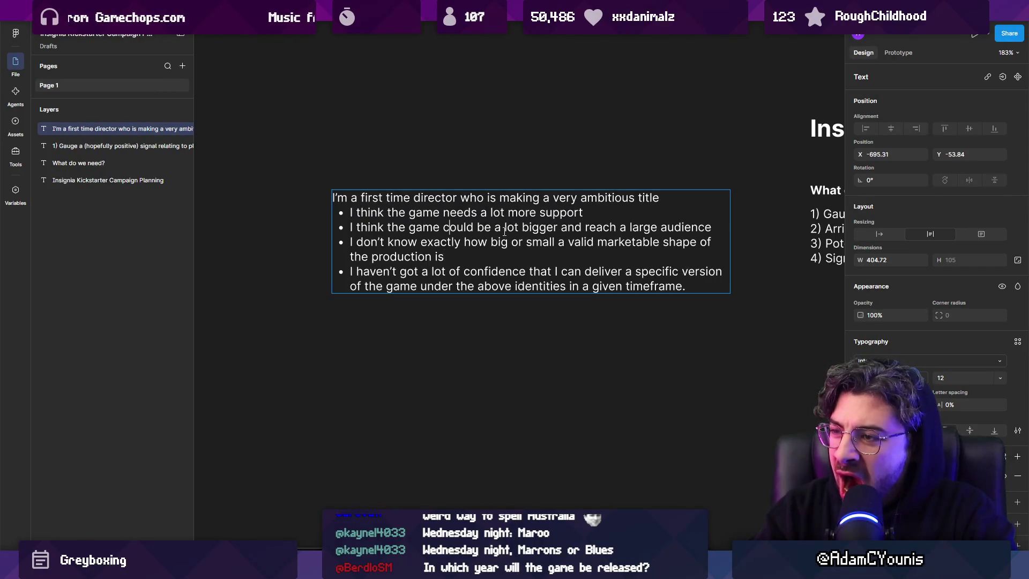
pyautogui.hotkey('ctrl', 'shift', 'Left')
pyautogui.hotkey('ctrl', 'shift', 'Left')
pyautogui.hotkey('ctrl', 'shift', 'Left')
# Step: Add a 'Challenges' heading above the support bullet and nest that bullet beneath it
pyautogui.press('Left')
pyautogui.press('Return')
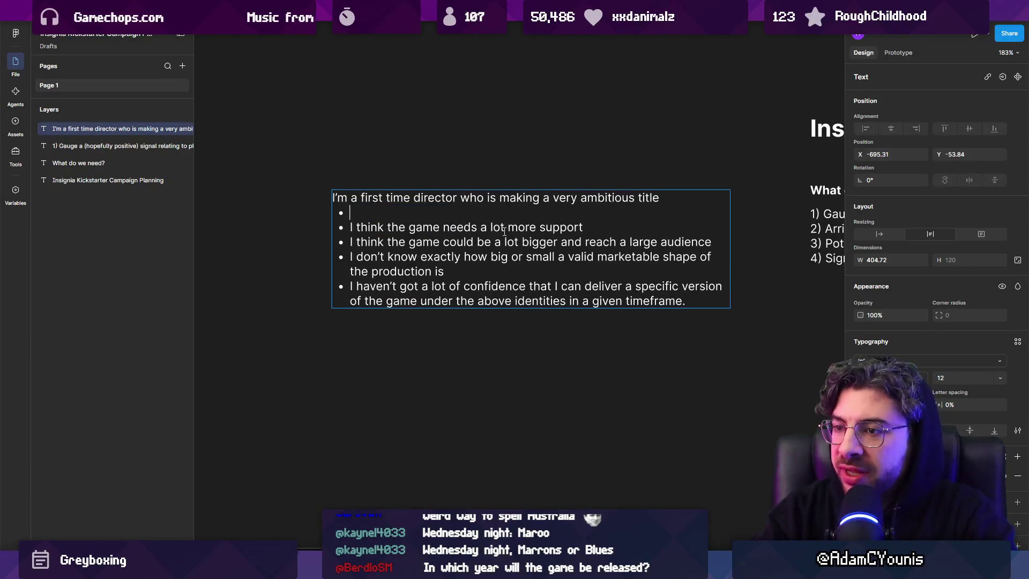
pyautogui.write('Development Ch')
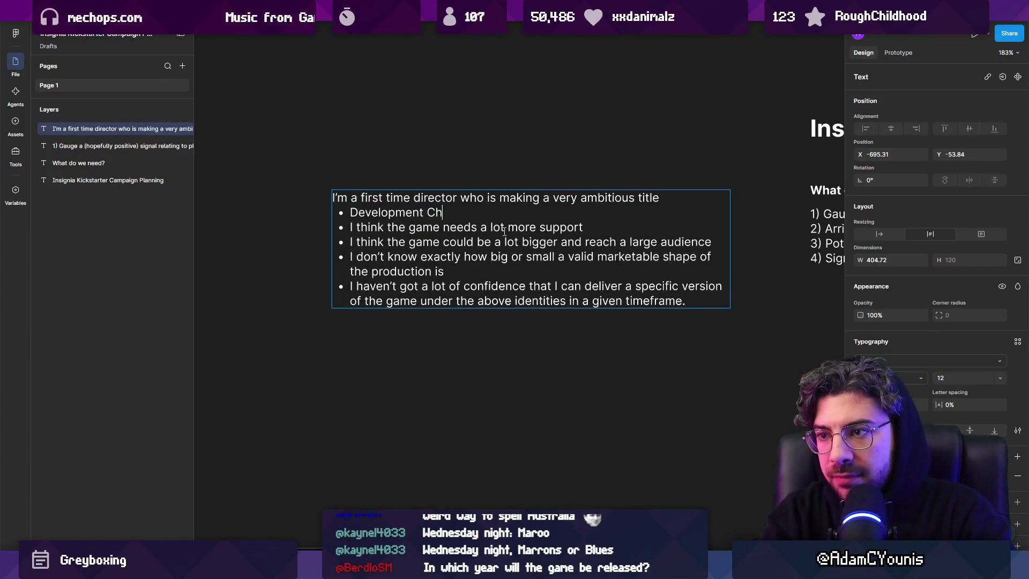
pyautogui.write('allenges')
pyautogui.press('Right')
pyautogui.press('Tab')
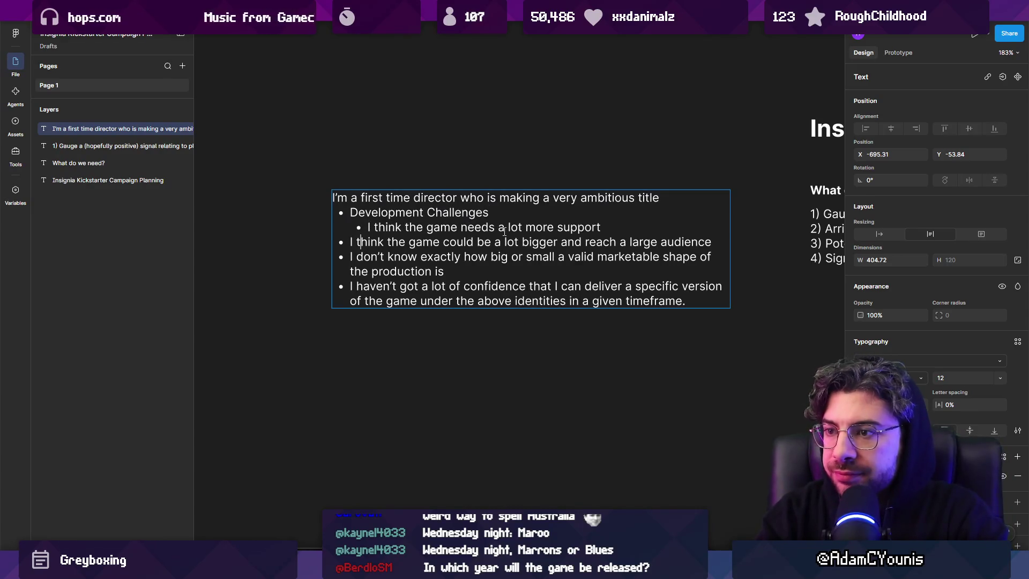
pyautogui.press('Return')
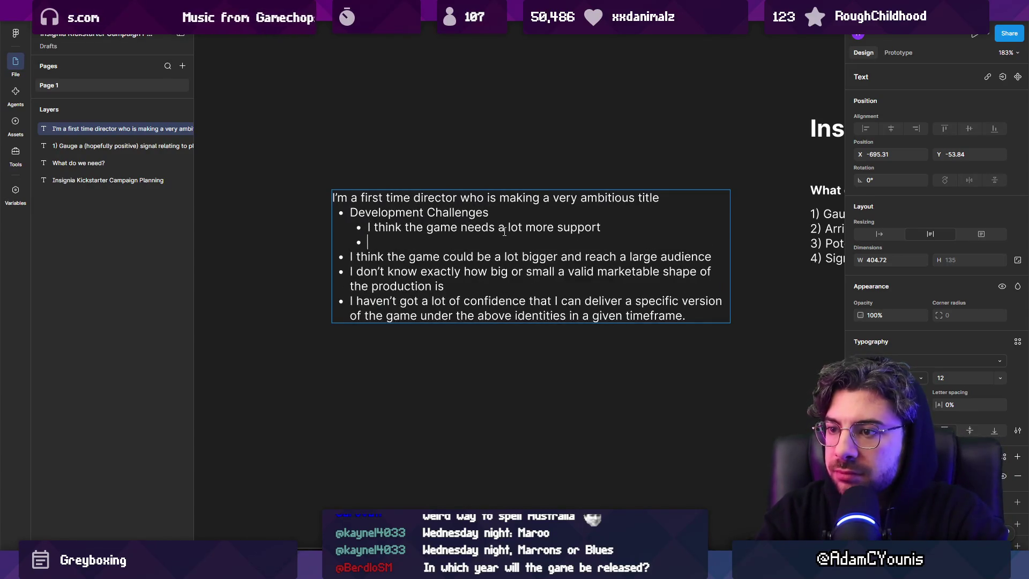
pyautogui.hotkey('ctrl', 'Left')
pyautogui.hotkey('ctrl', 'shift', 'Right')
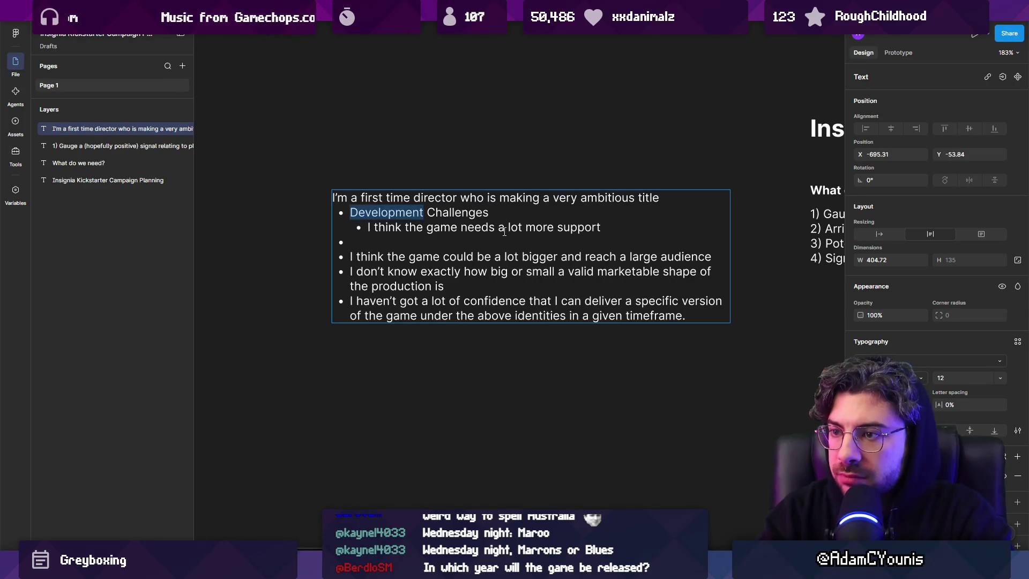
pyautogui.write('\\')
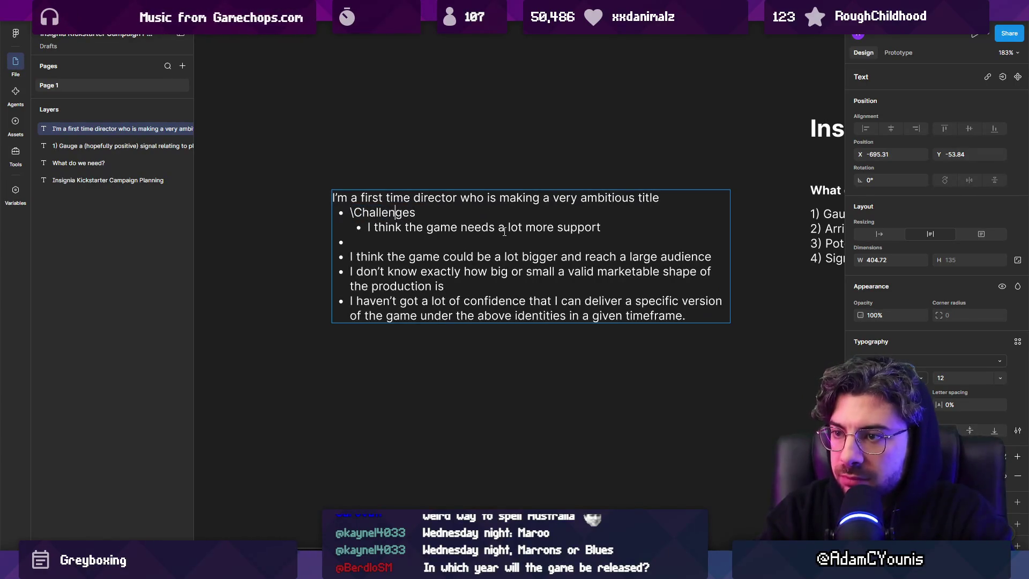
pyautogui.press('BackSpace')
# Step: Add an 'Opportunities' heading and nest the large-audience bullet under it
pyautogui.press('Down')
pyautogui.press('Down')
pyautogui.write('Opportun')
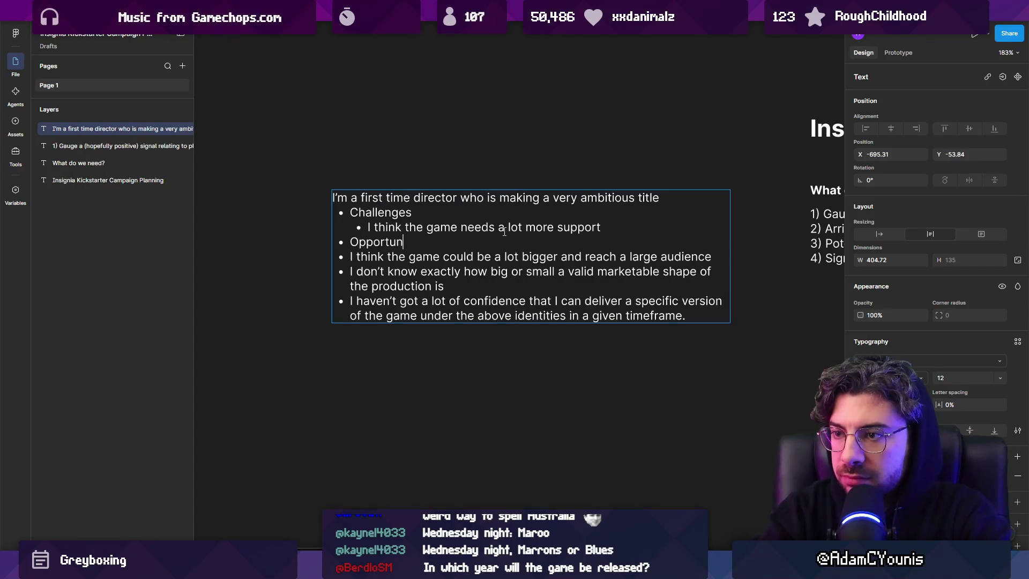
pyautogui.write('ities')
pyautogui.press('Right')
pyautogui.press('Tab')
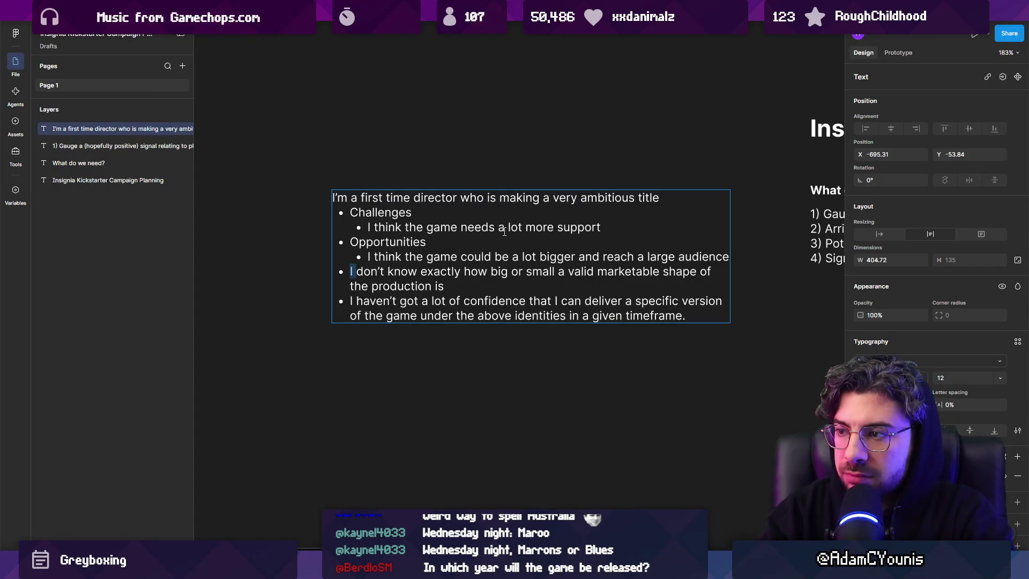
# Step: Restore the marketable-shape bullet and nest it under Challenges, removing the empty line
pyautogui.hotkey('shift', 'Down')
pyautogui.hotkey('shift', 'Down')
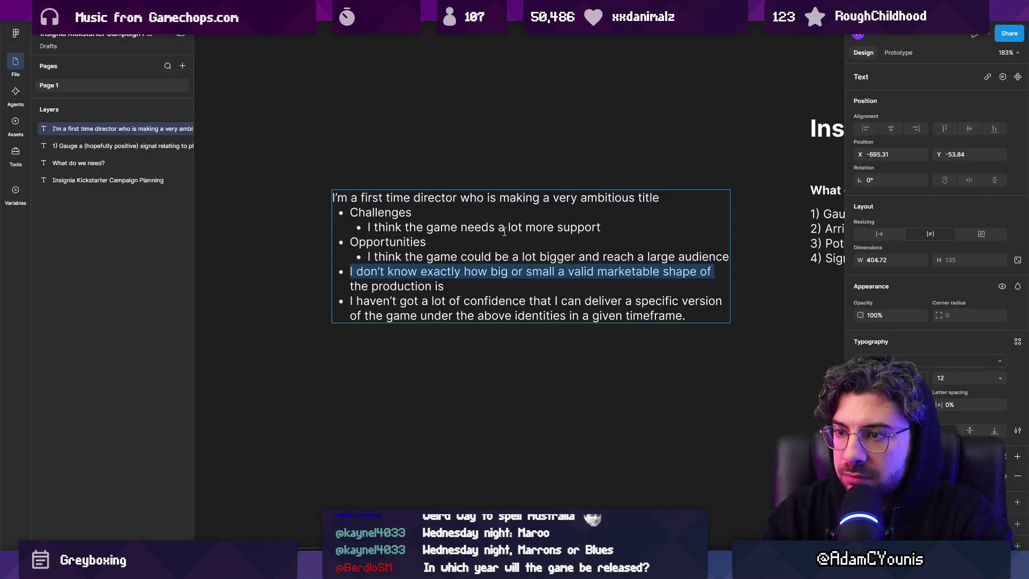
pyautogui.press('BackSpace')
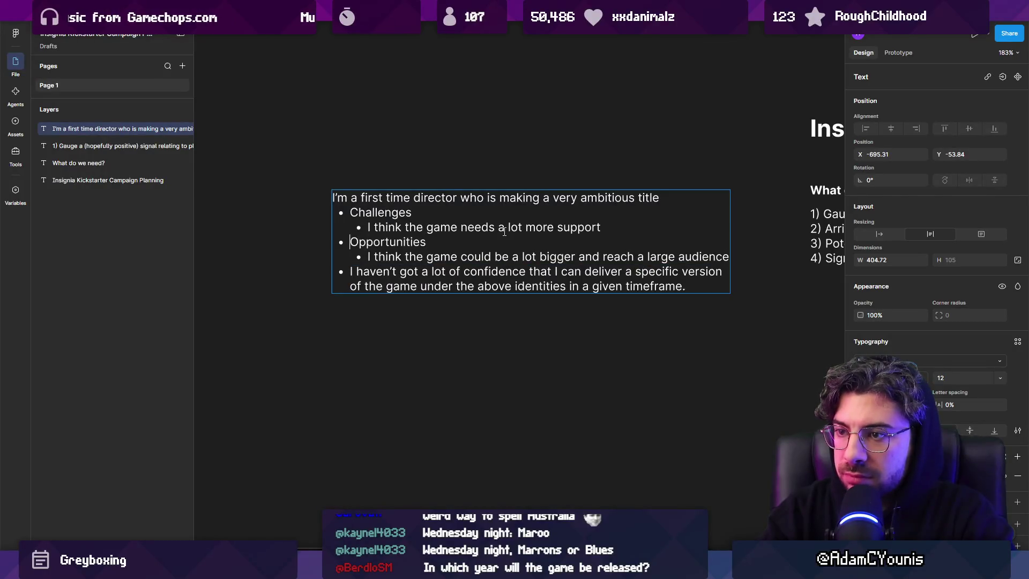
pyautogui.press('Return')
pyautogui.press('Up')
pyautogui.write("I don't know exactly how big or small a valid marketable shape of the production is")
pyautogui.press('Tab')
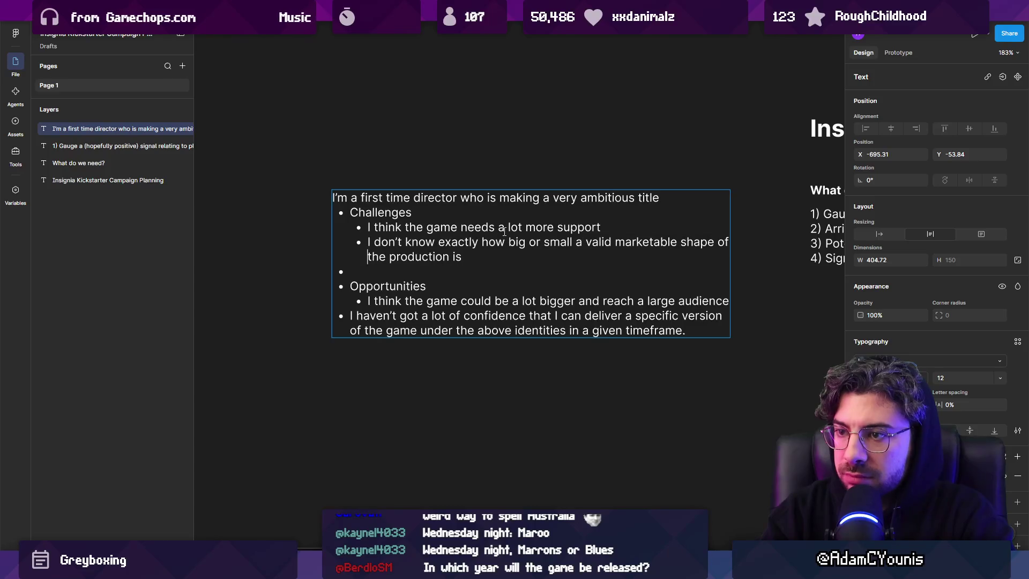
pyautogui.press('BackSpace')
# Step: Move the confidence bullet from the list end to below the marketable-shape bullet
pyautogui.hotkey('shift', 'Home')
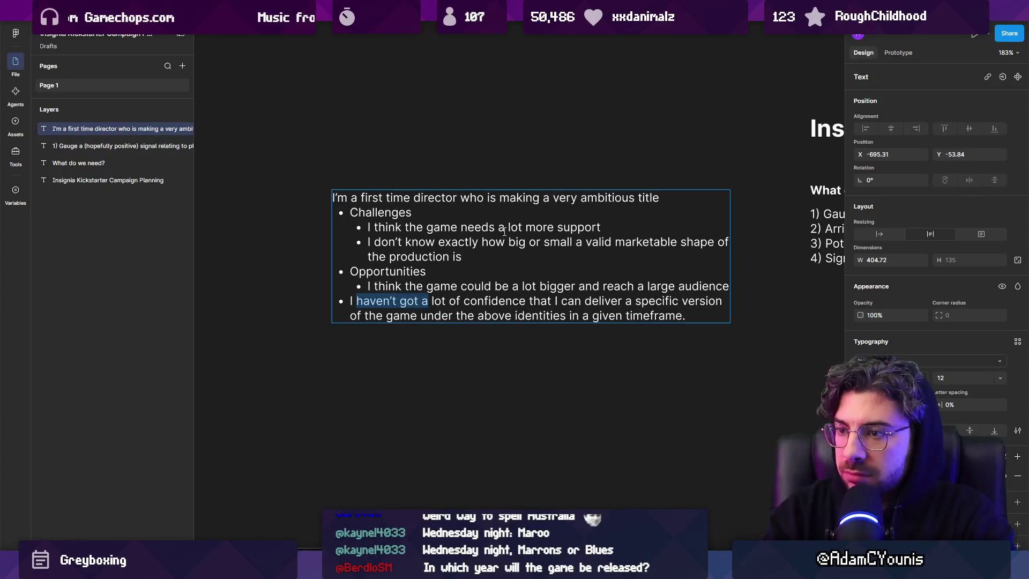
pyautogui.press('Home')
pyautogui.hotkey('shift', 'Down')
pyautogui.hotkey('shift', 'Down')
pyautogui.hotkey('ctrl', 'x')
pyautogui.press('BackSpace')
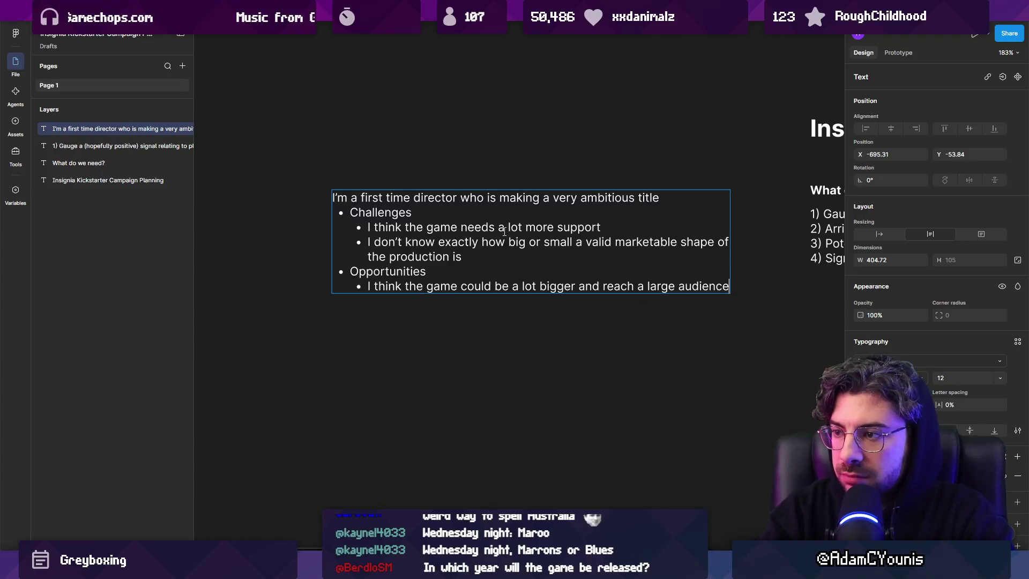
pyautogui.press('End')
pyautogui.press('Return')
pyautogui.hotkey('ctrl', 'v')
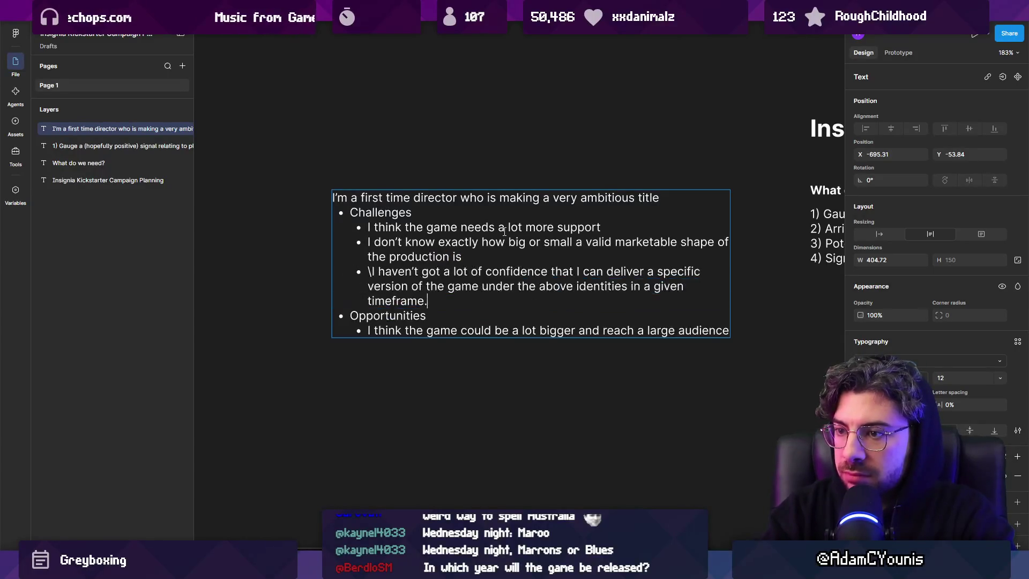
pyautogui.press('Home')
pyautogui.press('Delete')
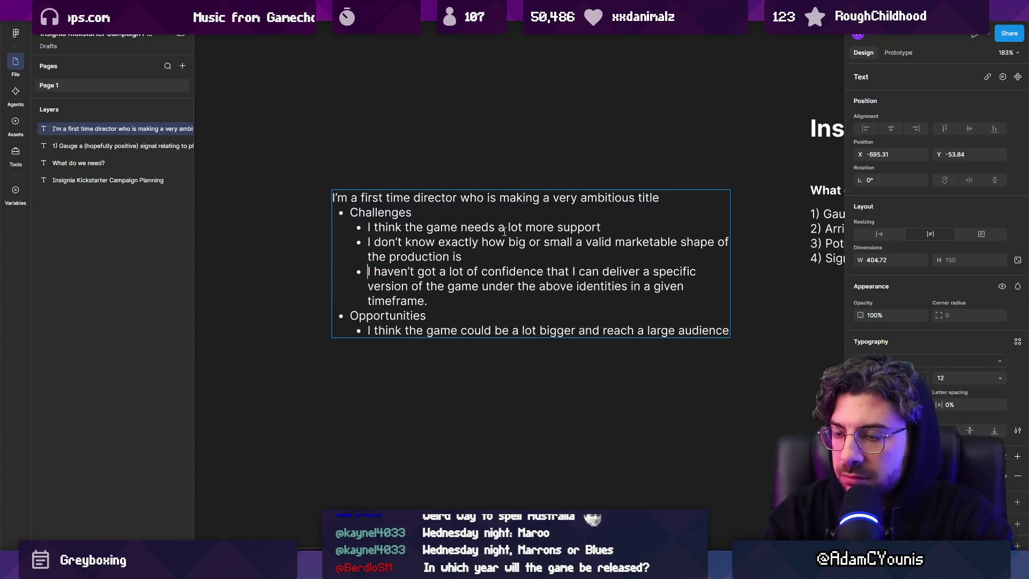
# Step: Delete the Opportunities heading and outdent the three concern bullets one level
pyautogui.press('Down')
pyautogui.press('Down')
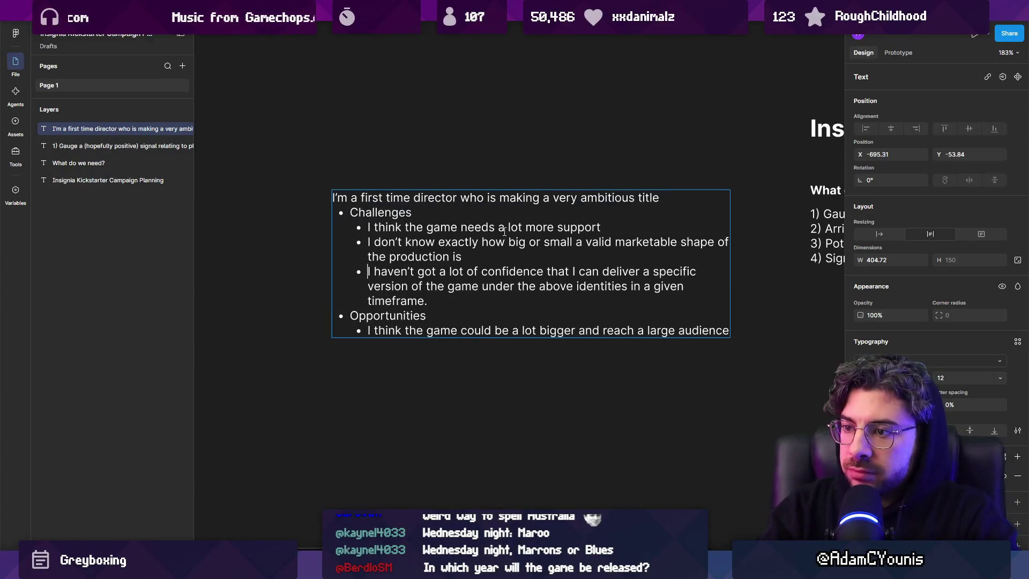
pyautogui.press('Down')
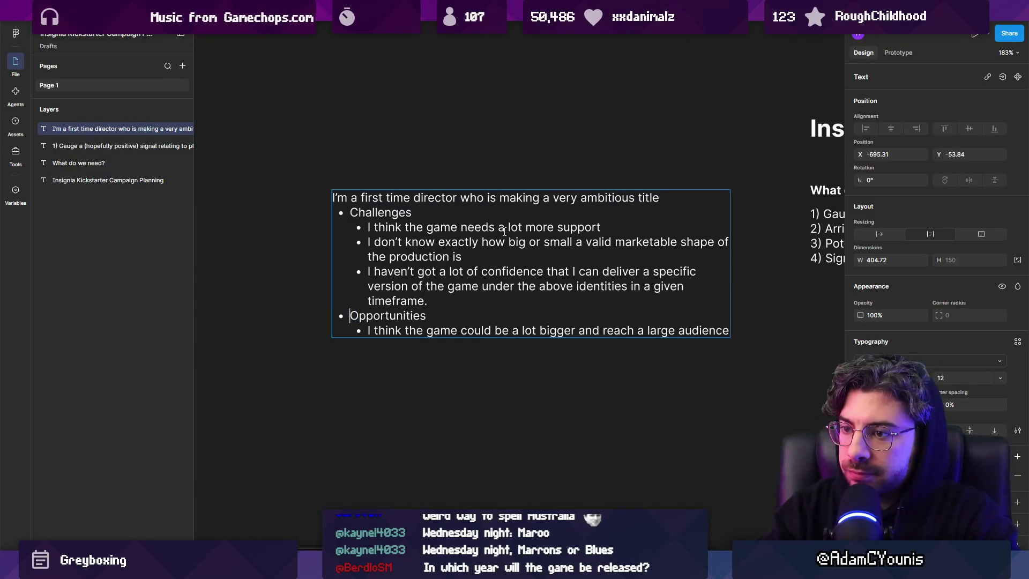
pyautogui.hotkey('shift', 'End')
pyautogui.press('Delete')
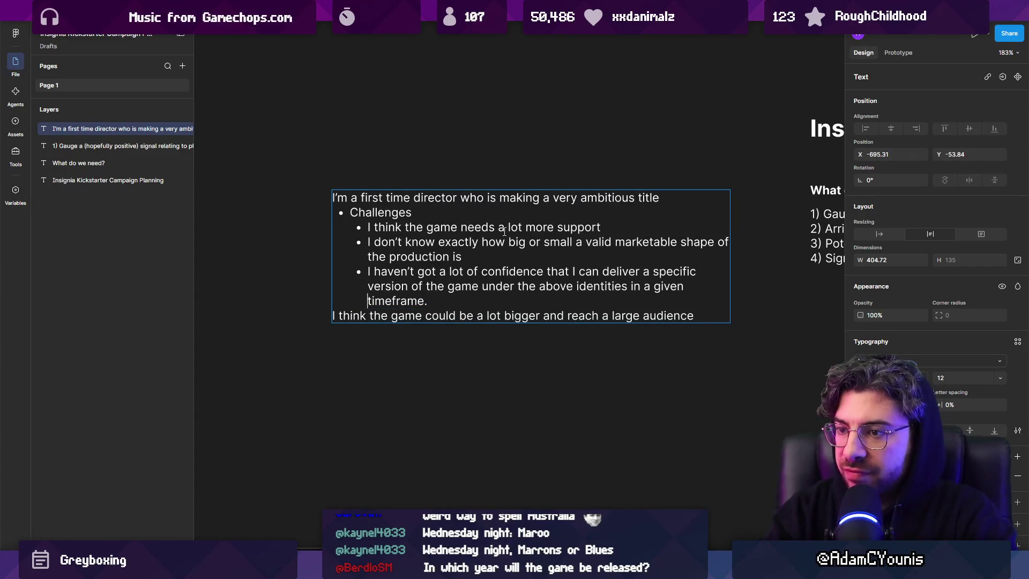
pyautogui.hotkey('shift', 'Up')
pyautogui.hotkey('shift', 'Up')
pyautogui.hotkey('shift', 'Up')
pyautogui.hotkey('shift', 'Tab')
pyautogui.press('Left')
pyautogui.press('Left')
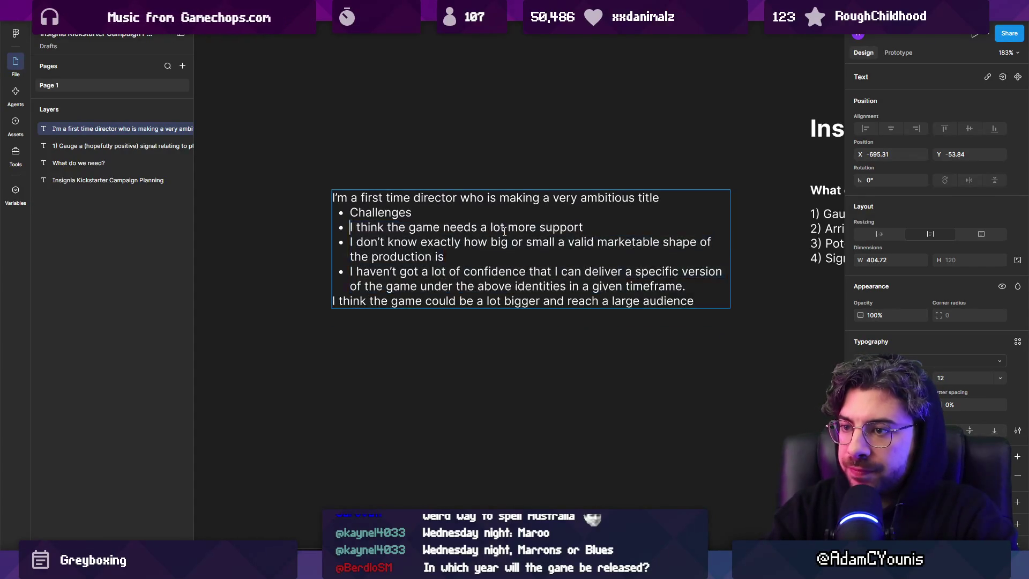
# Step: Select and delete the Challenges heading line
pyautogui.hotkey('shift', 'Home')
pyautogui.press('Right')
pyautogui.hotkey('shift', 'Home')
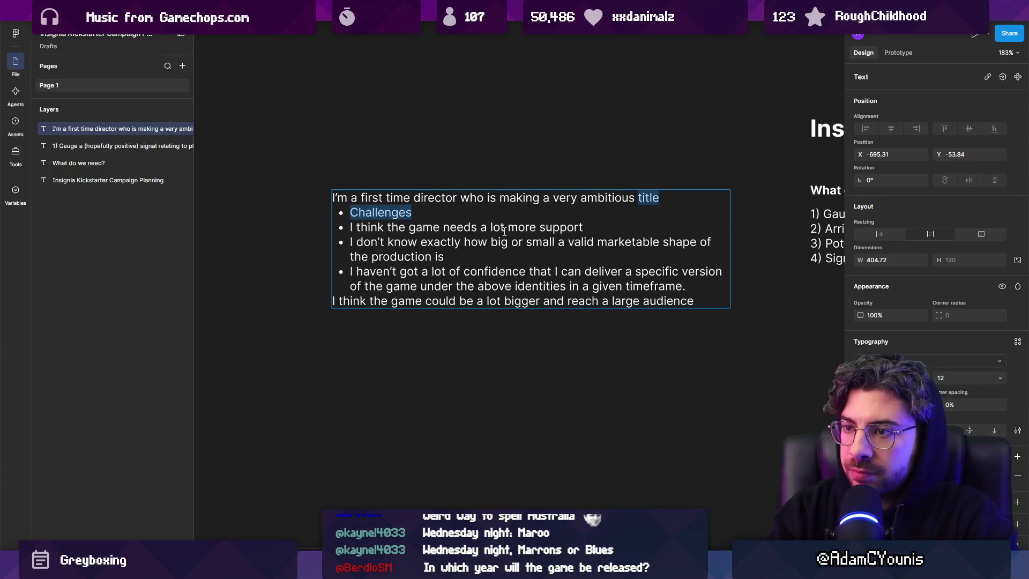
pyautogui.press('Left')
pyautogui.press('Left')
pyautogui.hotkey('ctrl', 'shift', 'Left')
pyautogui.press('Right')
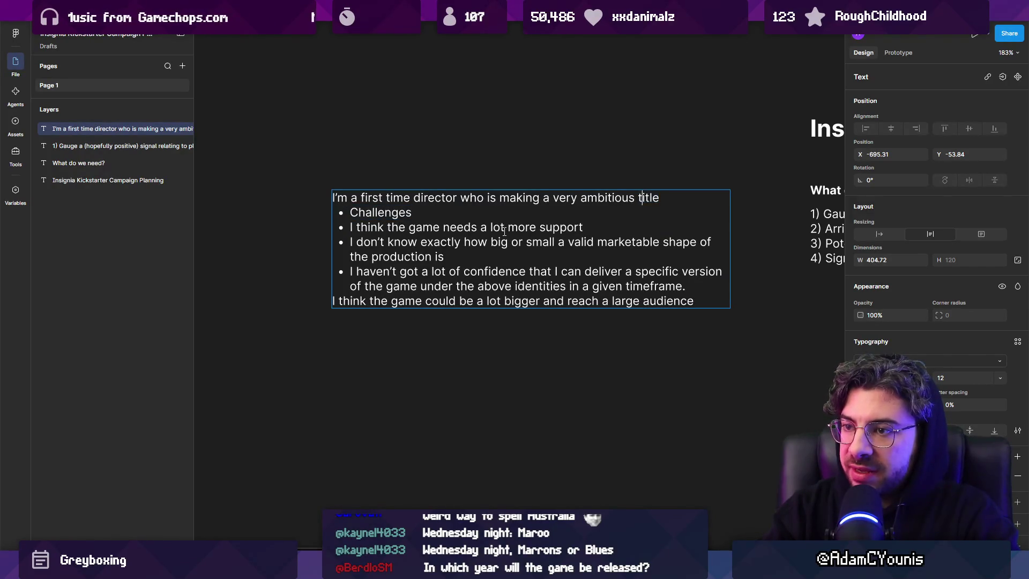
pyautogui.hotkey('ctrl', 'shift', 'Left')
pyautogui.press('Right')
pyautogui.hotkey('shift', 'Down')
pyautogui.press('BackSpace')
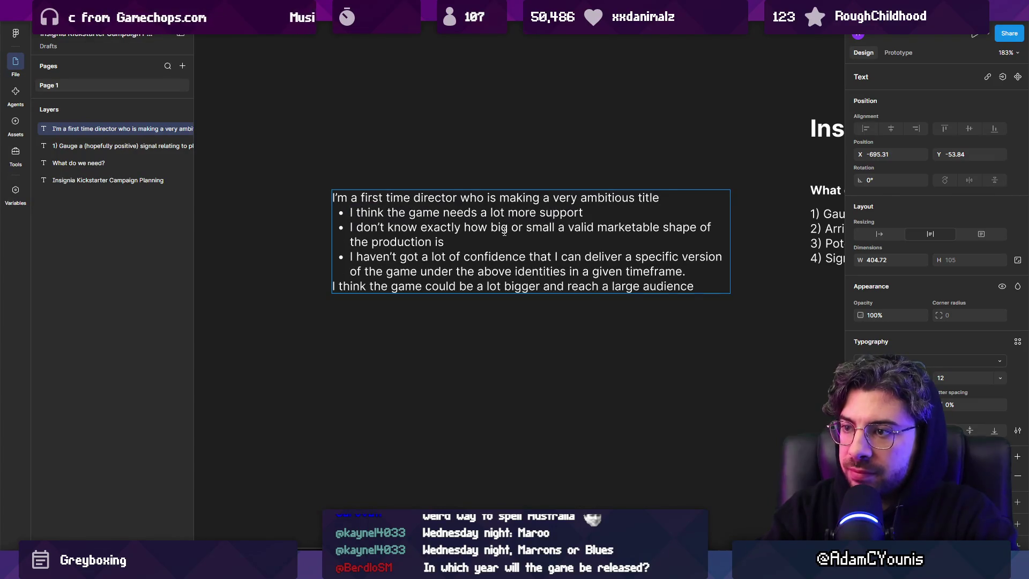
# Step: Draft 'Audience size', 'Team size' and 'Risk mitigation' lines below the title
pyautogui.press('Return')
pyautogui.press('Return')
pyautogui.press('Return')
pyautogui.press('Up')
pyautogui.press('Up')
pyautogui.write('A')
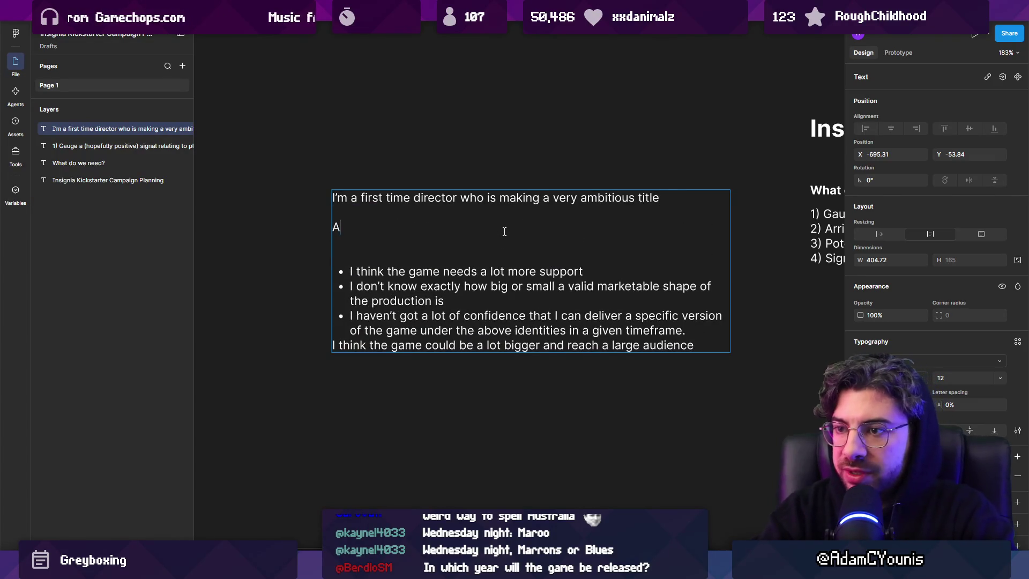
pyautogui.write('udience si')
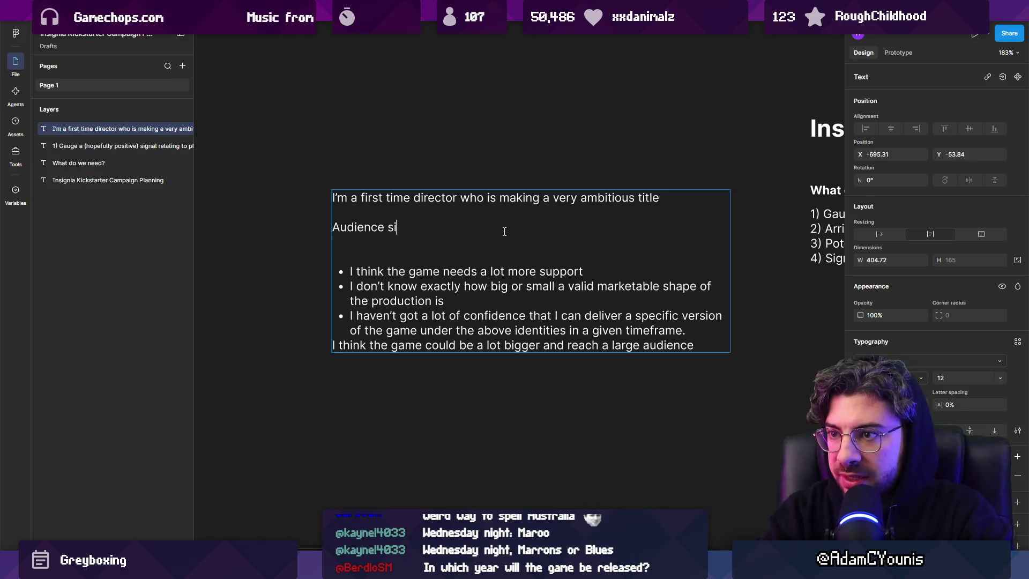
pyautogui.write('ize')
pyautogui.press('Down')
pyautogui.press('Return')
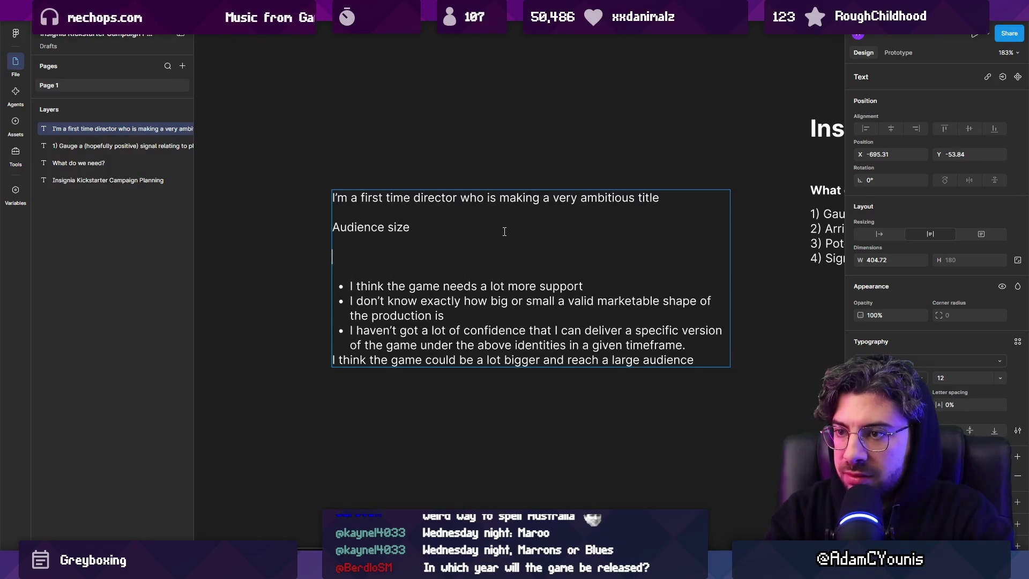
pyautogui.write('Team size')
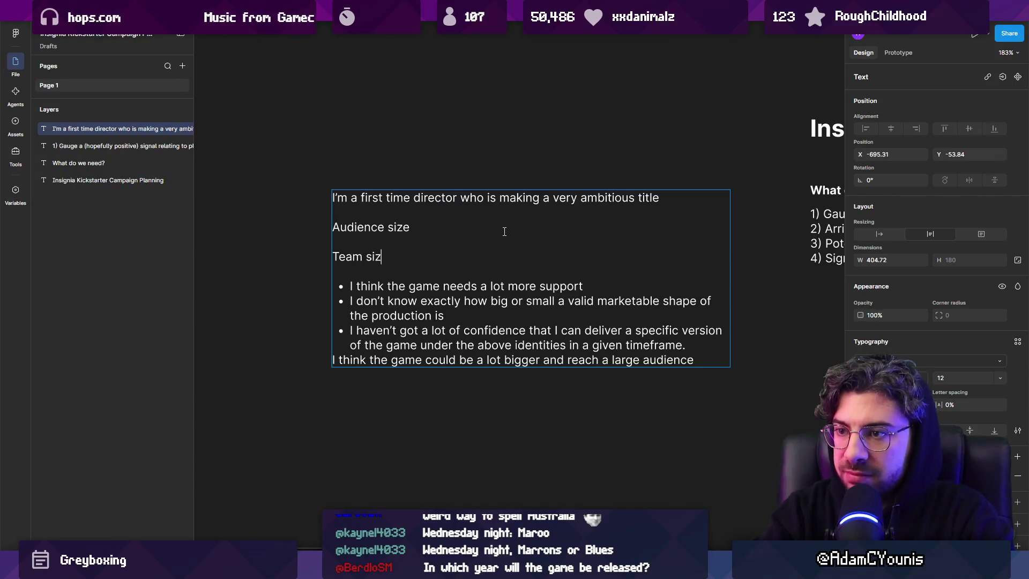
pyautogui.press('Return')
pyautogui.press('Return')
pyautogui.write('M')
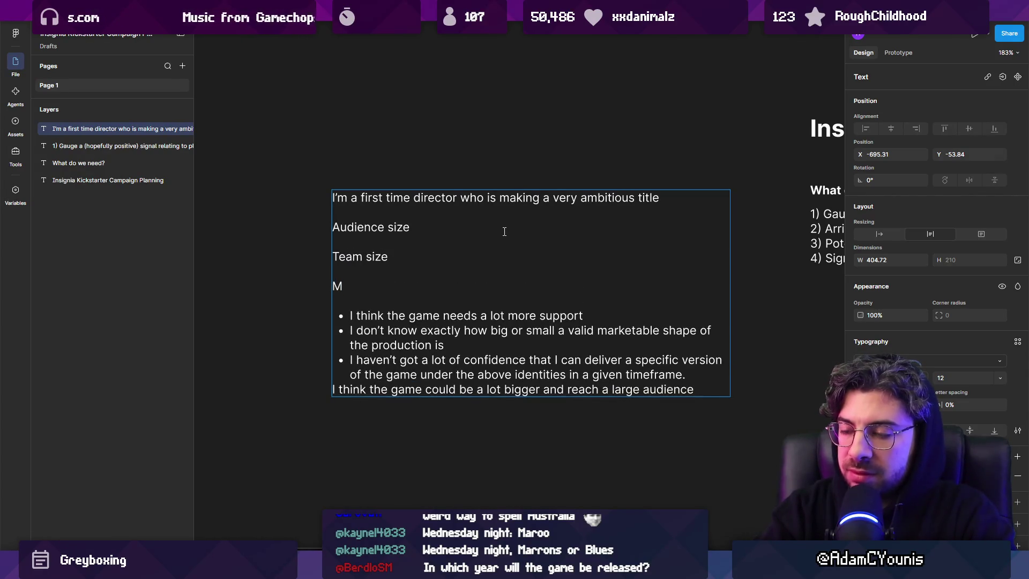
pyautogui.press('BackSpace')
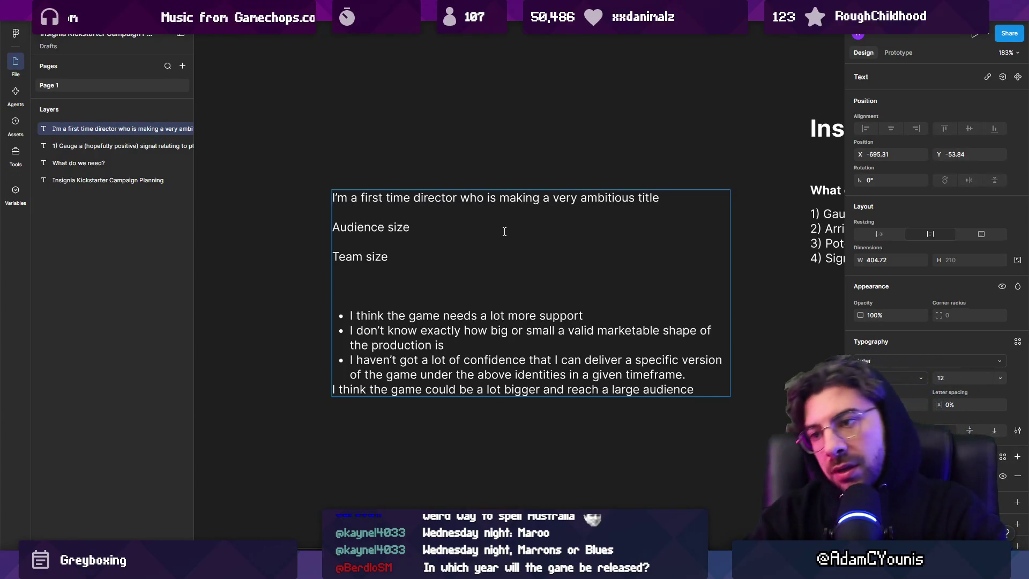
pyautogui.write('R')
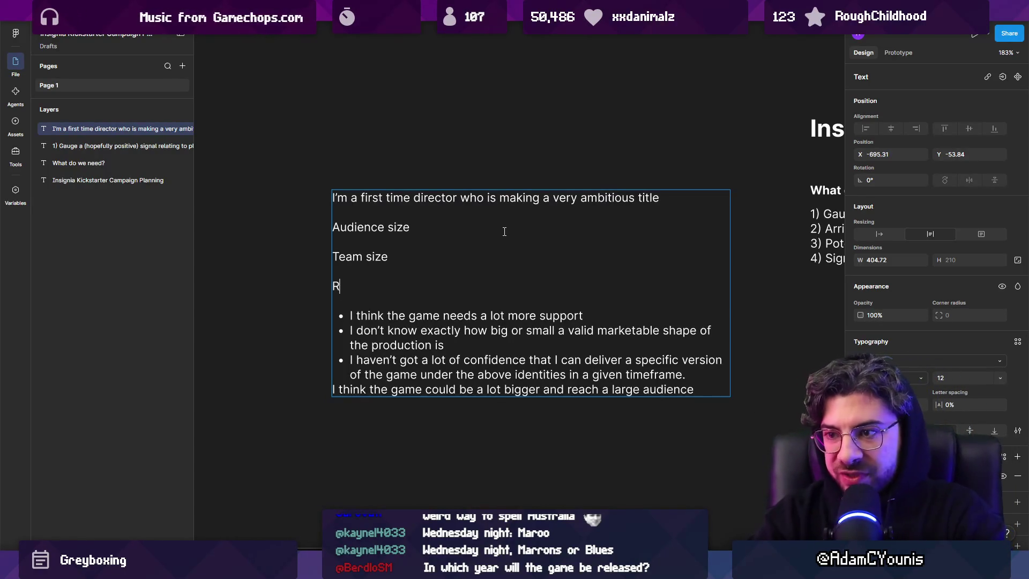
pyautogui.write('isk mitic')
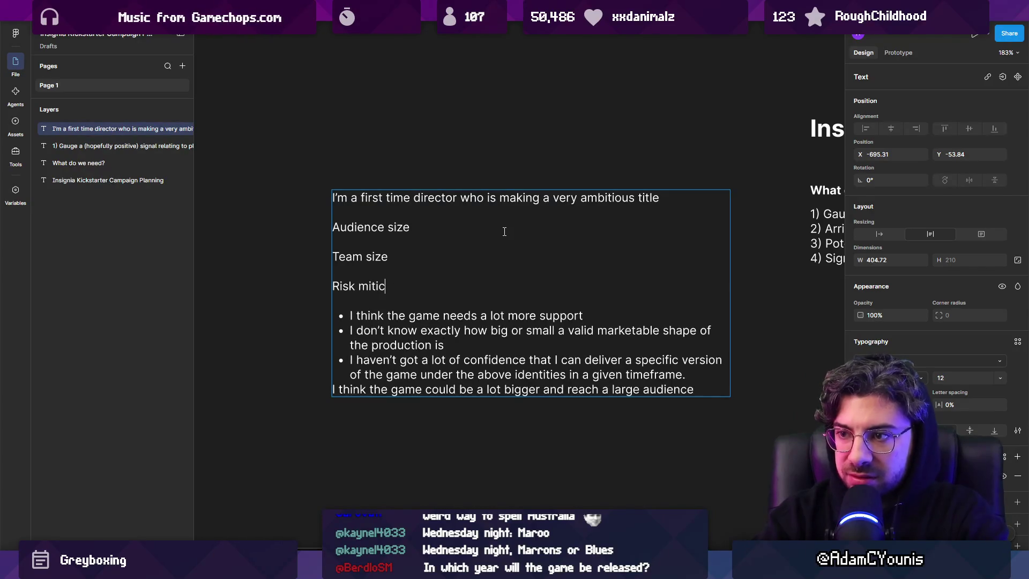
pyautogui.press('BackSpace')
pyautogui.write('gation')
# Step: Delete the drafted lines, leaving a single blank line after the title
pyautogui.hotkey('shift', 'Home')
pyautogui.hotkey('shift', 'Up')
pyautogui.hotkey('shift', 'Up')
pyautogui.press('BackSpace')
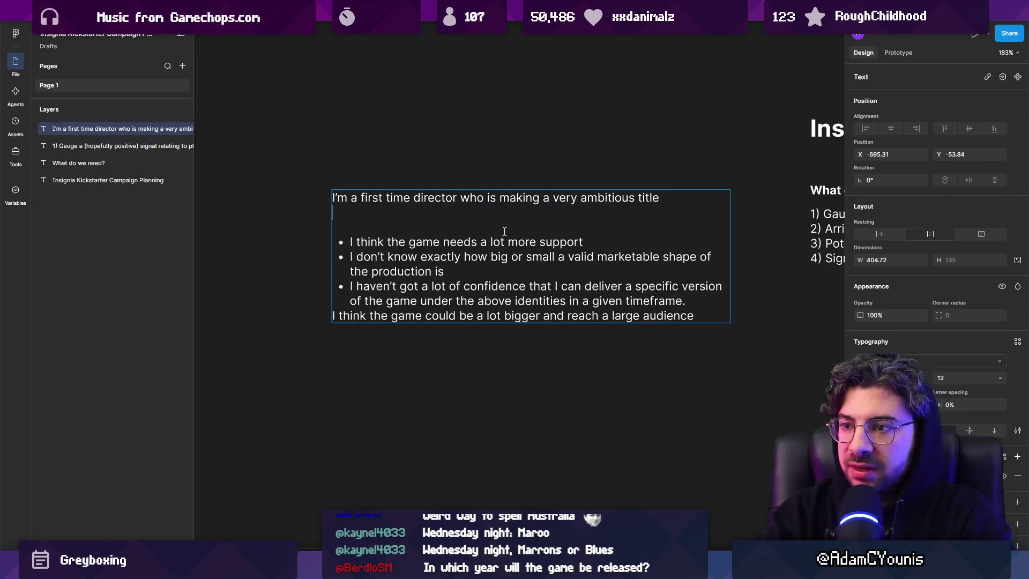
pyautogui.press('BackSpace')
pyautogui.press('Delete')
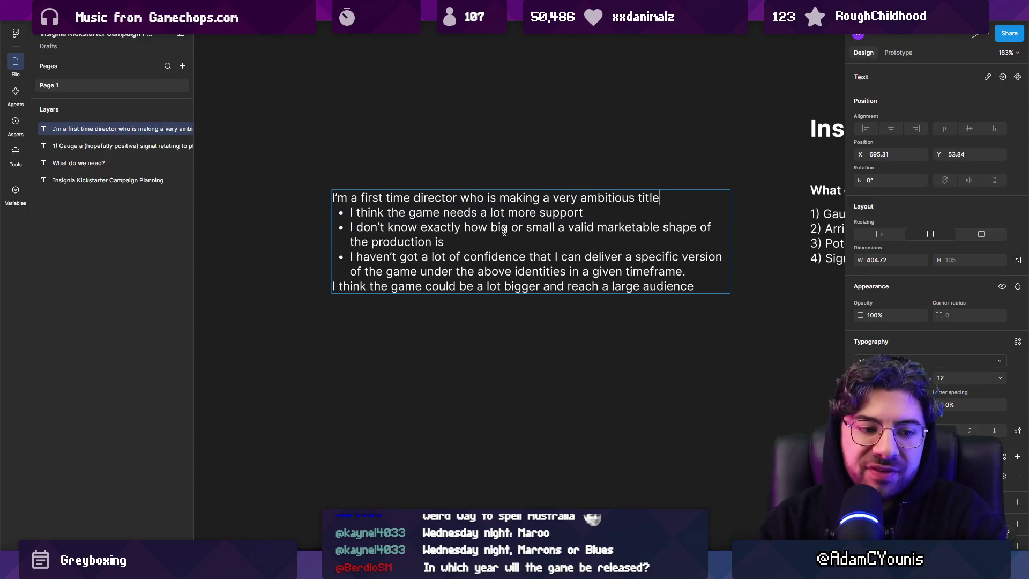
pyautogui.press('Return')
pyautogui.write('\\')
pyautogui.keyDown('ctrl'); pyautogui.scroll(-5, 495, 231); pyautogui.keyUp('ctrl')
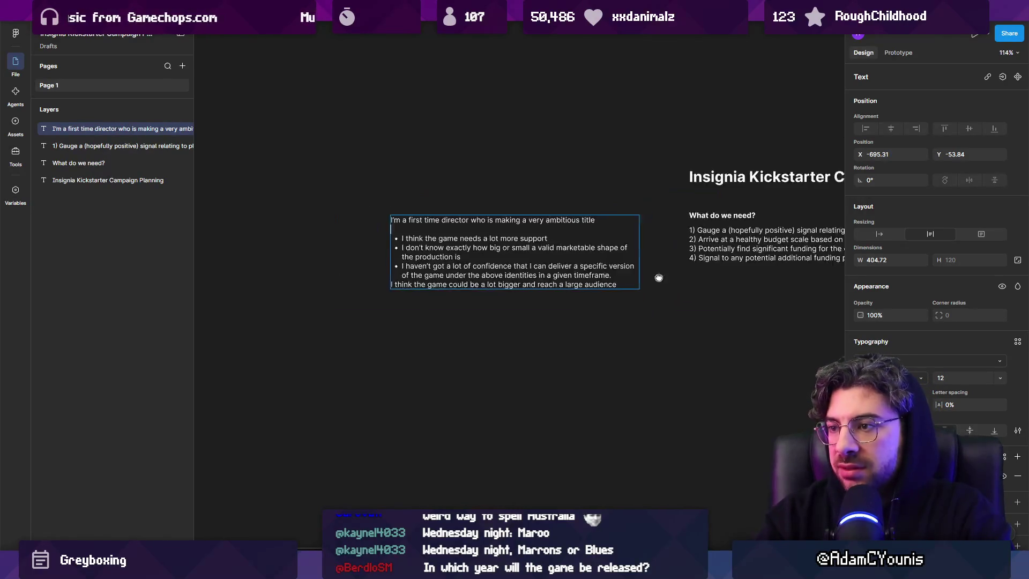
# Step: Make the marketable-shape bullet in the director text block bold
pyautogui.hscroll(5, 514, 220)
pyautogui.press('Escape')
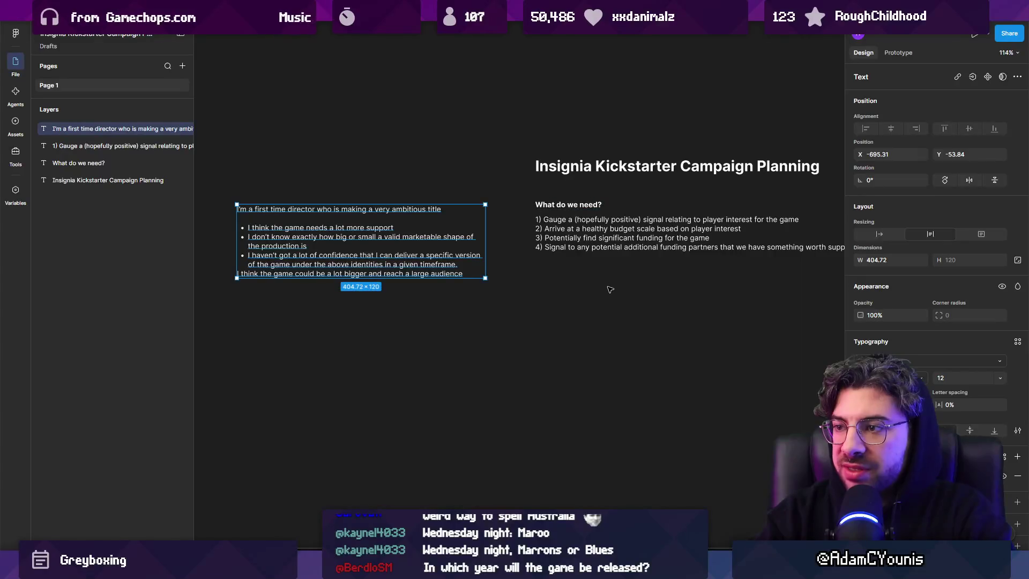
pyautogui.click(556, 219)
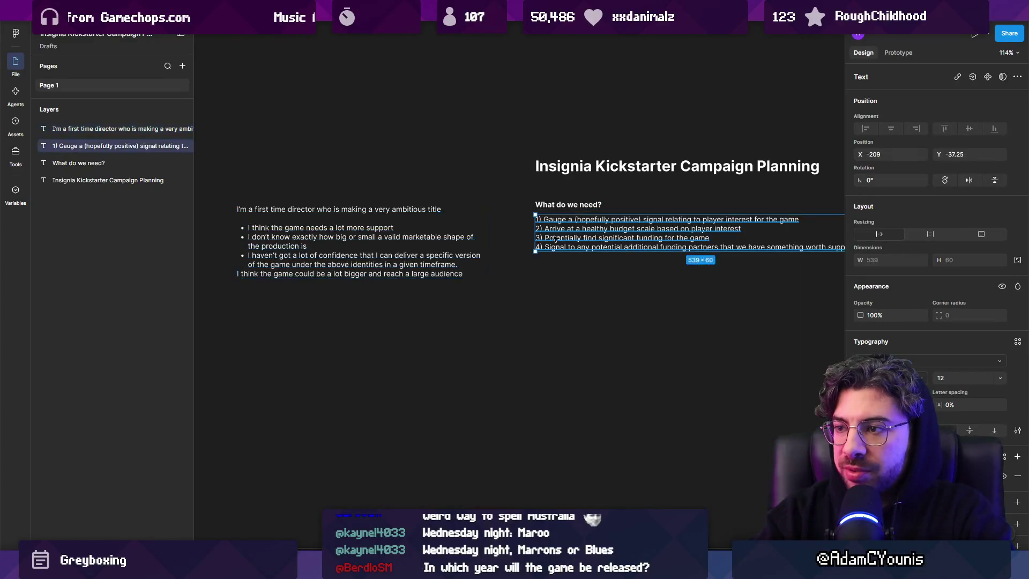
pyautogui.keyDown('ctrl'); pyautogui.scroll(4, 493, 247); pyautogui.keyUp('ctrl')
pyautogui.hscroll(-4, 494, 247)
pyautogui.click(494, 247)
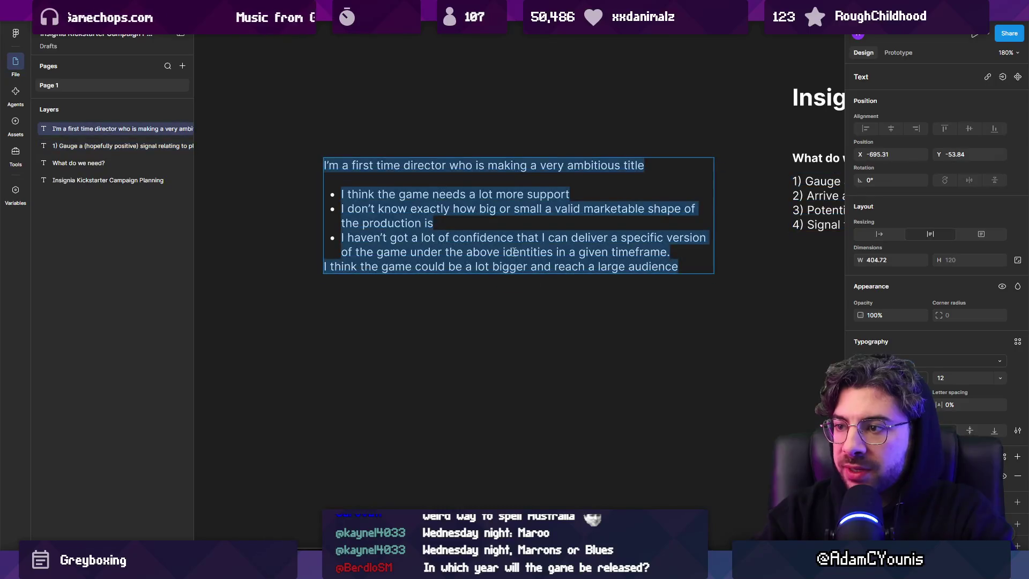
pyautogui.hscroll(2, 494, 247)
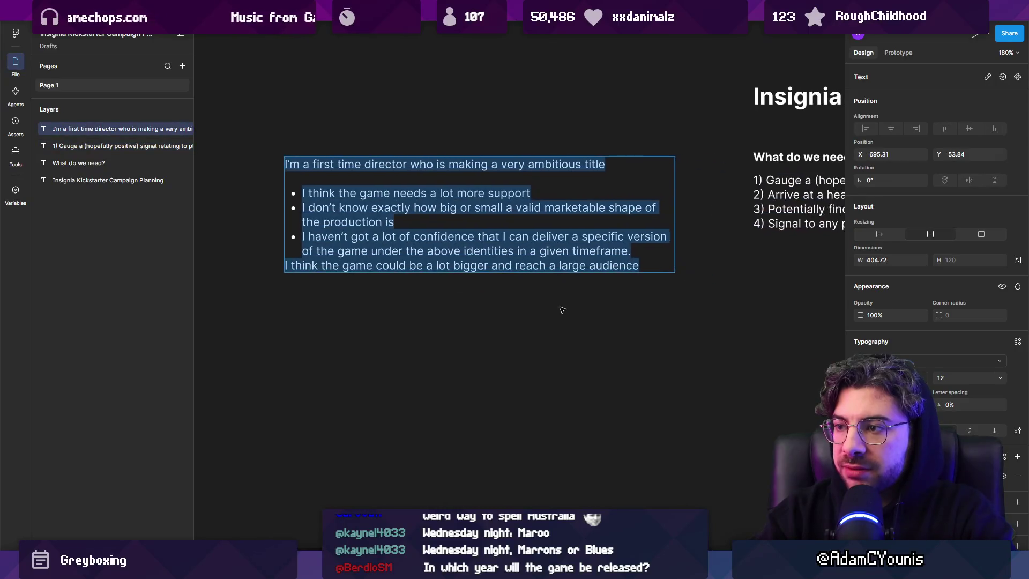
pyautogui.doubleClick(423, 210)
pyautogui.moveTo(397, 222); pyautogui.dragTo(303, 207)
pyautogui.hotkey('ctrl', 'b')
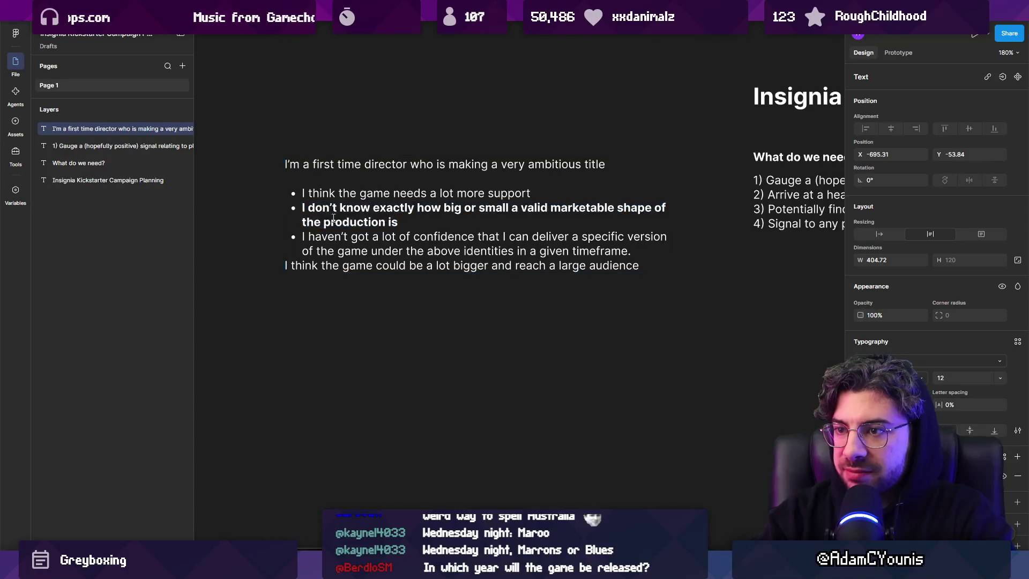
# Step: Turn the director line into a dash bullet and remove the blank line beneath it
pyautogui.click(411, 222)
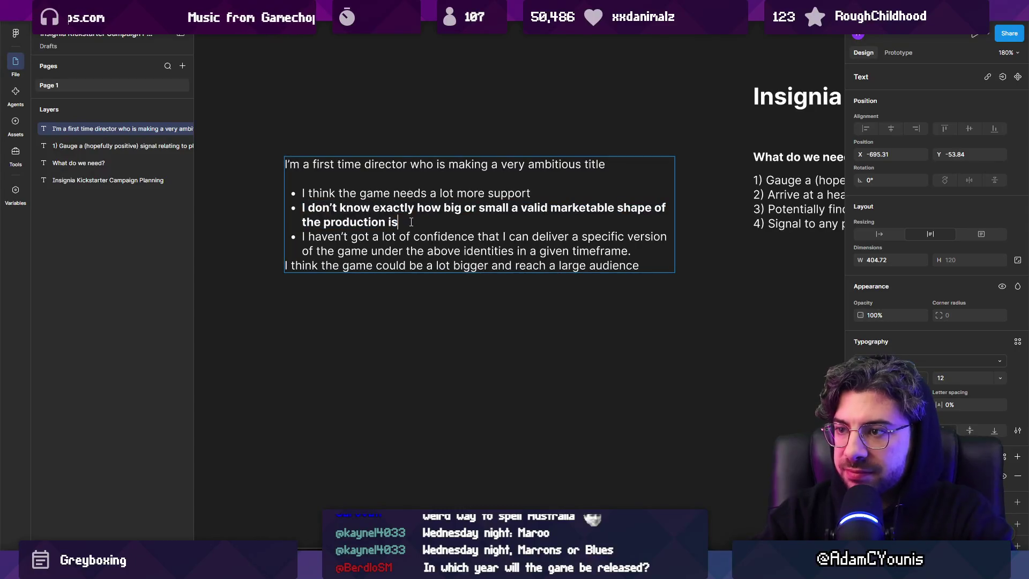
pyautogui.click(425, 175)
pyautogui.write('-0')
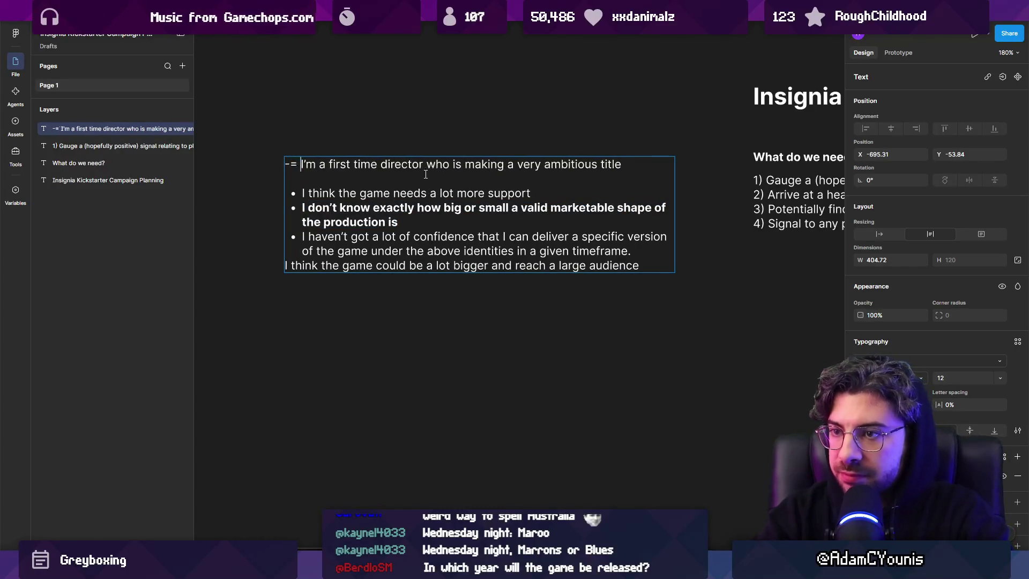
pyautogui.press('BackSpace')
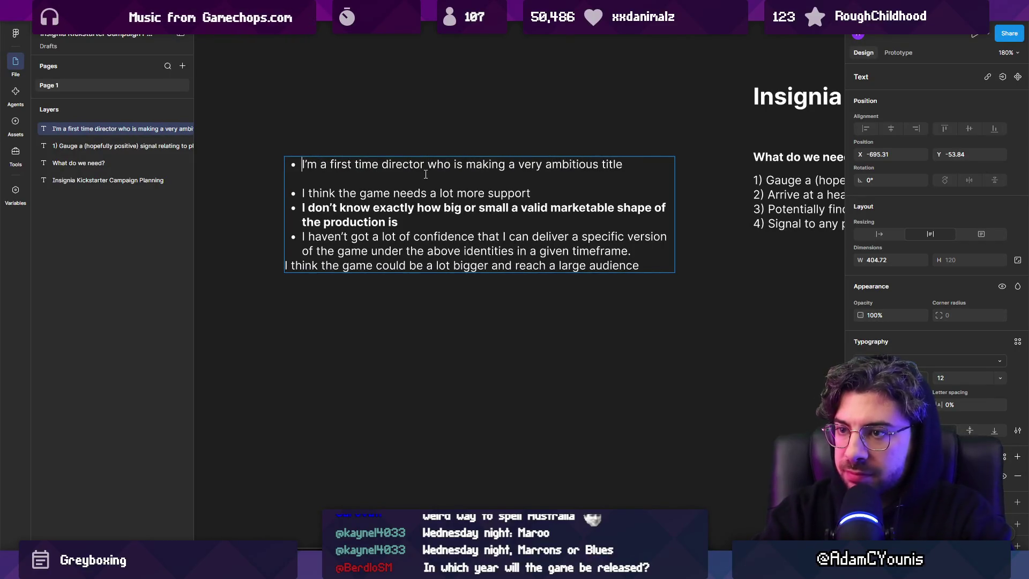
pyautogui.press('End')
pyautogui.press('Delete')
pyautogui.hotkey('shift', 'Home')
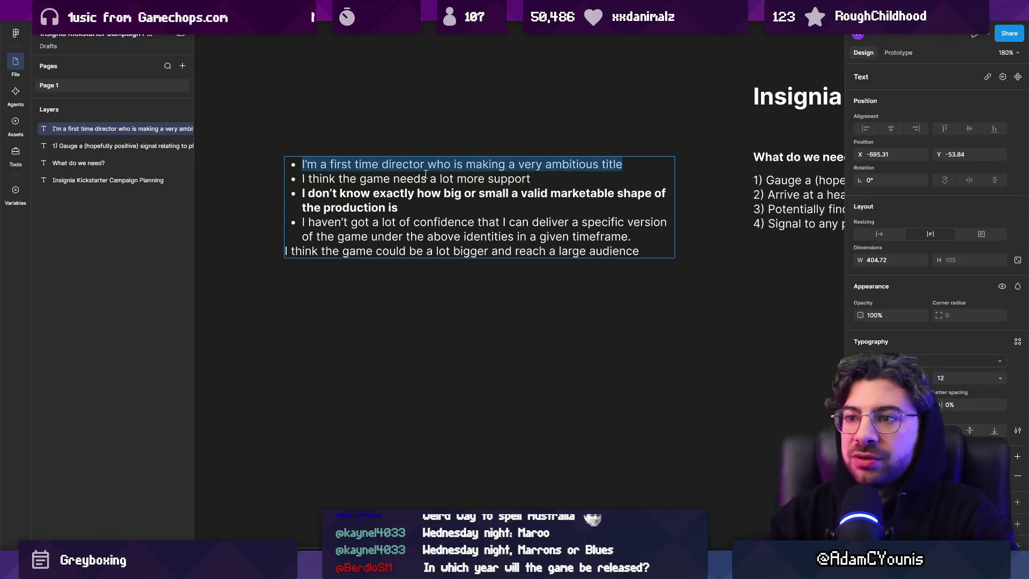
pyautogui.press('Right')
# Step: Select the whole bold marketable-shape bullet
pyautogui.press('Down')
pyautogui.press('Down')
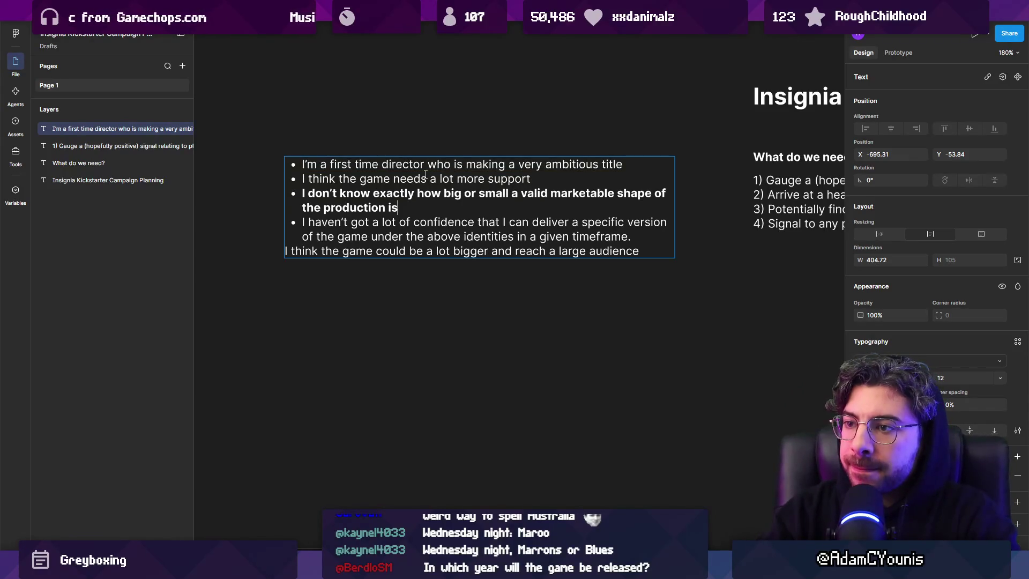
pyautogui.hotkey('shift', 'Home')
pyautogui.hotkey('shift', 'Up')
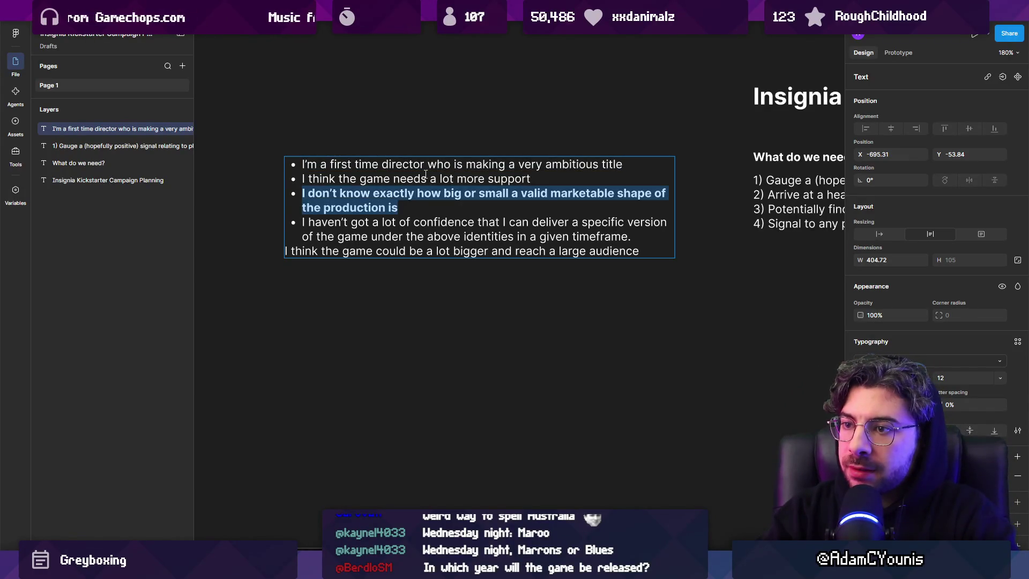
# Step: Add a bold 'I don't have funding' bullet and delete the trailing empty bullet
pyautogui.press('BackSpace')
pyautogui.press('BackSpace')
pyautogui.hotkey('ctrl', 'z')
pyautogui.hotkey('ctrl', 'z')
pyautogui.hotkey('ctrl', 'z')
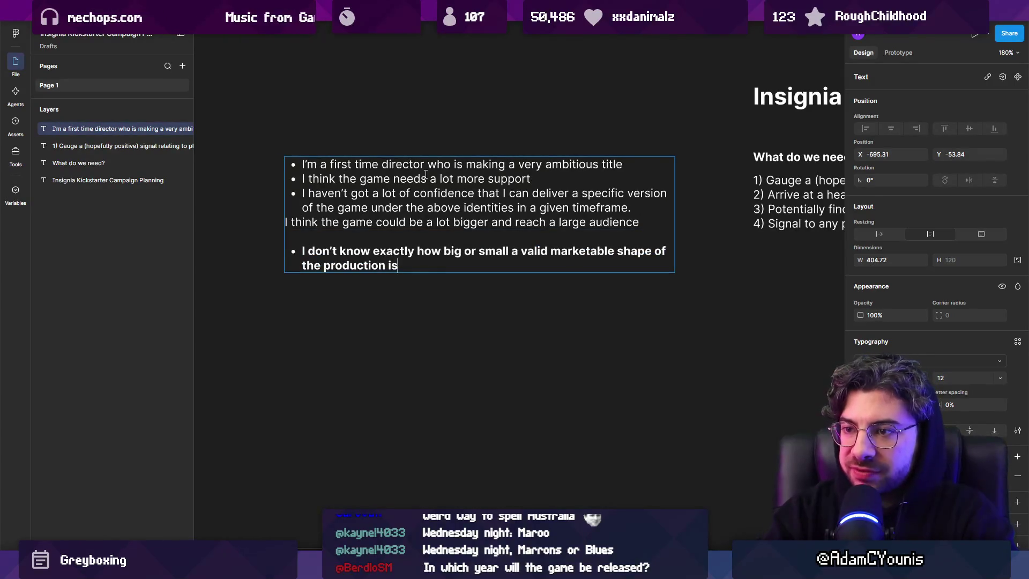
pyautogui.press('Return')
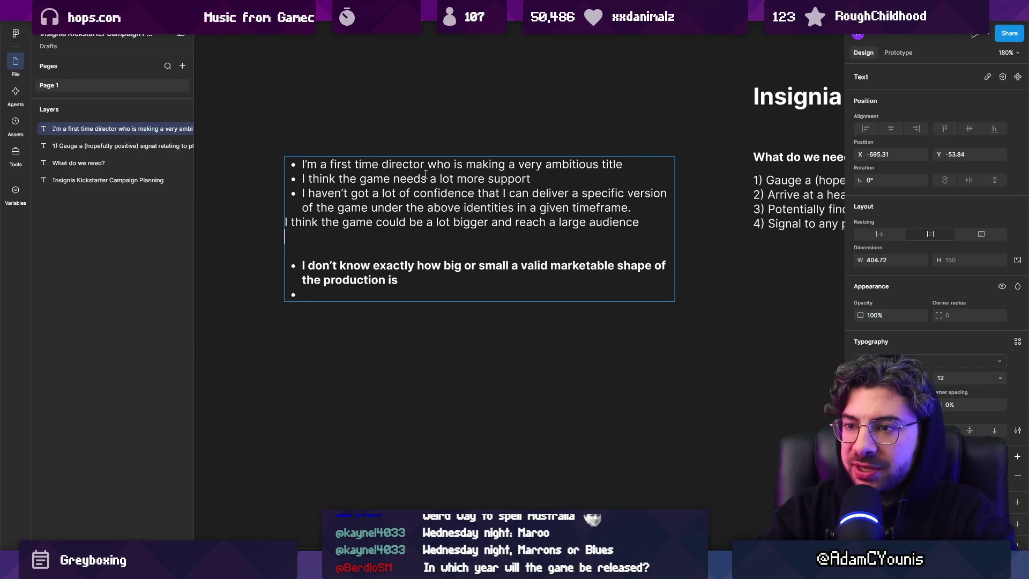
pyautogui.write("Idon't hv")
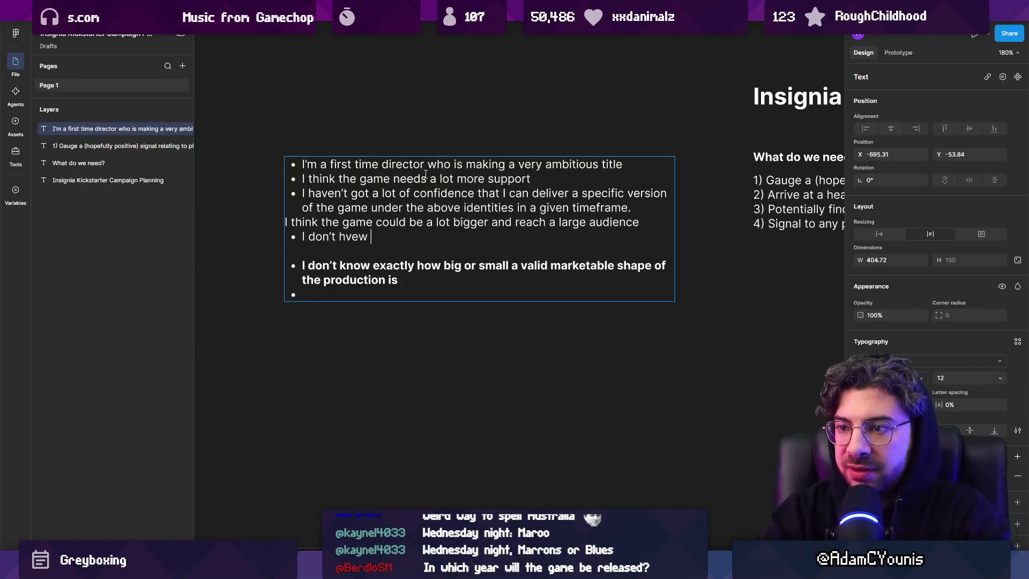
pyautogui.press('BackSpace')
pyautogui.write('ave funding')
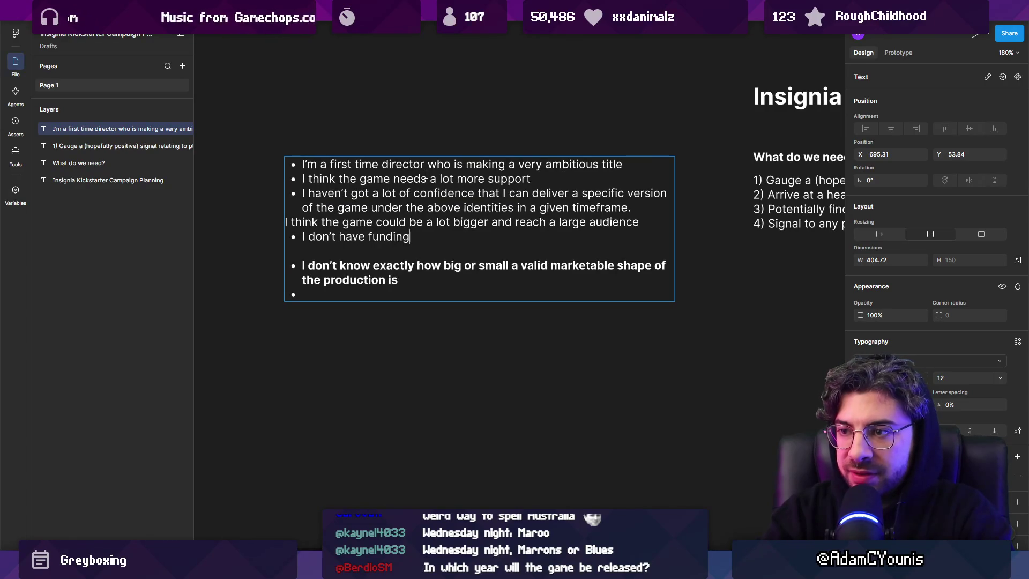
pyautogui.hotkey('ctrl', 'shift', 'Left')
pyautogui.hotkey('ctrl', 'shift', 'Left')
pyautogui.hotkey('ctrl', 'shift', 'Left')
pyautogui.press('Left')
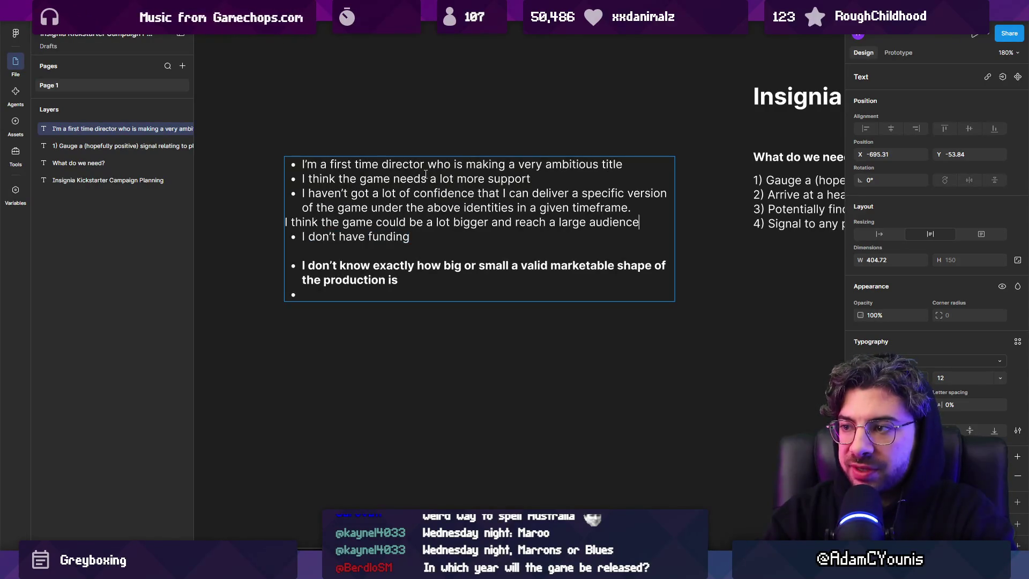
pyautogui.press('Return')
pyautogui.press('Return')
pyautogui.press('BackSpace')
pyautogui.hotkey('shift', 'Home')
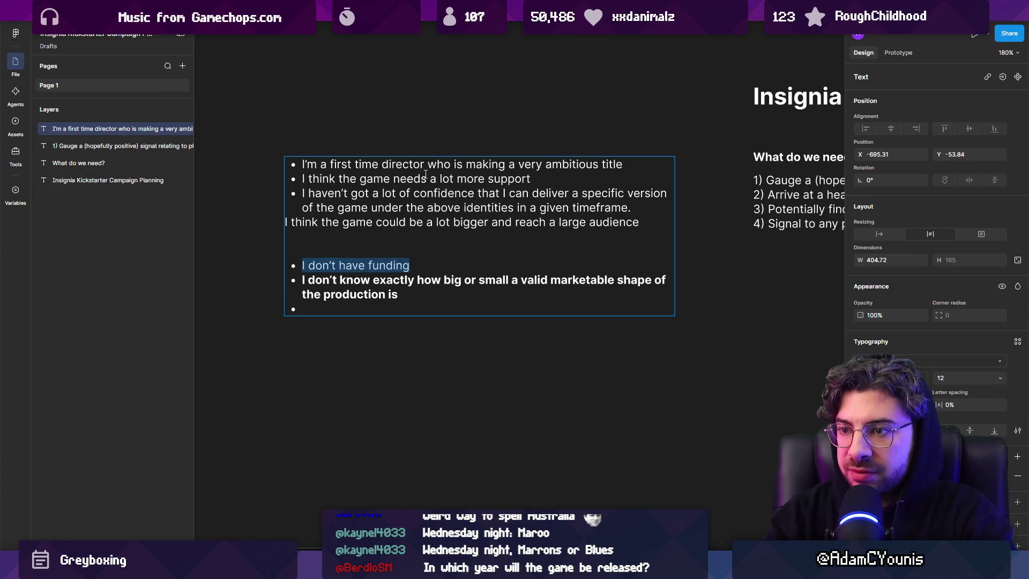
pyautogui.hotkey('ctrl', 'b')
pyautogui.press('Down')
pyautogui.press('Down')
pyautogui.press('BackSpace')
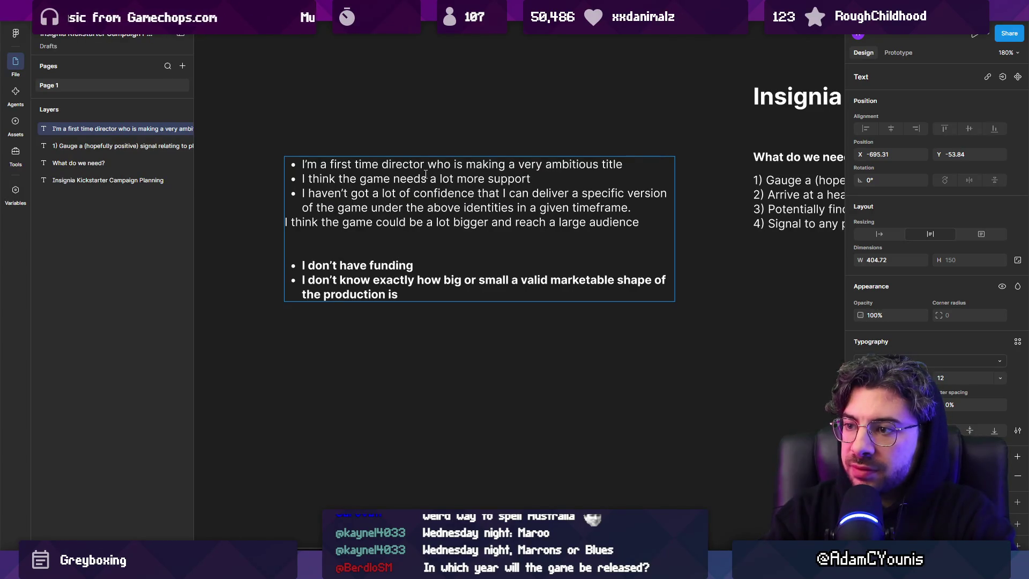
# Step: Reword the market bullet to 'the smallest or biggest version of the game that the market would go for'
pyautogui.press('Up')
pyautogui.hotkey('ctrl', 'shift', 'Right')
pyautogui.hotkey('ctrl', 'shift', 'Right')
pyautogui.hotkey('ctrl', 'shift', 'Right')
pyautogui.hotkey('ctrl', 'shift', 'Right')
pyautogui.hotkey('ctrl', 'shift', 'Right')
pyautogui.hotkey('ctrl', 'shift', 'Right')
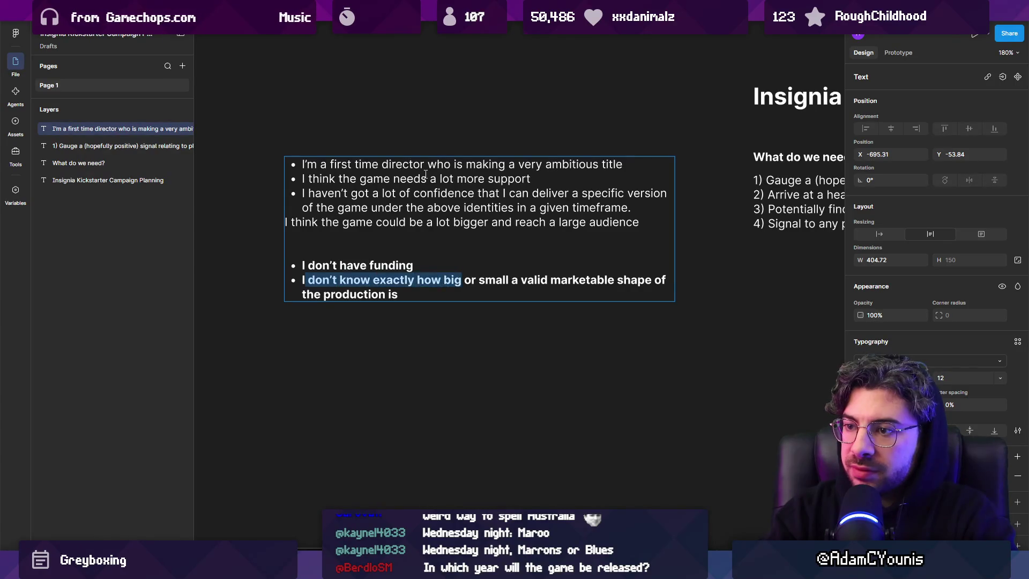
pyautogui.press('Right')
pyautogui.hotkey('ctrl', 'shift', 'Left')
pyautogui.hotkey('ctrl', 'shift', 'Left')
pyautogui.press('Left')
pyautogui.hotkey('ctrl', 'Left')
pyautogui.hotkey('ctrl', 'shift', 'Right')
pyautogui.hotkey('ctrl', 'shift', 'Right')
pyautogui.hotkey('ctrl', 'shift', 'Right')
pyautogui.hotkey('ctrl', 'shift', 'Right')
pyautogui.hotkey('ctrl', 'shift', 'Right')
pyautogui.hotkey('ctrl', 'shift', 'Right')
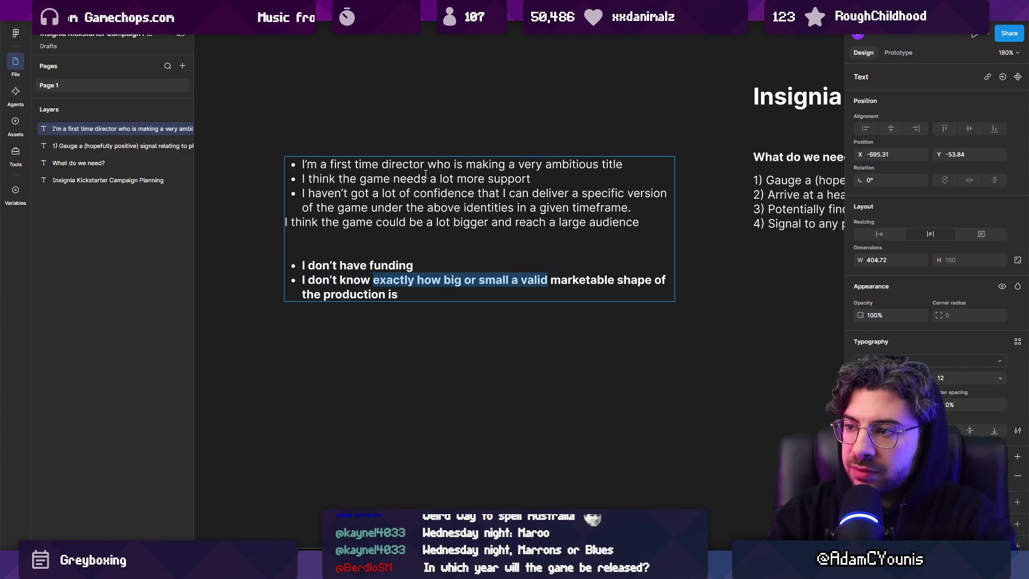
pyautogui.hotkey('ctrl', 'shift', 'Right')
pyautogui.write('the smallest or bigge')
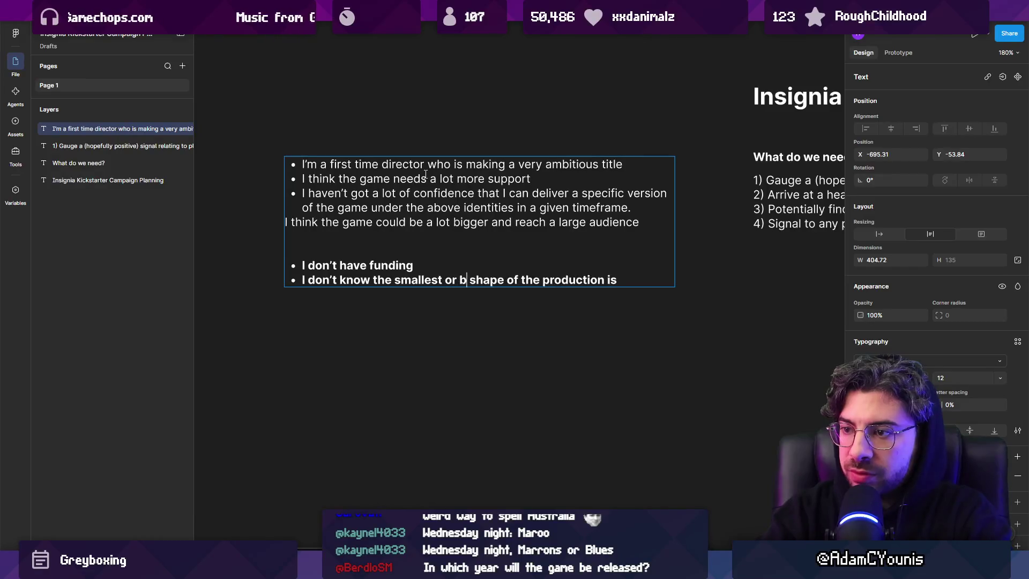
pyautogui.write('st version of the')
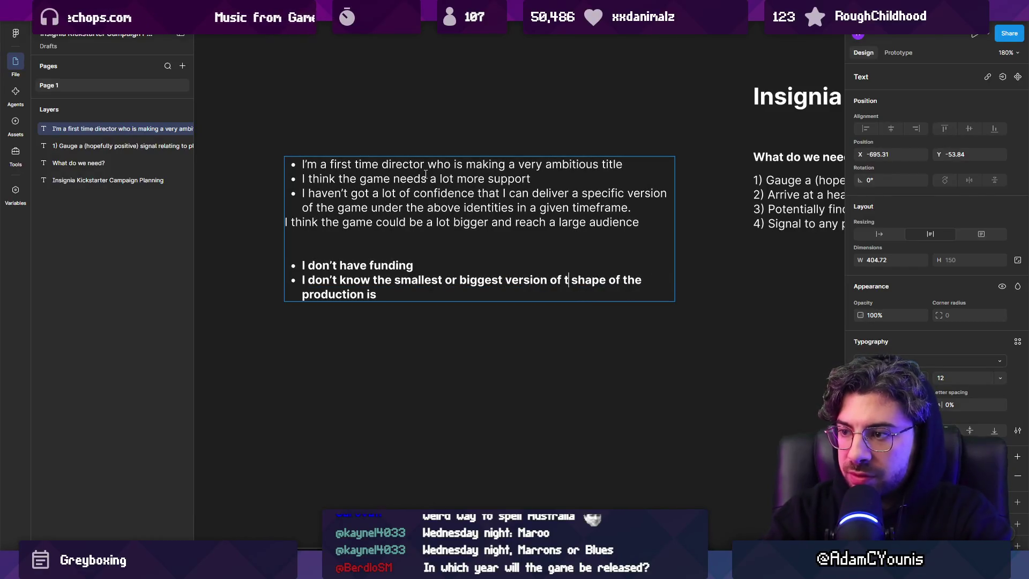
pyautogui.write(' game that the market')
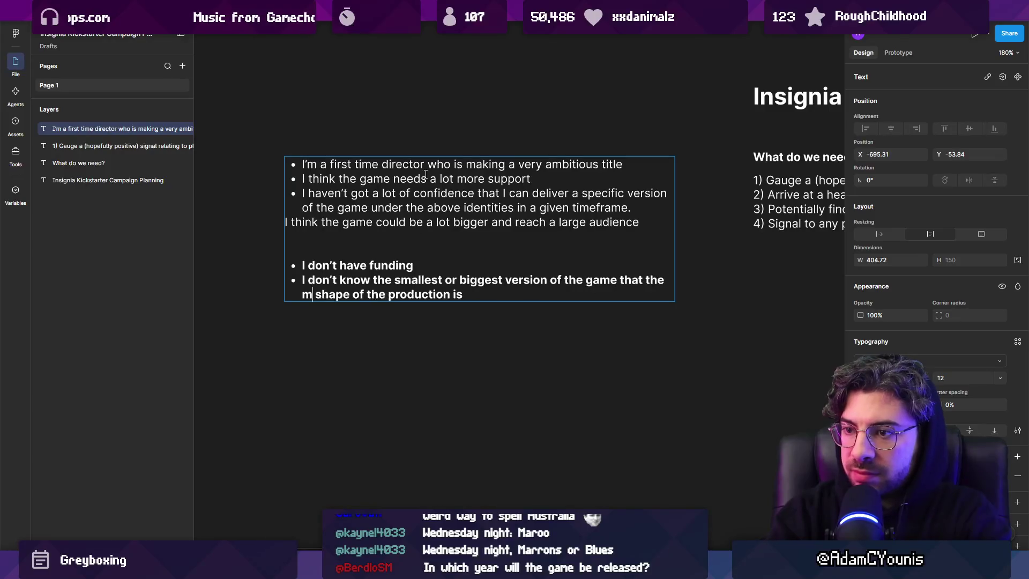
pyautogui.write(' would go fopr')
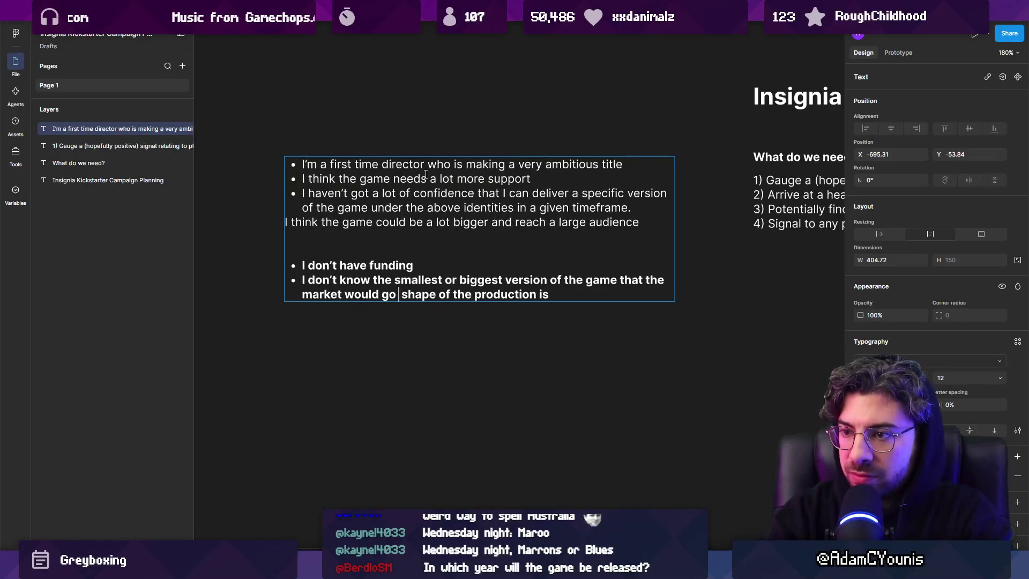
pyautogui.press('BackSpace')
pyautogui.press('BackSpace')
pyautogui.write('r')
pyautogui.hotkey('shift', 'End')
pyautogui.press('BackSpace')
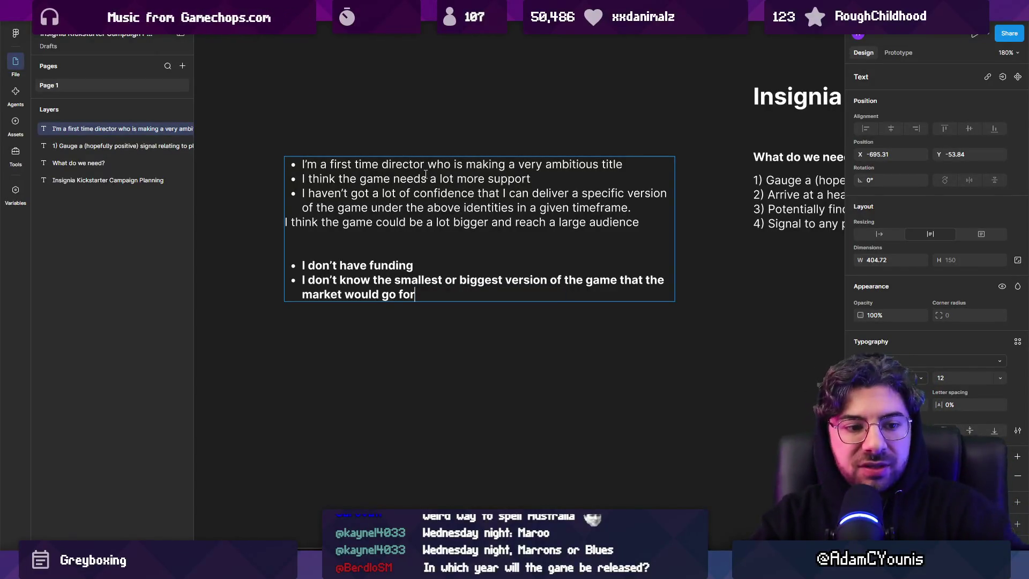
# Step: Add indented sub-bullets 'Localisation (languages)' and 'Platforms', then start a third sub-bullet
pyautogui.press('Return')
pyautogui.press('Tab')
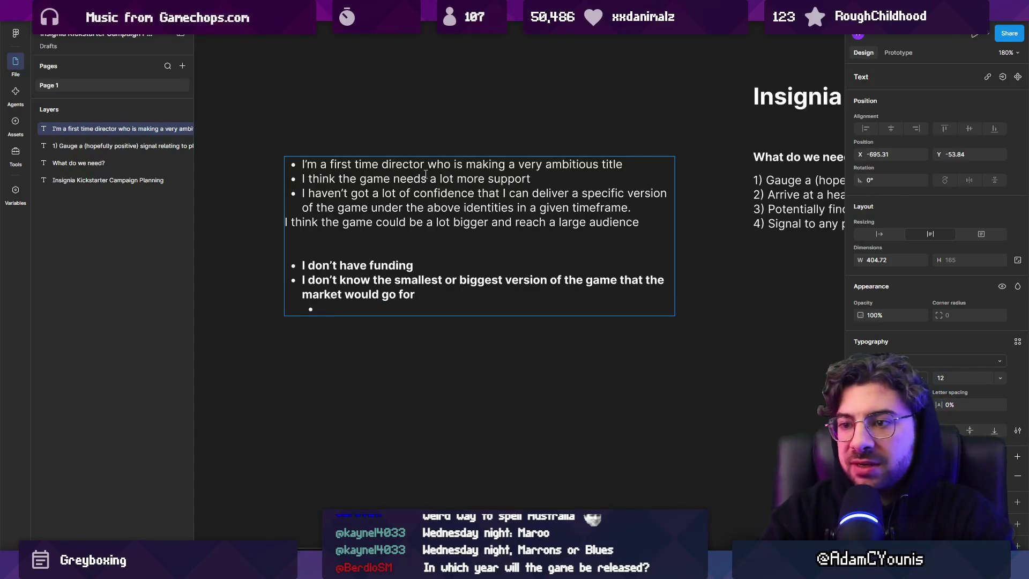
pyautogui.write('QA')
pyautogui.press('BackSpace')
pyautogui.press('BackSpace')
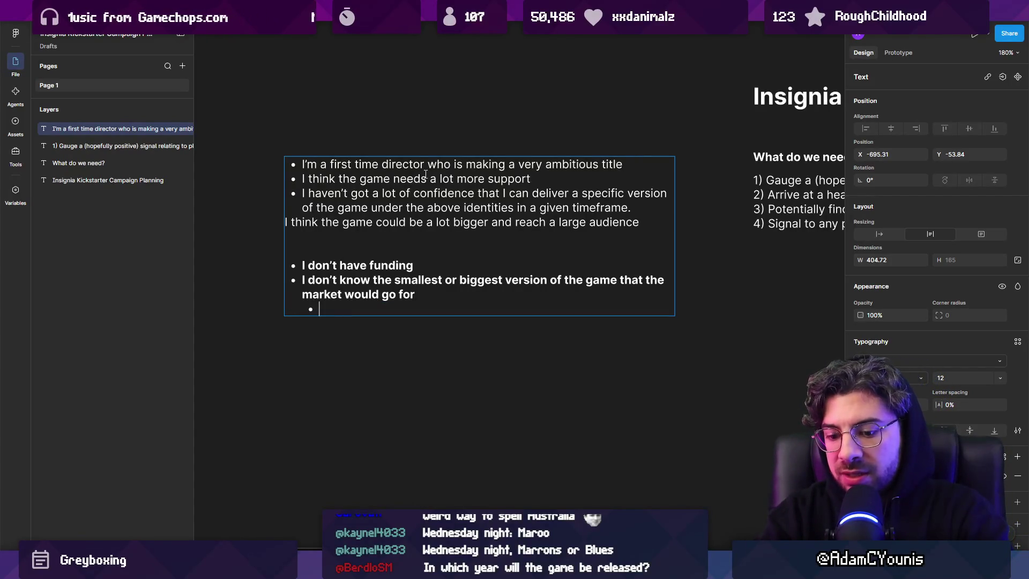
pyautogui.write('Localisation (lan guage')
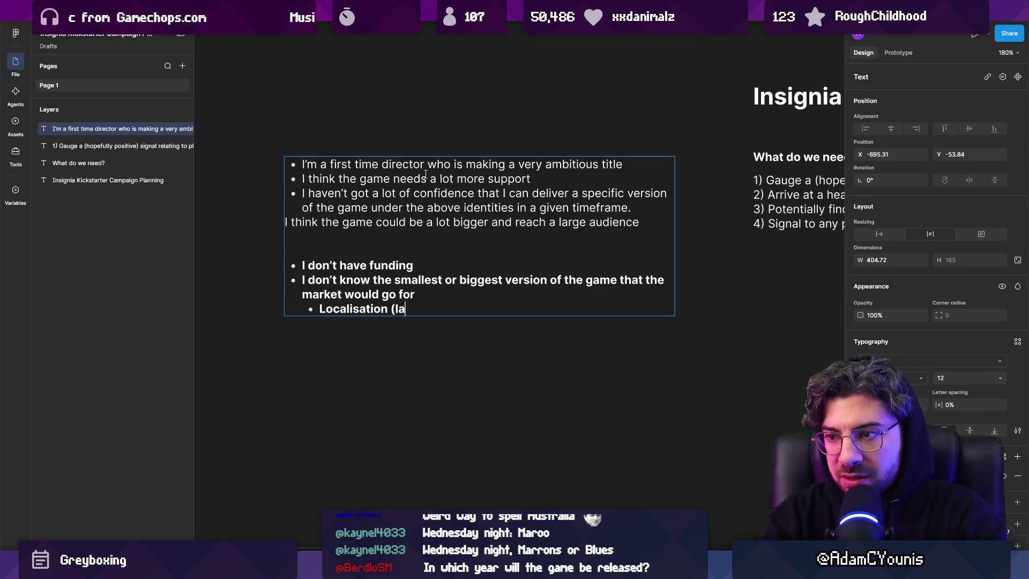
pyautogui.press('BackSpace')
pyautogui.press('BackSpace')
pyautogui.press('BackSpace')
pyautogui.write('guages')
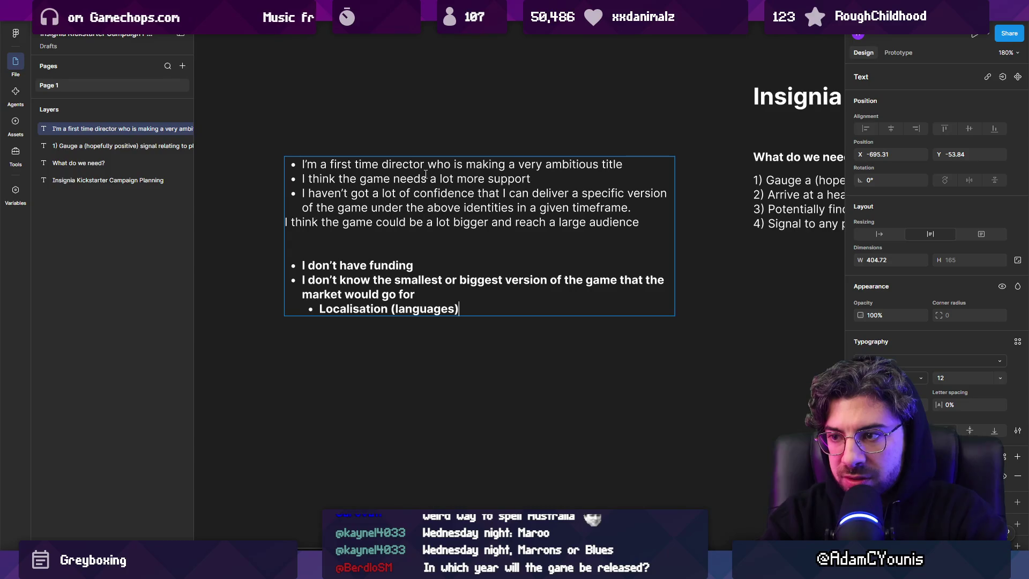
pyautogui.press('Return')
pyautogui.write('Plastforms')
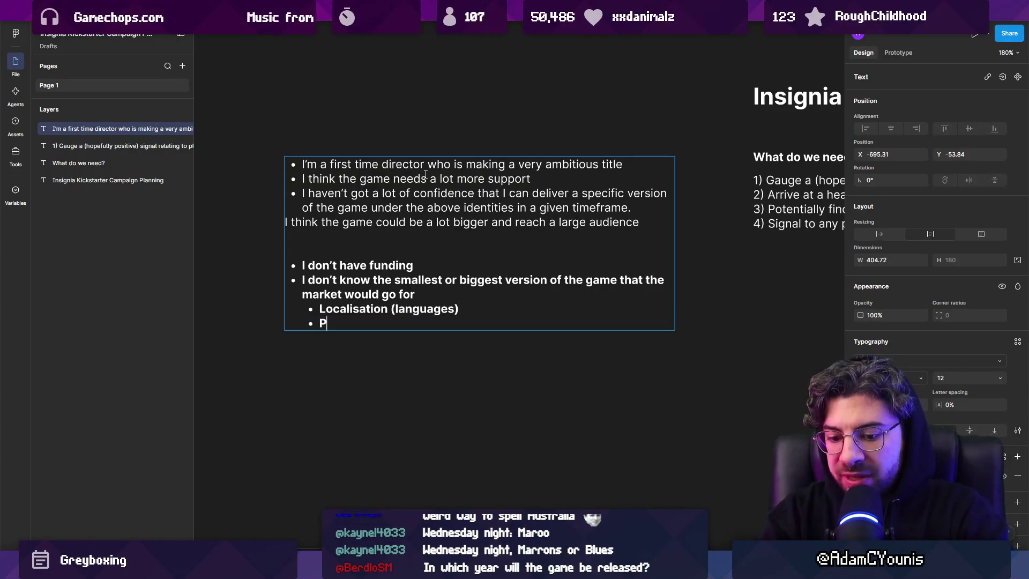
pyautogui.press('BackSpace')
pyautogui.press('BackSpace')
pyautogui.press('BackSpace')
pyautogui.press('BackSpace')
pyautogui.press('BackSpace')
pyautogui.press('BackSpace')
pyautogui.write('tforms')
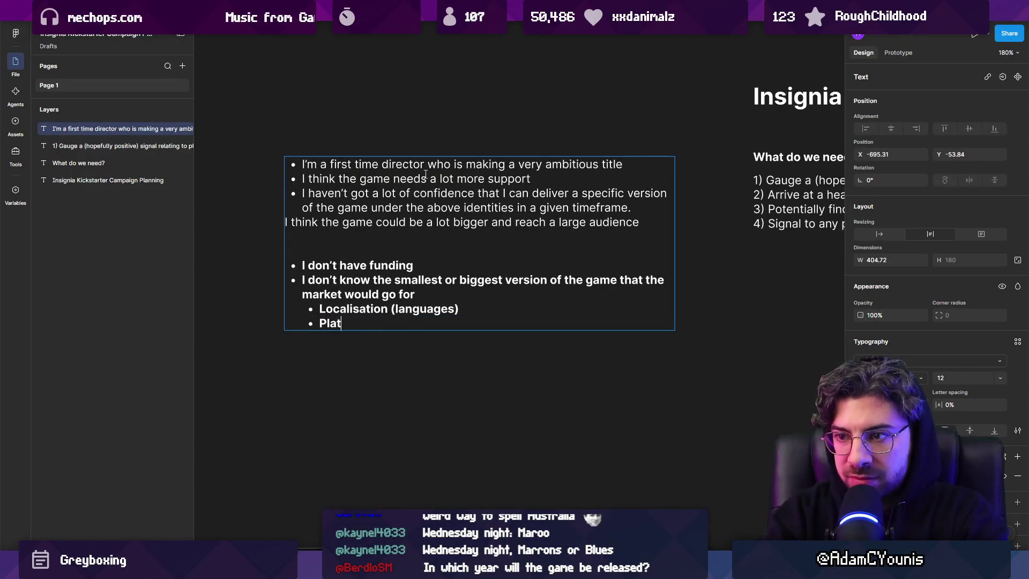
pyautogui.press('Return')
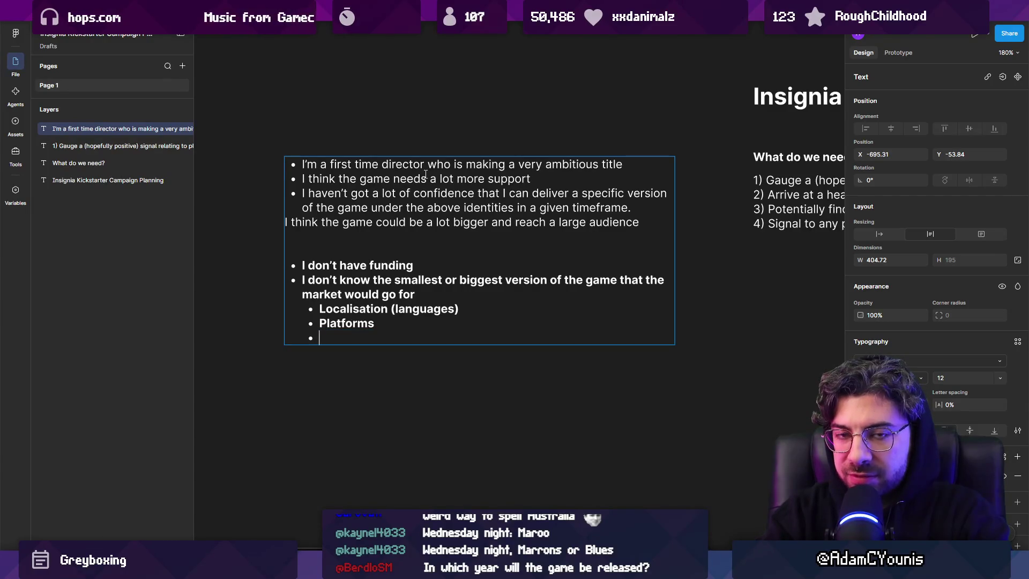
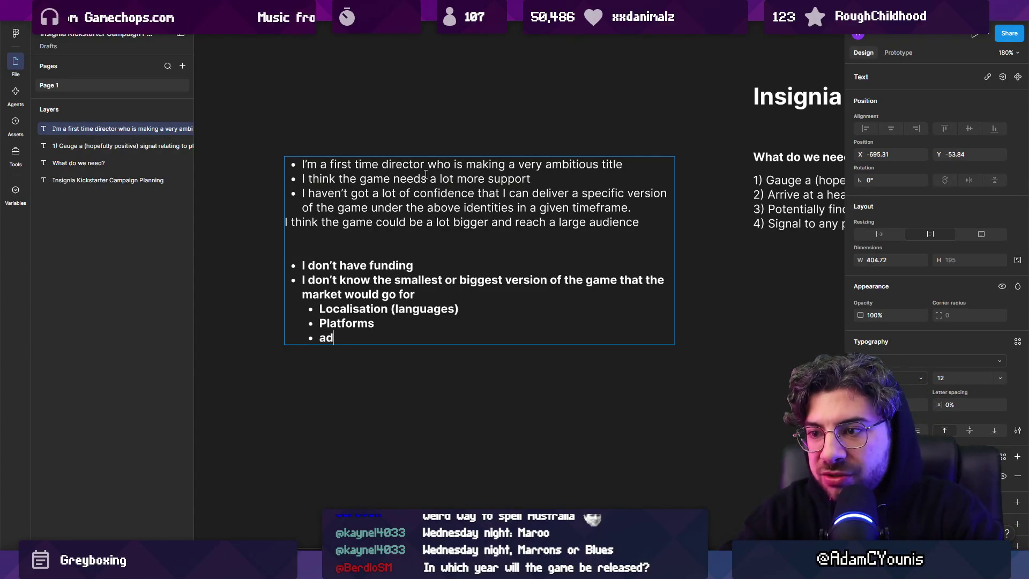
# Step: Add indented sub-bullets guest composer, hand drawn animation cutscenes, deeper accessibility options and alternate game modes
pyautogui.write('ditional production val')
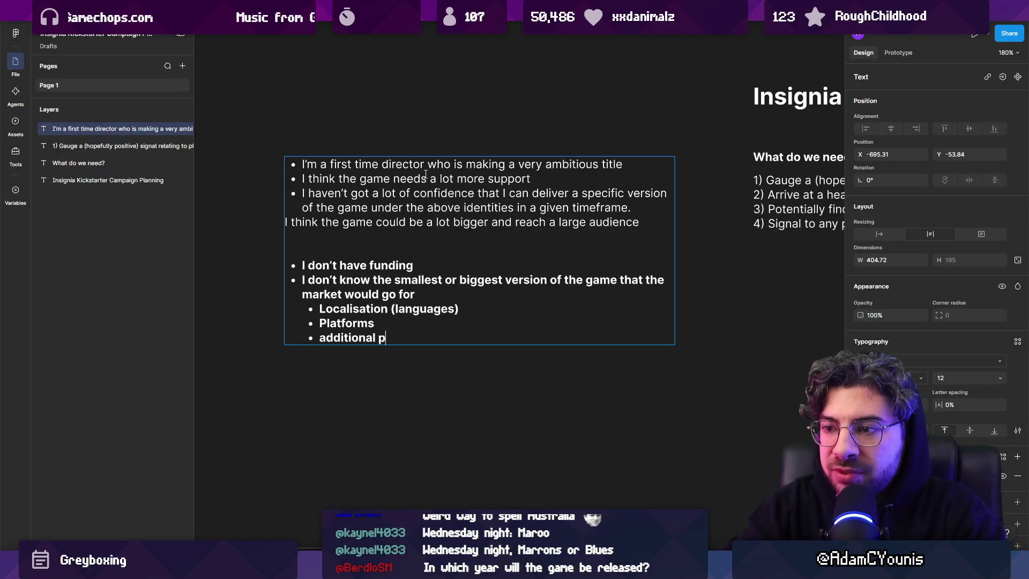
pyautogui.write('ues')
pyautogui.press('Return')
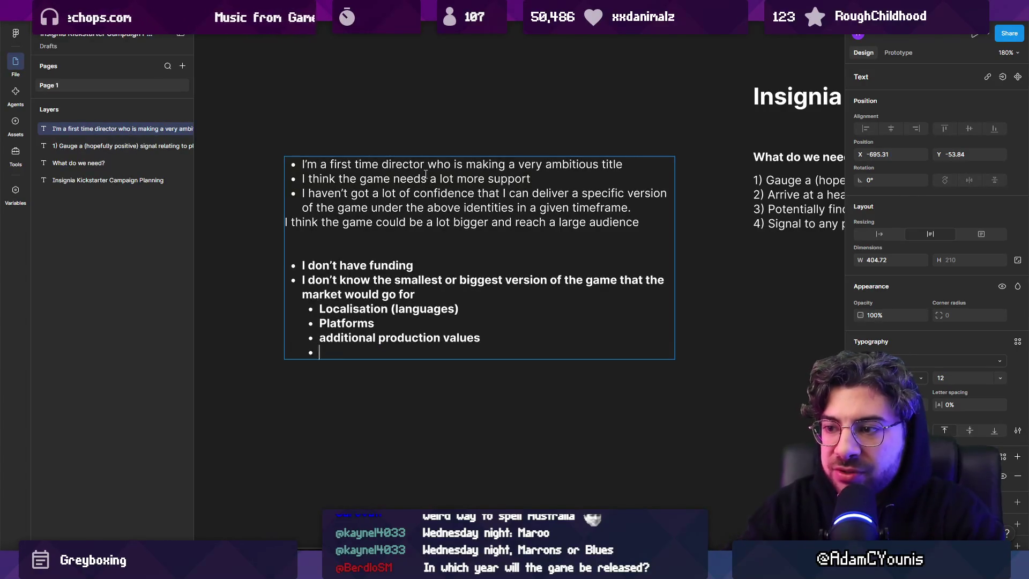
pyautogui.press('Tab')
pyautogui.write('guest composer')
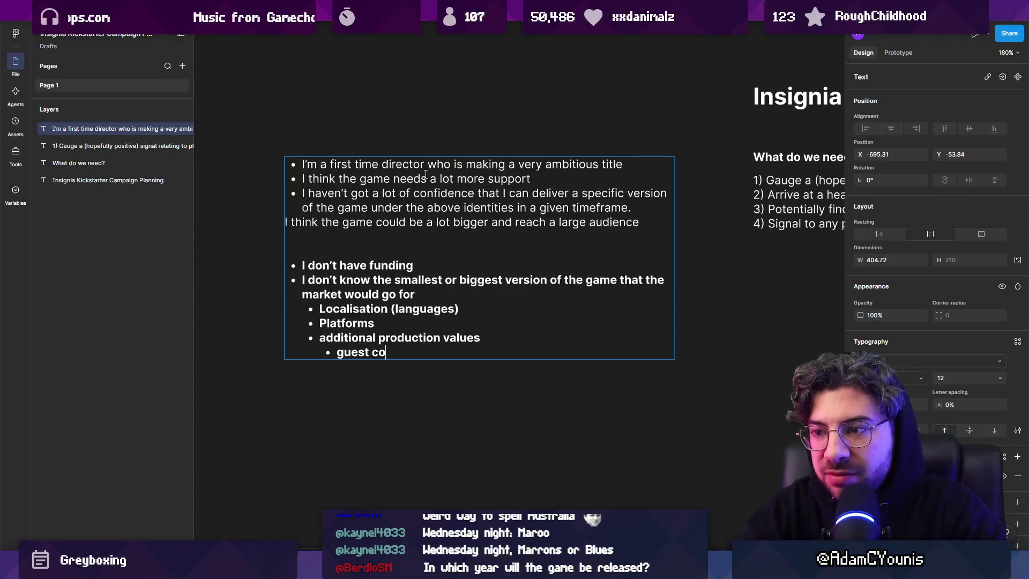
pyautogui.press('Return')
pyautogui.write('hand draw a')
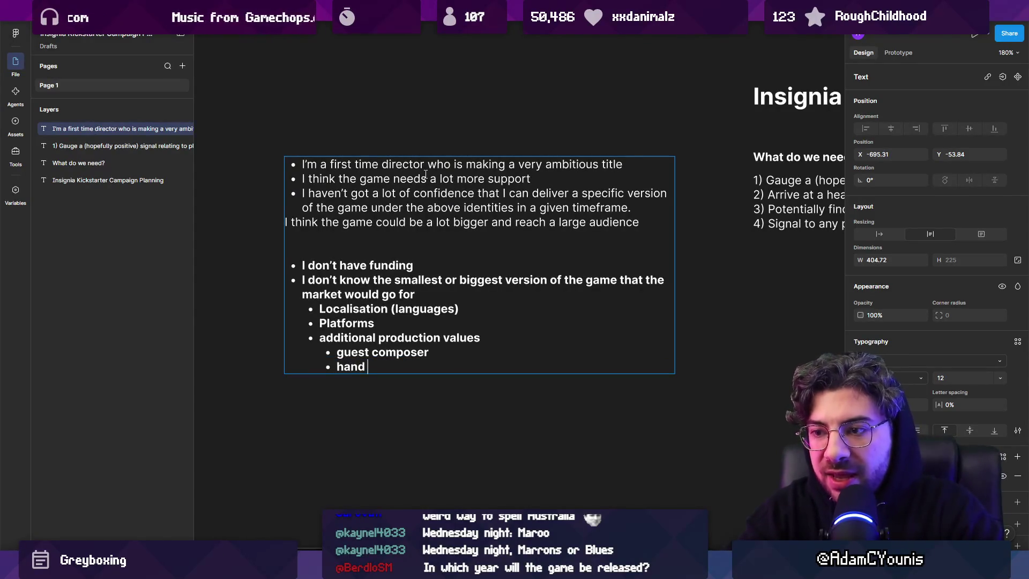
pyautogui.write('anima')
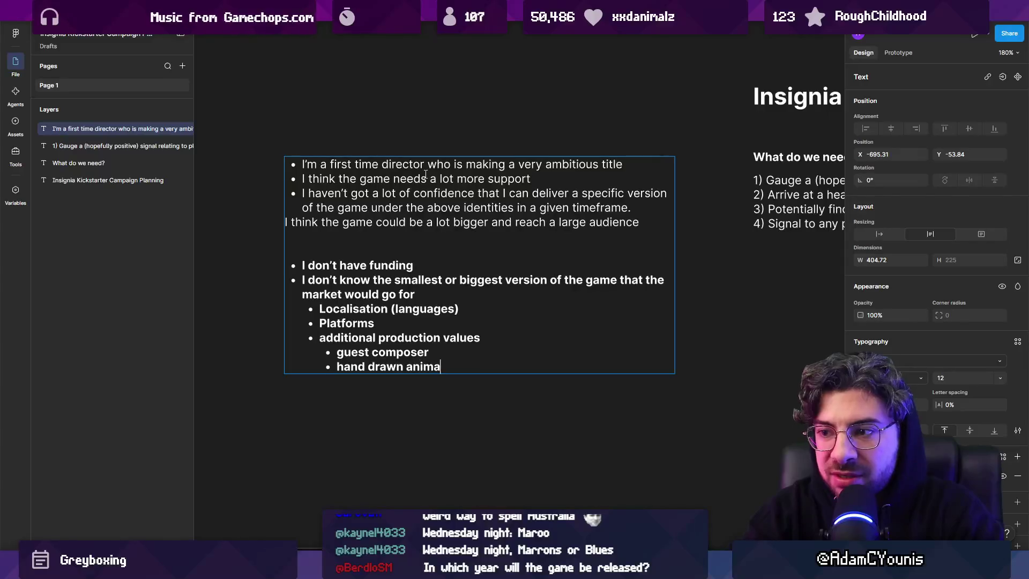
pyautogui.write('tion cutscenes')
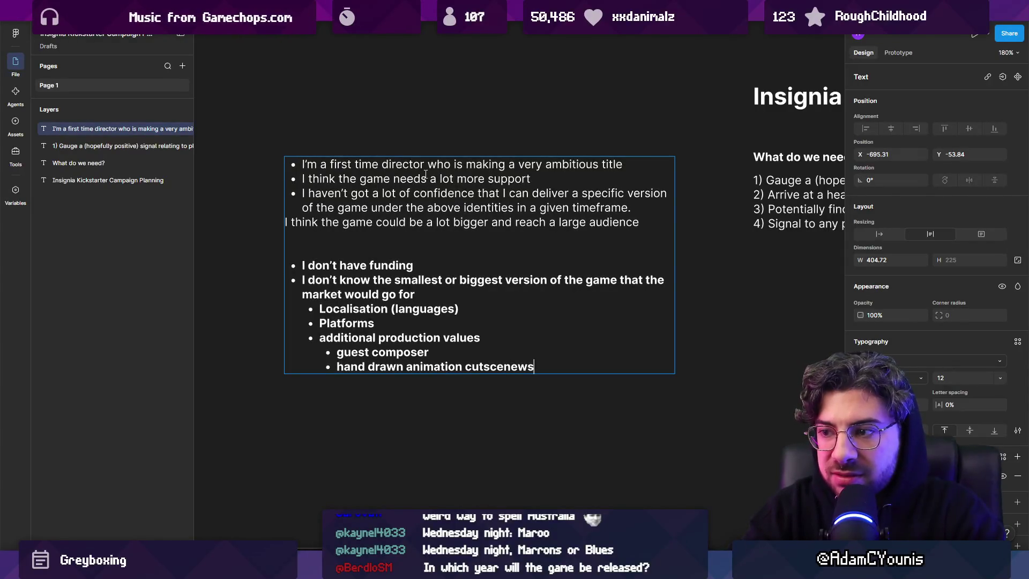
pyautogui.press('Return')
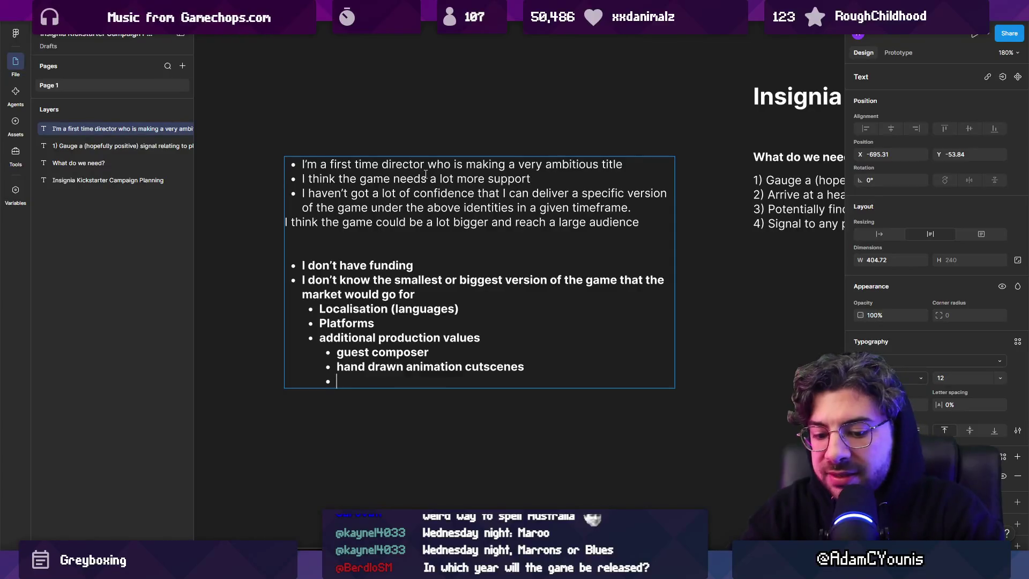
pyautogui.write('deeper accessibi')
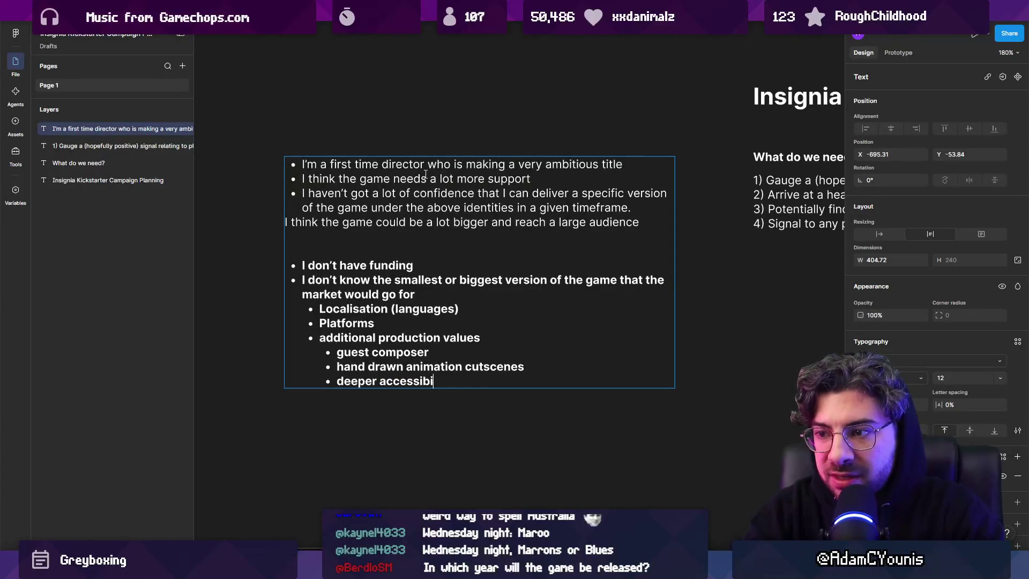
pyautogui.write('lity options')
pyautogui.press('Return')
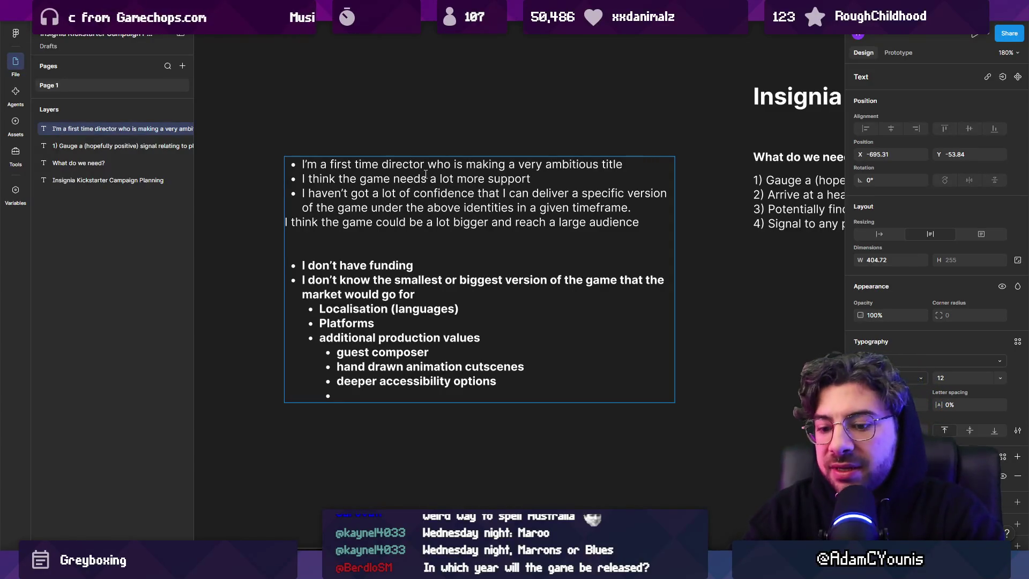
pyautogui.write('alternate ga')
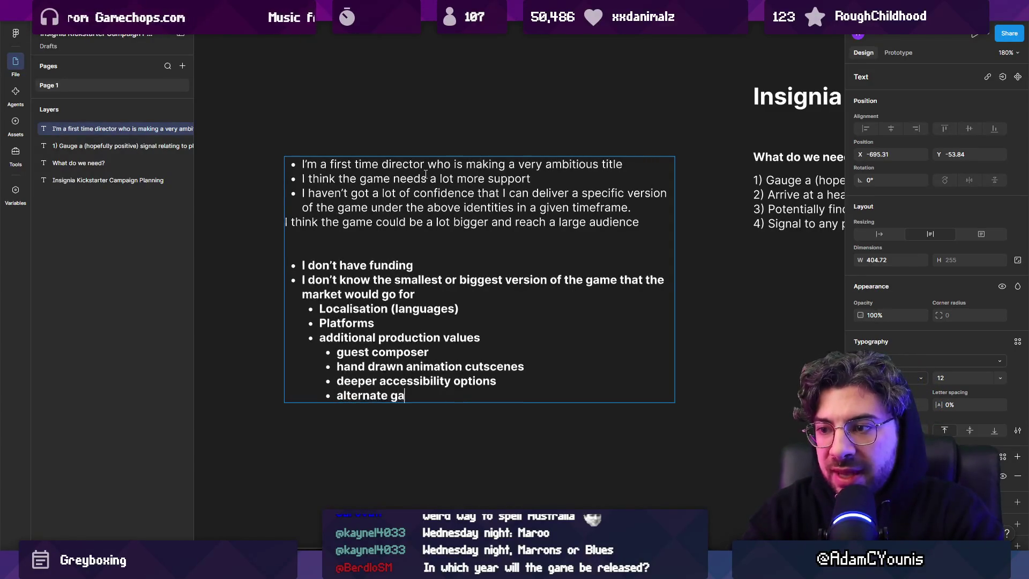
pyautogui.write('me modes')
pyautogui.press('Return')
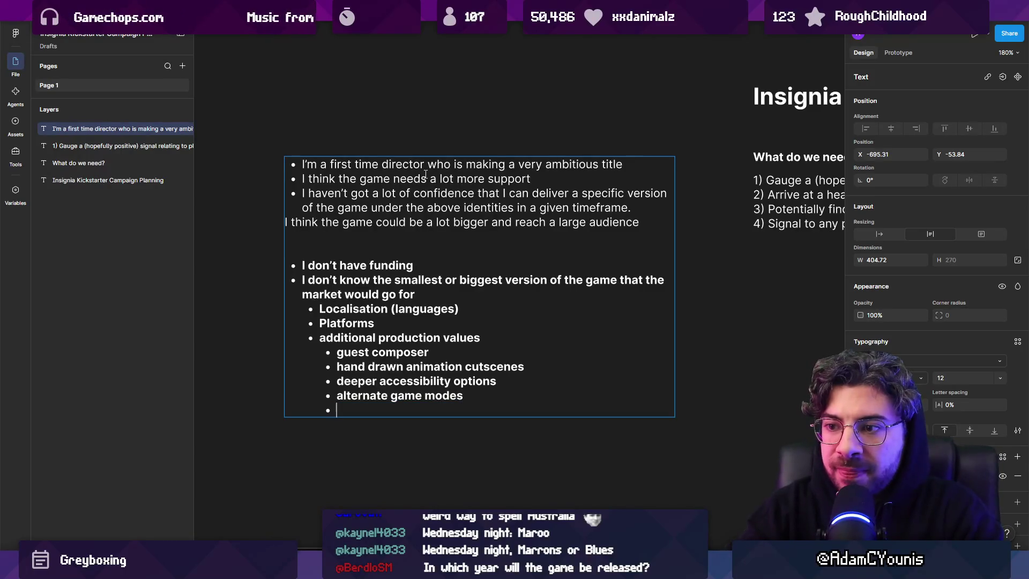
# Step: Unbold the four new sub-bullets and remove the empty trailing bullet line
pyautogui.hotkey('shift', 'Up')
pyautogui.hotkey('shift', 'Up')
pyautogui.hotkey('shift', 'Up')
pyautogui.hotkey('ctrl', 'b')
pyautogui.press('Right')
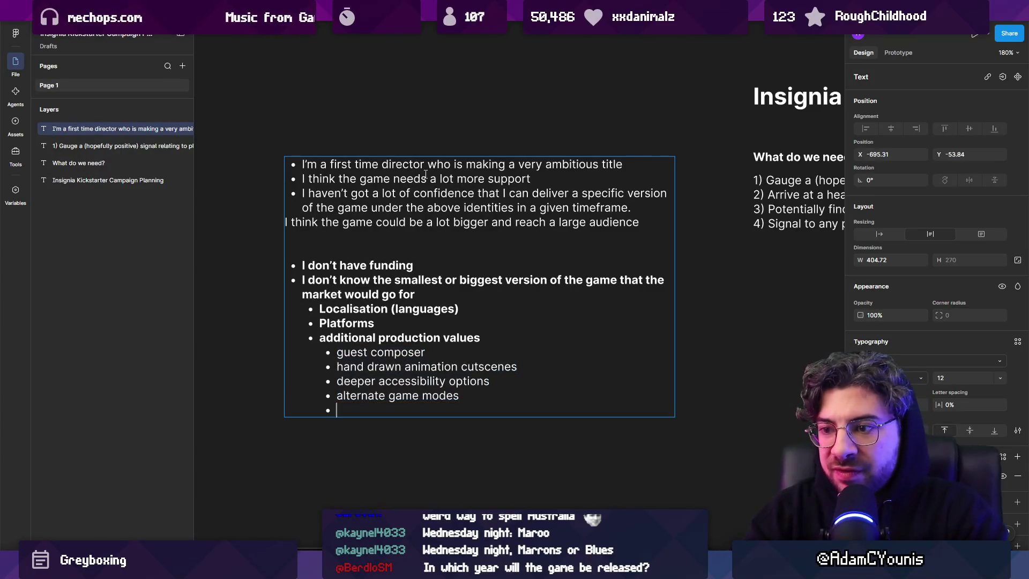
pyautogui.press('BackSpace')
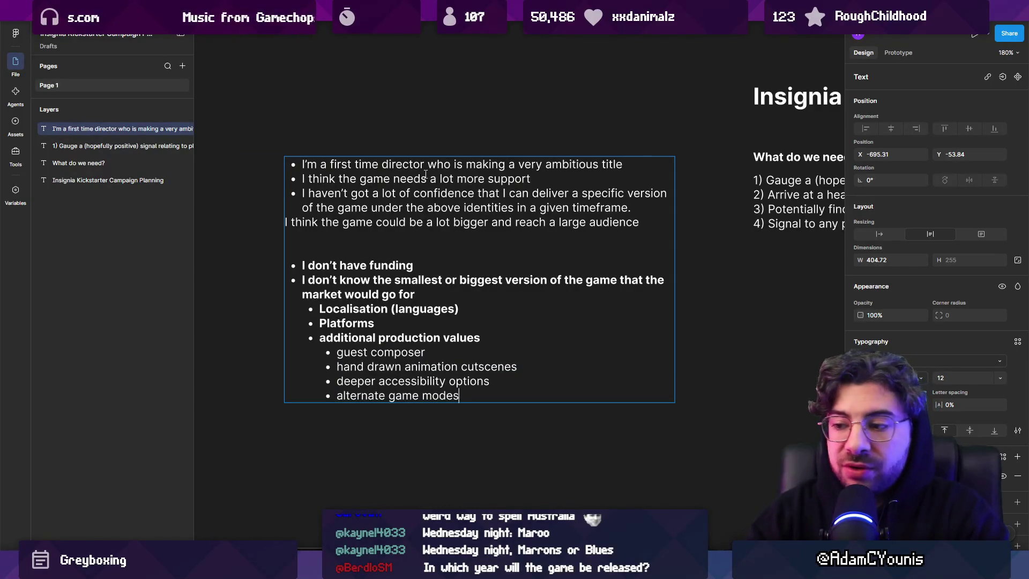
pyautogui.moveTo(444, 571)
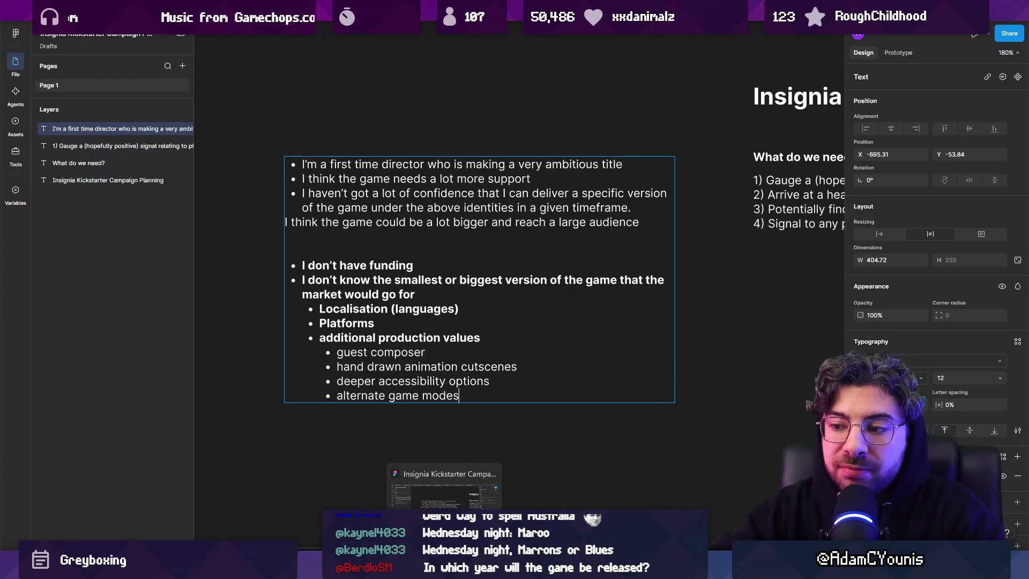
pyautogui.click(426, 421)
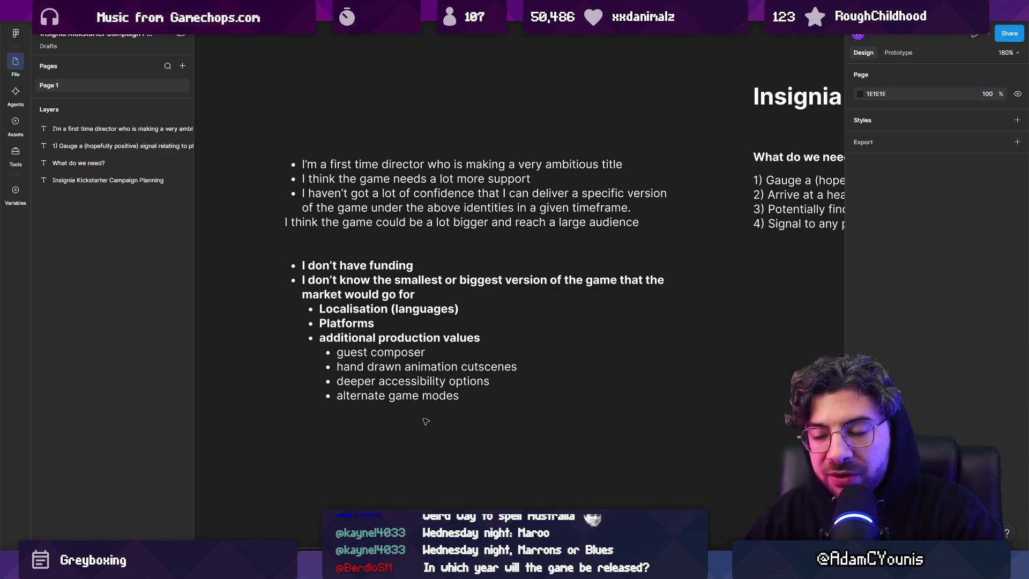
# Step: Append 'art book' and 'sound track' sub-bullets below alternate game modes
pyautogui.doubleClick(479, 397)
pyautogui.press('Return')
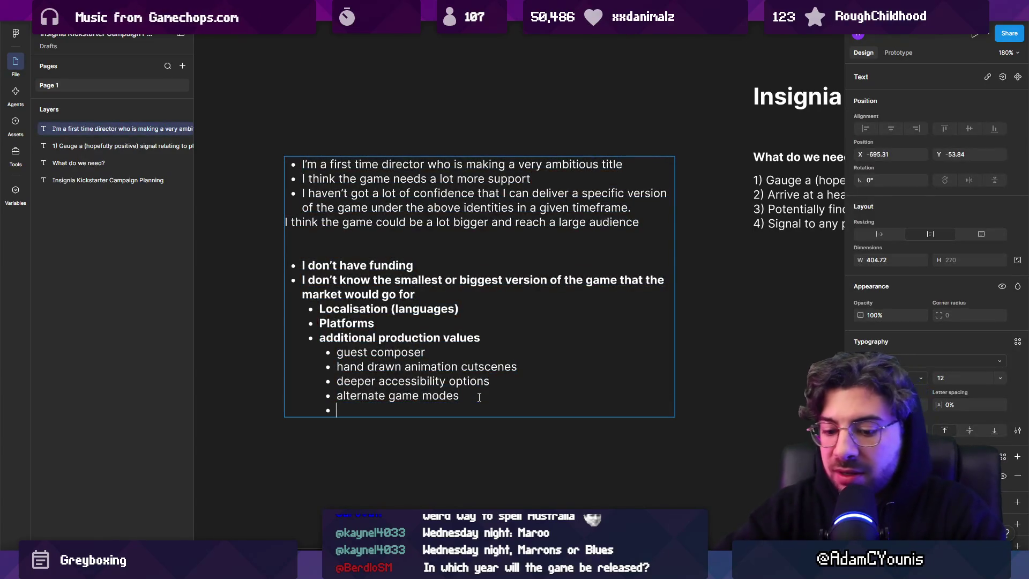
pyautogui.write('art boio')
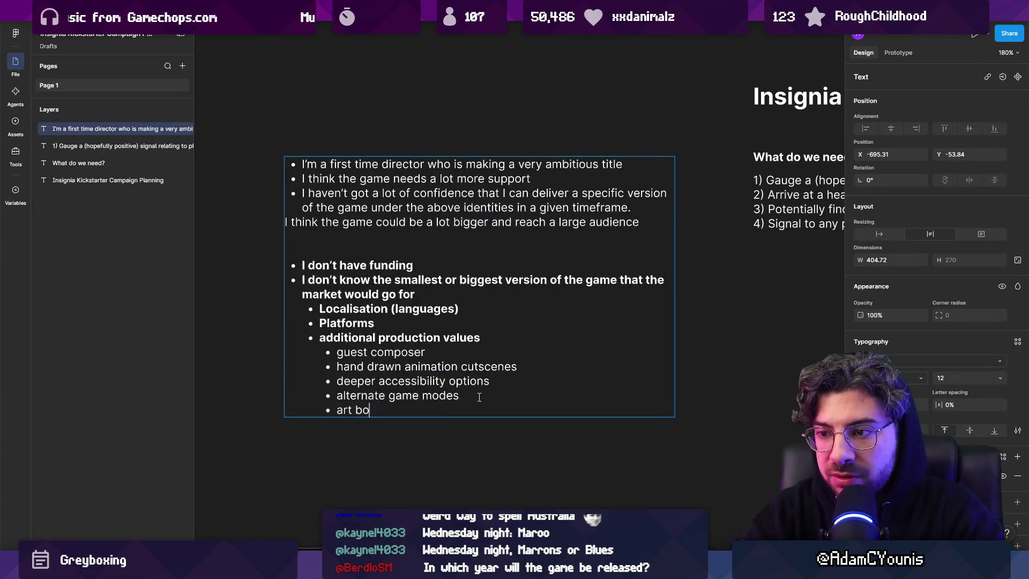
pyautogui.press('BackSpace')
pyautogui.press('BackSpace')
pyautogui.write('ok')
pyautogui.press('Return')
pyautogui.write('sound tr')
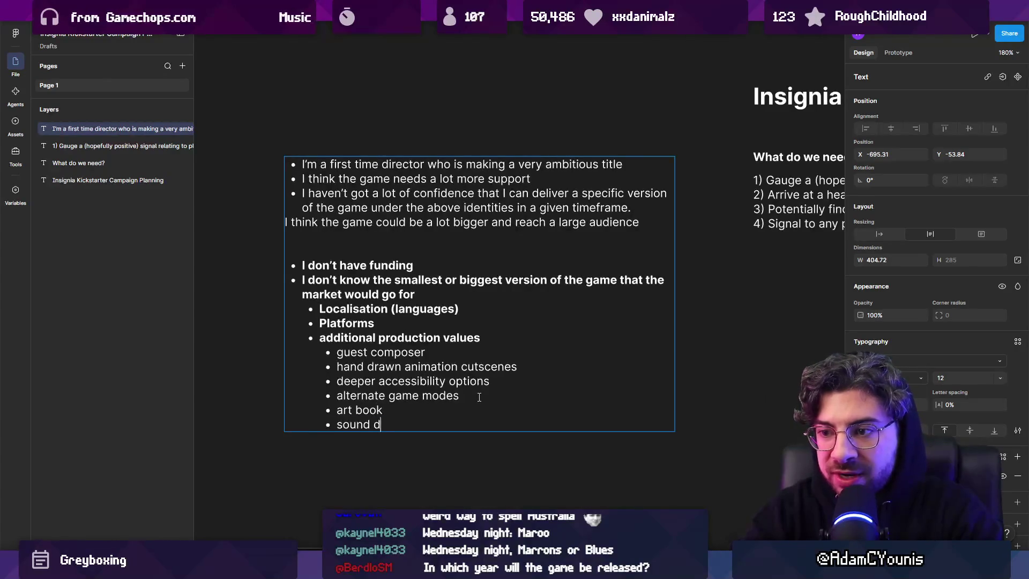
pyautogui.write('ack')
pyautogui.press('BackSpace')
pyautogui.write('ck')
pyautogui.press('Escape')
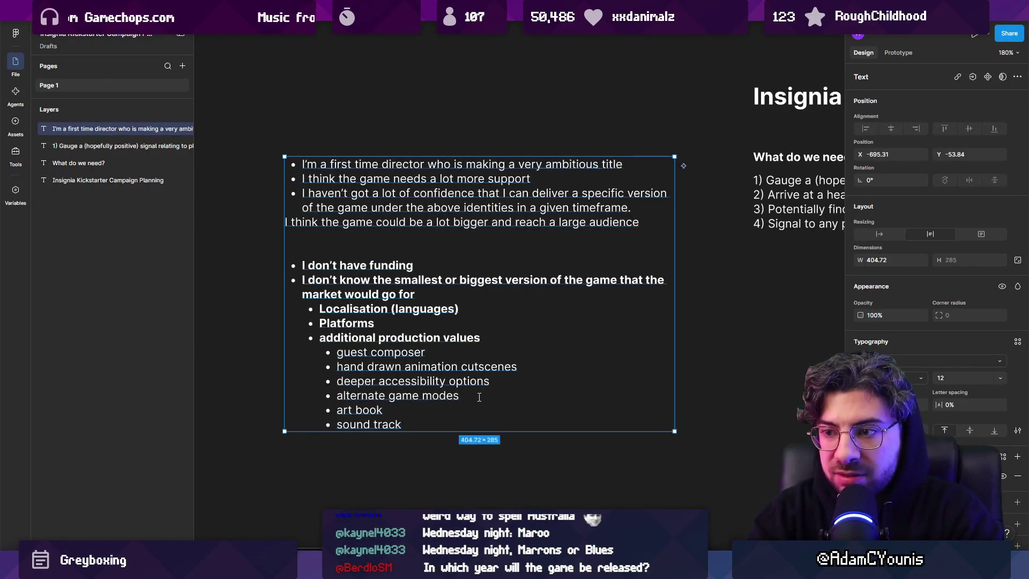
pyautogui.press('Escape')
pyautogui.doubleClick(480, 399)
# Step: Narrow the notes box to about 355 px so the production value bullets rewrap
pyautogui.click(429, 431)
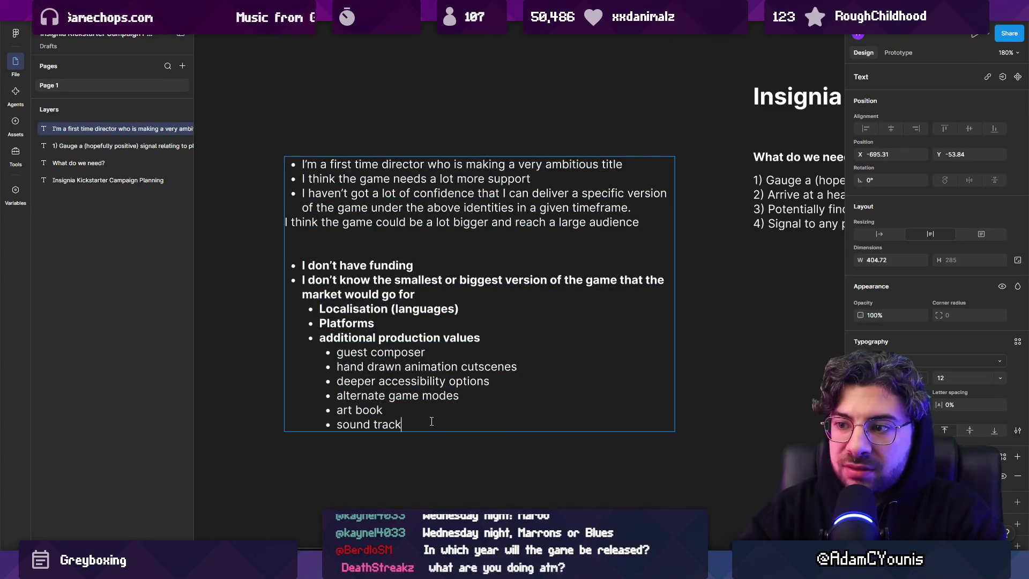
pyautogui.scroll(-5, 530, 464)
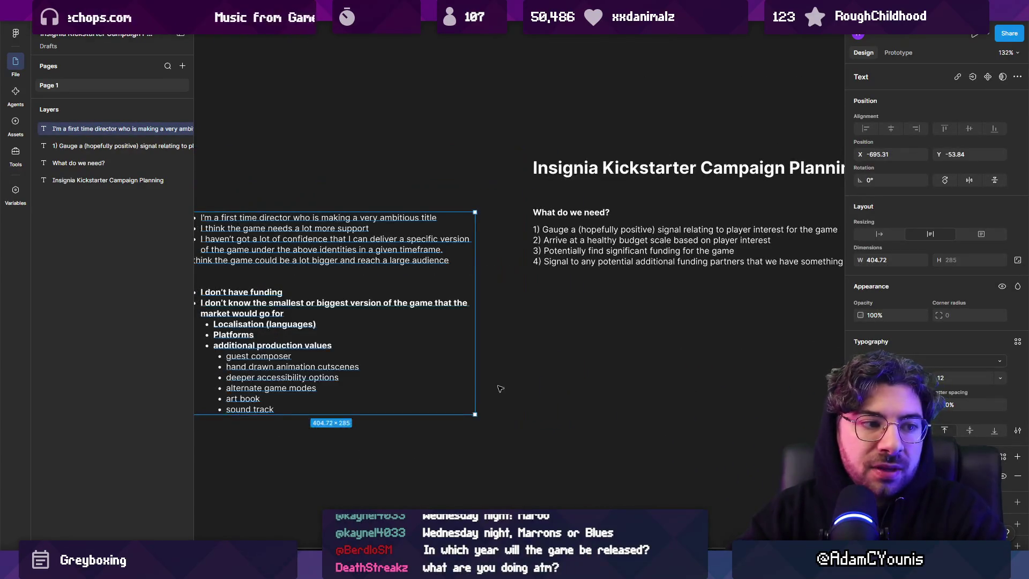
pyautogui.hscroll(-2, 536, 353)
pyautogui.scroll(-2, 557, 330)
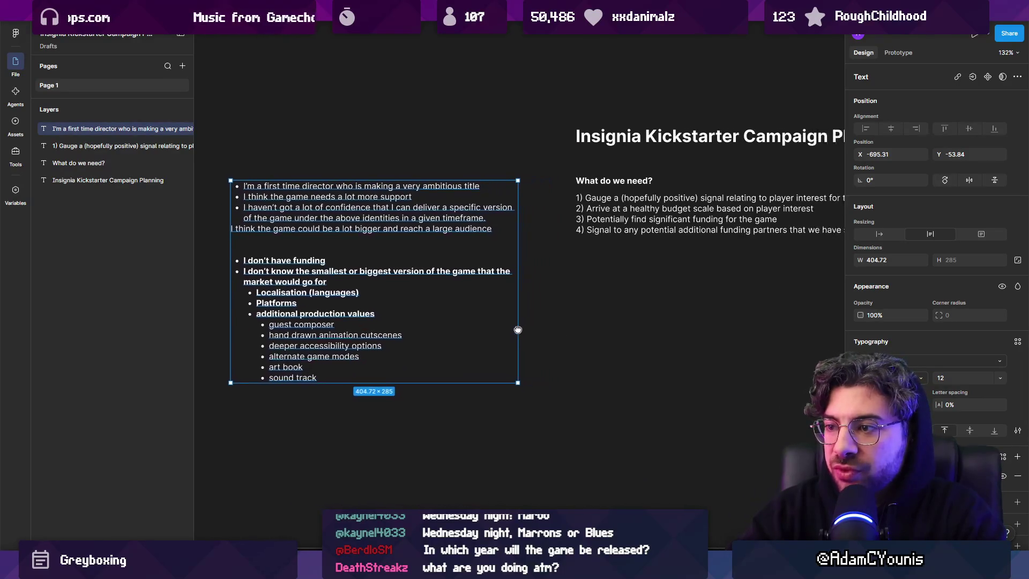
pyautogui.moveTo(514, 313); pyautogui.dragTo(478, 311)
pyautogui.click(514, 321)
pyautogui.doubleClick(296, 365)
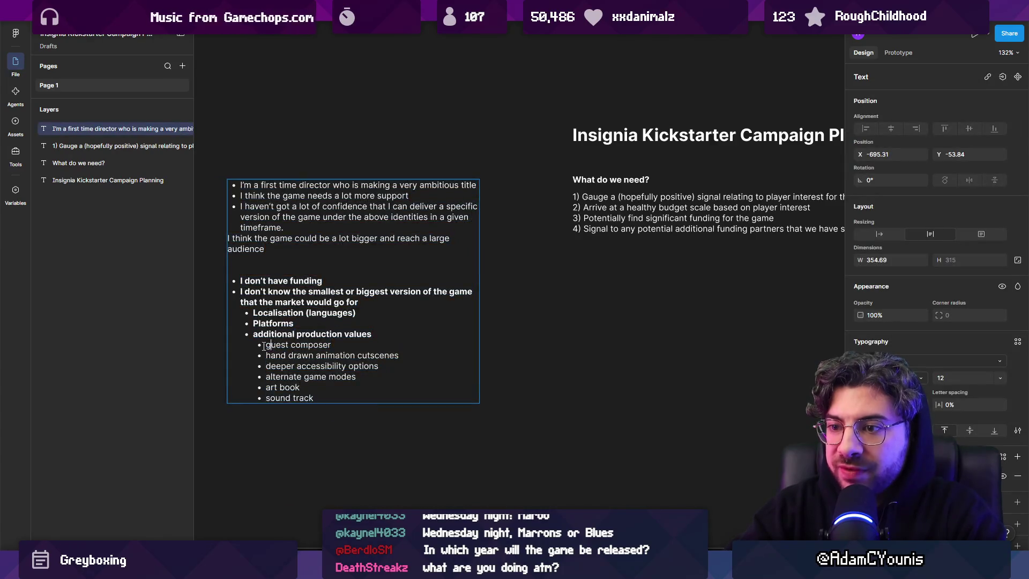
pyautogui.moveTo(266, 344); pyautogui.dragTo(390, 431)
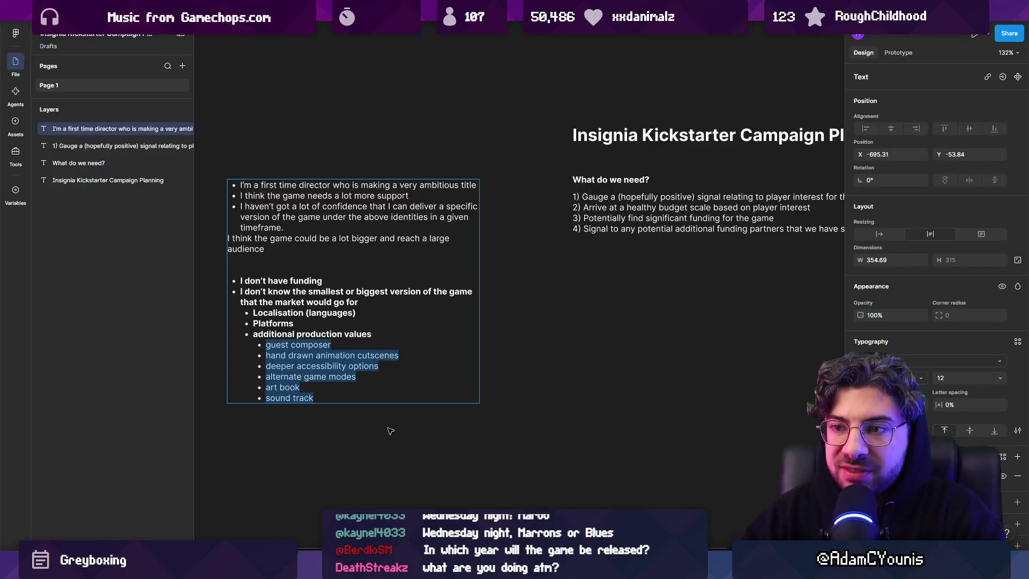
pyautogui.click(390, 431)
# Step: Duplicate the notes box beneath the What do we need? numbered list
pyautogui.moveTo(663, 314); pyautogui.dragTo(500, 296)
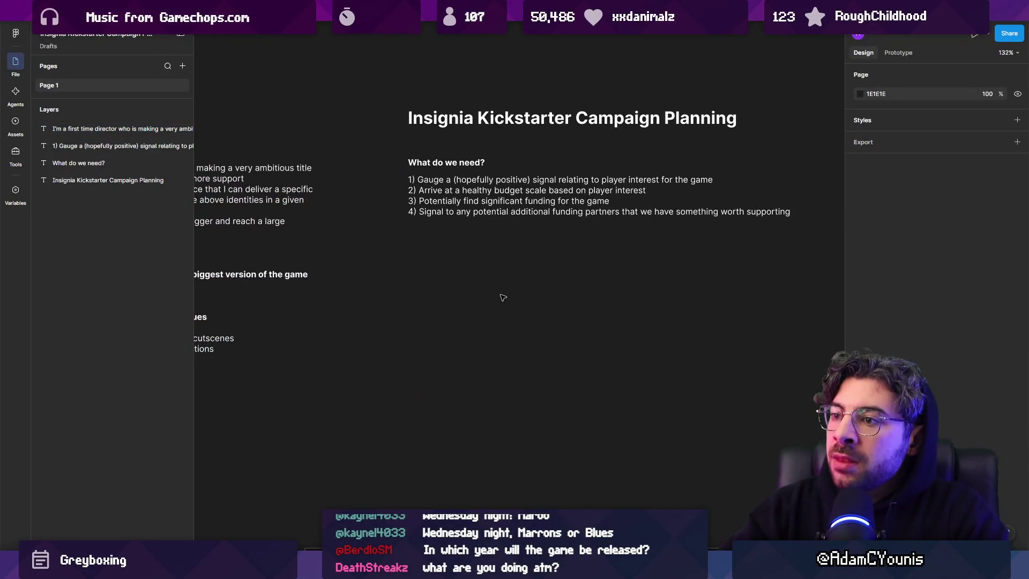
pyautogui.hscroll(-1, 415, 270)
pyautogui.moveTo(415, 270); pyautogui.dragTo(552, 251)
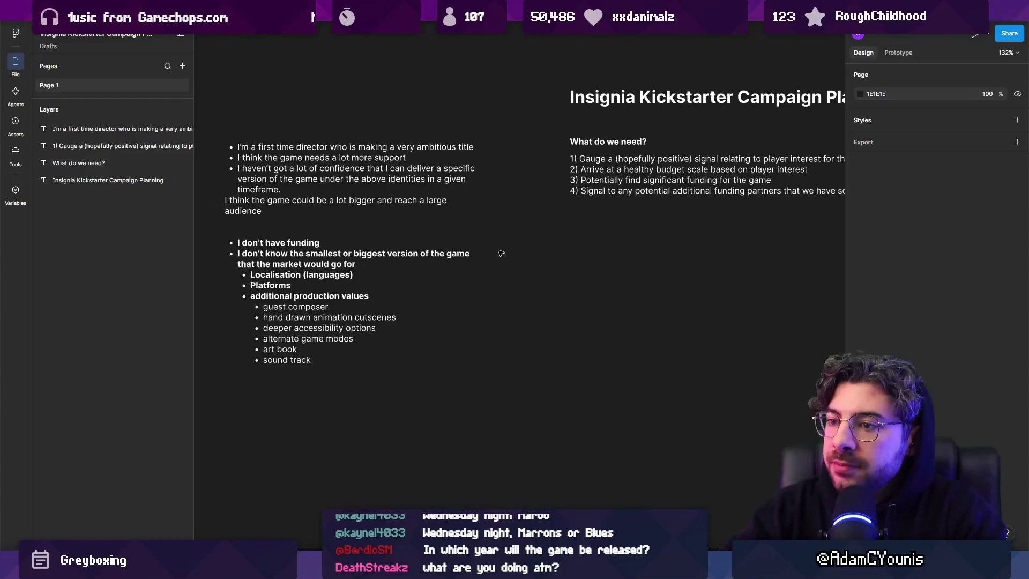
pyautogui.click(349, 258)
pyautogui.moveTo(348, 257)
pyautogui.mouseDown()
pyautogui.moveTo(741, 338)
pyautogui.moveTo(616, 340)
pyautogui.mouseUp()
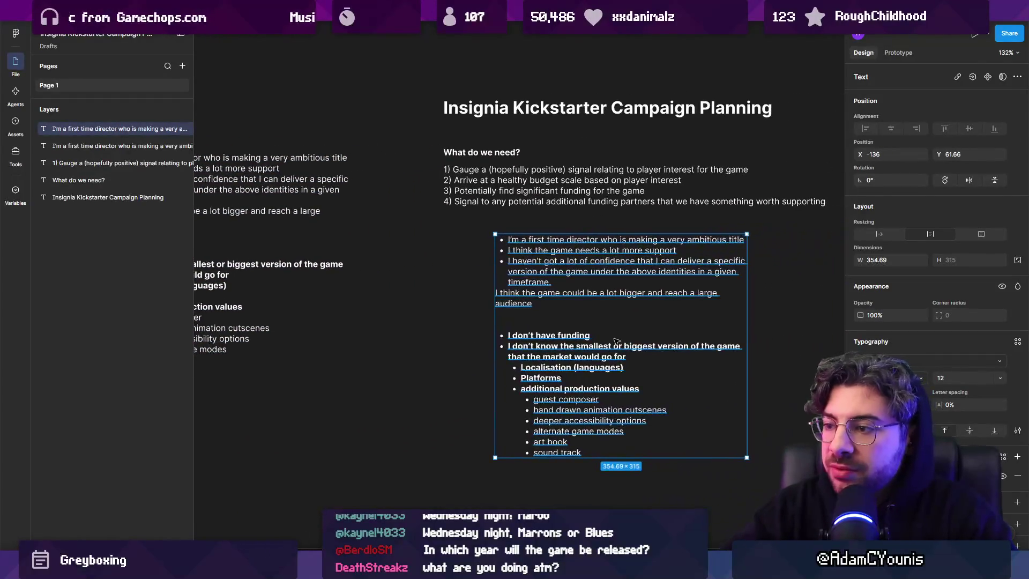
# Step: Replace the copied list with a bold, unbulleted 'Base Goal' heading
pyautogui.press('Return')
pyautogui.write('Base Goal')
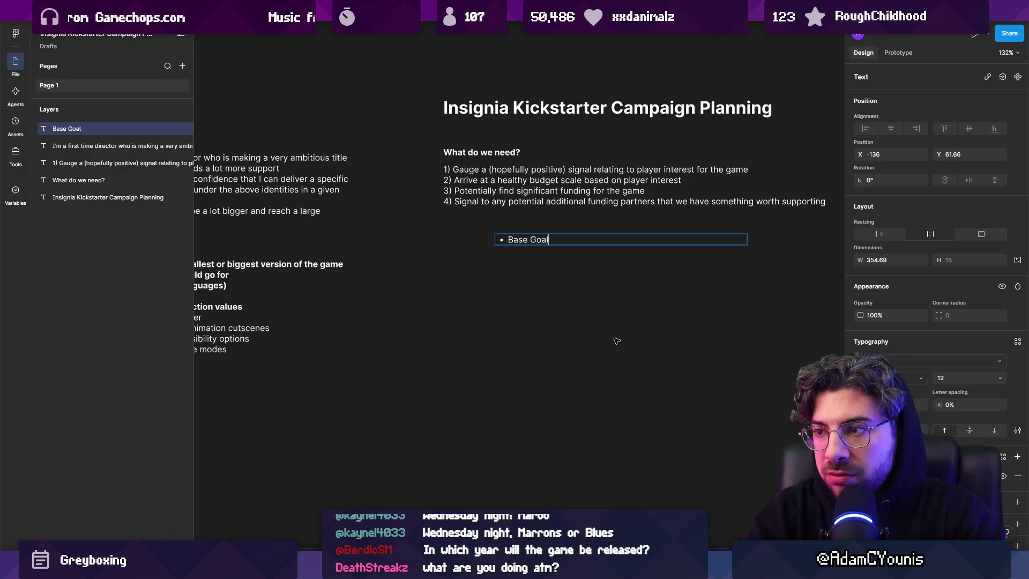
pyautogui.hotkey('ctrl', 'shift', '8')
pyautogui.press('Escape')
pyautogui.moveTo(540, 244); pyautogui.dragTo(488, 264)
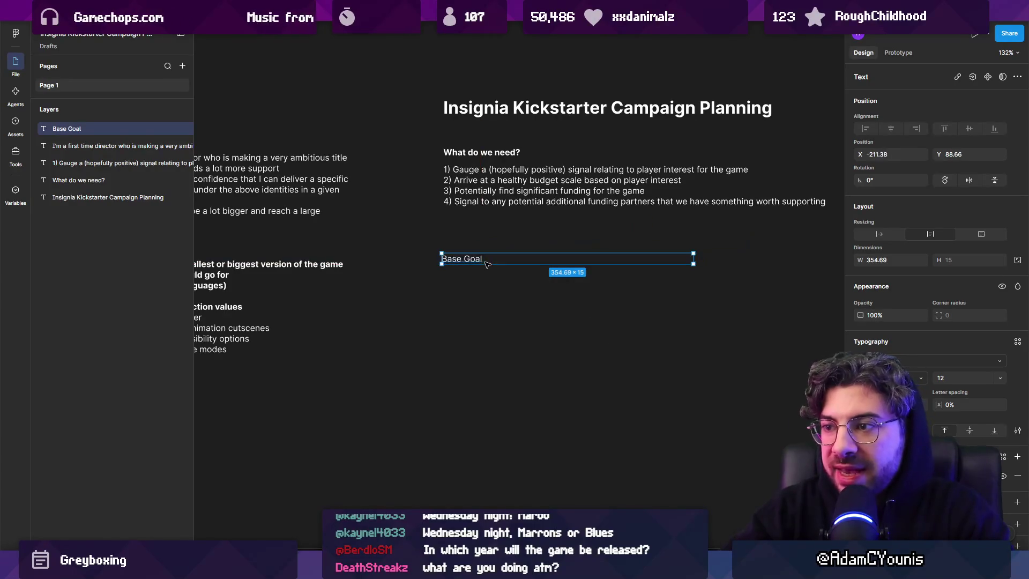
pyautogui.hotkey('ctrl', 'b')
pyautogui.keyDown('ctrl'); pyautogui.scroll(3, 501, 272); pyautogui.keyUp('ctrl')
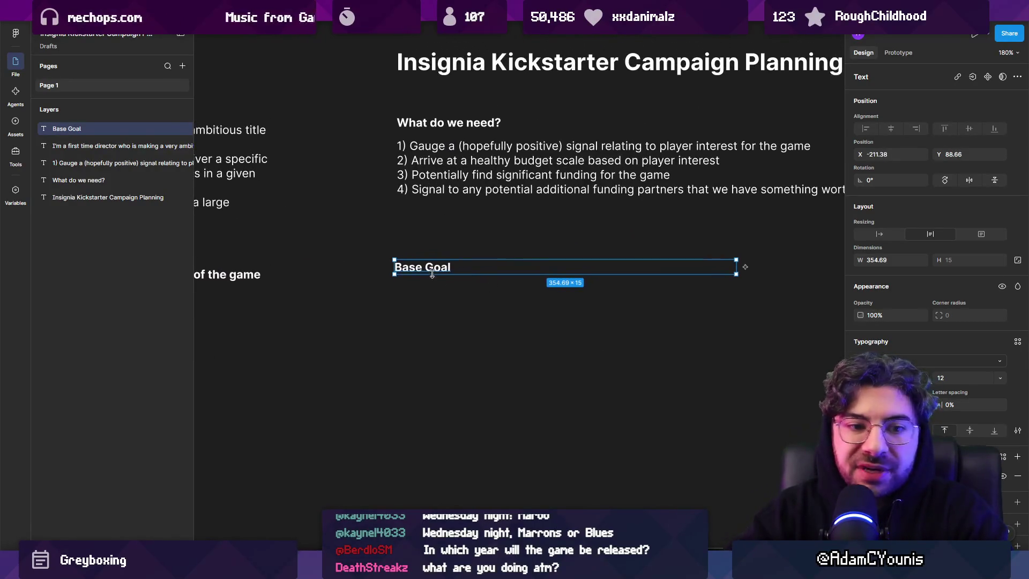
# Step: Add a '50k AUD' line under Base Goal
pyautogui.press('Return')
pyautogui.click(477, 267)
pyautogui.press('Return')
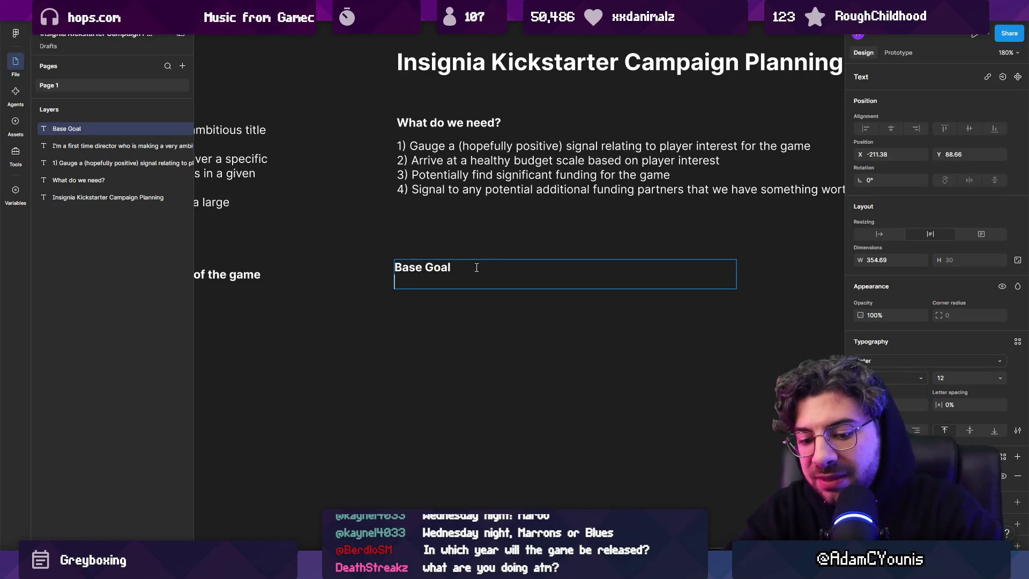
pyautogui.write('$50k')
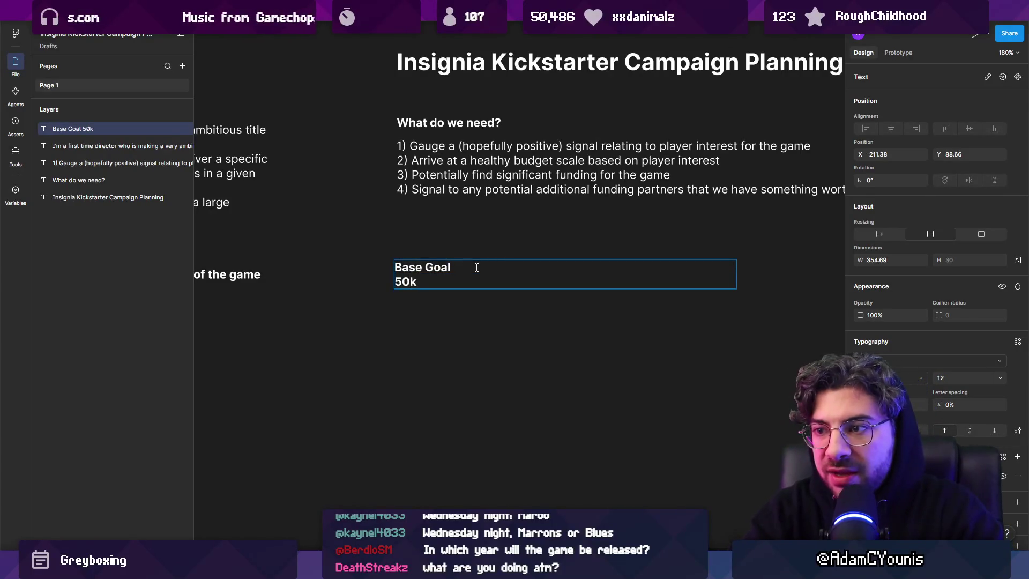
pyautogui.press('BackSpace')
pyautogui.press('BackSpace')
pyautogui.press('BackSpace')
pyautogui.write('50k AUD')
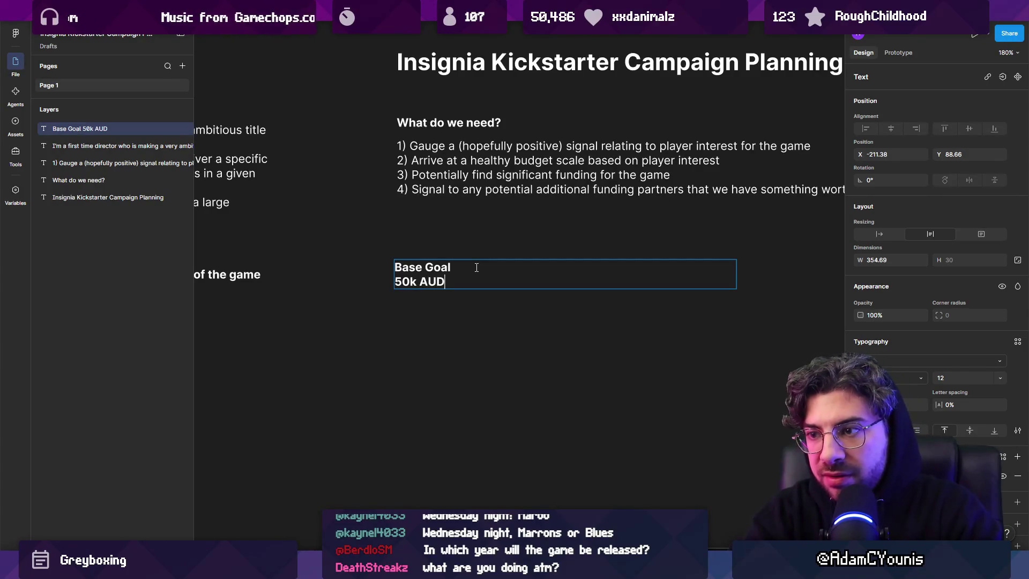
pyautogui.press('Return')
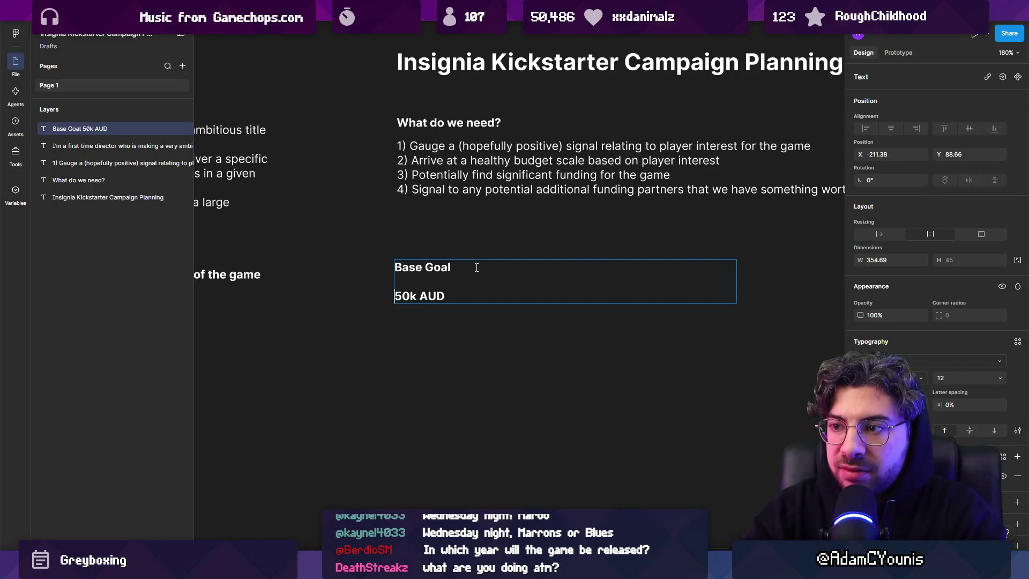
pyautogui.press('End')
pyautogui.press('Return')
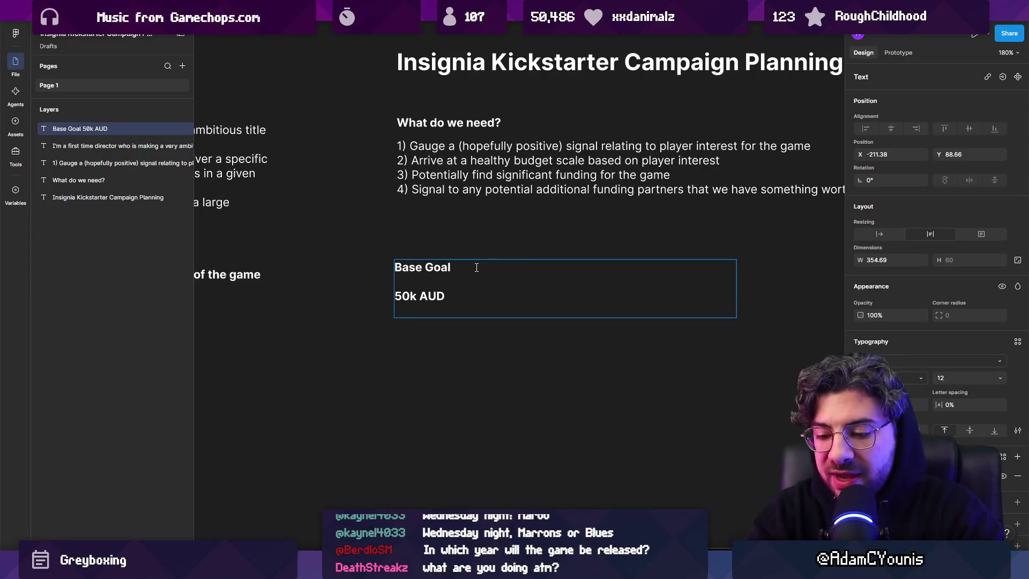
# Step: Add a '-' bullet about working on the game solo until release (date ????)
pyautogui.write('- ')
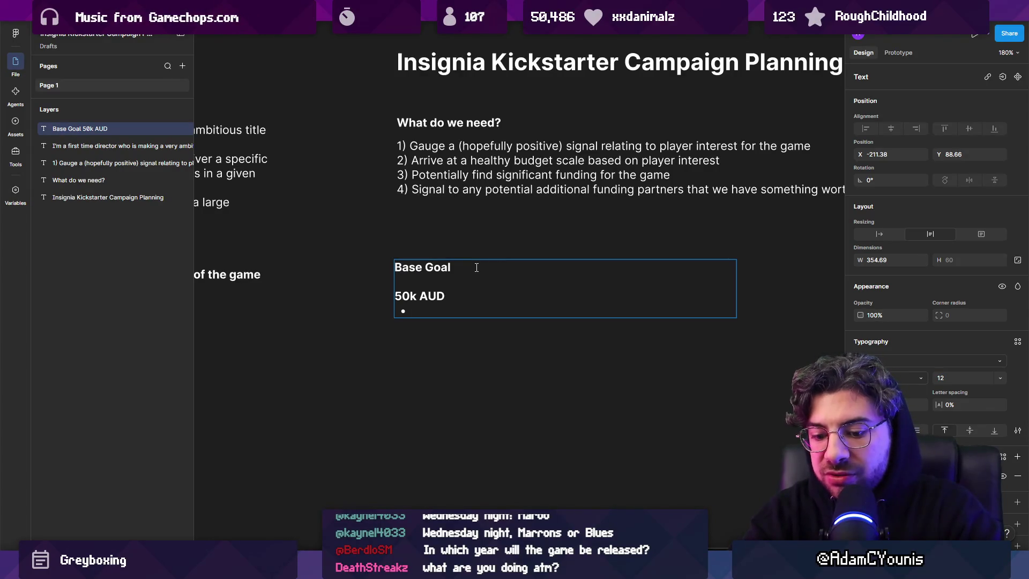
pyautogui.write('Allows Adam')
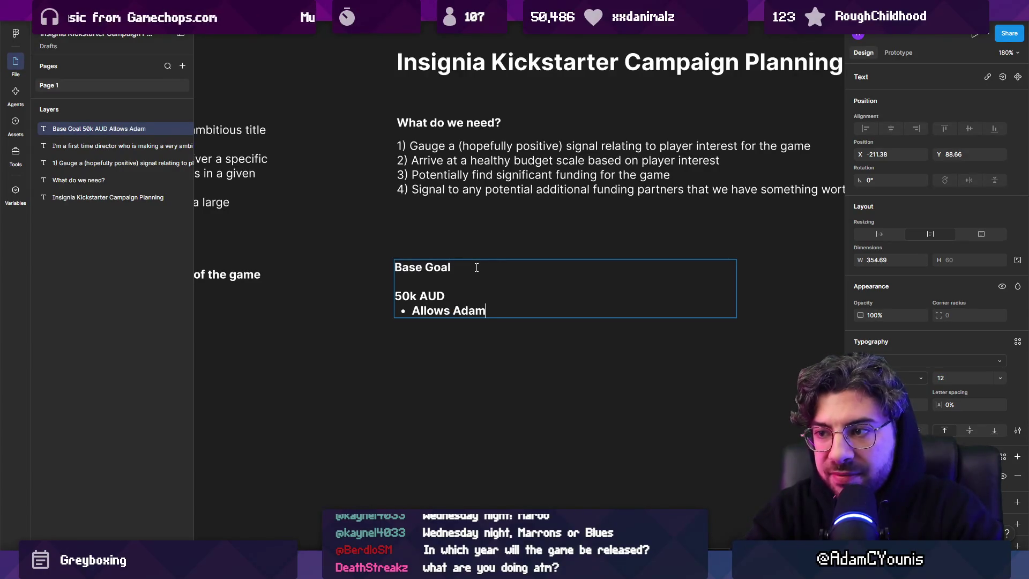
pyautogui.write(' to keep worekin')
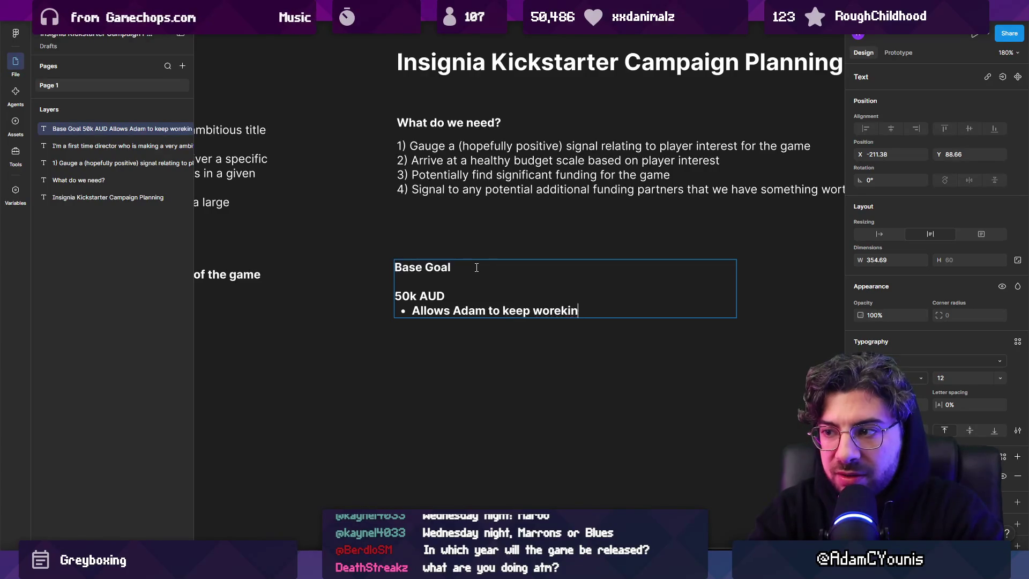
pyautogui.press('BackSpace')
pyautogui.press('BackSpace')
pyautogui.press('BackSpace')
pyautogui.press('BackSpace')
pyautogui.write('king on the g')
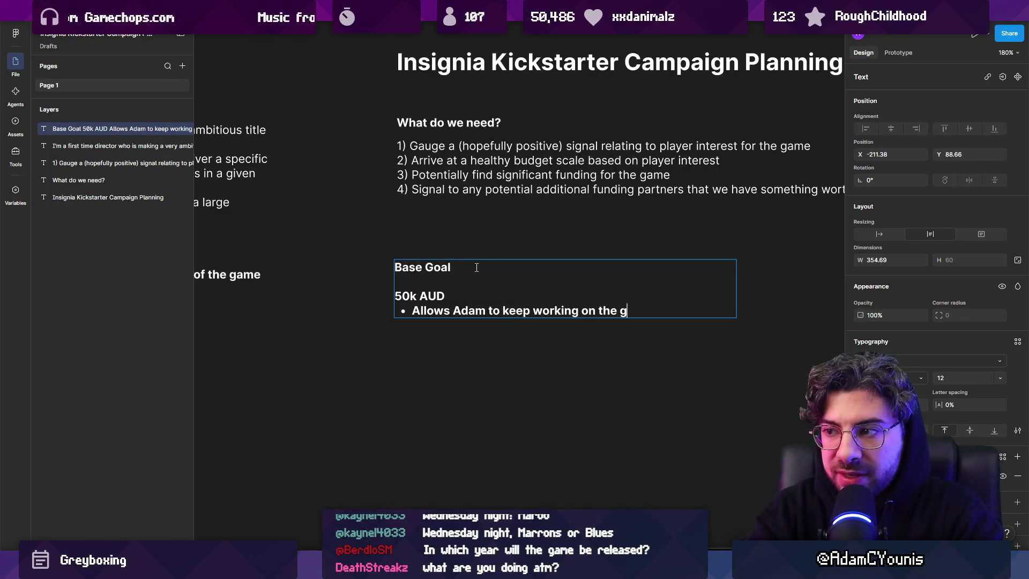
pyautogui.write('ame solo ')
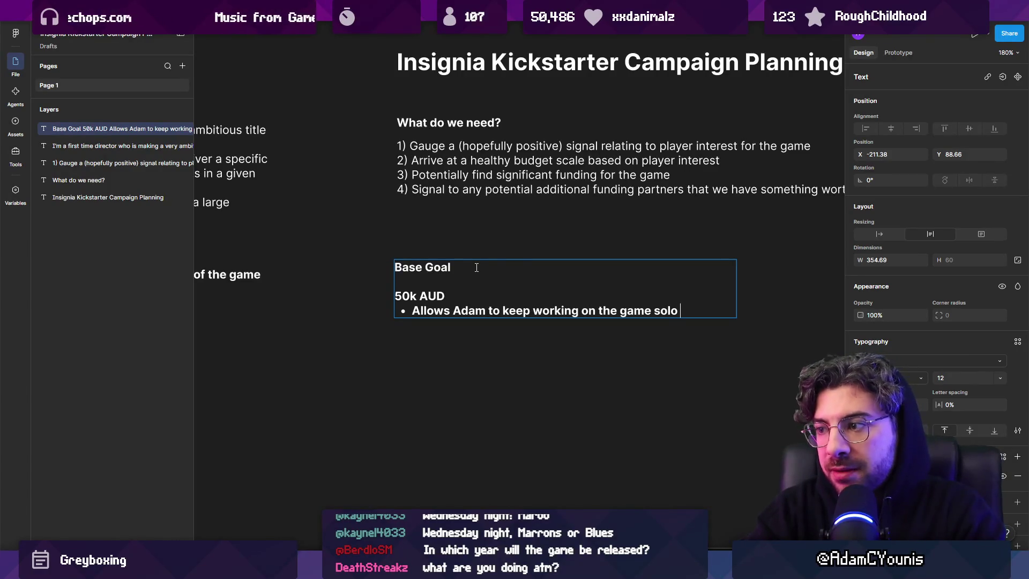
pyautogui.write('until release ((')
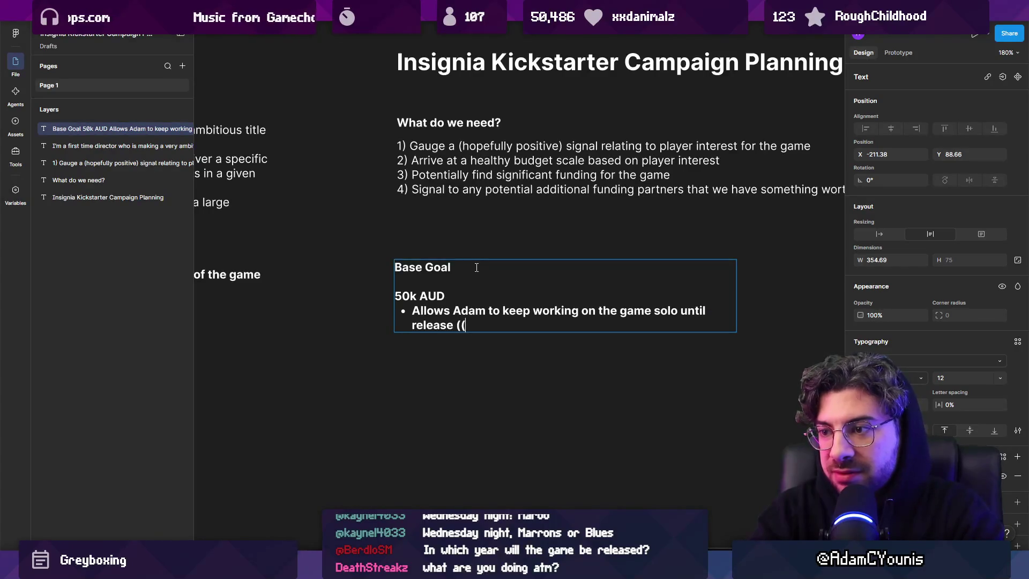
pyautogui.press('BackSpace')
pyautogui.write('?>?')
pyautogui.press('BackSpace')
pyautogui.press('BackSpace')
pyautogui.write('???')
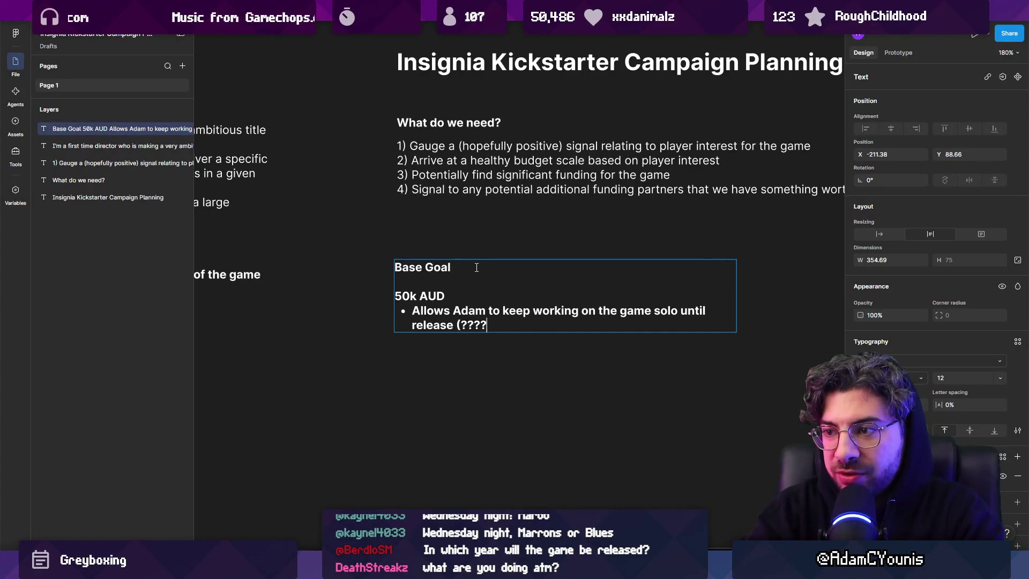
pyautogui.write(')')
pyautogui.press('Return')
pyautogui.press('Up')
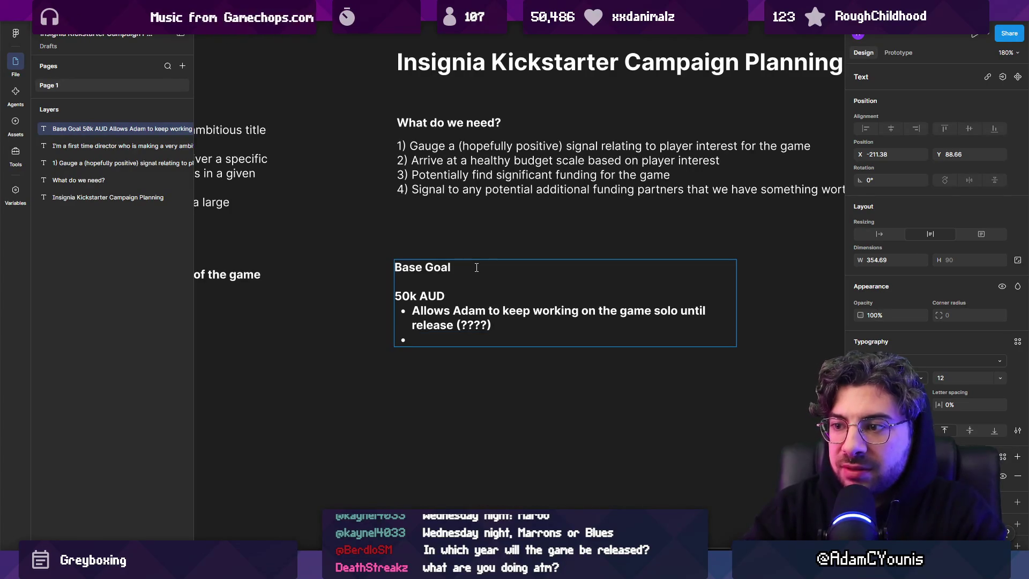
pyautogui.hotkey('ctrl', 'Right')
pyautogui.press('Right')
pyautogui.write('date')
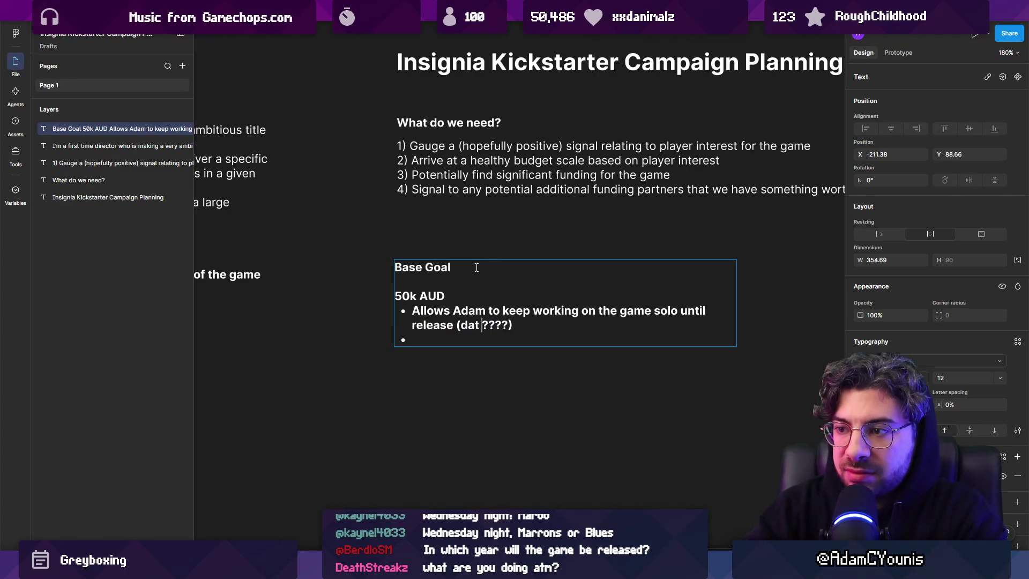
pyautogui.press('Down')
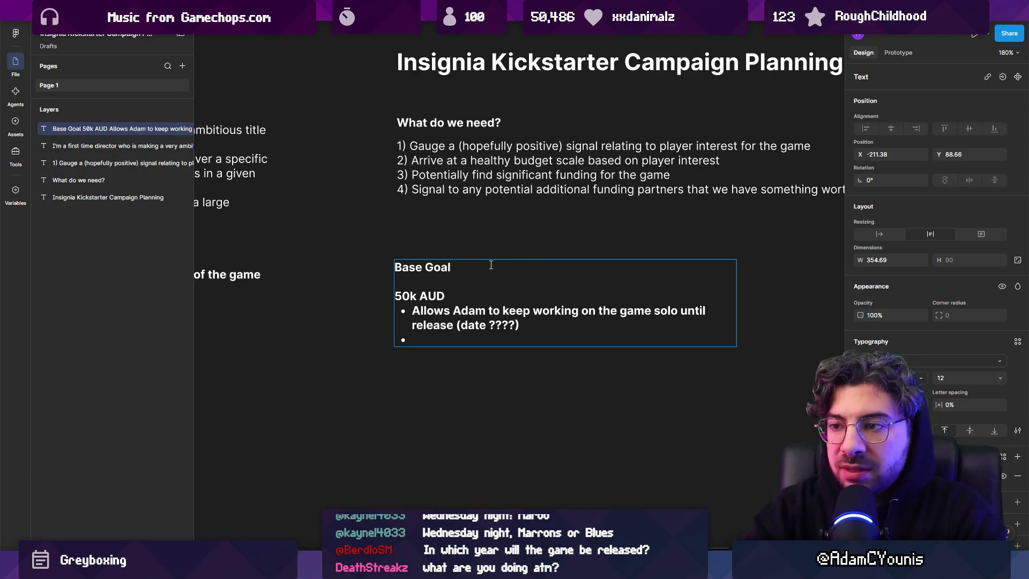
pyautogui.press('Return')
pyautogui.press('Return')
# Step: Add a line naming the two collaborators below the solo bullet
pyautogui.write('10')
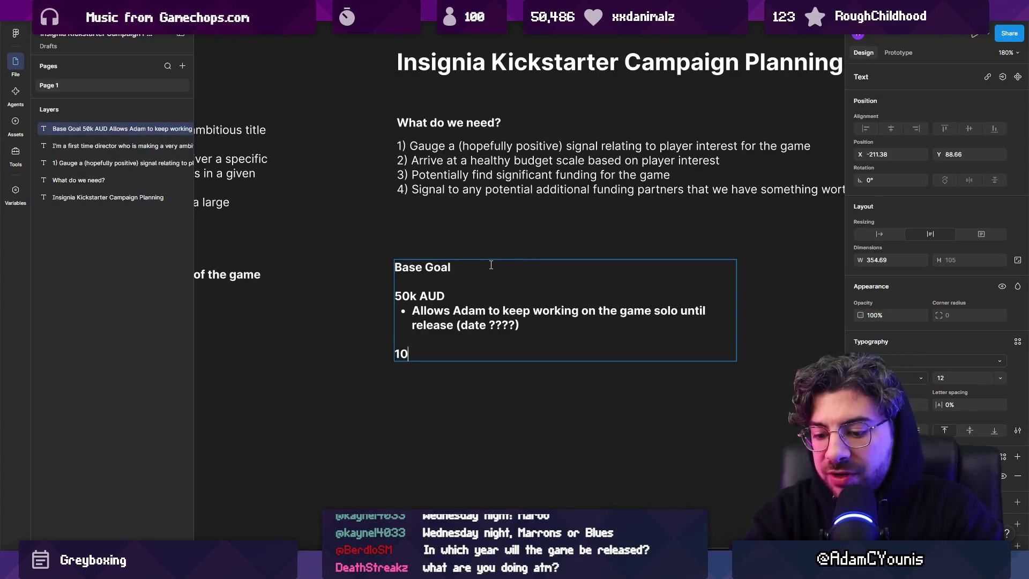
pyautogui.write('0k AUD')
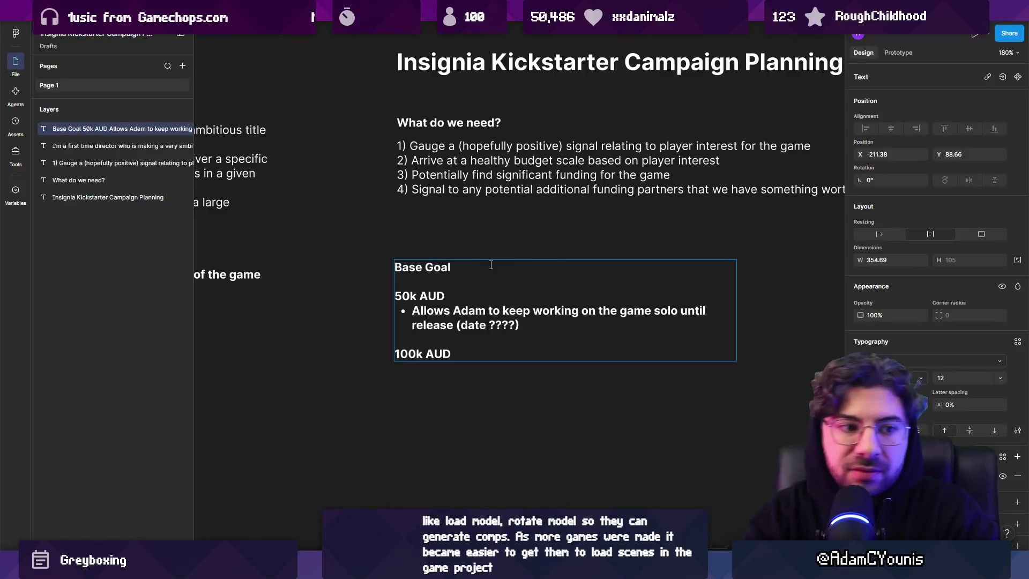
pyautogui.write(':')
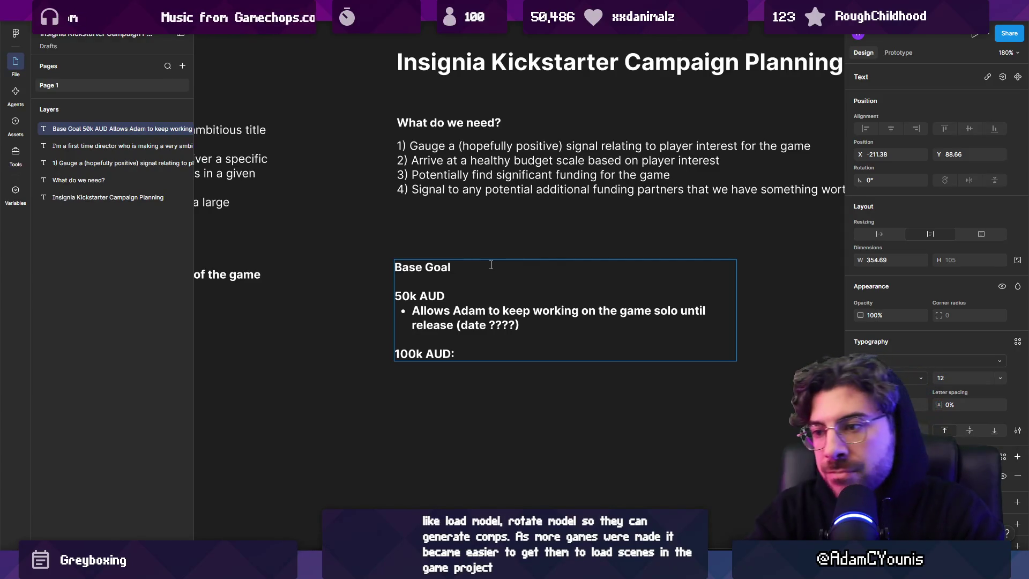
pyautogui.press('BackSpace')
pyautogui.hotkey('shift', 'Home')
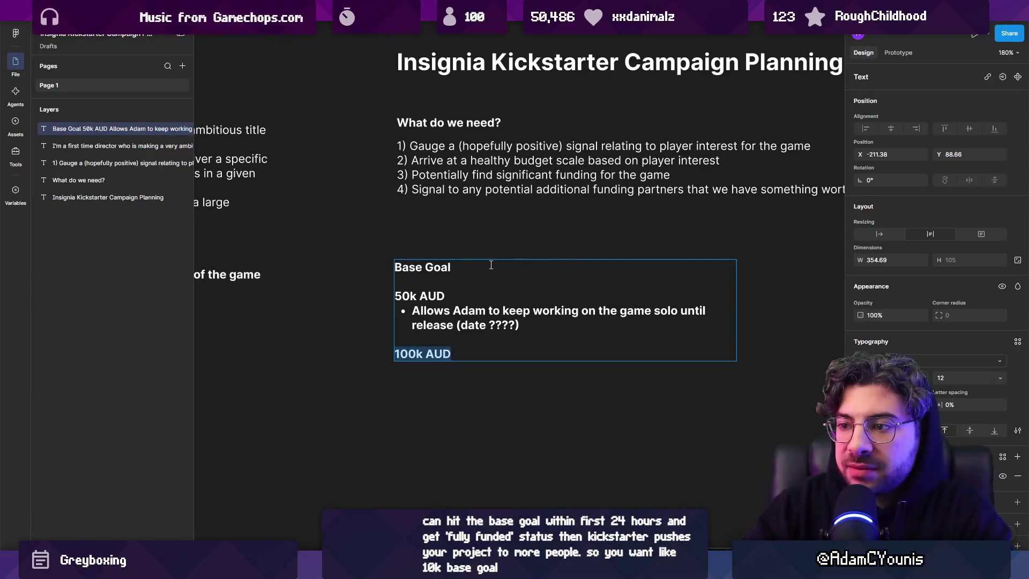
pyautogui.press('BackSpace')
pyautogui.write('Elias and ')
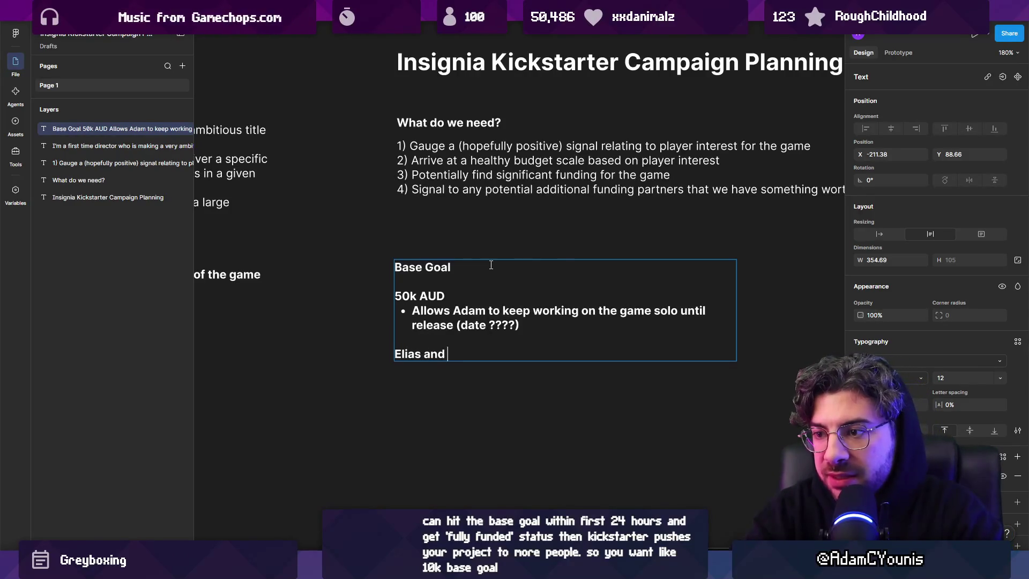
pyautogui.write('Morgan')
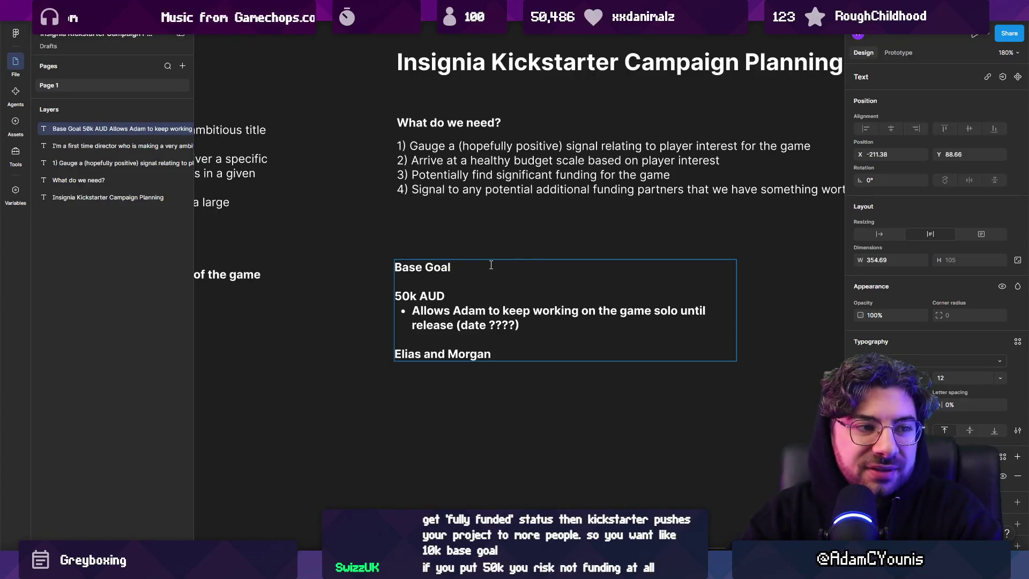
pyautogui.click(513, 339)
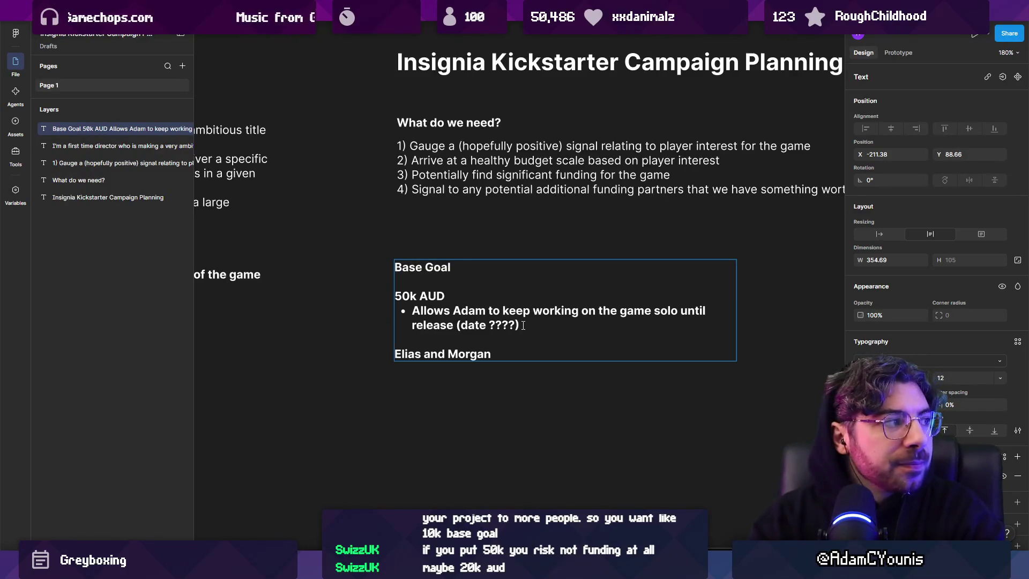
pyautogui.click(541, 349)
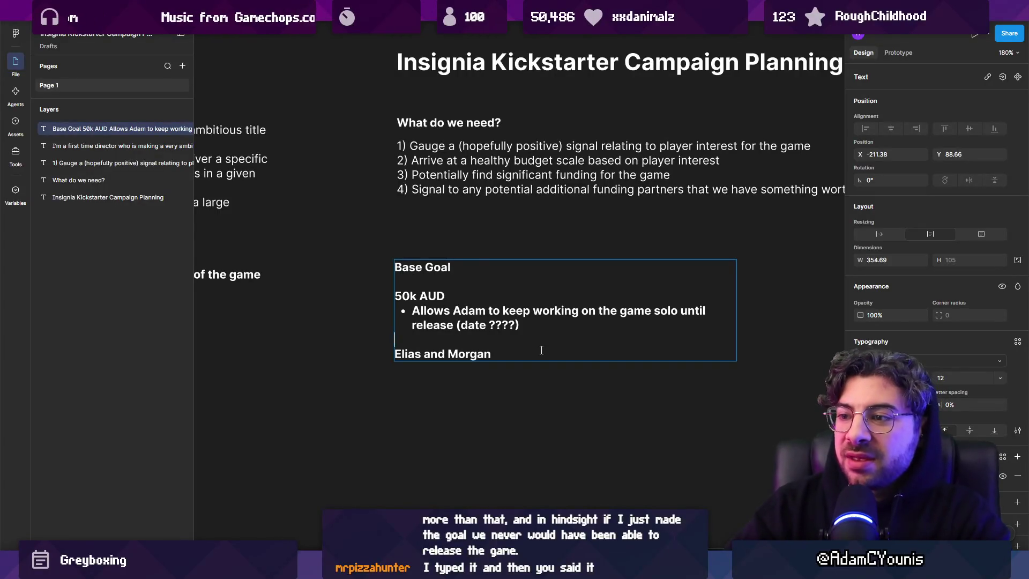
pyautogui.click(541, 350)
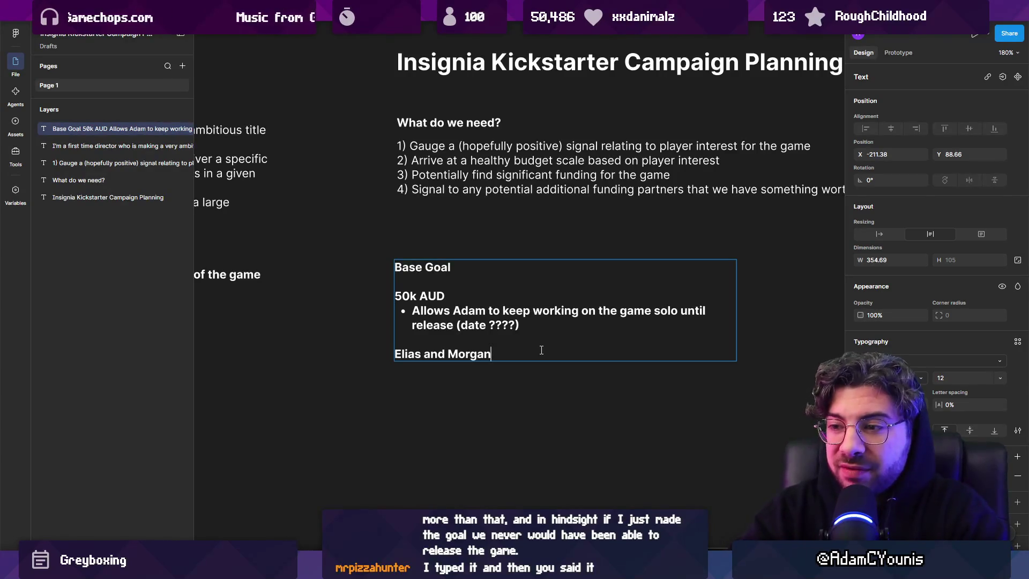
pyautogui.press('Down')
# Step: Add a '70k AUD' line below the collaborators' names
pyautogui.press('Return')
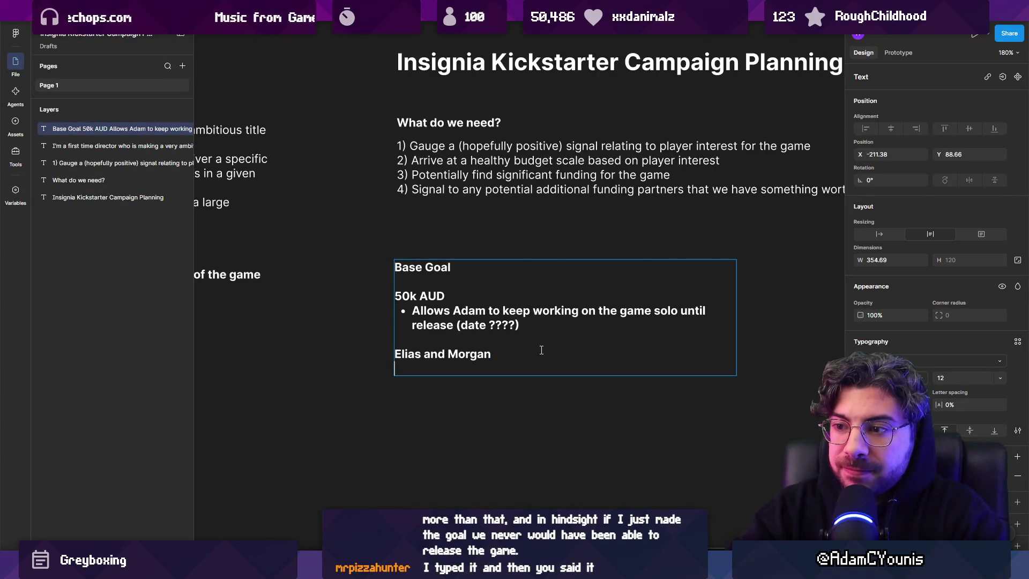
pyautogui.write('100k AUD')
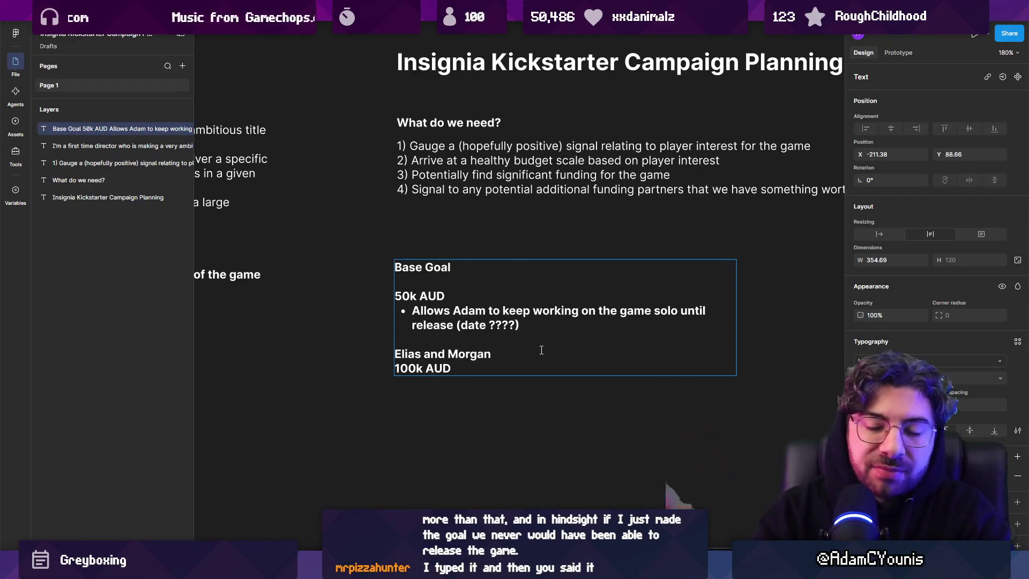
pyautogui.moveTo(610, 565)
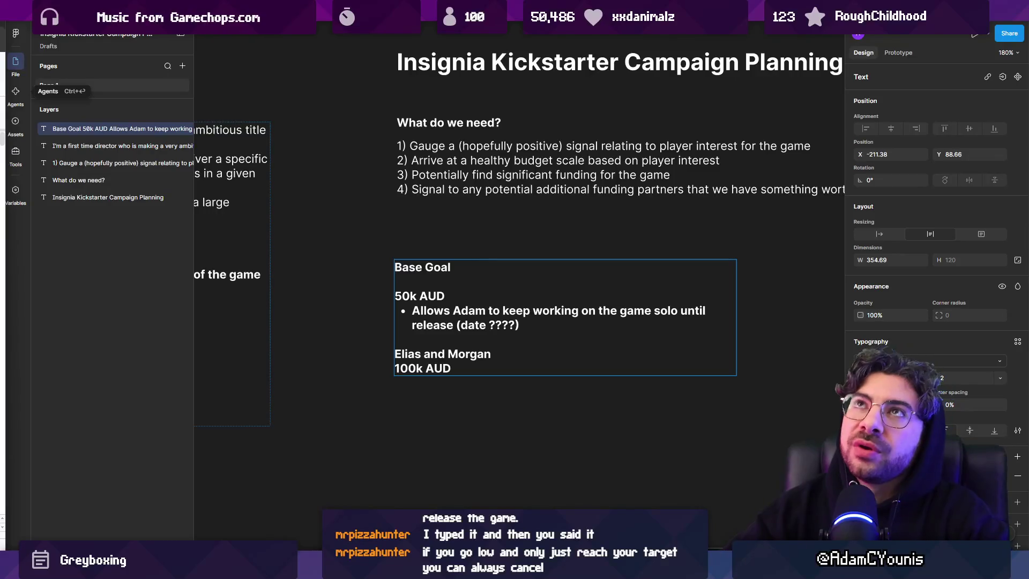
pyautogui.doubleClick(466, 364)
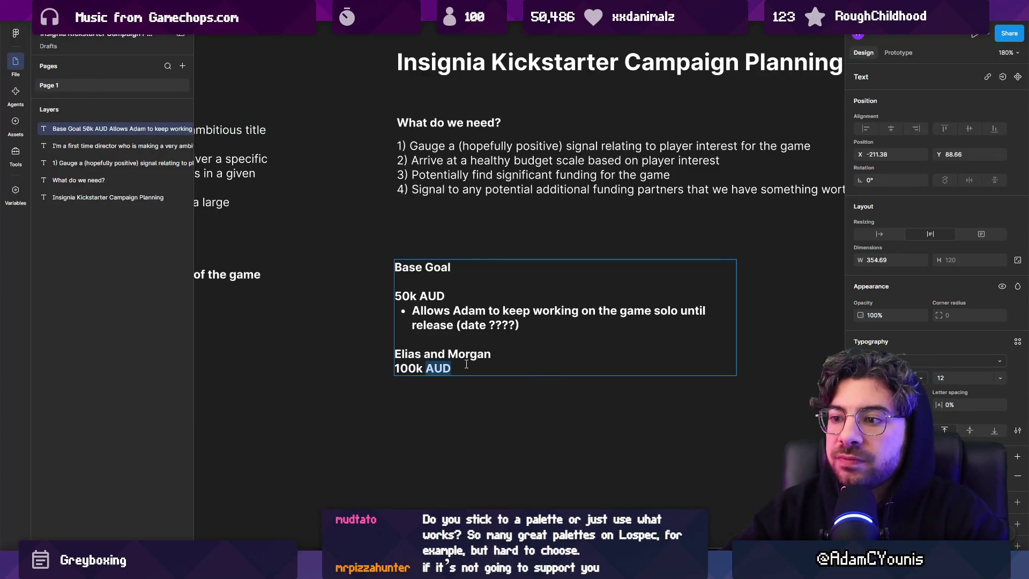
pyautogui.click(466, 365)
pyautogui.moveTo(459, 371); pyautogui.dragTo(323, 369)
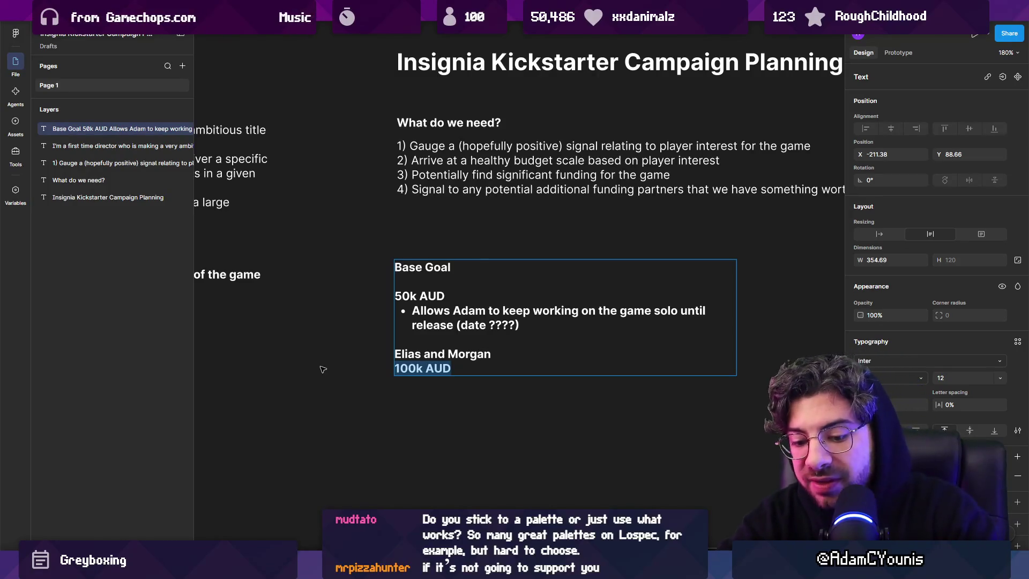
pyautogui.write('70k')
pyautogui.press('BackSpace')
pyautogui.write('k')
pyautogui.press('BackSpace')
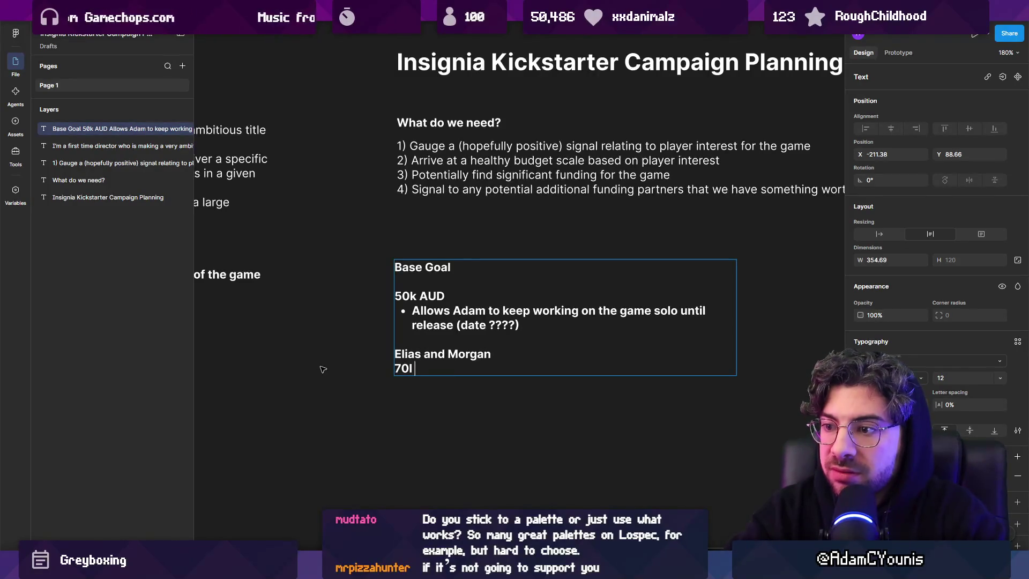
pyautogui.write('k AUD')
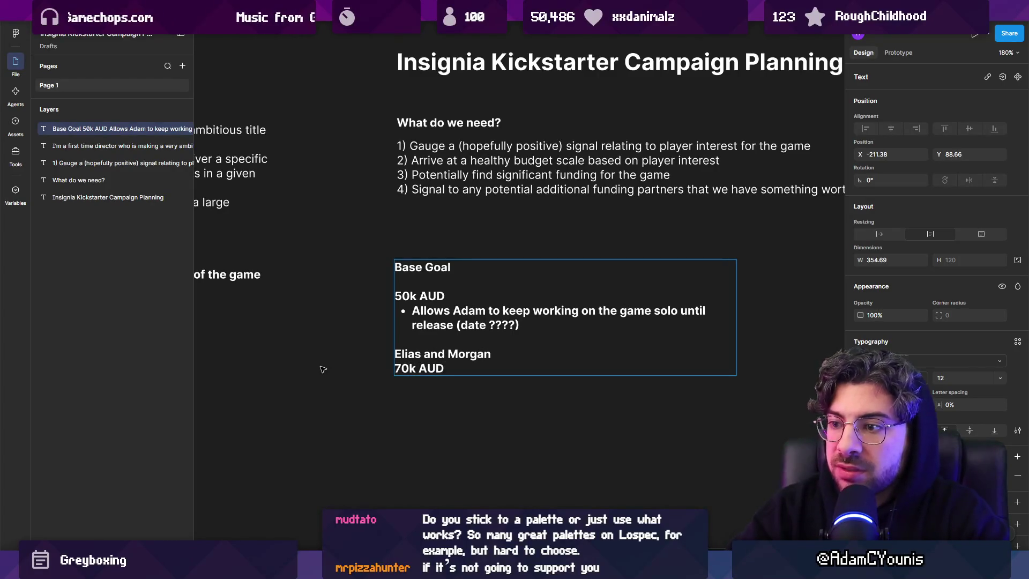
# Step: Change 50k AUD to 70k AUD and add a '30k AUD' tier above it
pyautogui.hotkey('ctrl', 'shift', 'Left')
pyautogui.hotkey('ctrl', 'shift', 'Left')
pyautogui.press('Up')
pyautogui.press('Up')
pyautogui.press('Up')
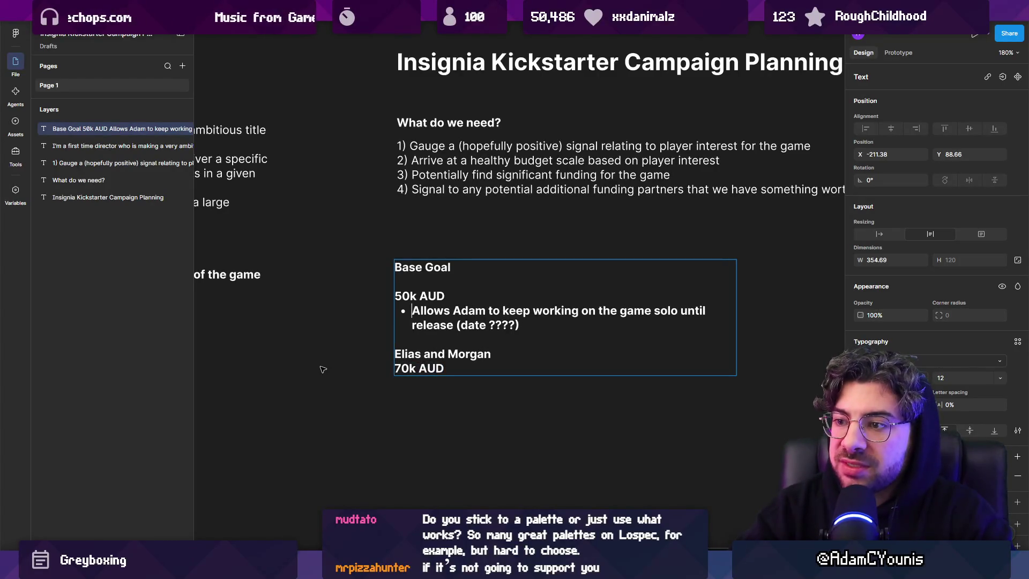
pyautogui.press('Left')
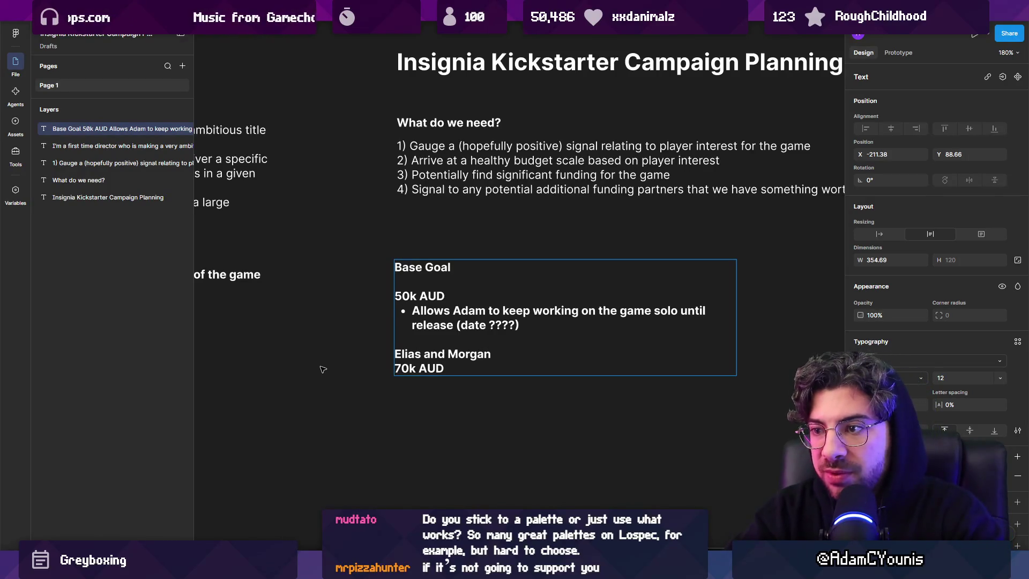
pyautogui.press('BackSpace')
pyautogui.write('7')
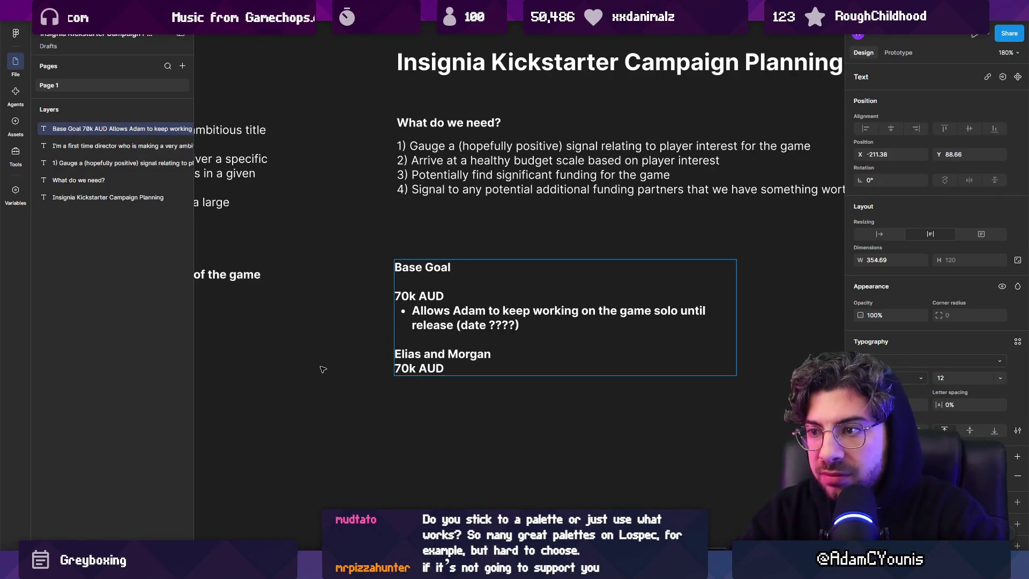
pyautogui.press('Up')
pyautogui.press('Return')
pyautogui.press('Return')
pyautogui.press('Return')
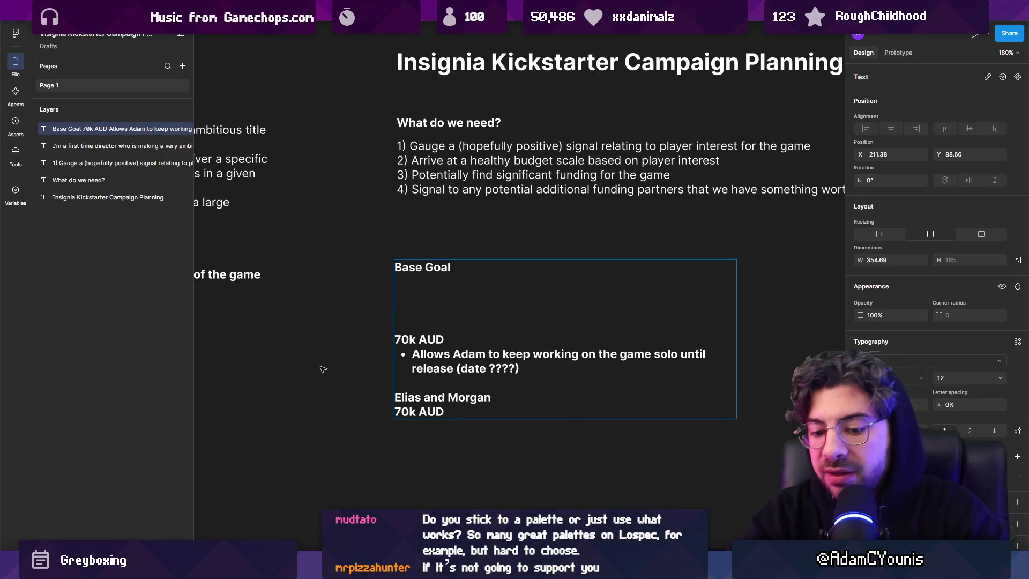
pyautogui.write('40k AU')
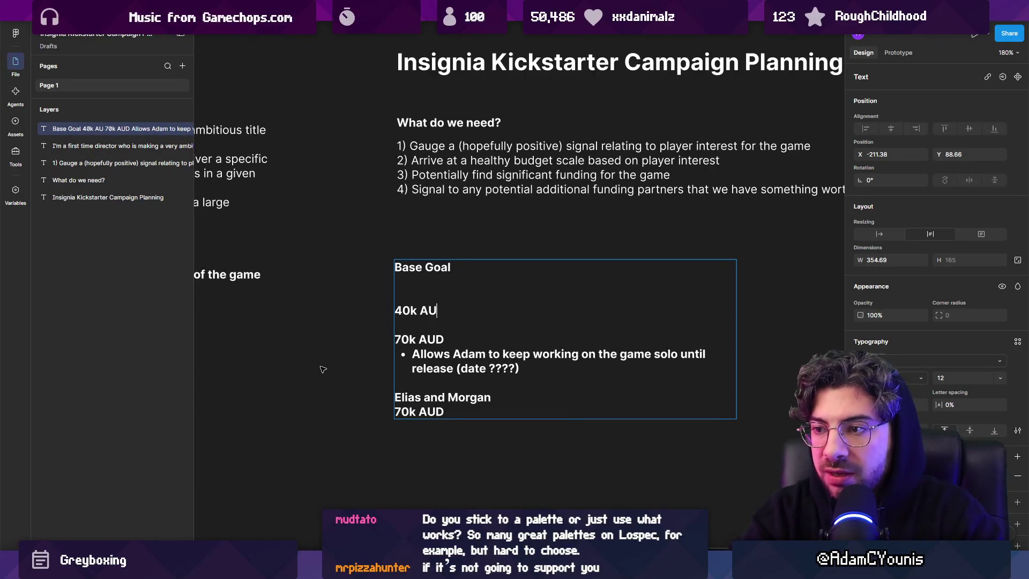
pyautogui.press('BackSpace')
pyautogui.press('BackSpace')
pyautogui.press('BackSpace')
pyautogui.press('BackSpace')
pyautogui.press('BackSpace')
pyautogui.write('30k AUD')
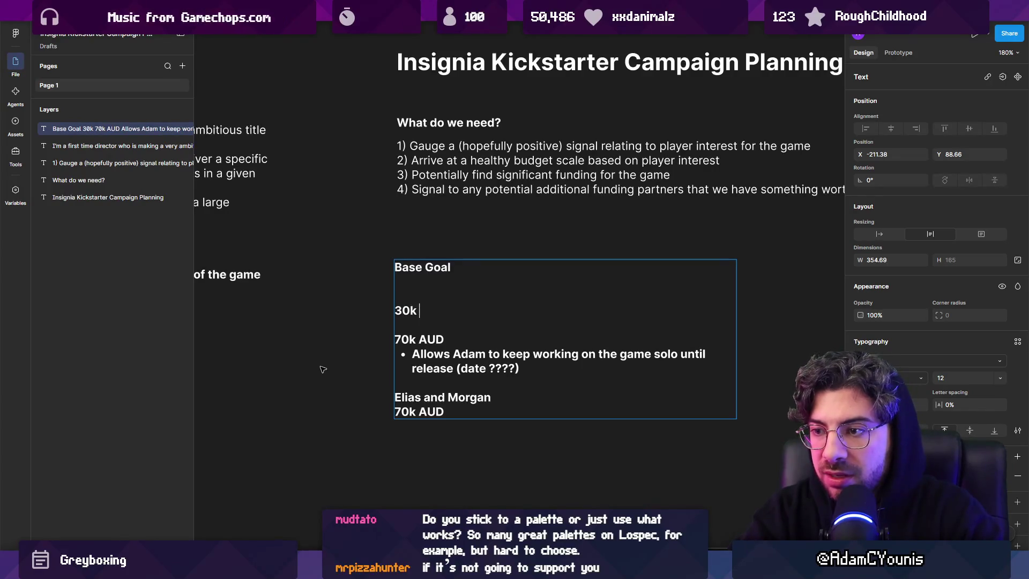
pyautogui.press('Down')
pyautogui.press('Down')
pyautogui.press('Down')
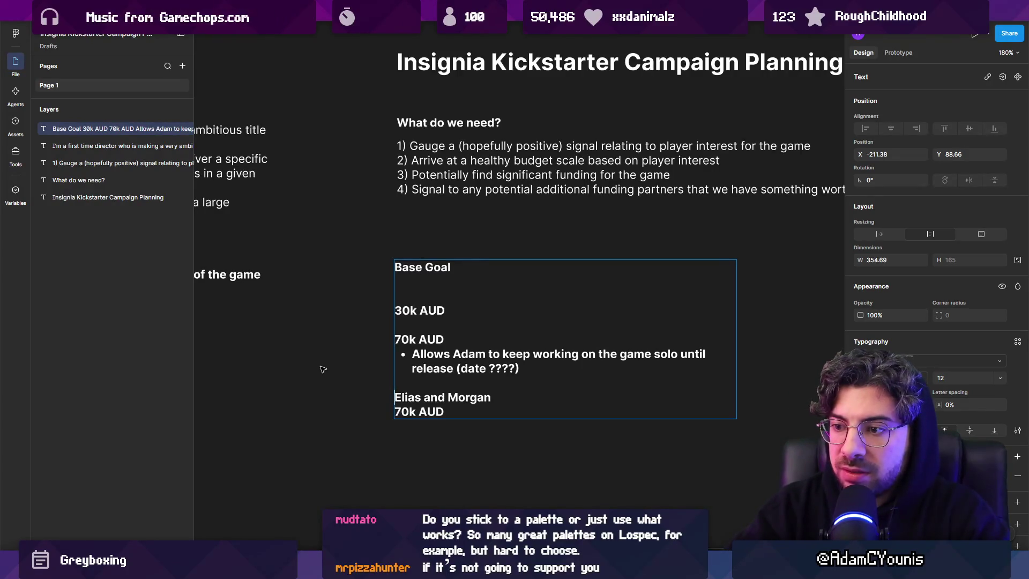
# Step: Delete the collaborators' lines and move the solo-work bullet under 30k AUD
pyautogui.hotkey('shift', 'Down')
pyautogui.hotkey('shift', 'Down')
pyautogui.press('BackSpace')
pyautogui.press('BackSpace')
pyautogui.hotkey('shift', 'Up')
pyautogui.hotkey('shift', 'Home')
pyautogui.hotkey('ctrl', 'c')
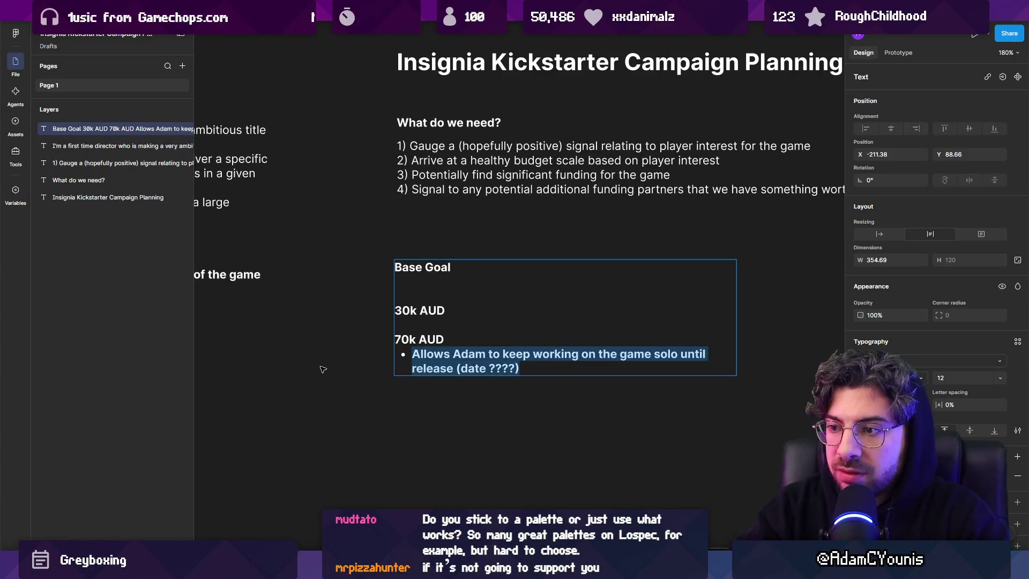
pyautogui.press('BackSpace')
pyautogui.press('Up')
pyautogui.press('Up')
pyautogui.press('Return')
pyautogui.hotkey('ctrl', 'v')
pyautogui.press('Return')
pyautogui.press('Down')
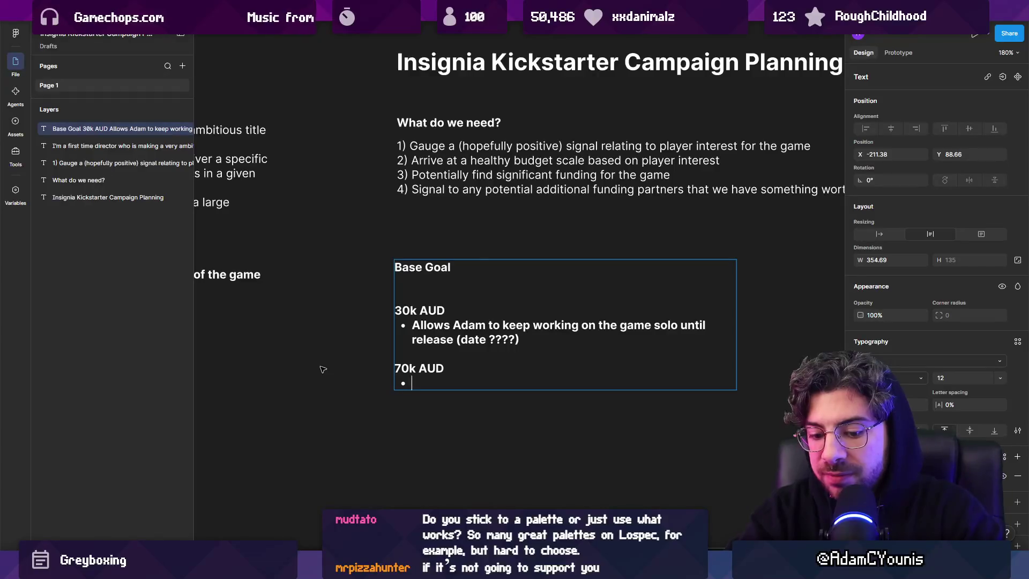
# Step: Add a 70k AUD bullet: Music and SFX budget complete, art finished in own time; switch to Kickstarter
pyautogui.write('Music and ')
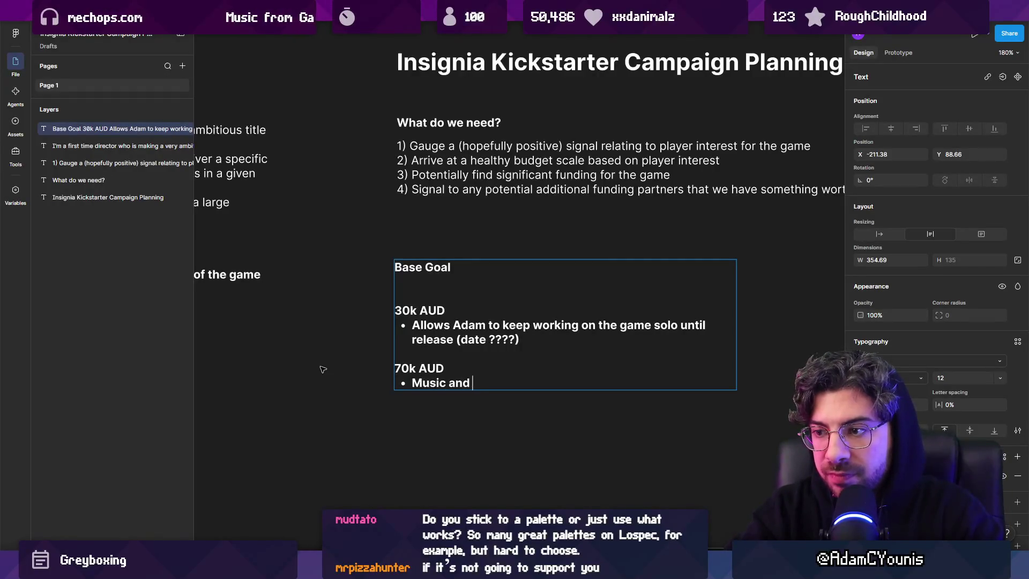
pyautogui.write('SFX fo')
pyautogui.press('BackSpace')
pyautogui.press('BackSpace')
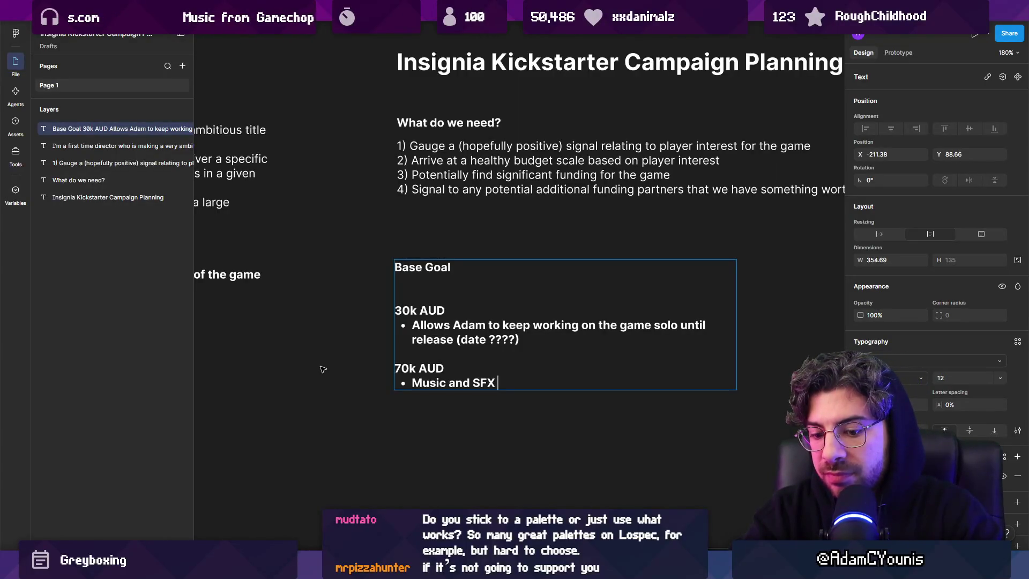
pyautogui.write('budget complete,')
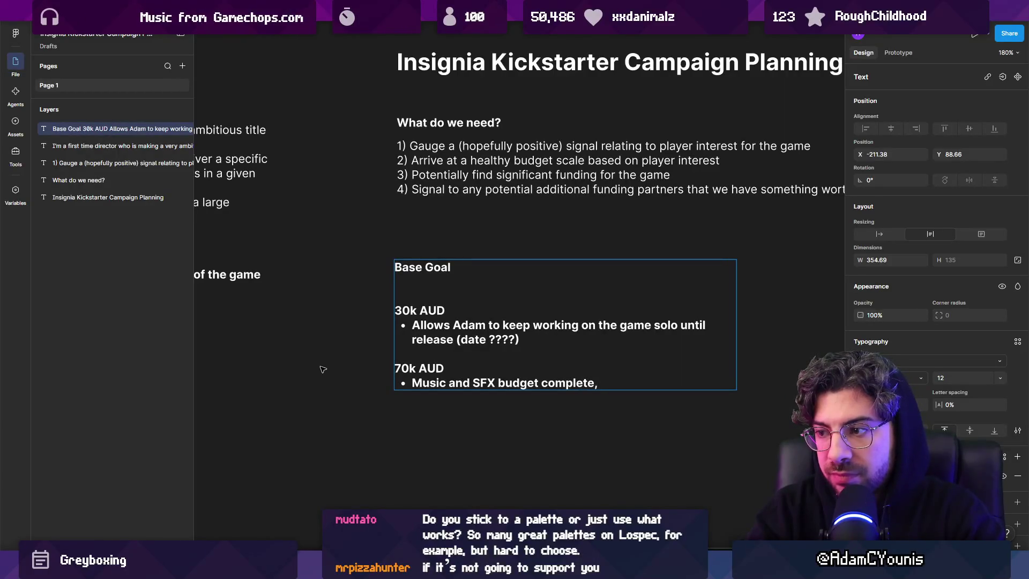
pyautogui.write(' adam ')
pyautogui.write('get')
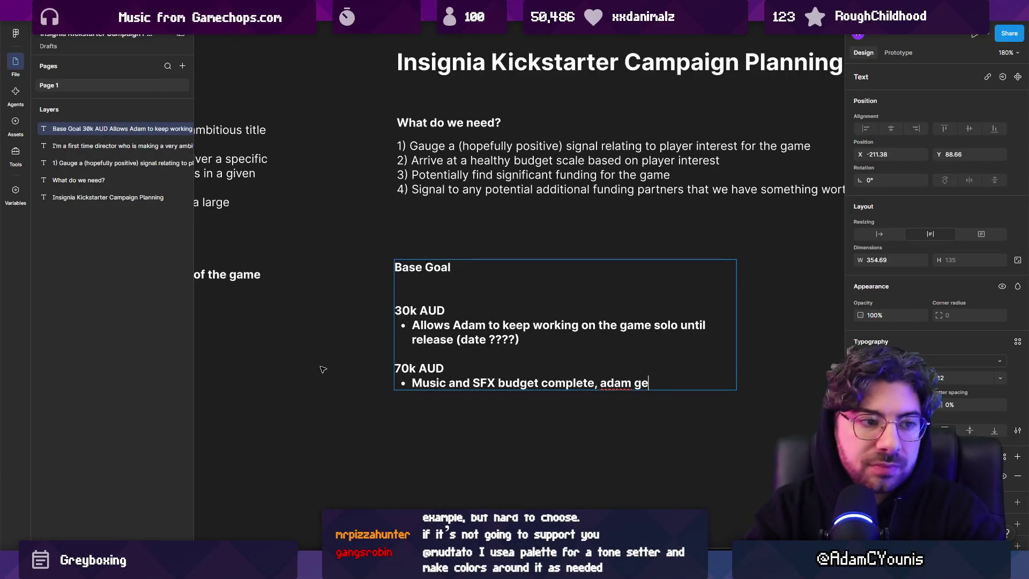
pyautogui.press('BackSpace')
pyautogui.press('BackSpace')
pyautogui.press('BackSpace')
pyautogui.write('wor')
pyautogui.press('BackSpace')
pyautogui.press('BackSpace')
pyautogui.press('BackSpace')
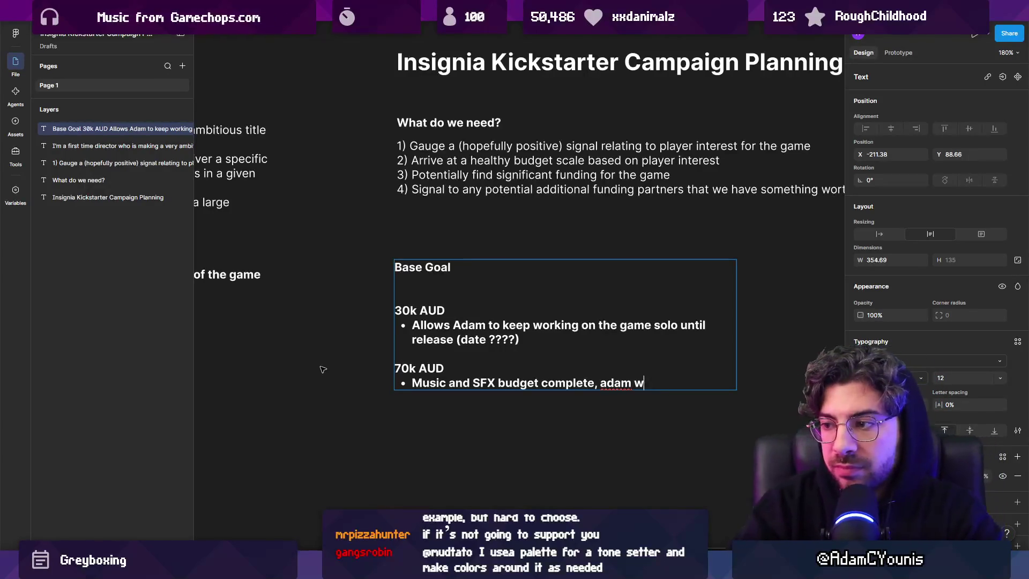
pyautogui.write('finishes art in his own time')
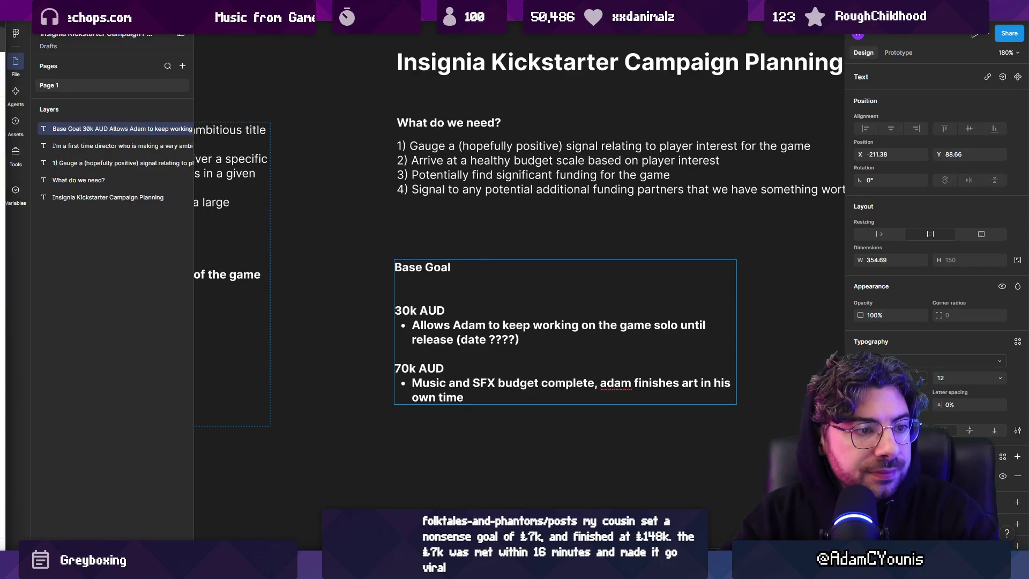
pyautogui.hotkey('alt', 'Tab')
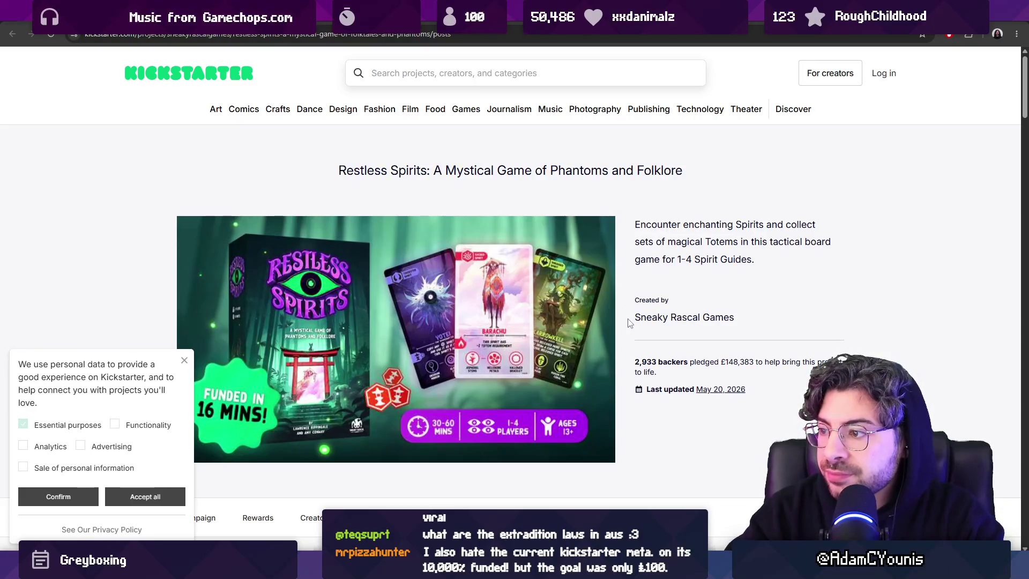
# Step: Scroll through the Restless Spirits Updates to review the stretch-goal history
pyautogui.scroll(-3, 630, 325)
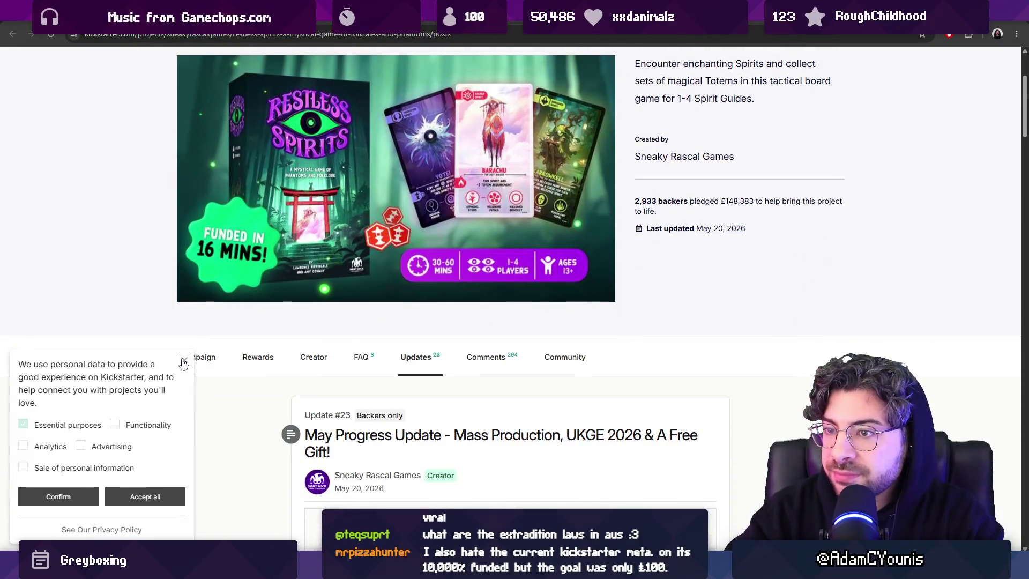
pyautogui.scroll(2, 162, 303)
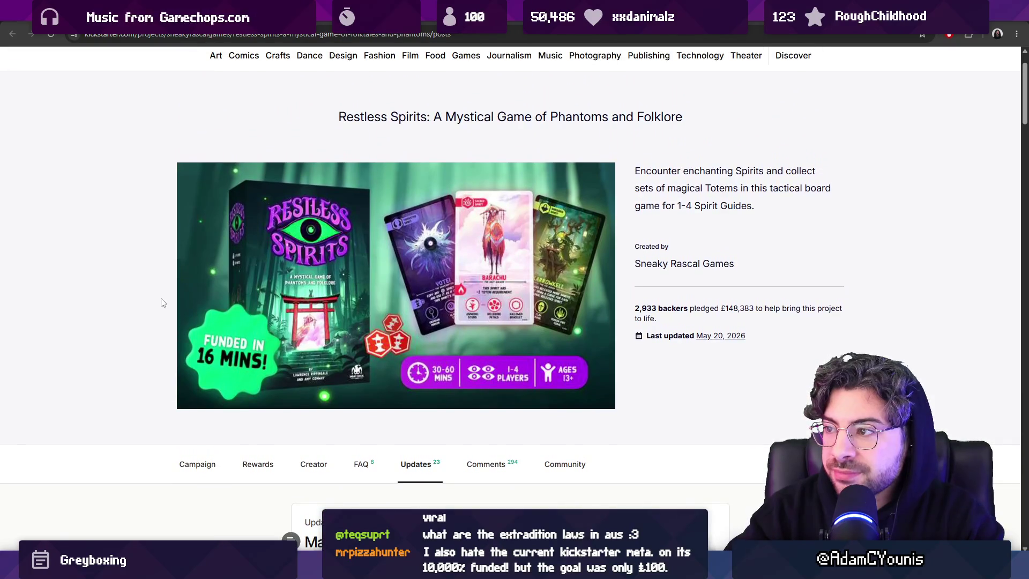
pyautogui.scroll(-8, 162, 303)
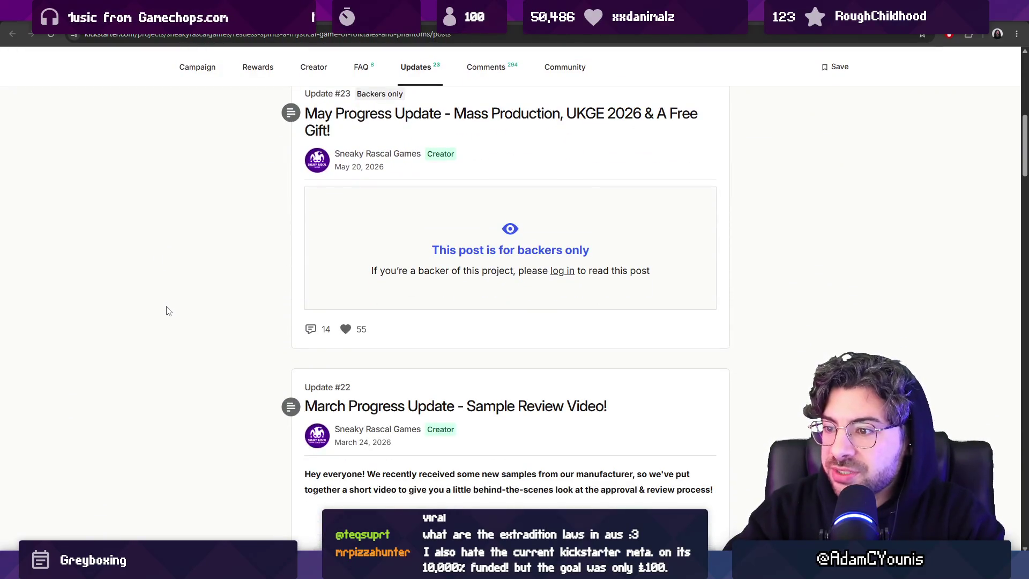
pyautogui.scroll(6, 167, 310)
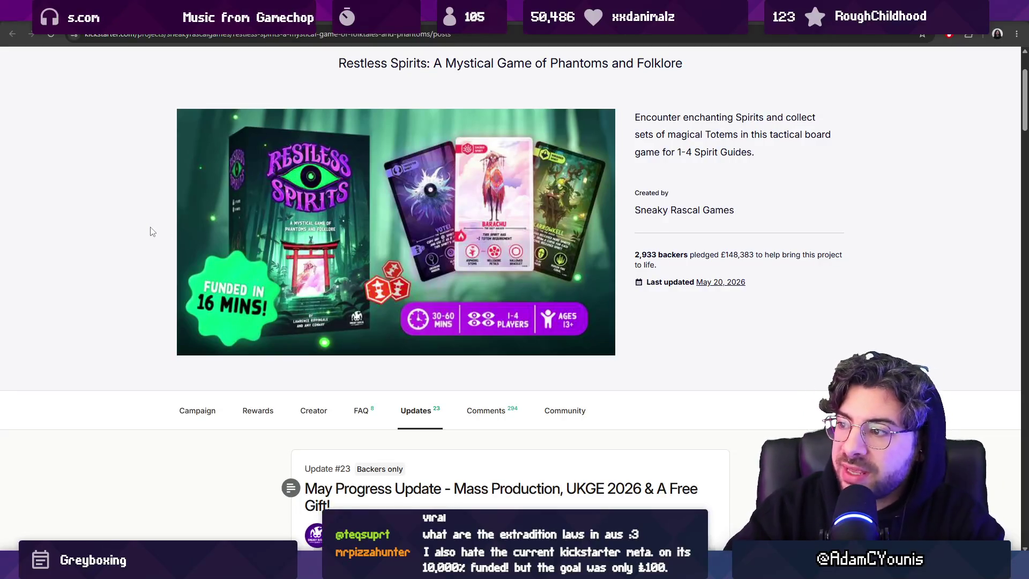
pyautogui.scroll(-15, 150, 231)
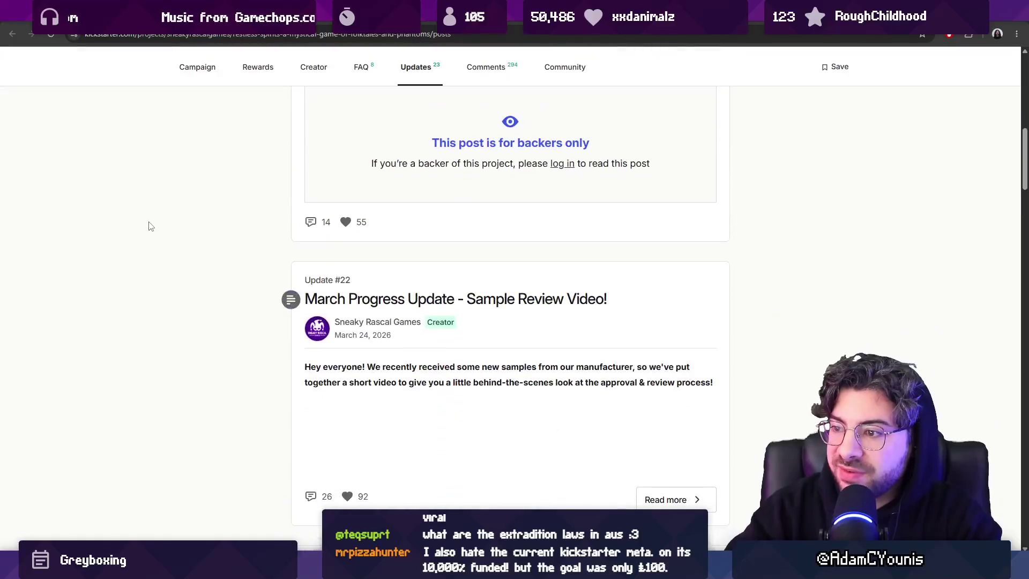
pyautogui.scroll(-6, 150, 227)
pyautogui.middleClick(195, 294)
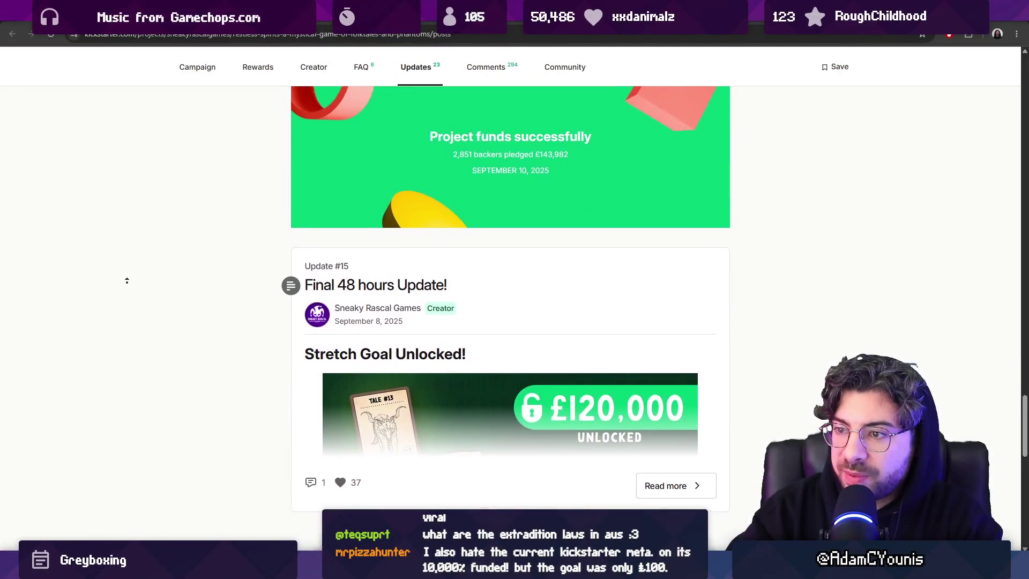
pyautogui.scroll(-3, 159, 328)
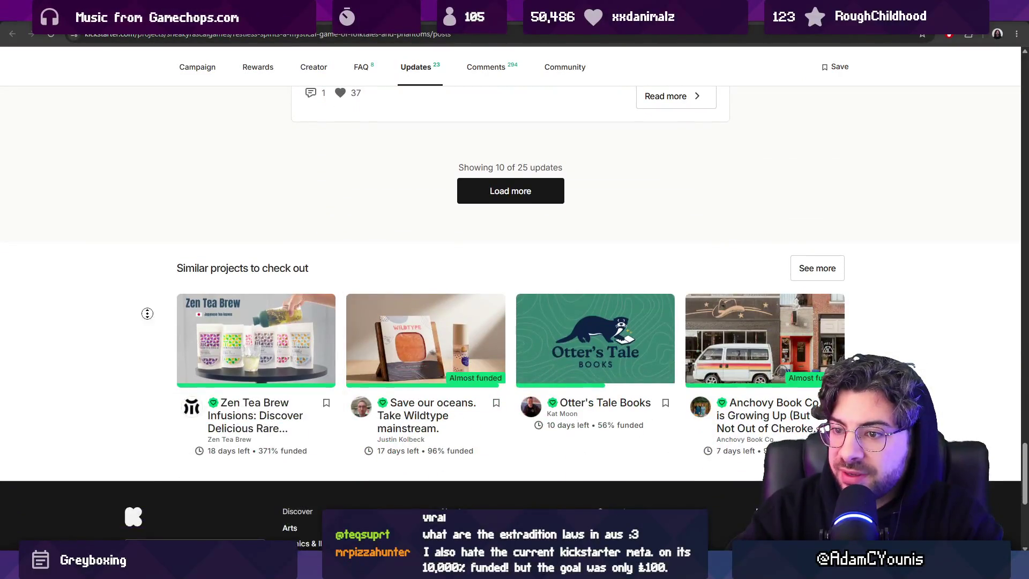
# Step: Return to the page top, narrow the browser window, and bring Figma back
pyautogui.press('Home')
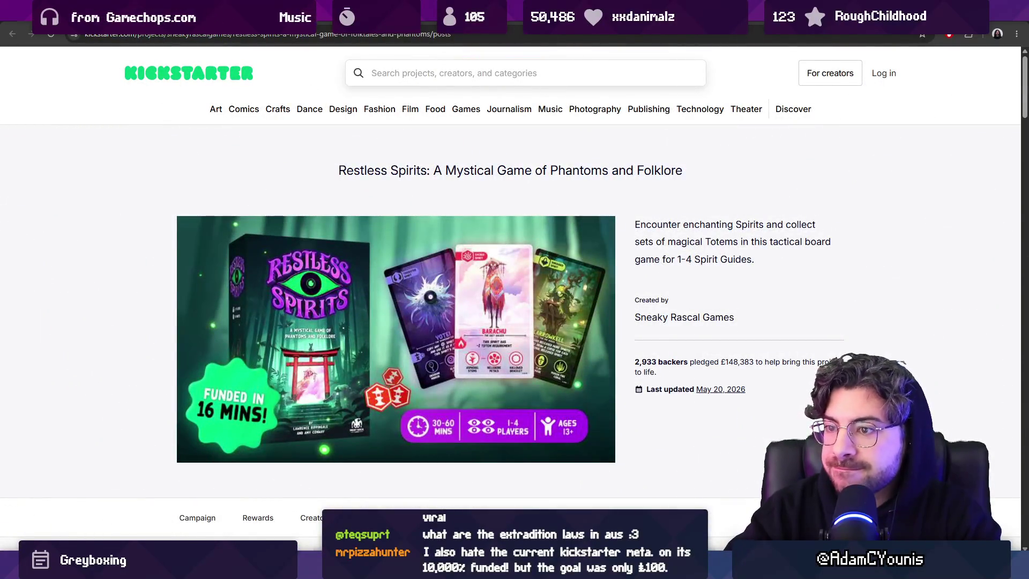
pyautogui.moveTo(1026, 418); pyautogui.dragTo(857, 418)
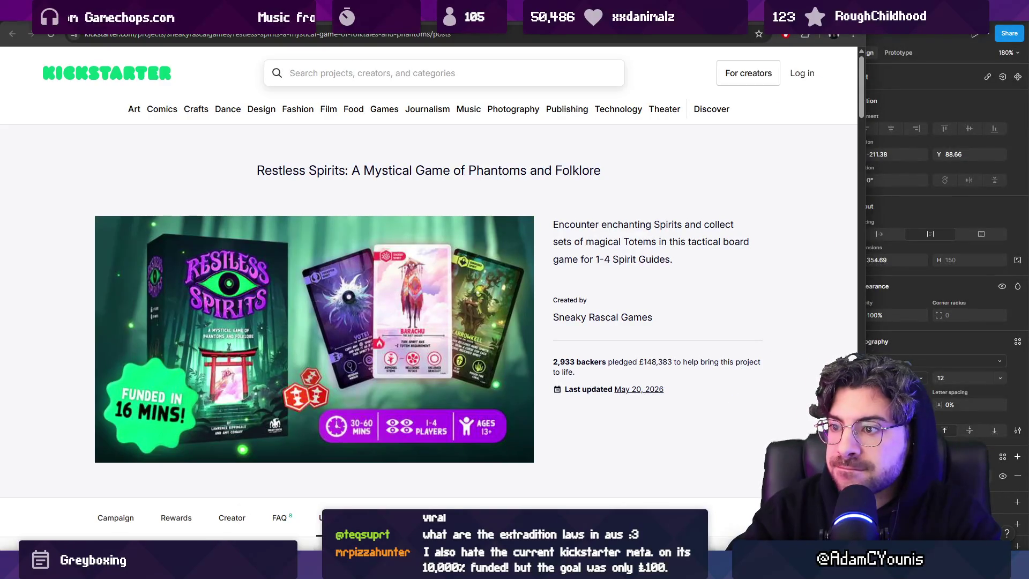
pyautogui.hotkey('alt', 'Tab')
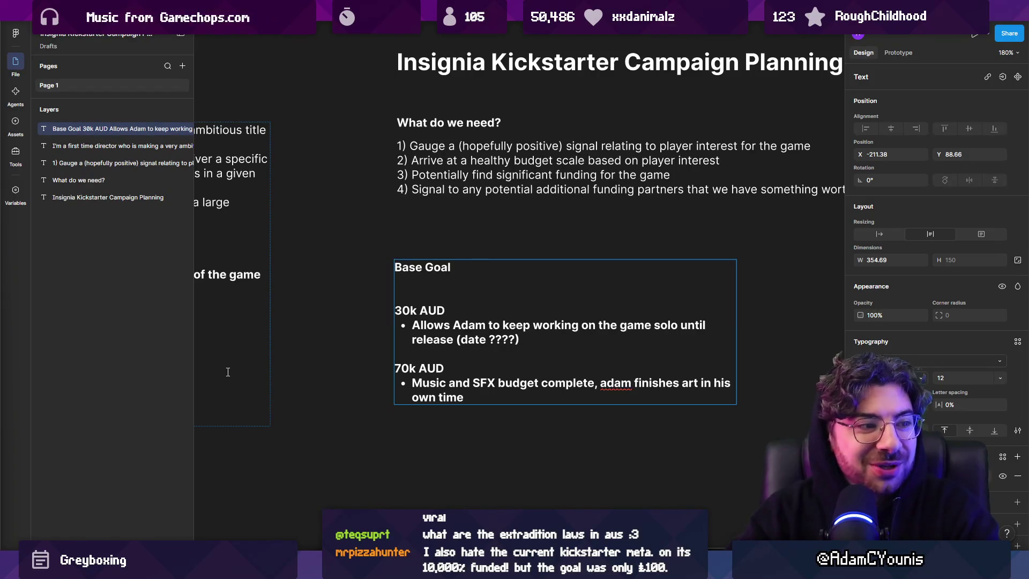
# Step: Place the caret on the line just below Base Goal in the Figma box
pyautogui.click(422, 283)
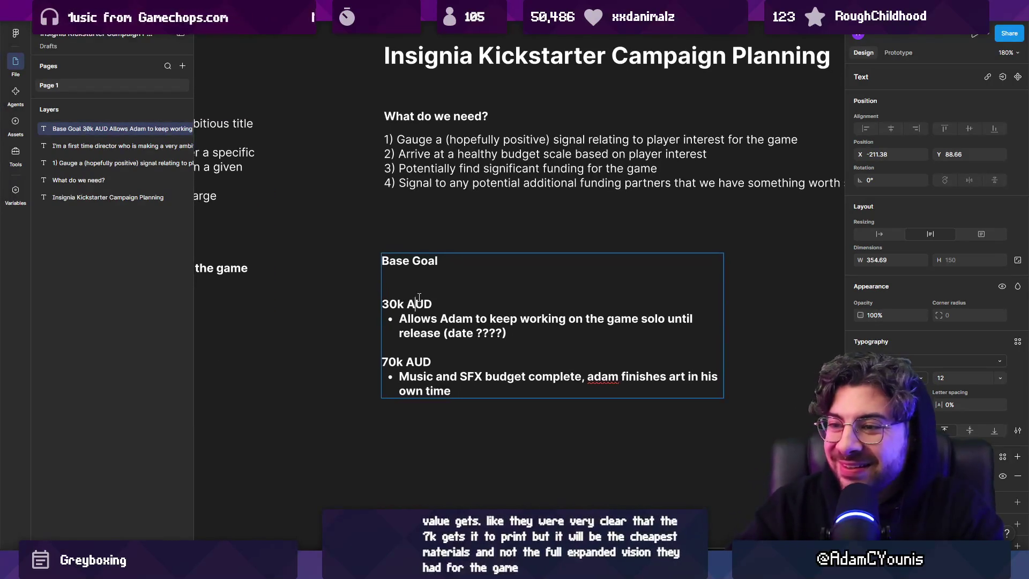
# Step: Add a 10k AUD tier with a bullet saying Adam works alone to the end of chapter 4
pyautogui.press('Return')
pyautogui.write('10k AUD')
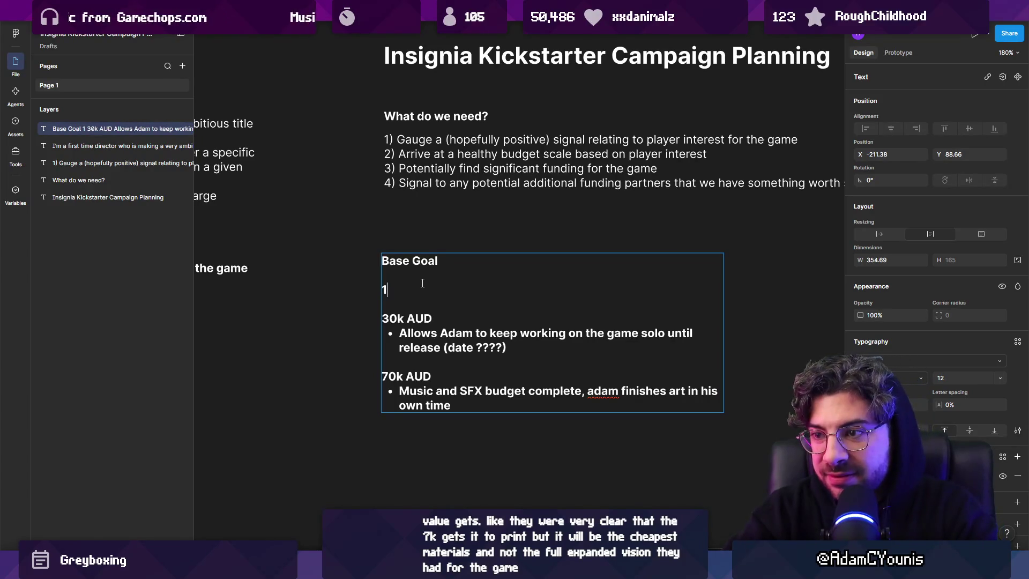
pyautogui.press('Return')
pyautogui.write('-')
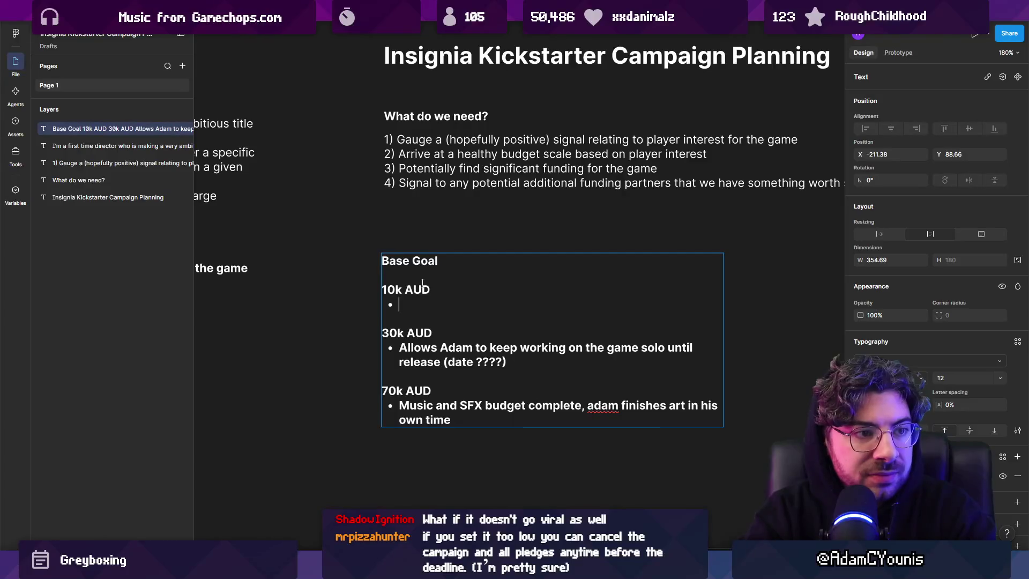
pyautogui.write('Adam kee')
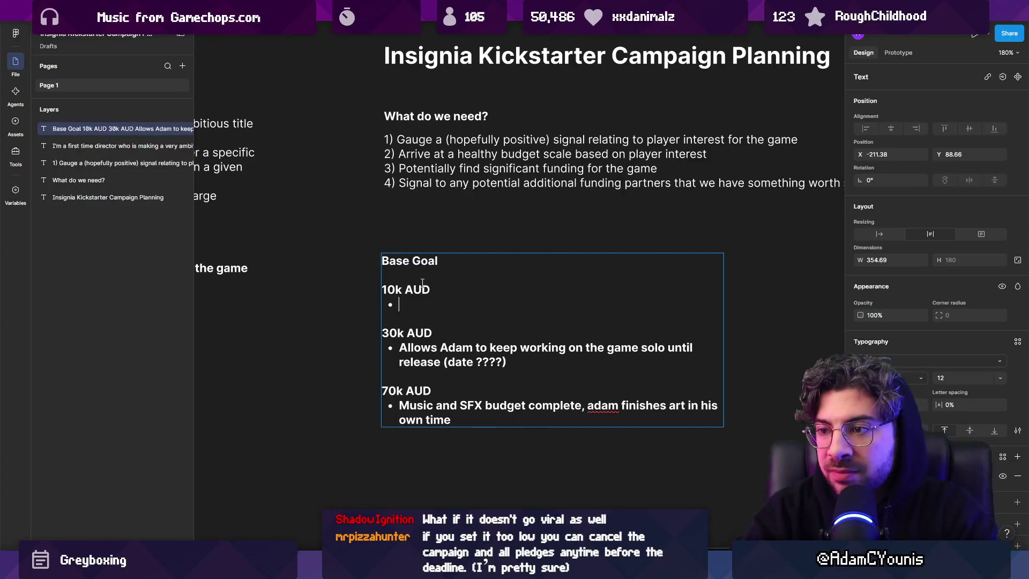
pyautogui.write('ps working on the game ')
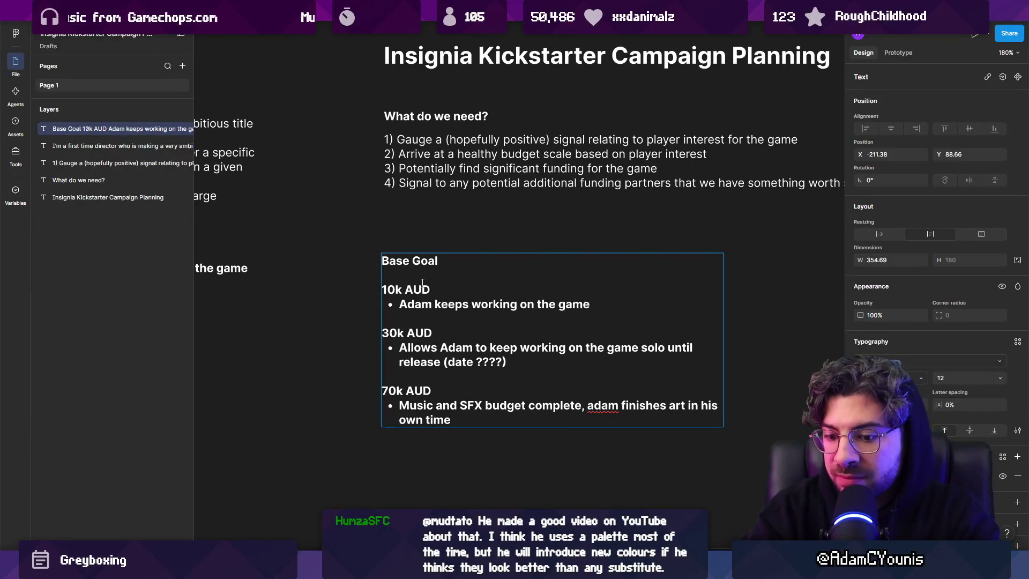
pyautogui.write('through to chapter')
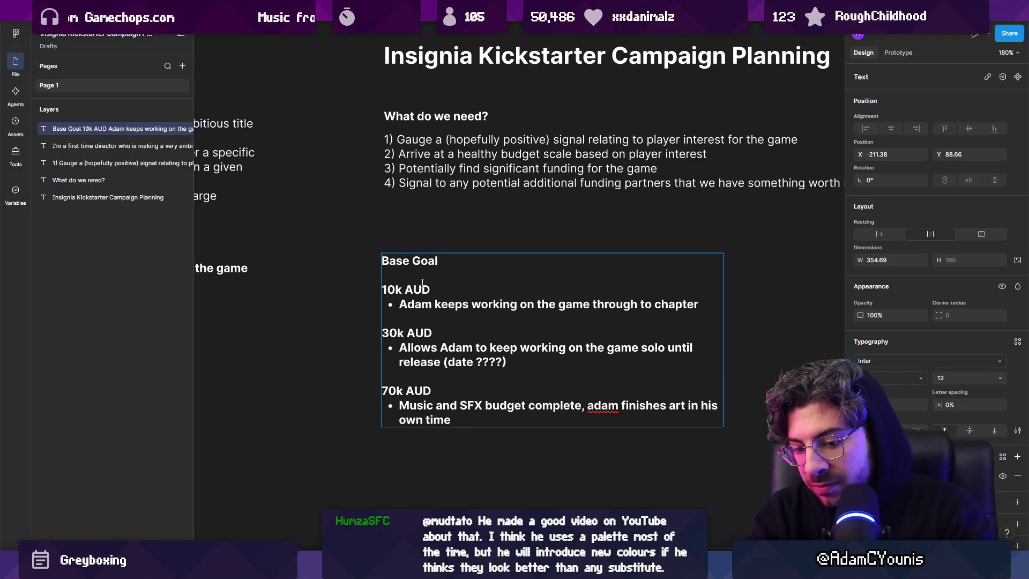
pyautogui.write('4')
pyautogui.hotkey('ctrl', 'shift', 'Left')
pyautogui.hotkey('ctrl', 'shift', 'Left')
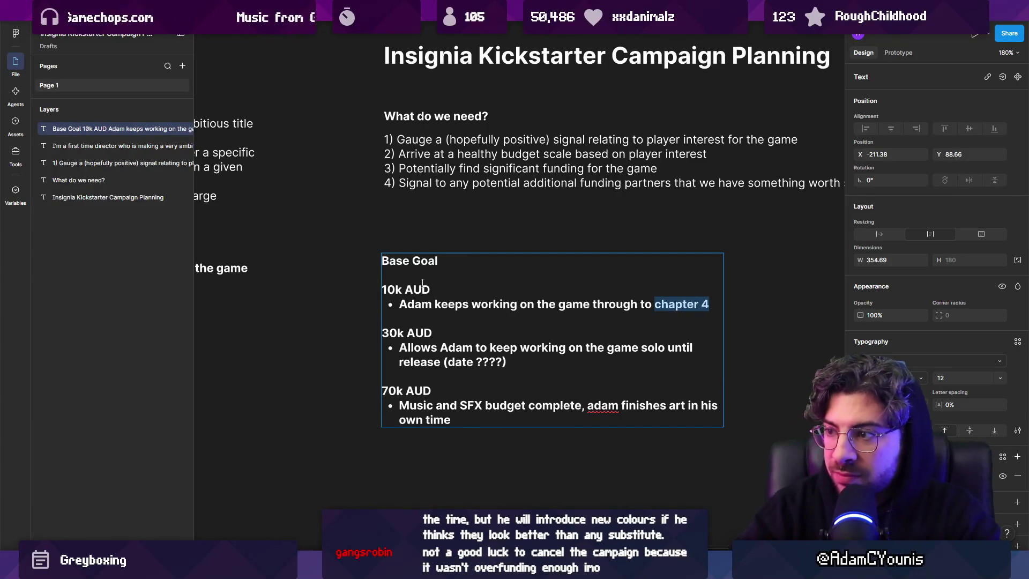
pyautogui.write('end of chap')
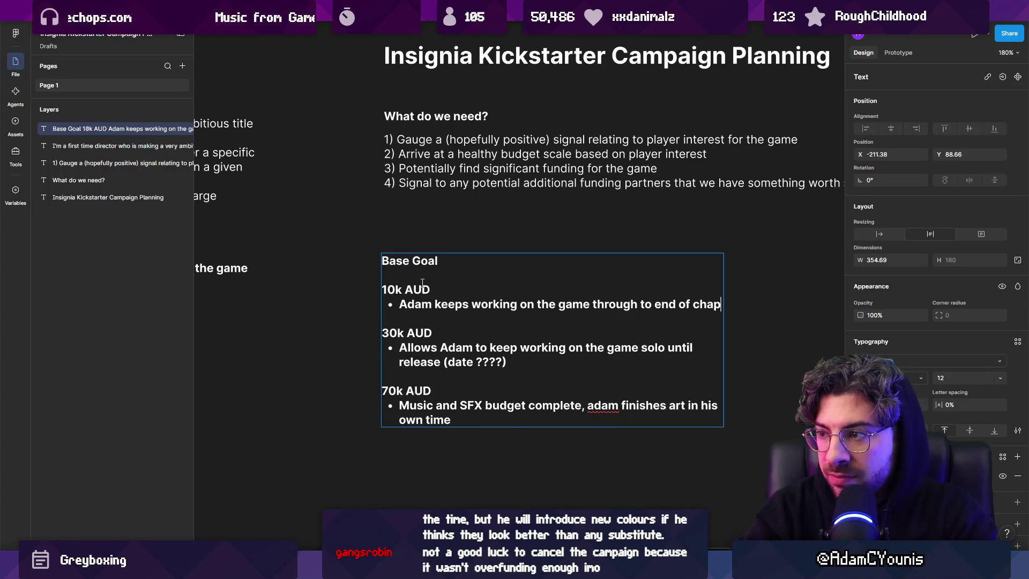
pyautogui.write('ter 4 alone.')
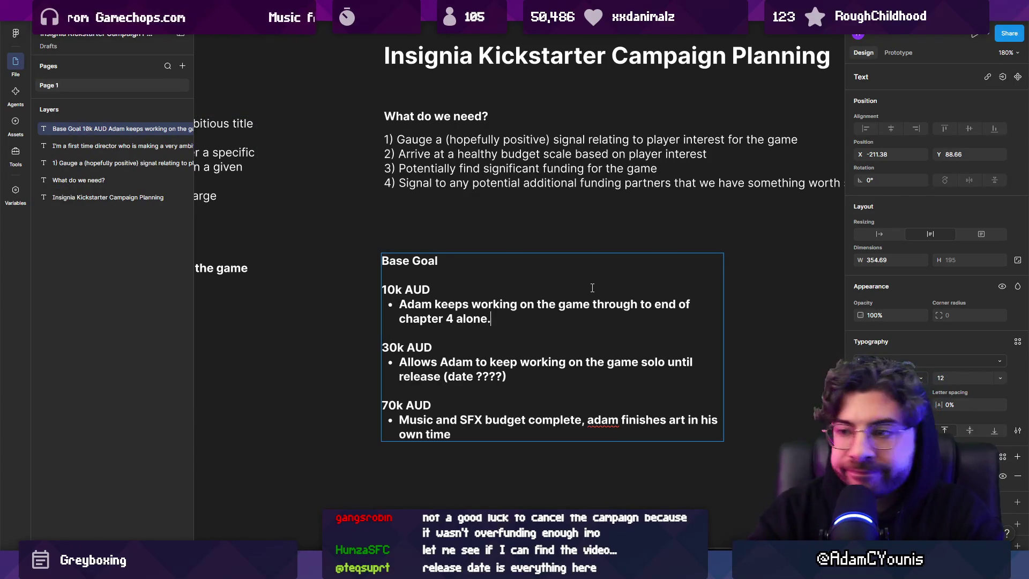
# Step: Reword the 10k bullet: Adam finishes greyboxing for a later pitch and backers play the alpha version
pyautogui.press('Left')
pyautogui.hotkey('shift', 'Up')
pyautogui.hotkey('ctrl', 'shift', 'Left')
pyautogui.hotkey('ctrl', 'shift', 'Left')
pyautogui.write('gets to finish gbr')
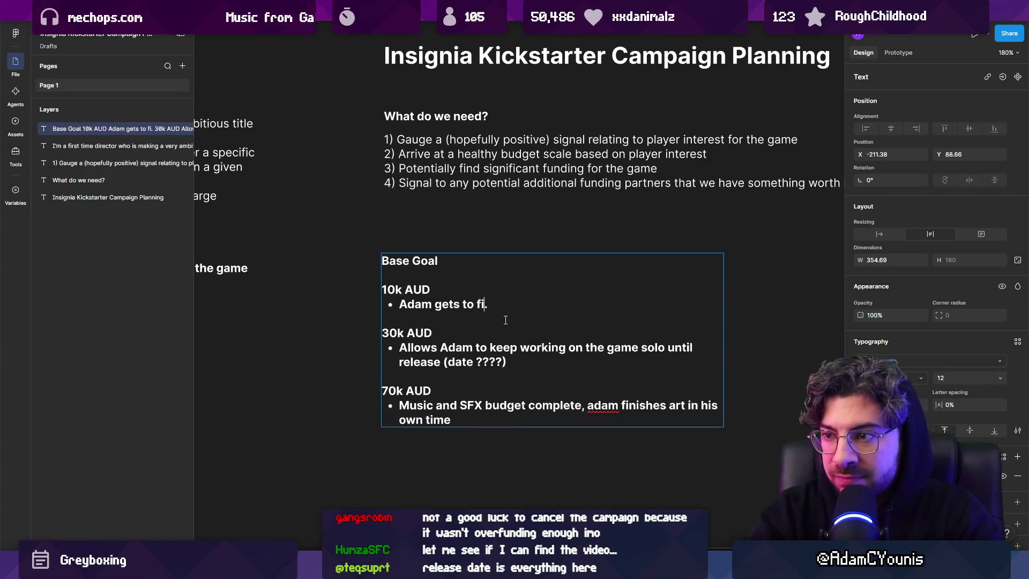
pyautogui.press('BackSpace')
pyautogui.press('BackSpace')
pyautogui.write('reyboxing the ga')
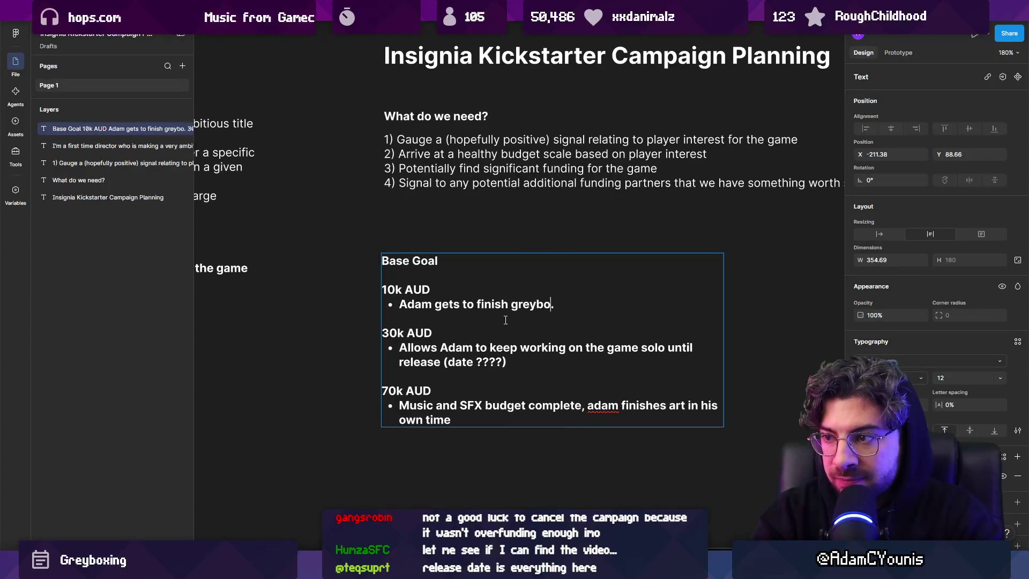
pyautogui.write('me to be pitch')
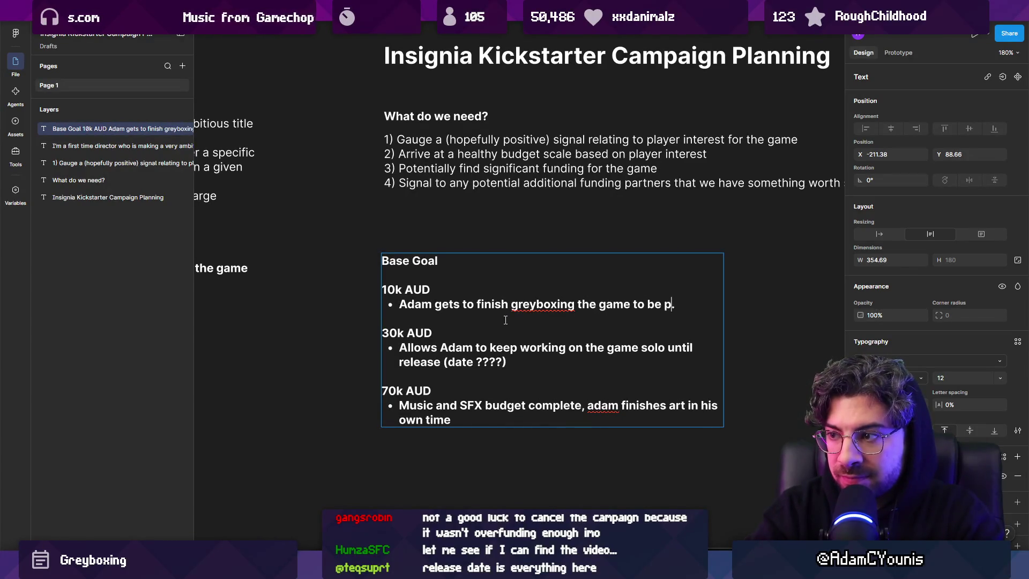
pyautogui.write('ed later')
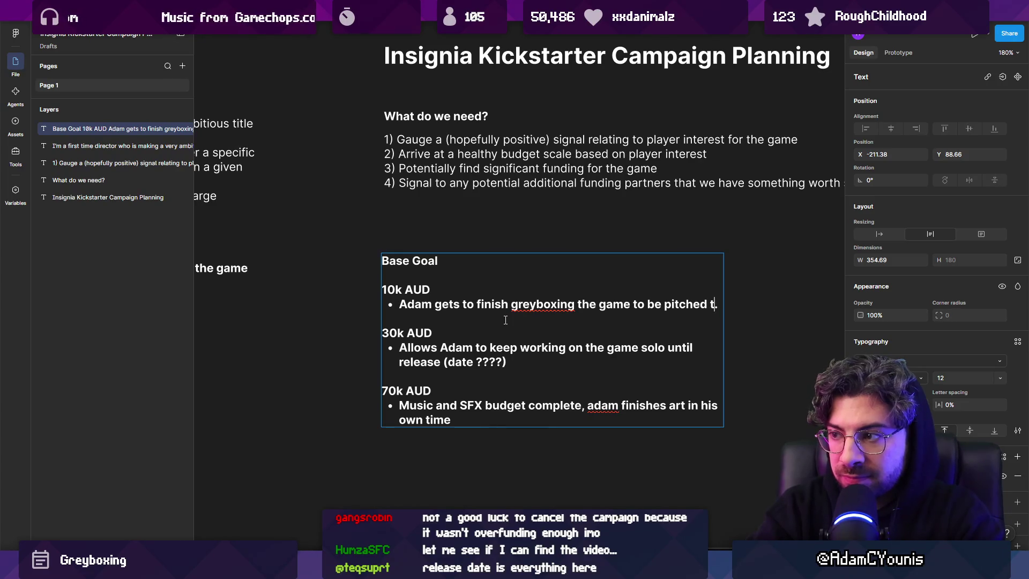
pyautogui.write(' internal ')
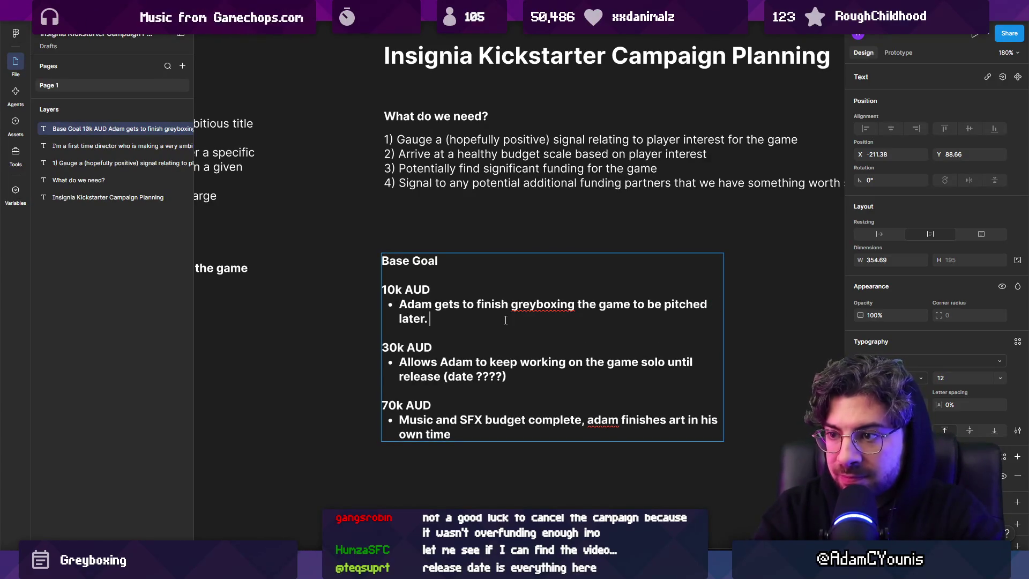
pyautogui.write('beta')
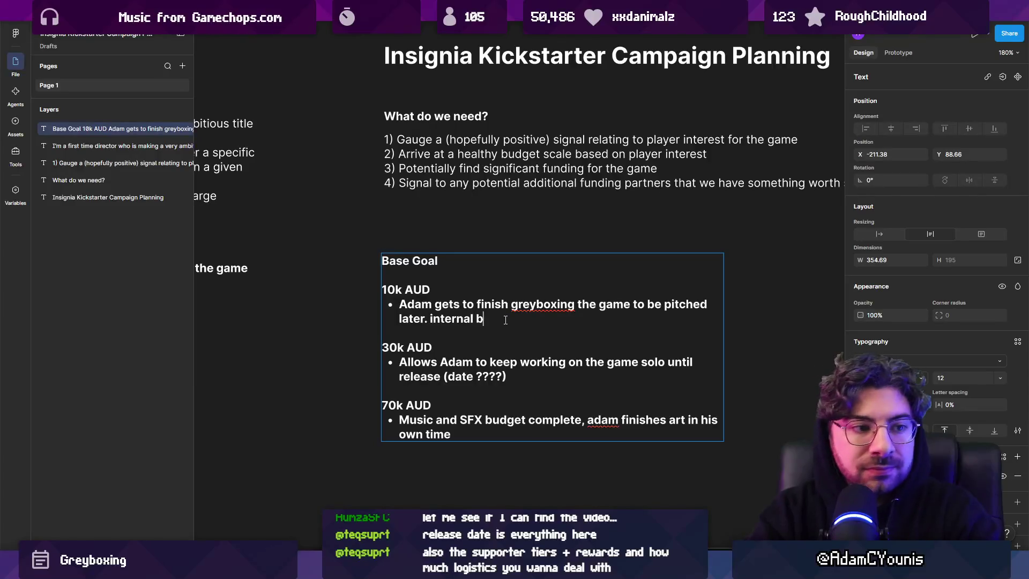
pyautogui.press('BackSpace')
pyautogui.press('BackSpace')
pyautogui.press('BackSpace')
pyautogui.hotkey('ctrl', 'shift', 'Left')
pyautogui.press('BackSpace')
pyautogui.write('backser')
pyautogui.press('BackSpace')
pyautogui.press('BackSpace')
pyautogui.write('ers get alpha')
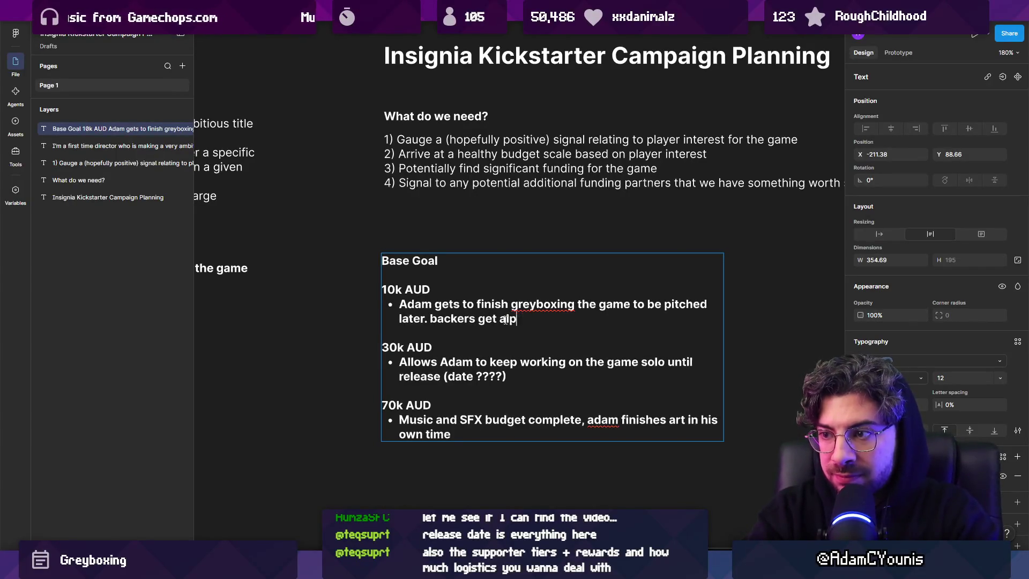
pyautogui.press('BackSpace')
pyautogui.press('BackSpace')
pyautogui.press('BackSpace')
pyautogui.write('to play the alpha version')
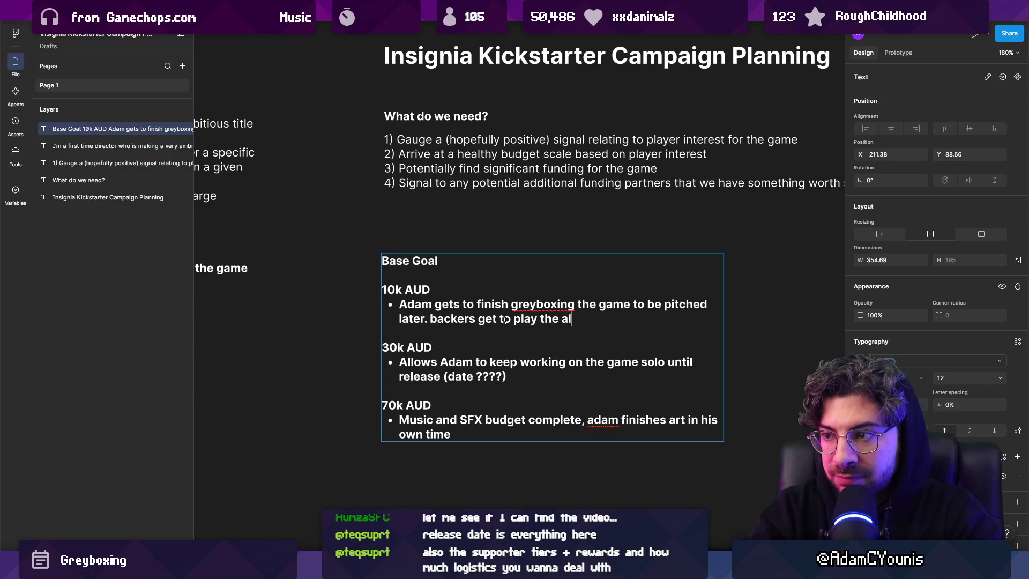
pyautogui.write('.')
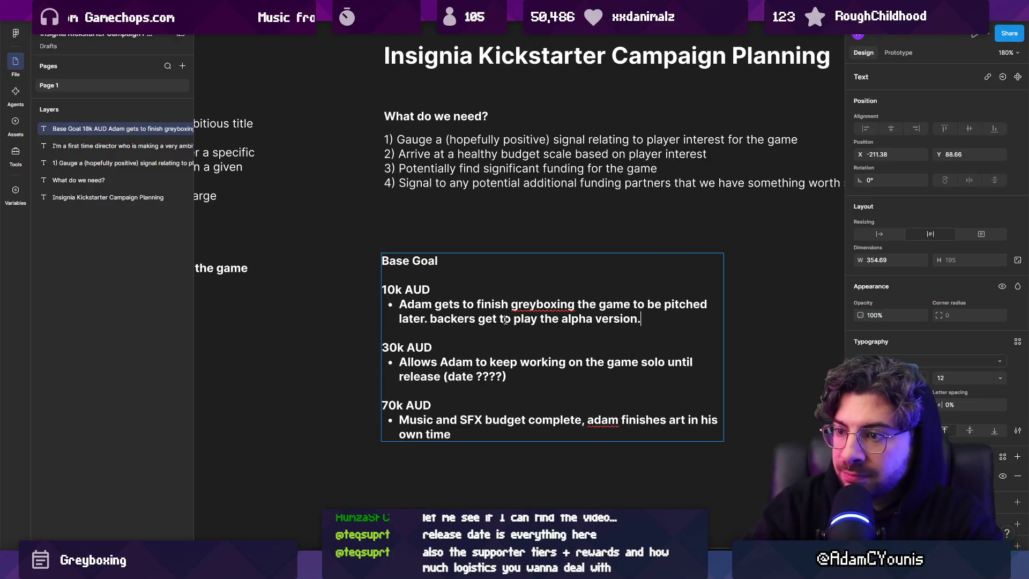
pyautogui.scroll(1, 505, 319)
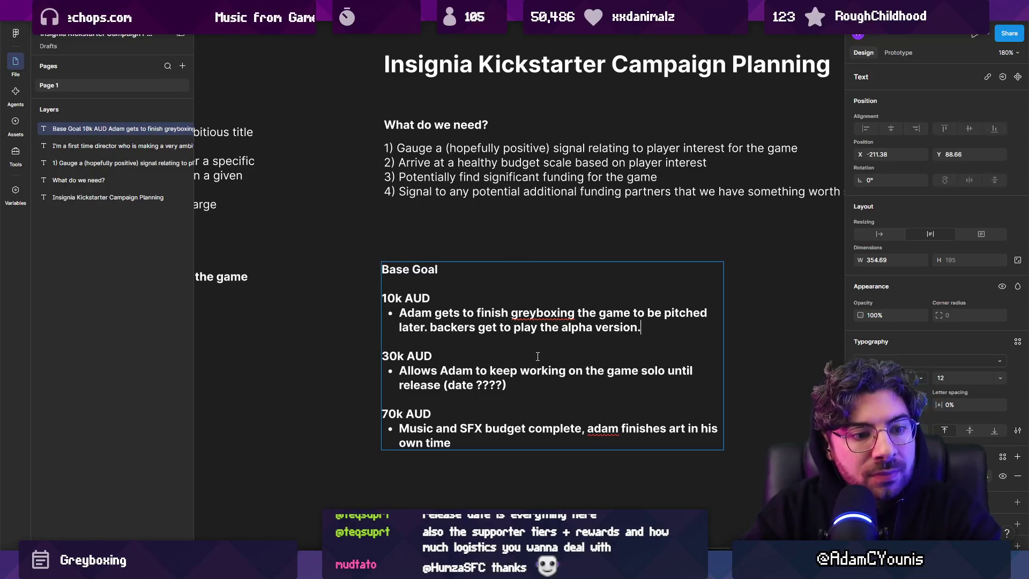
# Step: Add a 150k AUD tier heading below the 70k AUD entry
pyautogui.scroll(-3, 505, 360)
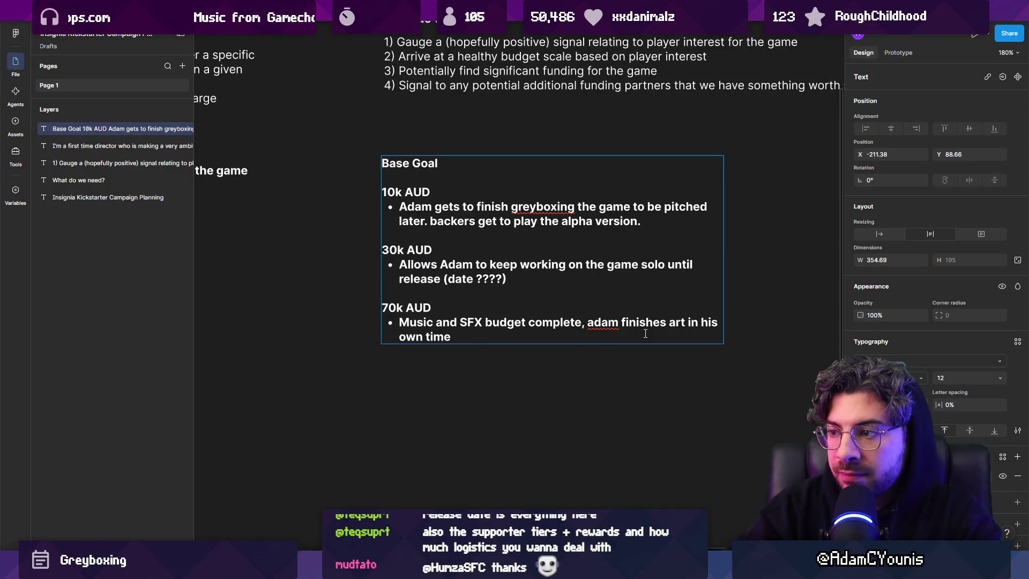
pyautogui.press('Return')
pyautogui.press('Return')
pyautogui.press('Return')
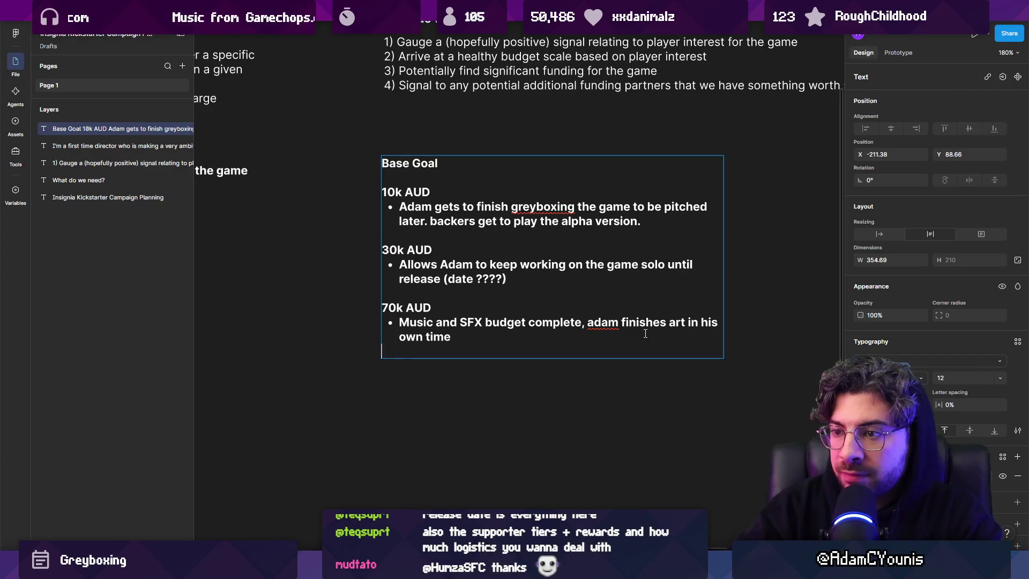
pyautogui.write('120')
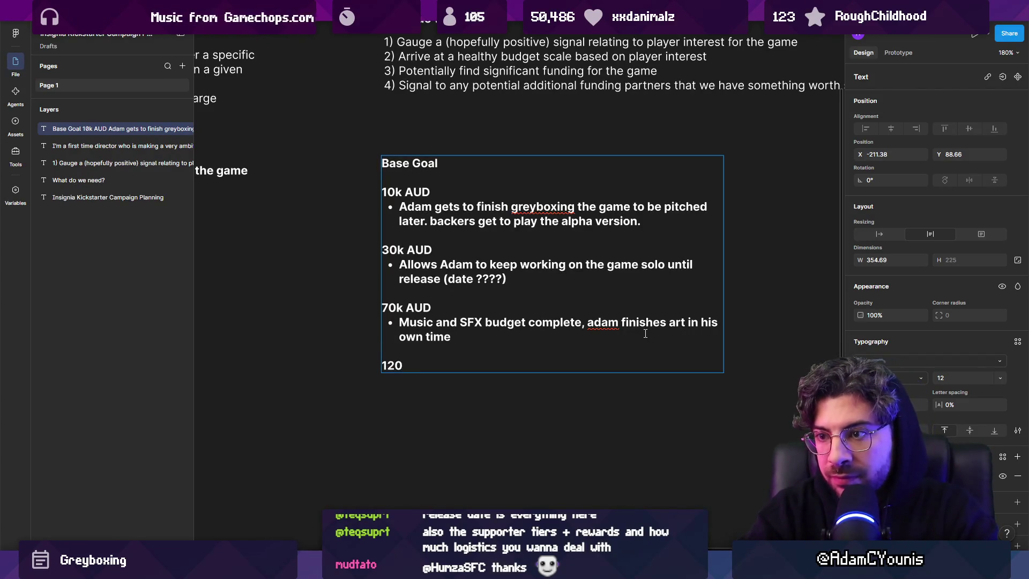
pyautogui.press('BackSpace')
pyautogui.press('BackSpace')
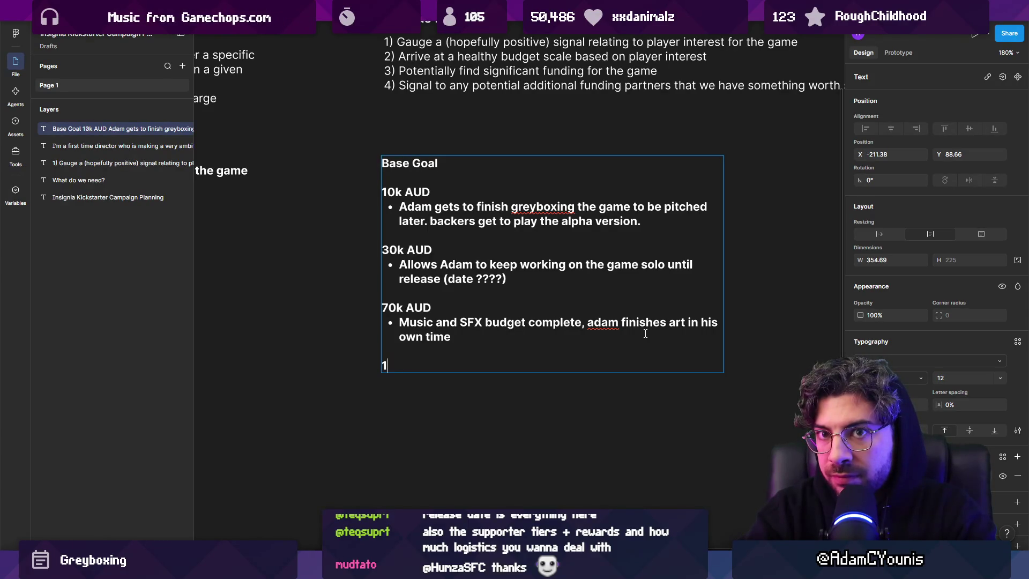
pyautogui.press('BackSpace')
pyautogui.write('150kj')
pyautogui.press('BackSpace')
pyautogui.write('AUD')
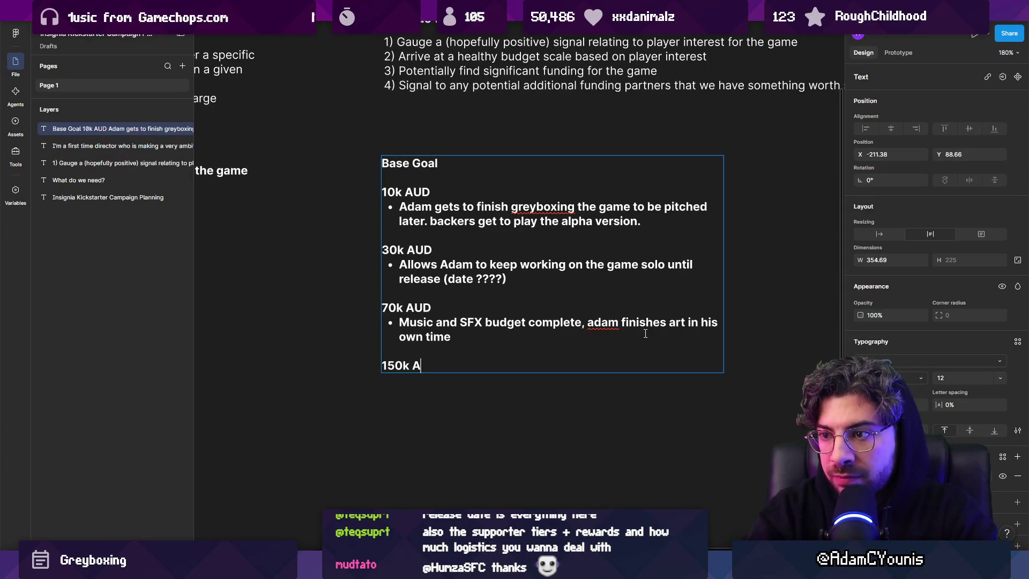
# Step: Add the bullet 'Animation team gets to stay on, we finish the game together in the current shape, faster'
pyautogui.press('Return')
pyautogui.write('- ')
pyautogui.write('Ani')
pyautogui.press('BackSpace')
pyautogui.press('BackSpace')
pyautogui.press('BackSpace')
pyautogui.write('Animation tema')
pyautogui.press('BackSpace')
pyautogui.press('BackSpace')
pyautogui.write('am gets')
pyautogui.press('BackSpace')
pyautogui.press('BackSpace')
pyautogui.press('BackSpace')
pyautogui.press('BackSpace')
pyautogui.write('gets')
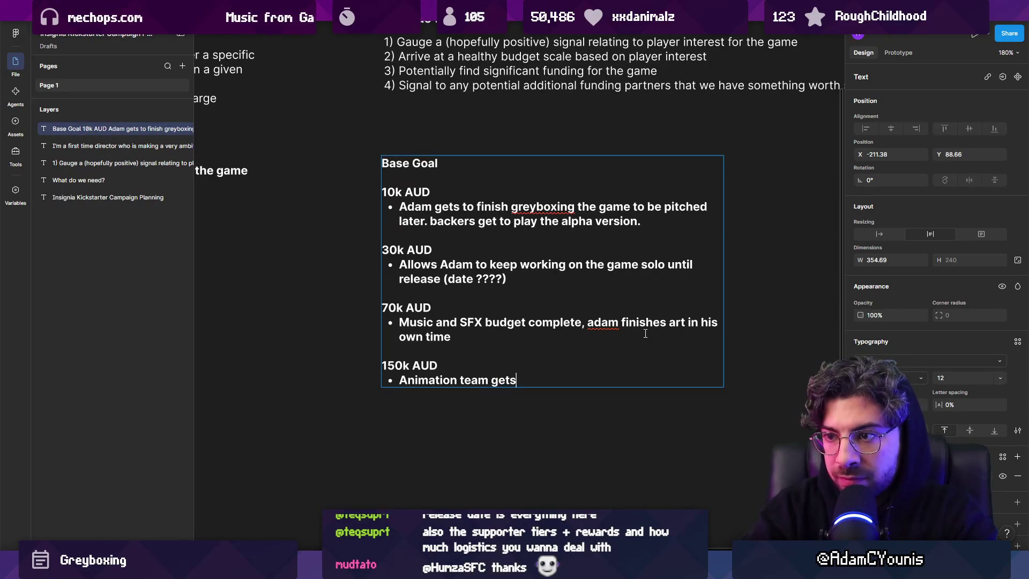
pyautogui.write(' to stay on ')
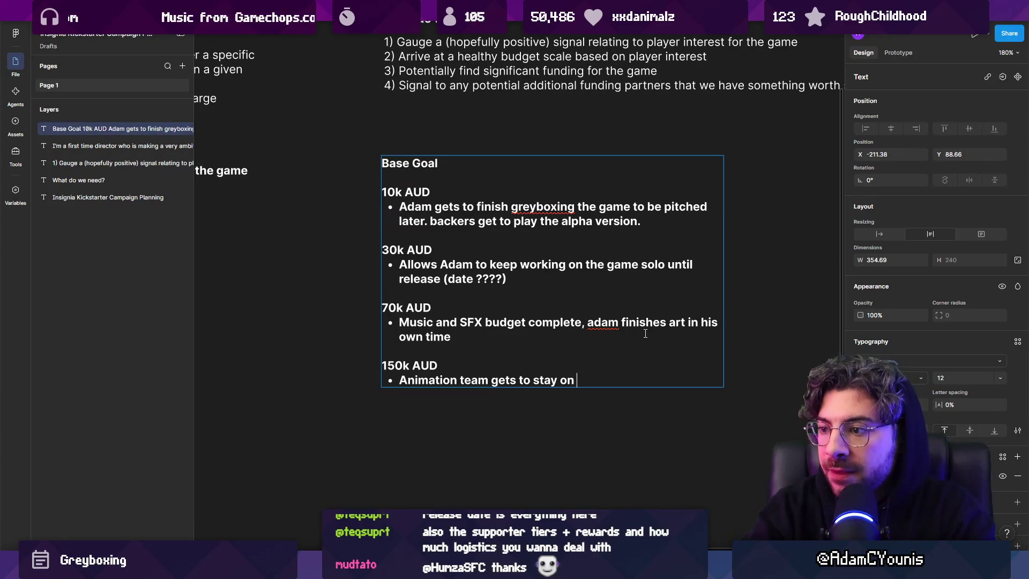
pyautogui.write(', we finish')
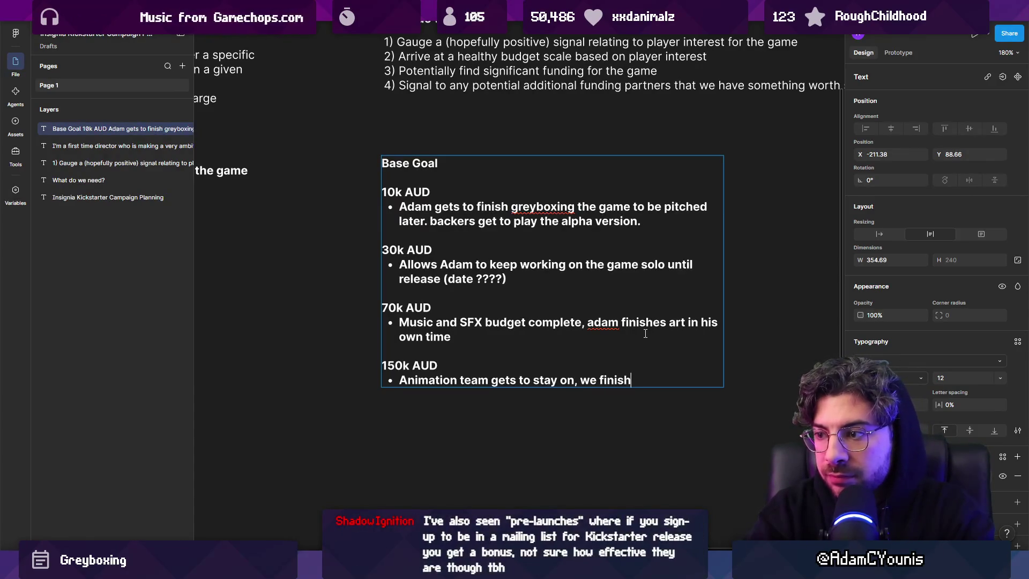
pyautogui.write(' the game together ')
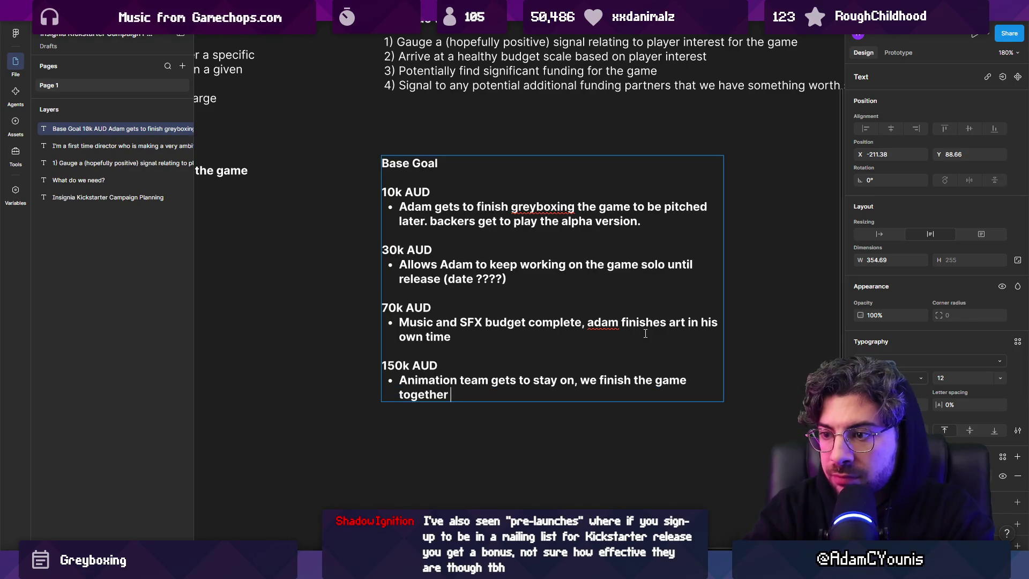
pyautogui.write('in toh our')
pyautogui.press('BackSpace')
pyautogui.press('BackSpace')
pyautogui.press('BackSpace')
pyautogui.press('BackSpace')
pyautogui.press('BackSpace')
pyautogui.write('he current shape')
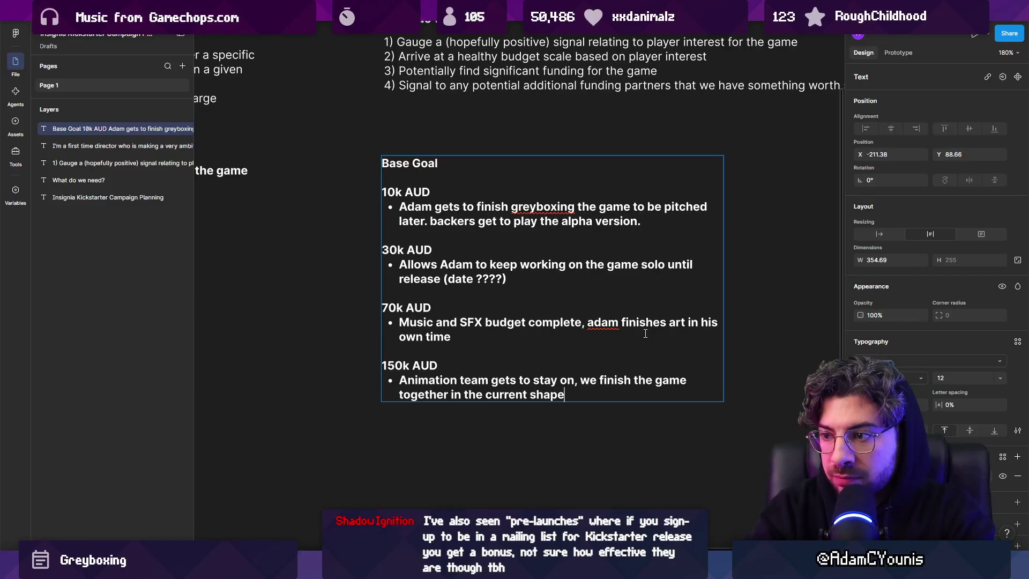
pyautogui.write(', faster')
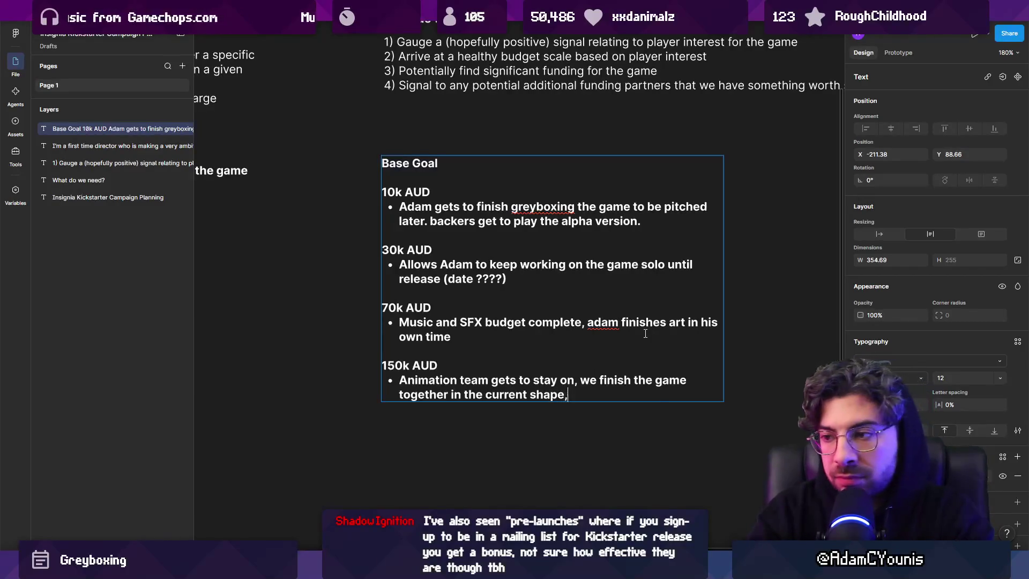
pyautogui.press('Return')
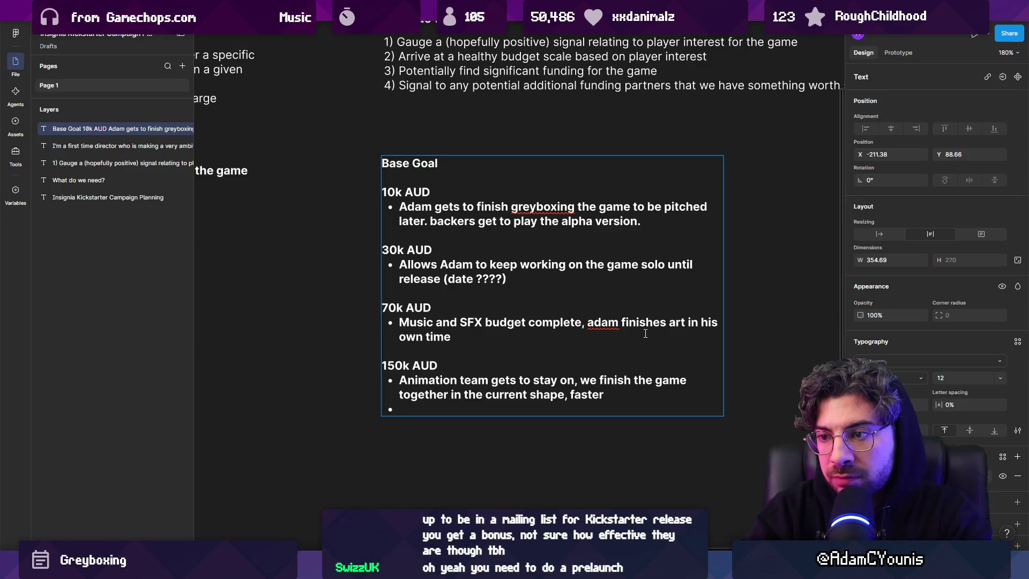
pyautogui.press('Return')
pyautogui.press('Return')
# Step: Add a 300k AUD tier where Adam and the team go full time with no distractions, capitalising Adam in the 70k bullet
pyautogui.write('2')
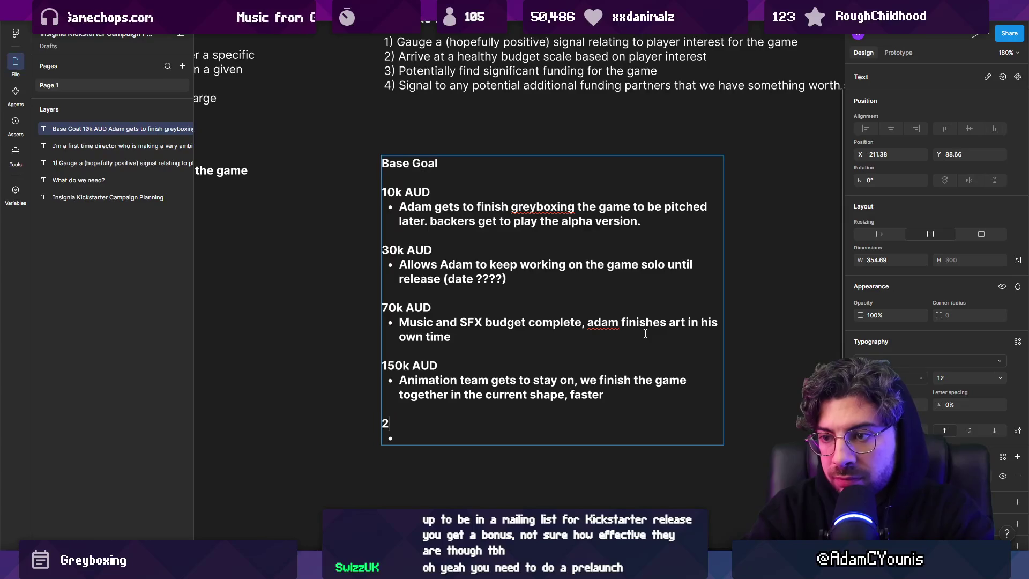
pyautogui.press('BackSpace')
pyautogui.write('3')
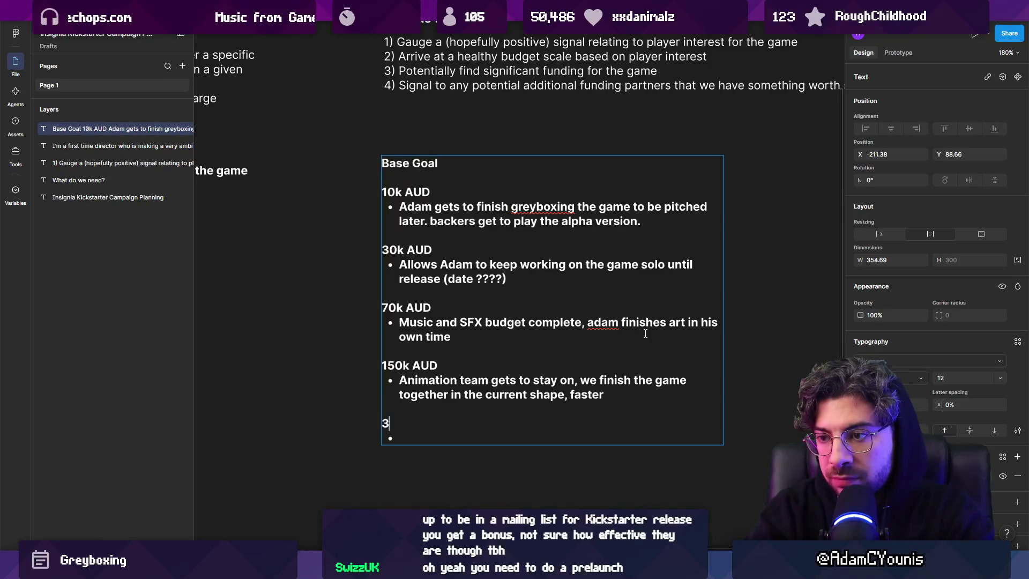
pyautogui.write('00k AUD')
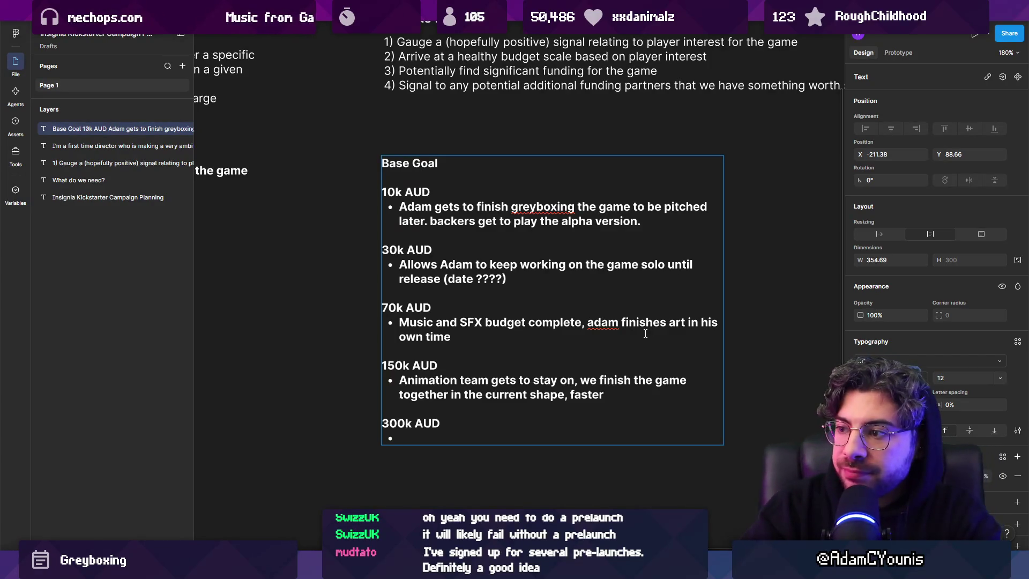
pyautogui.click(591, 323)
pyautogui.write('A')
pyautogui.press('Delete')
pyautogui.press('Down')
pyautogui.press('Down')
pyautogui.press('Down')
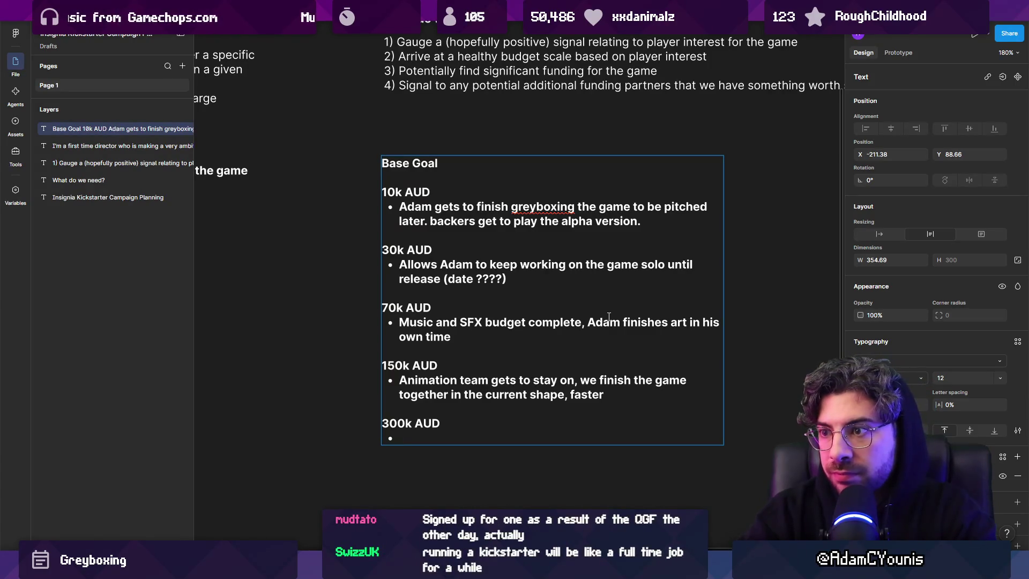
pyautogui.write('Adam and the team get to go full time on the projec')
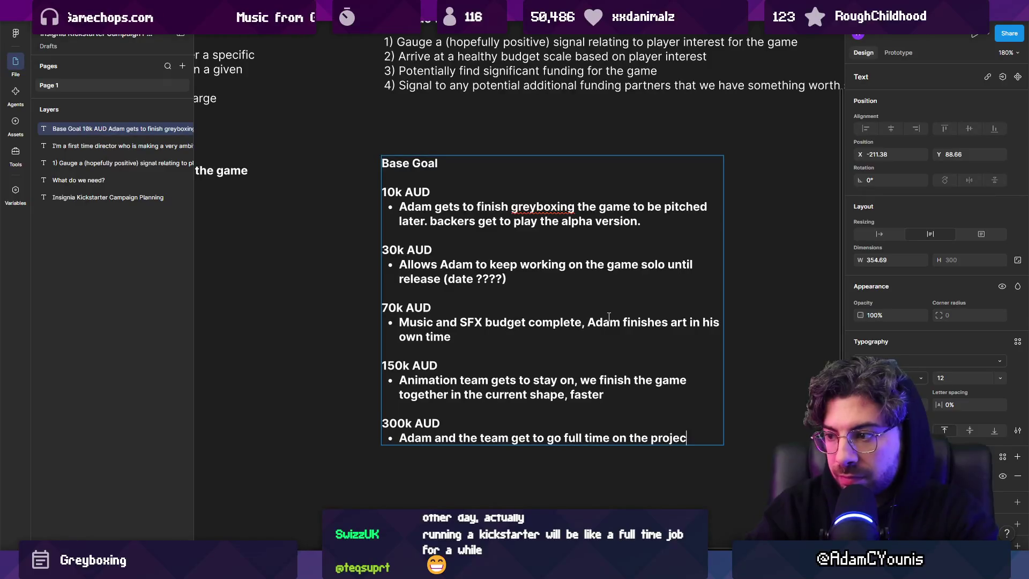
pyautogui.write('t, no distracti')
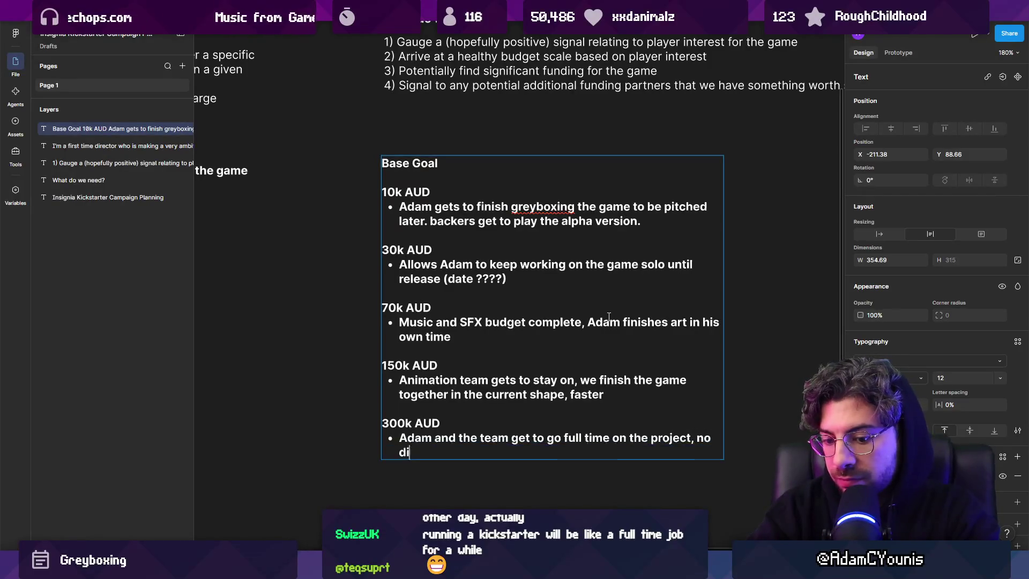
pyautogui.write('ons')
# Step: Replace 'faster' with 'part time' in the 150k AUD bullet
pyautogui.press('Up')
pyautogui.press('Up')
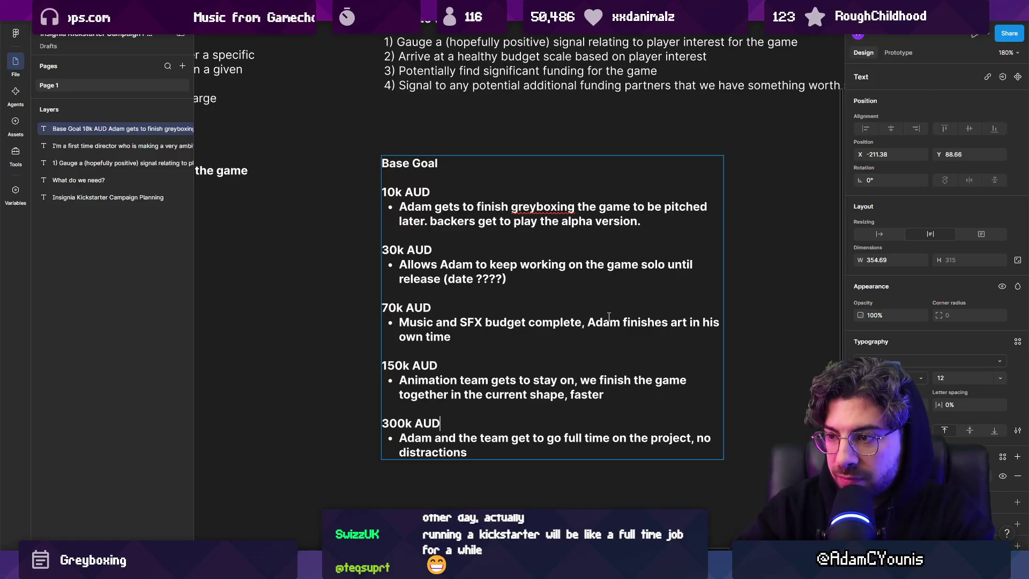
pyautogui.press('Home')
pyautogui.hotkey('ctrl', 'shift', 'Right')
pyautogui.hotkey('ctrl', 'shift', 'Right')
pyautogui.hotkey('ctrl', 'shift', 'Right')
pyautogui.hotkey('ctrl', 'shift', 'Right')
pyautogui.hotkey('ctrl', 'shift', 'Right')
pyautogui.press('End')
pyautogui.hotkey('ctrl', 'shift', 'Left')
pyautogui.hotkey('ctrl', 'shift', 'Left')
pyautogui.hotkey('ctrl', 'shift', 'Right')
pyautogui.write('part time')
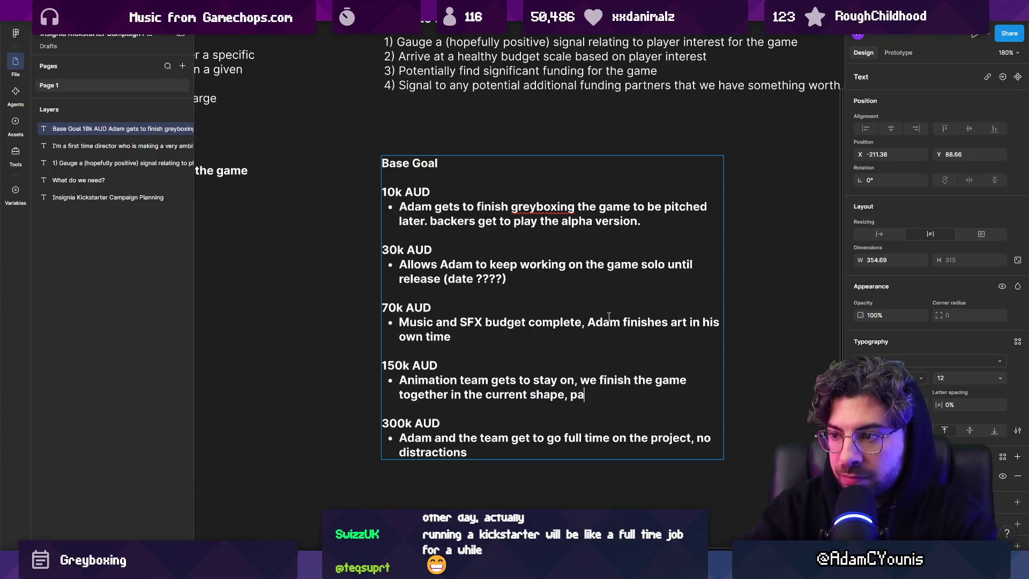
# Step: End the 300k bullet with ', earlier release date.' and leave a blank line for the next tier
pyautogui.press('Down')
pyautogui.press('Down')
pyautogui.press('Down')
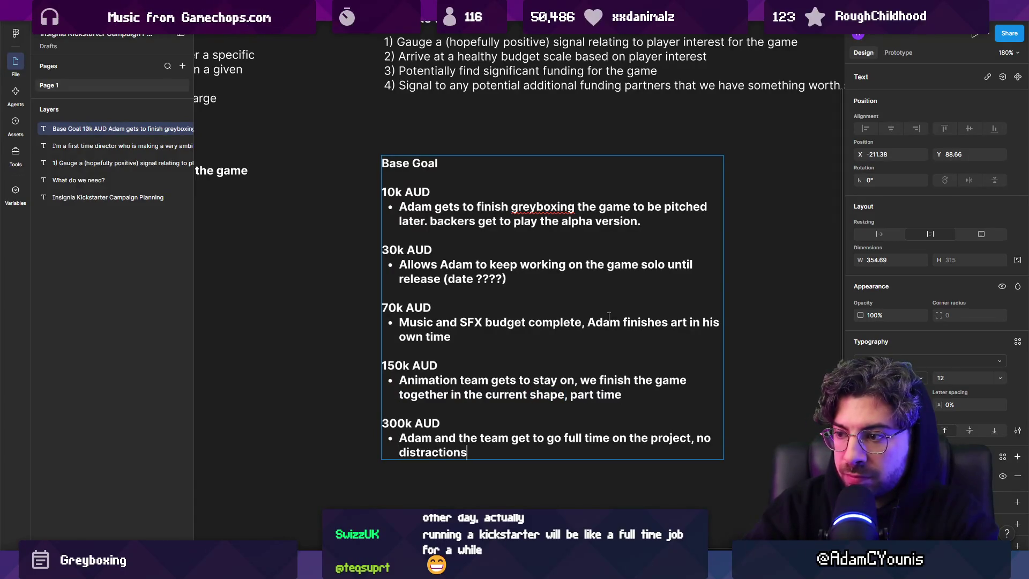
pyautogui.write(', earlier release date.')
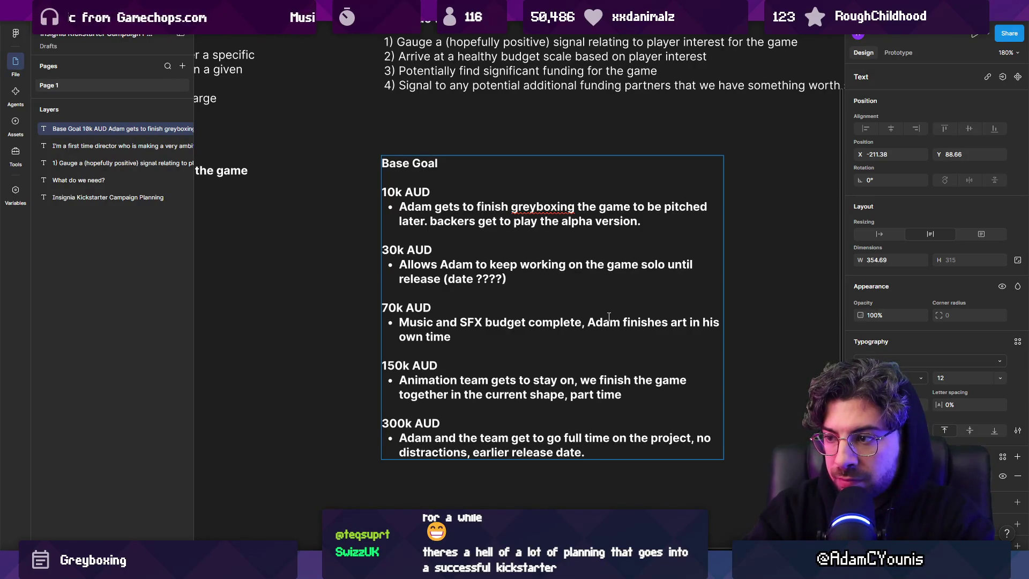
pyautogui.press('Return')
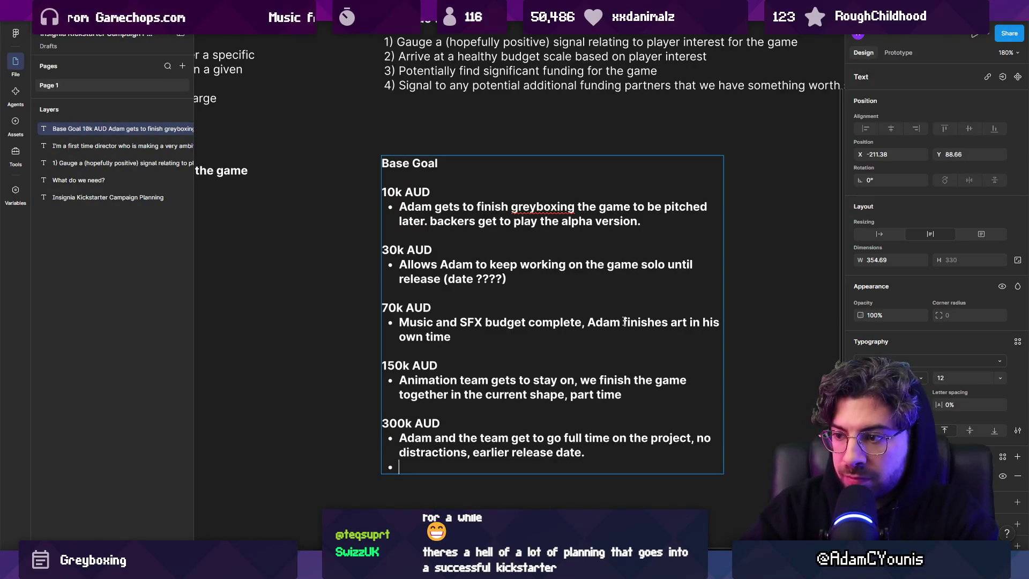
pyautogui.press('Return')
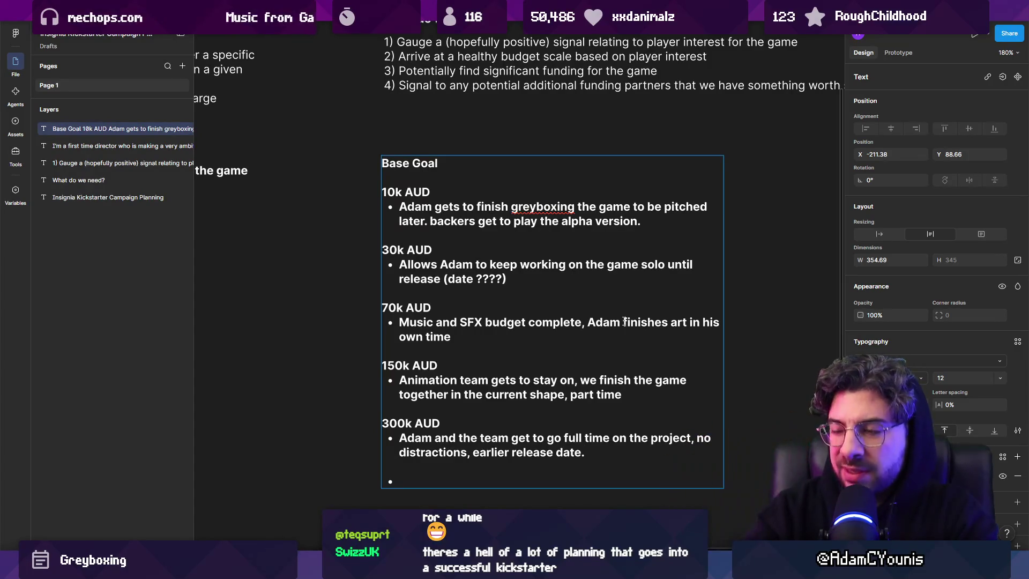
pyautogui.moveTo(701, 359); pyautogui.dragTo(589, 456)
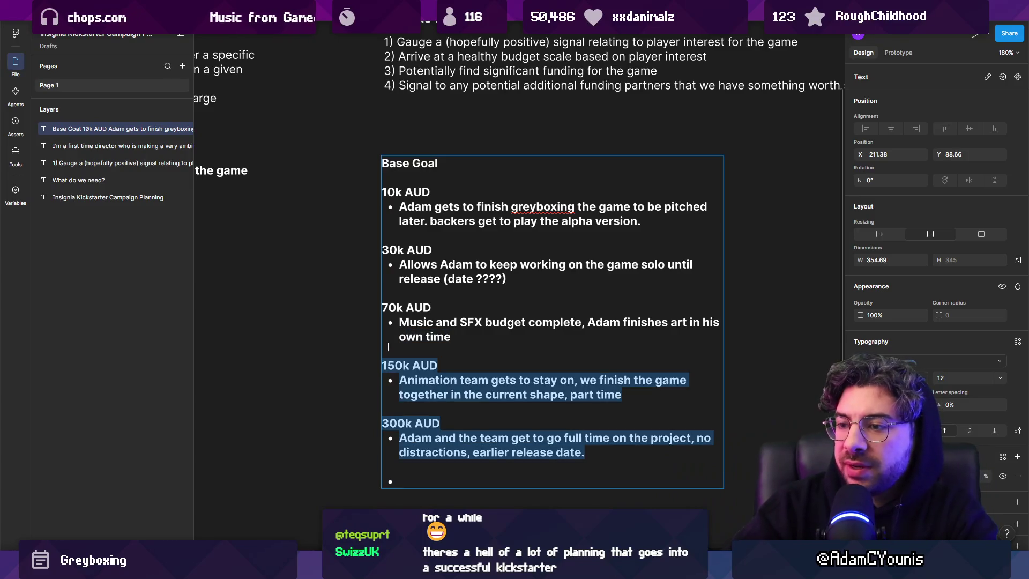
pyautogui.click(452, 472)
pyautogui.click(458, 478)
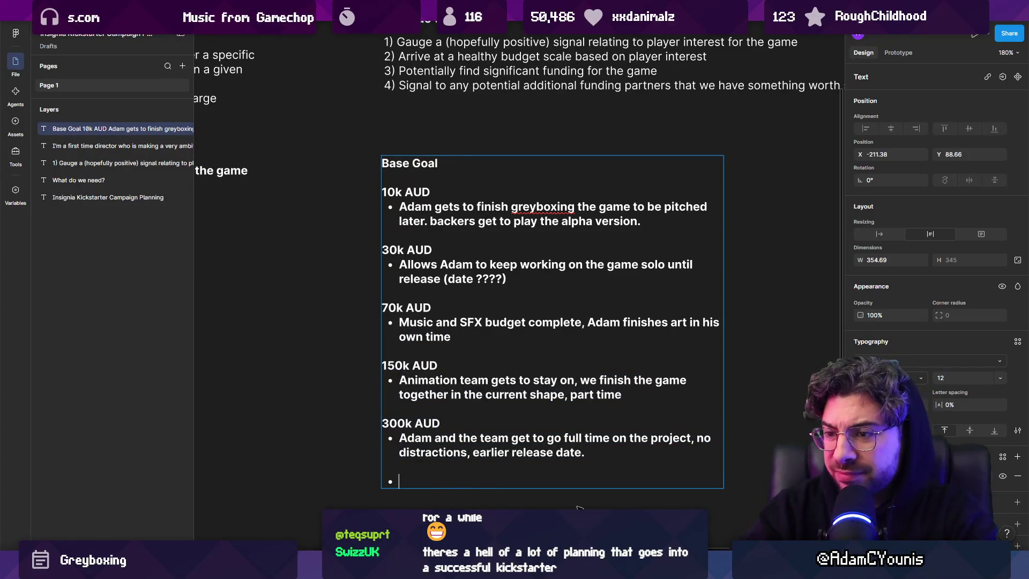
# Step: Add a 500k AUD tier heading under the 300k tier
pyautogui.press('Return')
pyautogui.write('500k AUD')
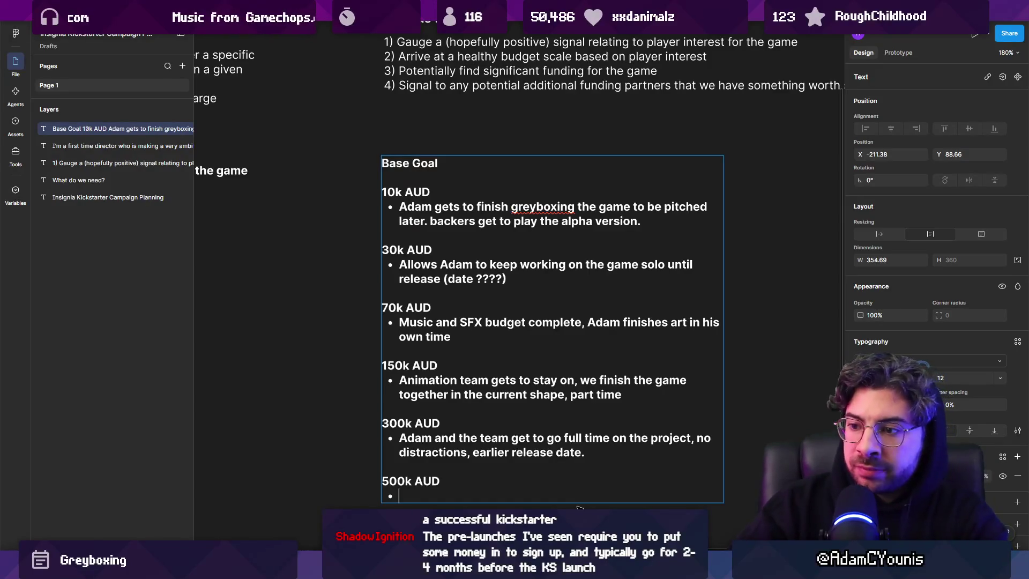
pyautogui.moveTo(579, 506)
pyautogui.mouseDown()
pyautogui.moveTo(445, 452)
pyautogui.moveTo(371, 154)
pyautogui.mouseUp()
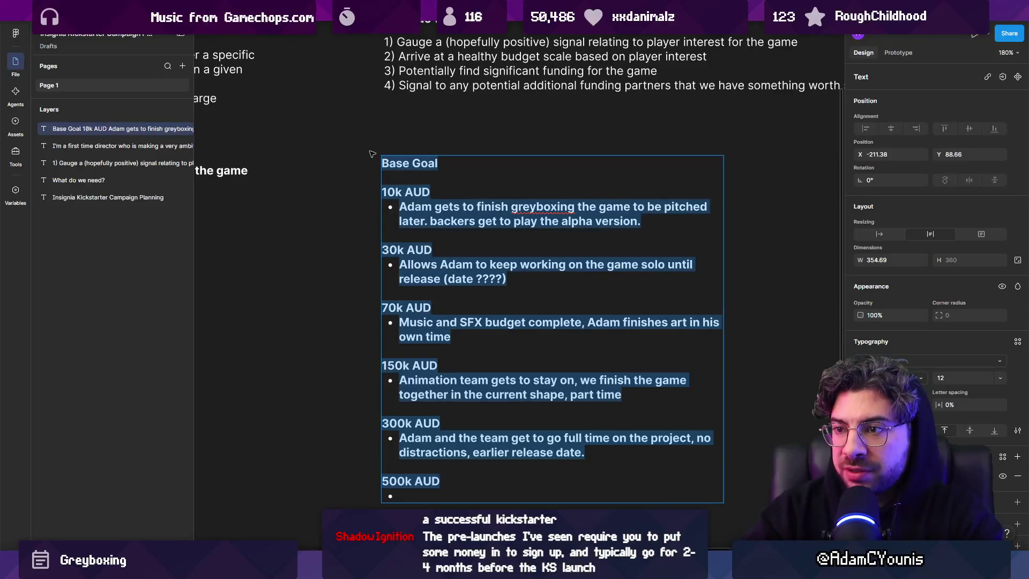
pyautogui.press('Escape')
pyautogui.press('Escape')
pyautogui.click(449, 335)
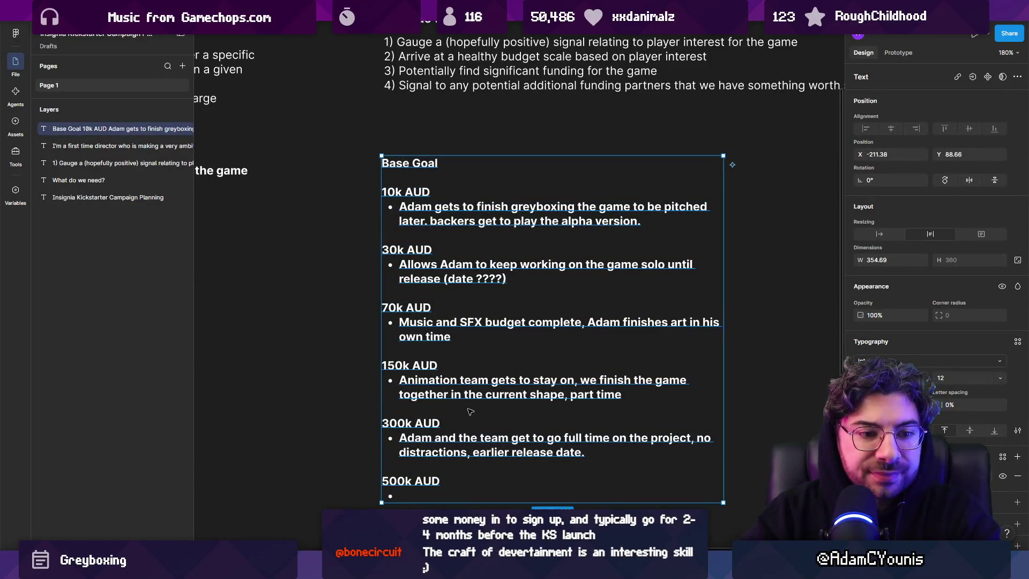
pyautogui.press('Escape')
pyautogui.click(420, 500)
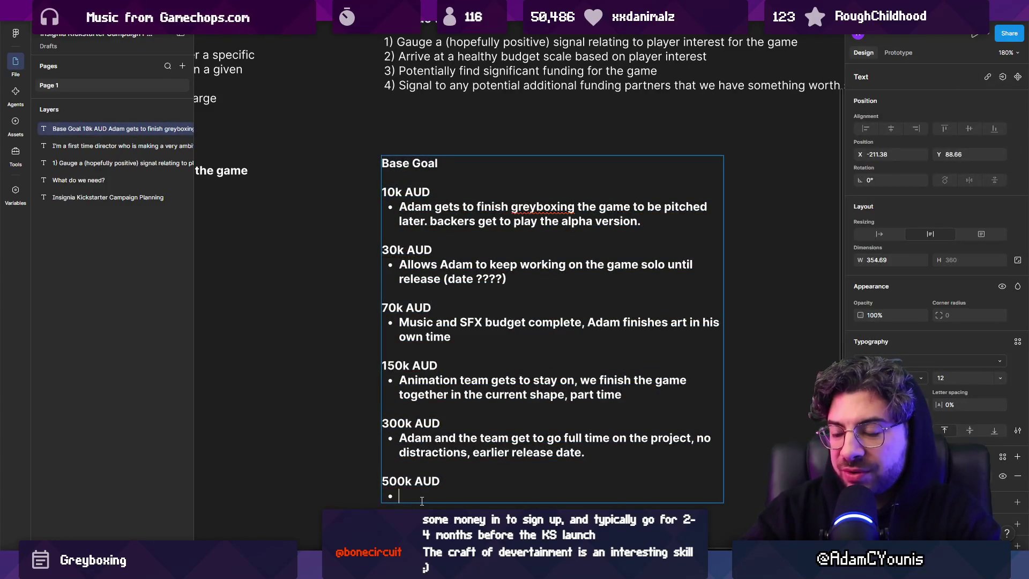
# Step: List 500k bullets for a dedicated programmer and producer and a Steam and Switch release
pyautogui.write('team gets a d')
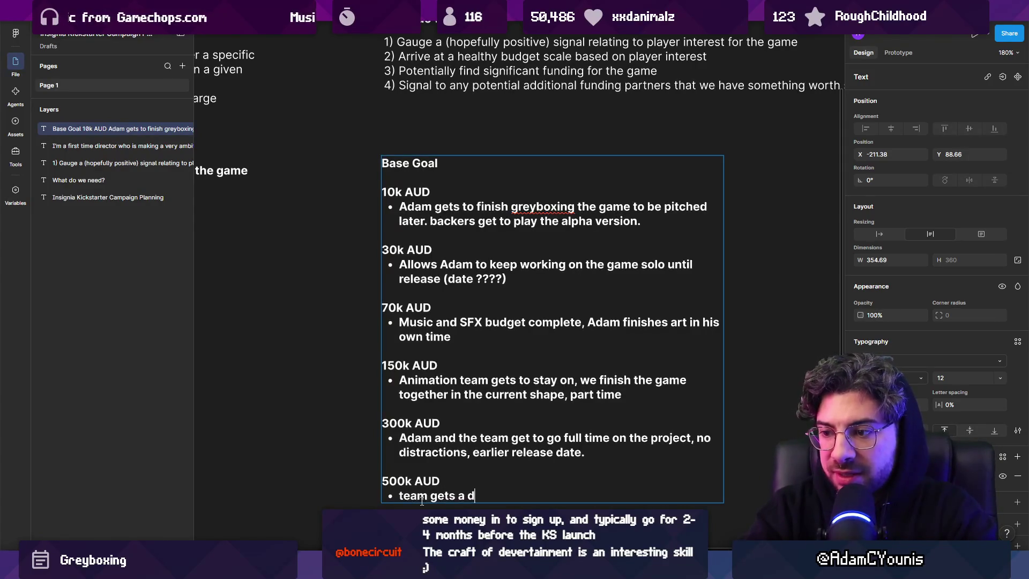
pyautogui.write('edicated program')
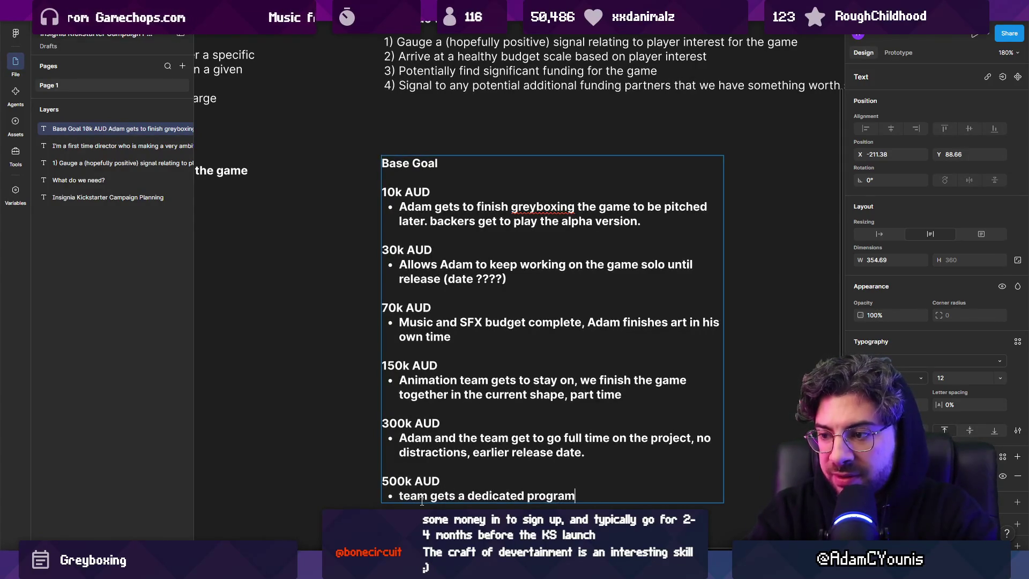
pyautogui.write('mer andreduced')
pyautogui.press('BackSpace')
pyautogui.press('BackSpace')
pyautogui.press('BackSpace')
pyautogui.write('produce')
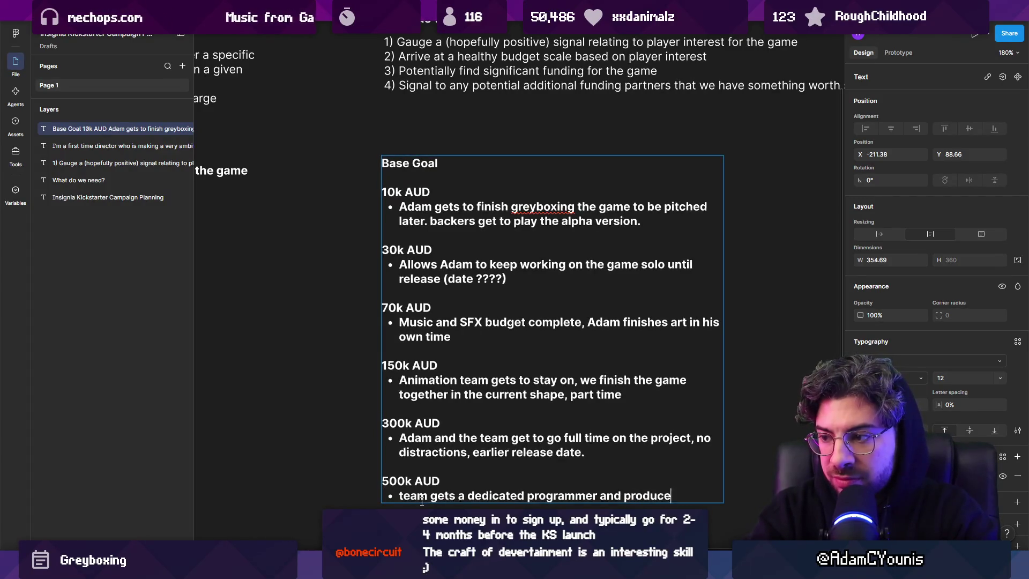
pyautogui.write('r,.')
pyautogui.press('Return')
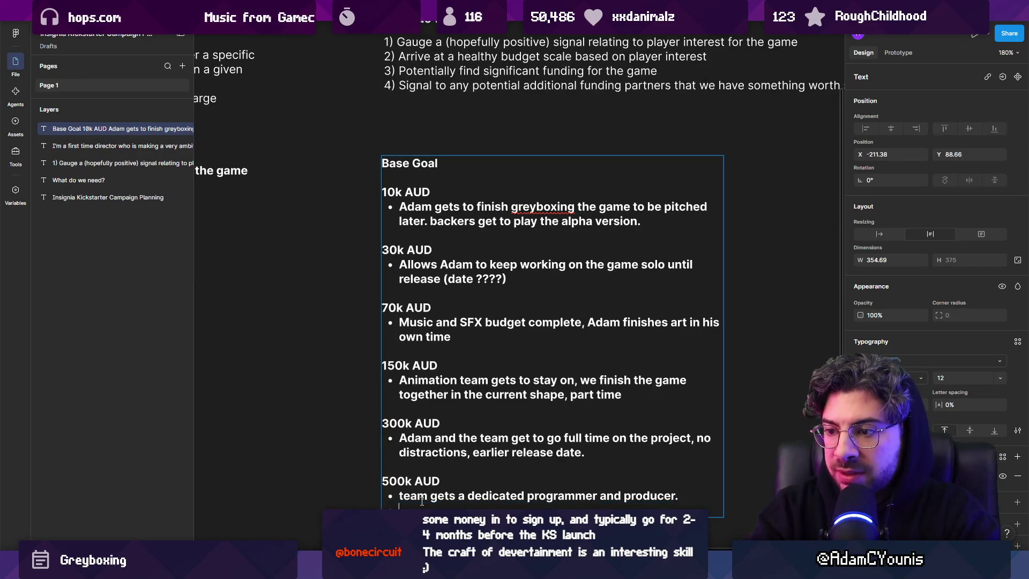
pyautogui.scroll(-4, 422, 500)
pyautogui.scroll(4, 482, 428)
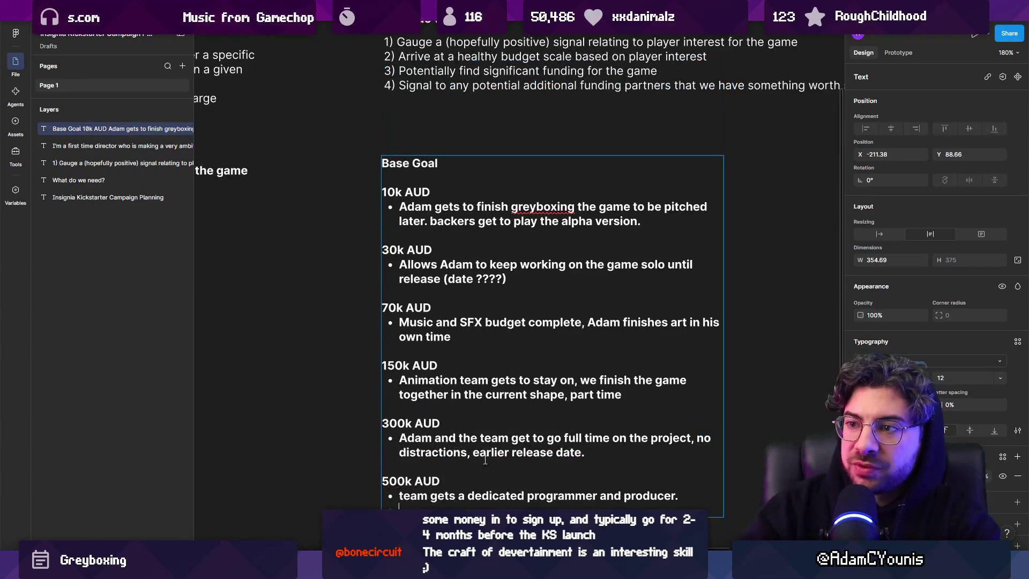
pyautogui.scroll(-1, 523, 373)
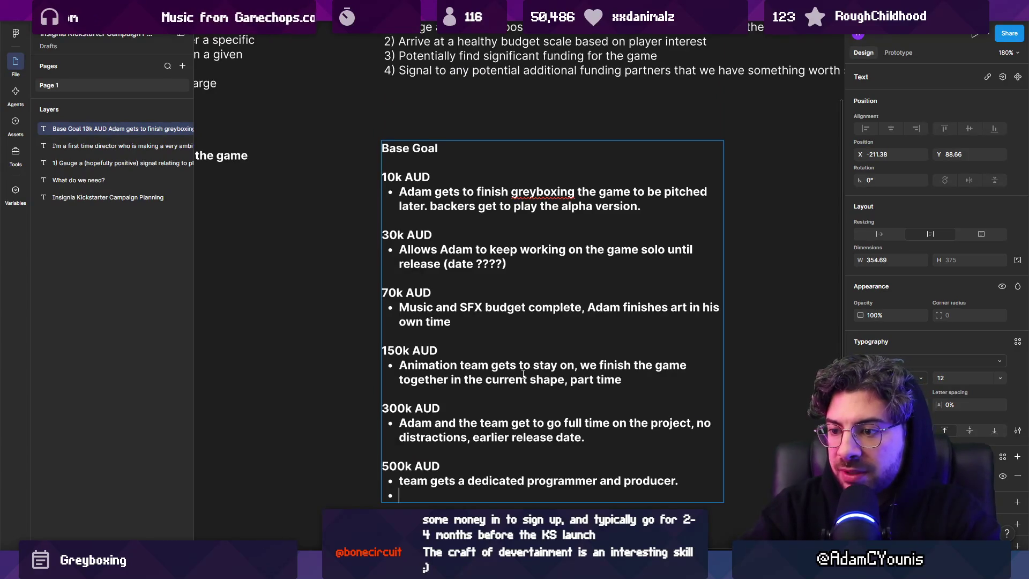
pyautogui.write('2 platform')
pyautogui.hotkey('ctrl', 'shift', 'Left')
pyautogui.hotkey('ctrl', 'shift', 'Left')
pyautogui.write('Steam and Switch release')
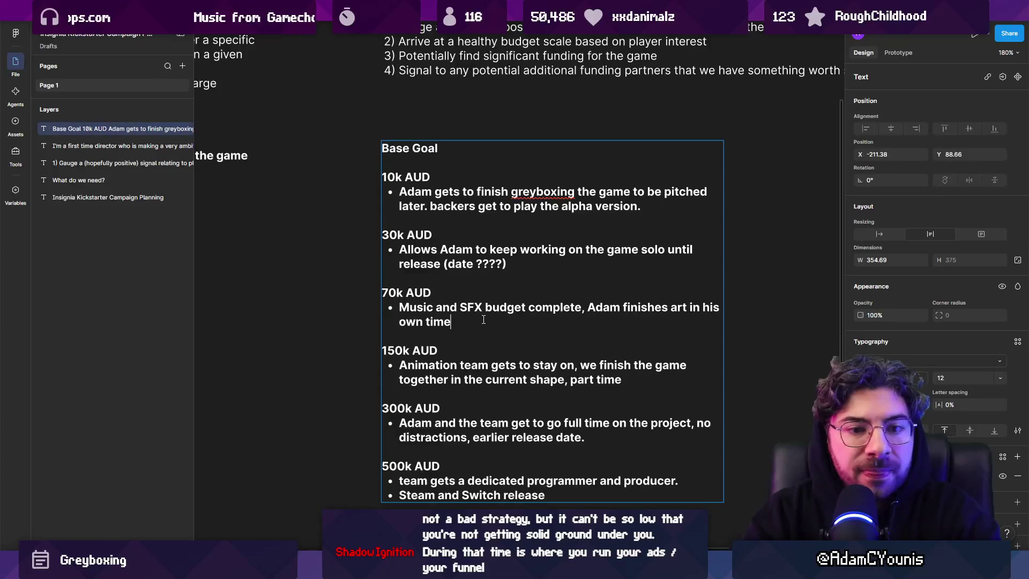
pyautogui.moveTo(635, 385); pyautogui.dragTo(372, 357)
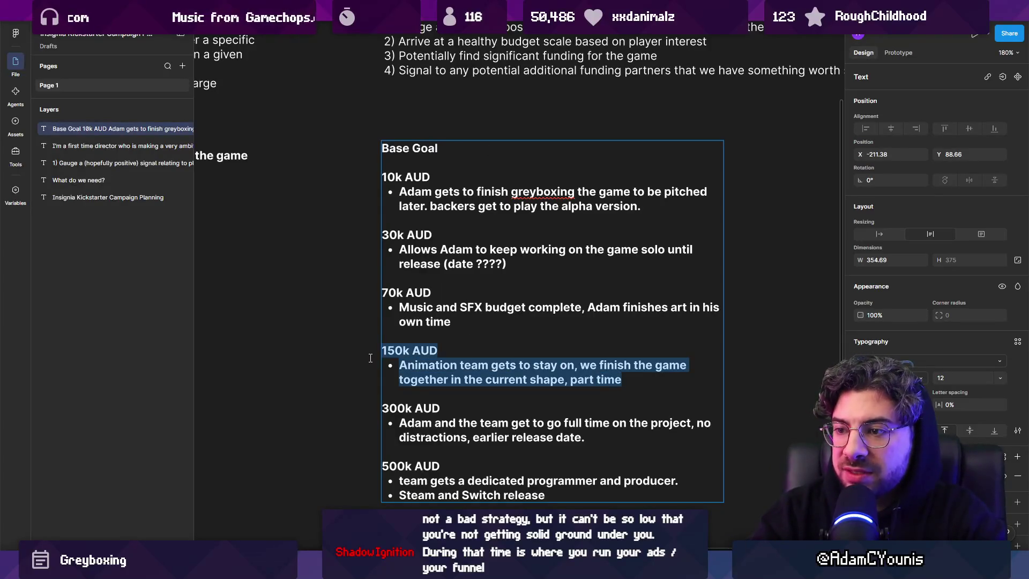
# Step: Add a 100k AUD tier heading with an empty bullet after the 70k tier
pyautogui.click(430, 321)
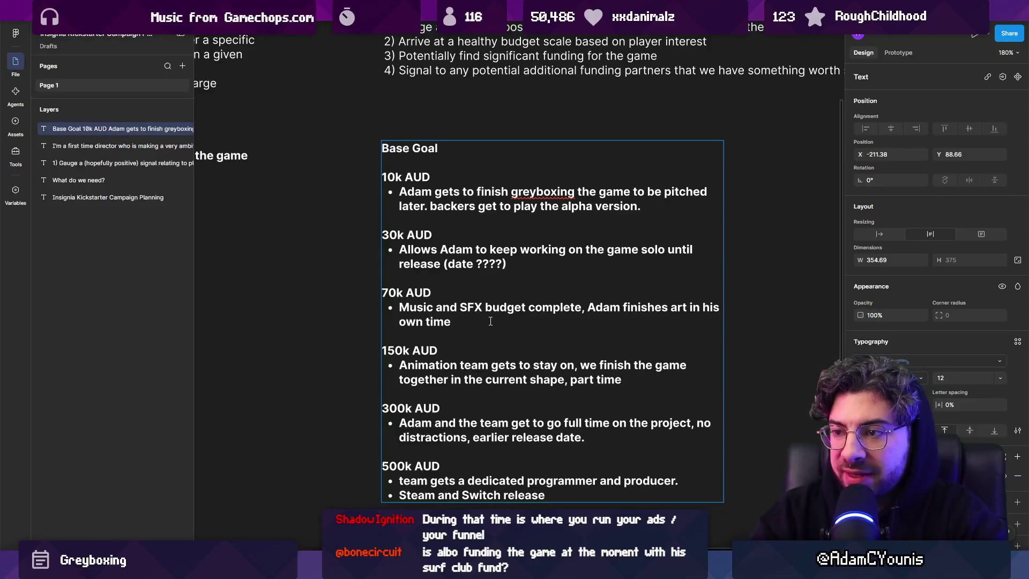
pyautogui.press('Return')
pyautogui.write('100k U')
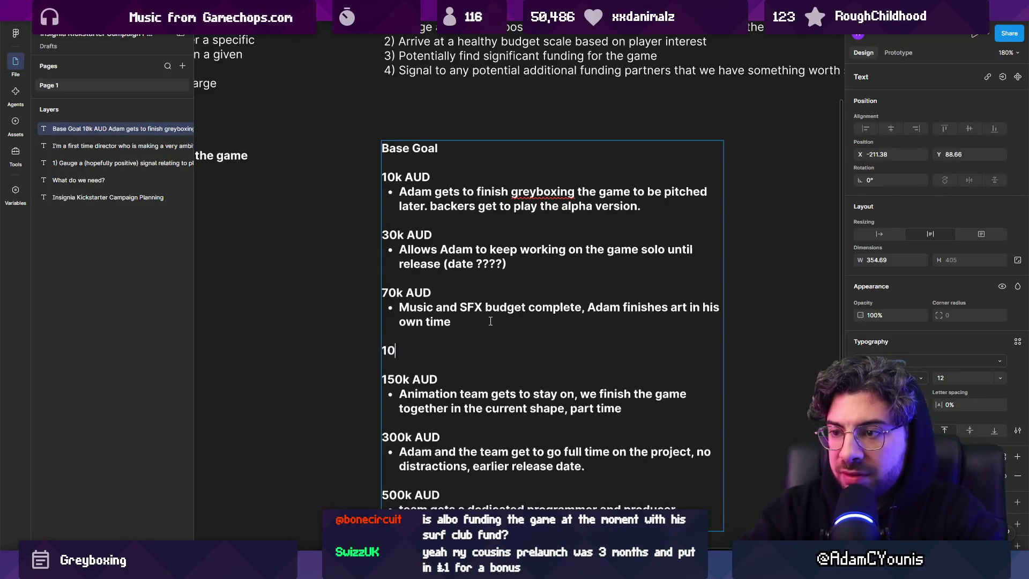
pyautogui.press('BackSpace')
pyautogui.write('AUD')
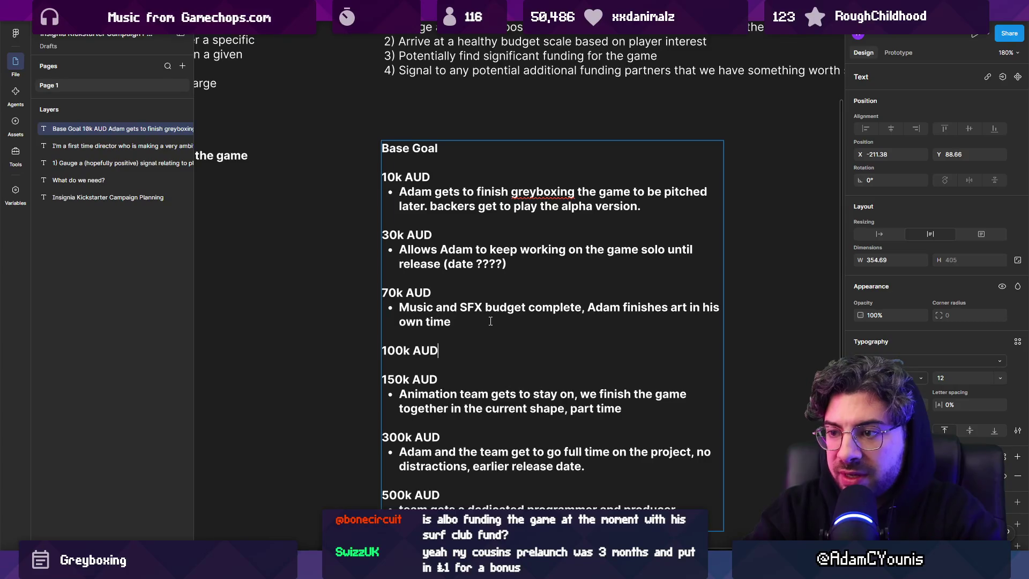
pyautogui.press('Return')
pyautogui.write('-')
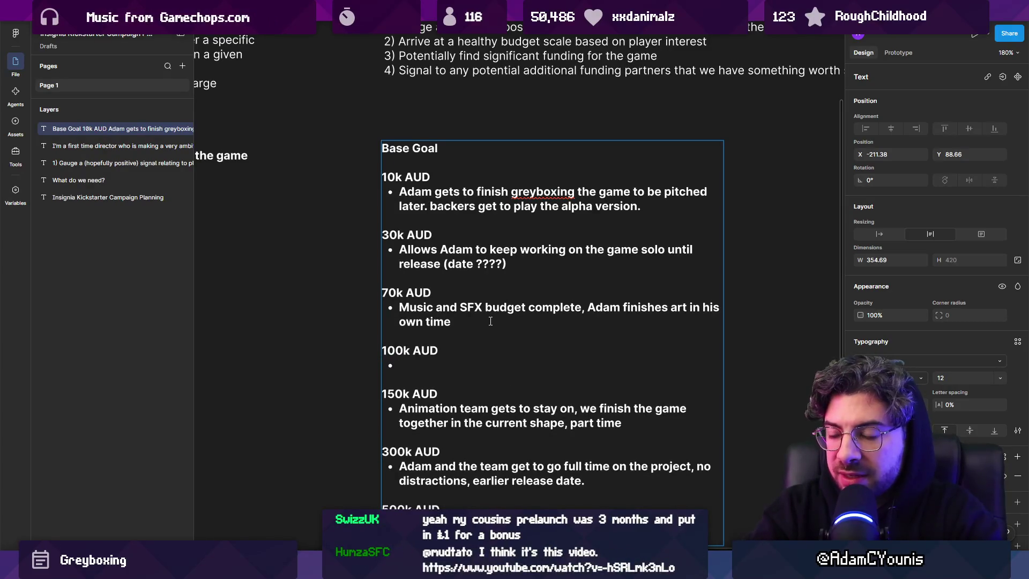
# Step: Fill the 100k bullet with 'Switch version guaranteed (1 + 2)'
pyautogui.scroll(-1, 479, 317)
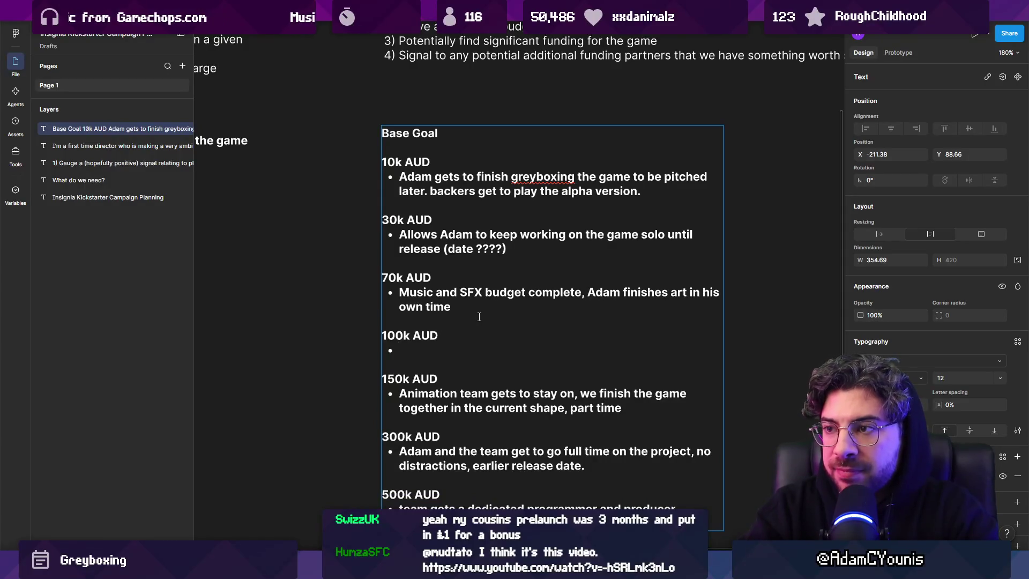
pyautogui.write('Swti')
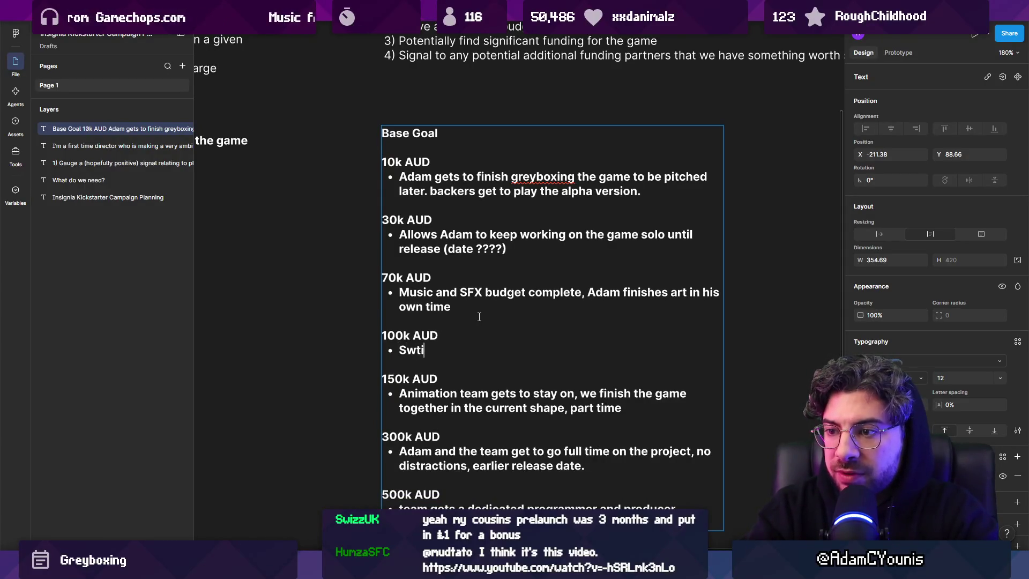
pyautogui.press('BackSpace')
pyautogui.write('itch')
pyautogui.press('BackSpace')
pyautogui.press('BackSpace')
pyautogui.press('BackSpace')
pyautogui.write('c')
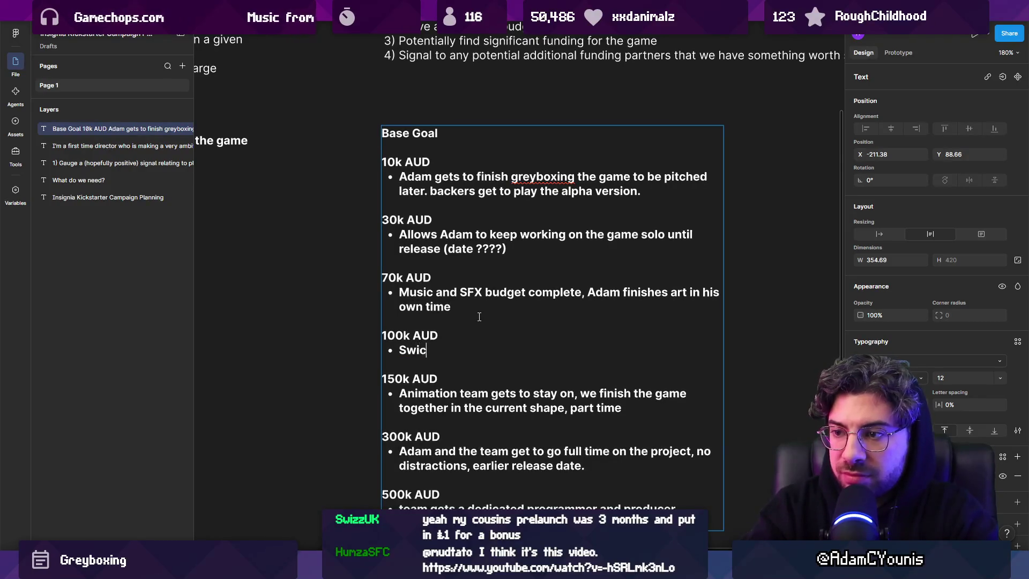
pyautogui.write('h vert')
pyautogui.press('BackSpace')
pyautogui.press('BackSpace')
pyautogui.press('BackSpace')
pyautogui.press('BackSpace')
pyautogui.press('BackSpace')
pyautogui.write('t c')
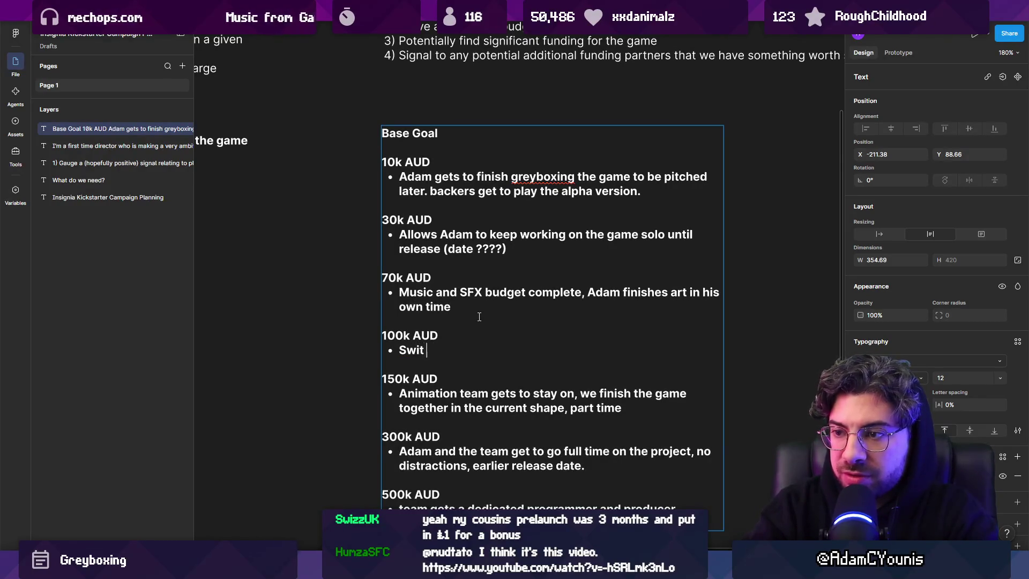
pyautogui.press('BackSpace')
pyautogui.press('BackSpace')
pyautogui.write('ch version')
pyautogui.press('Home')
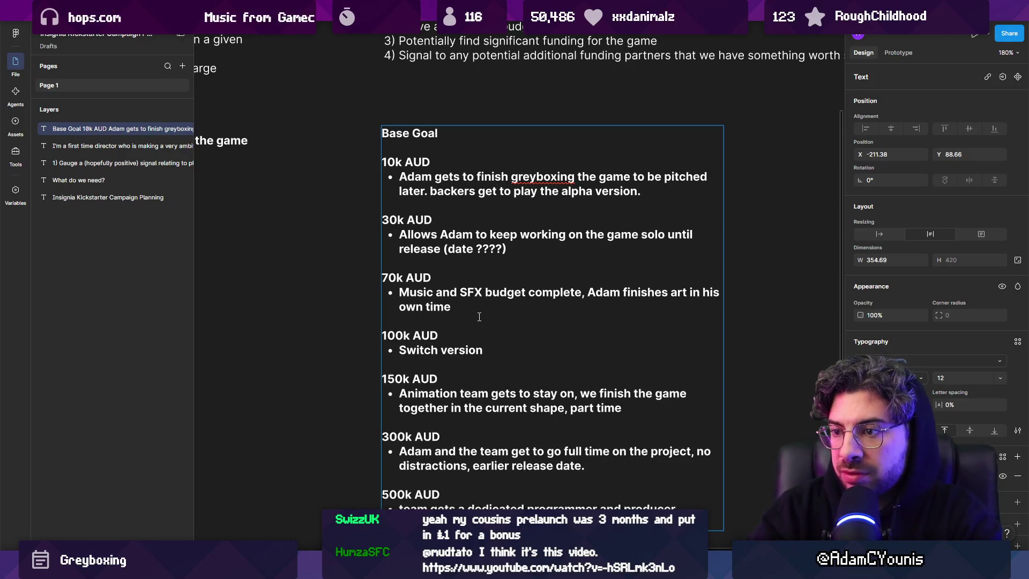
pyautogui.press('End')
pyautogui.write('guar')
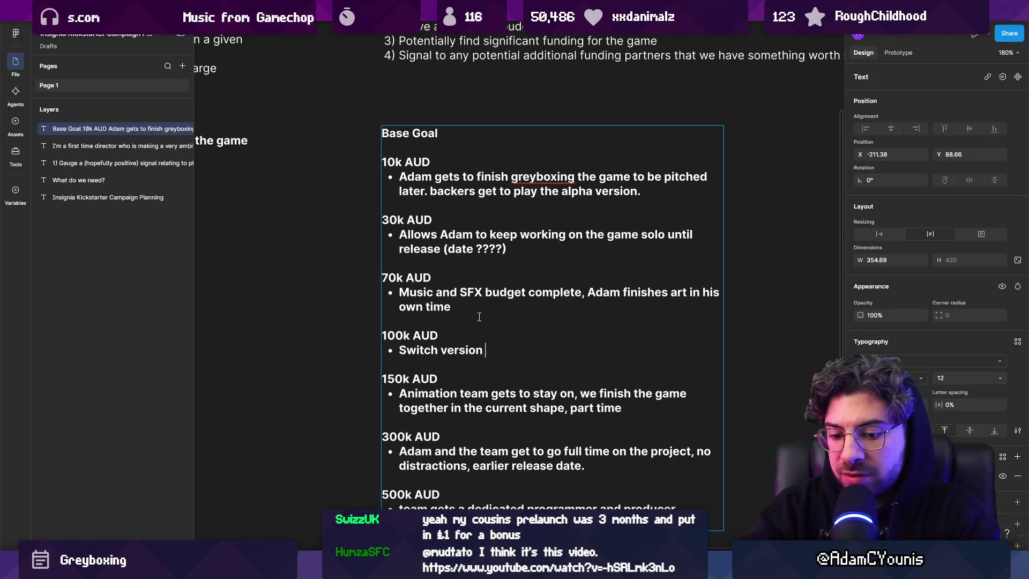
pyautogui.write('anteed (')
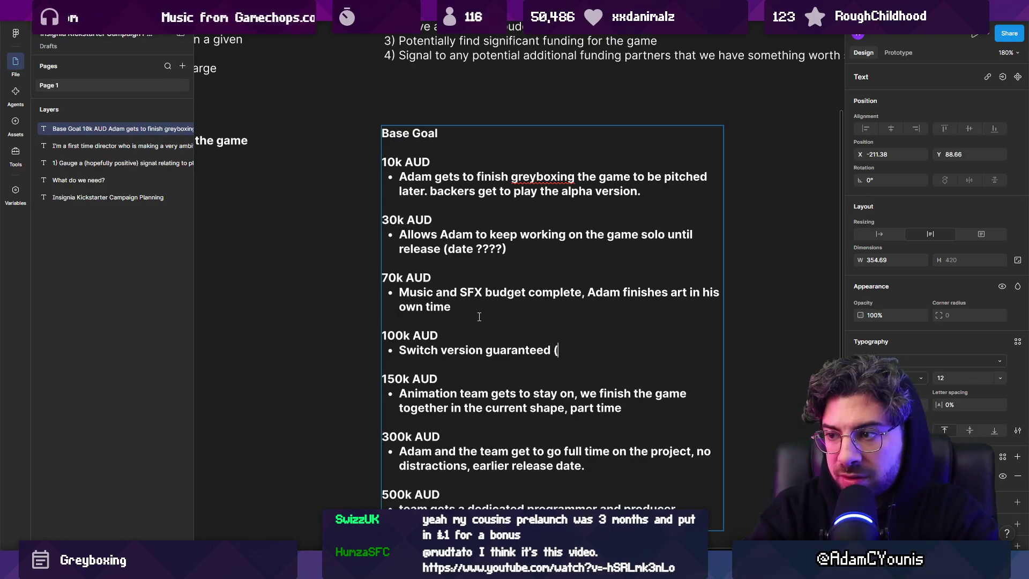
pyautogui.write('1 + 2)')
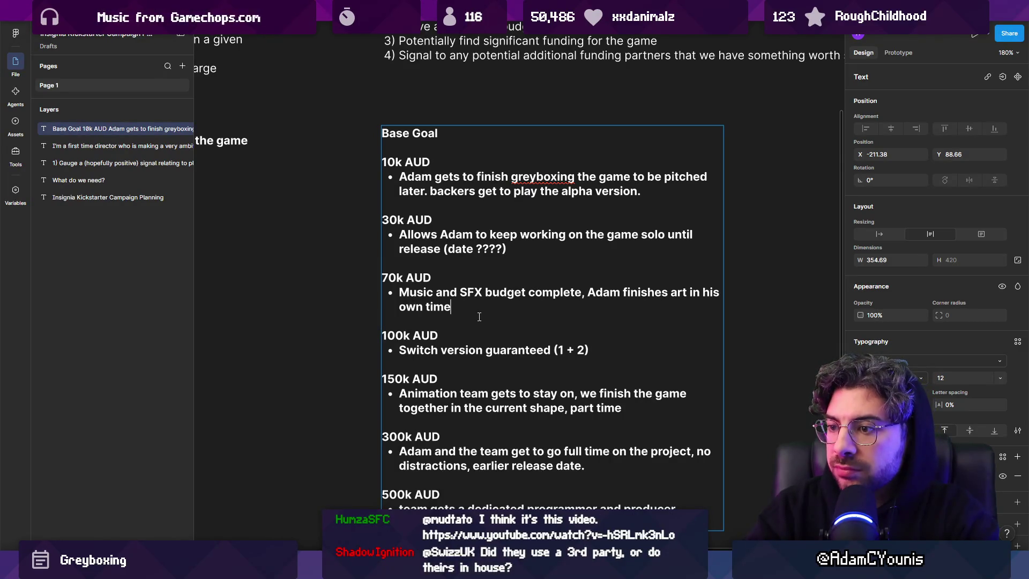
pyautogui.scroll(-1, 507, 317)
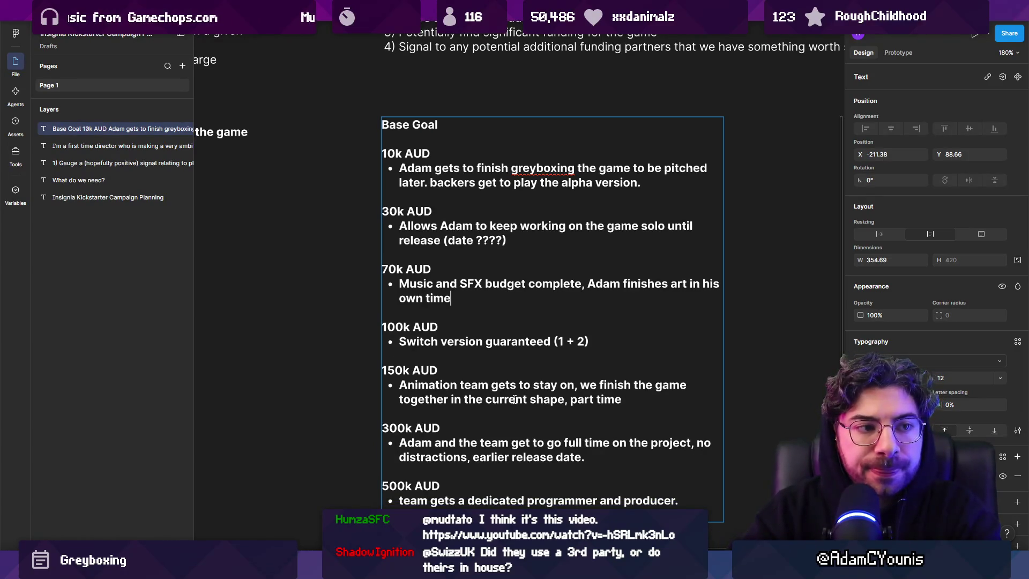
pyautogui.scroll(-5, 539, 381)
# Step: Add an 'Alternate languages supported (EFIGS)' bullet after Steam and Switch release
pyautogui.click(556, 407)
pyautogui.press('Return')
pyautogui.press('BackSpace')
pyautogui.press('Return')
pyautogui.write('Alternatel')
pyautogui.press('BackSpace')
pyautogui.write('languages')
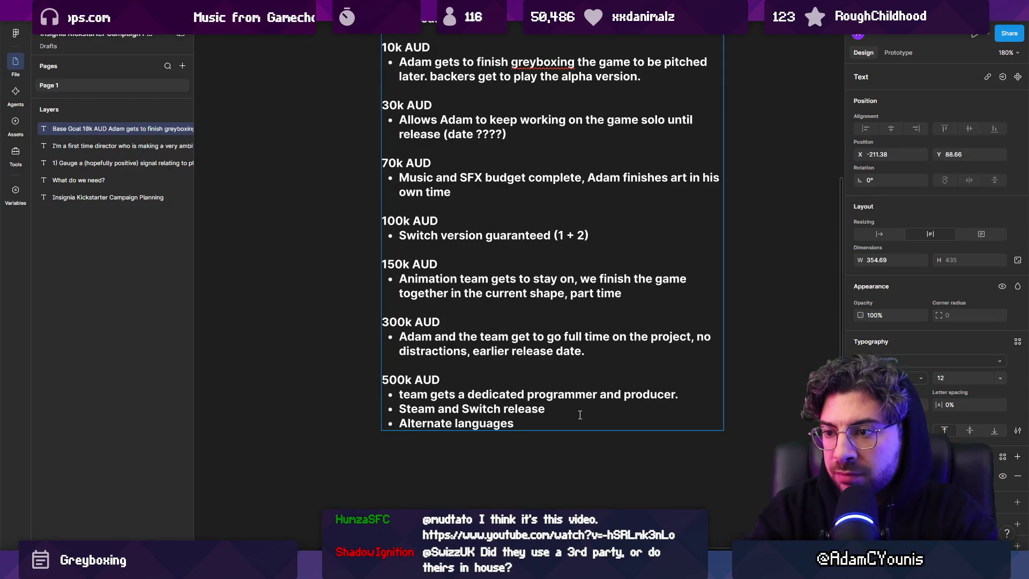
pyautogui.write(' supported (EFIGS)')
pyautogui.press('Return')
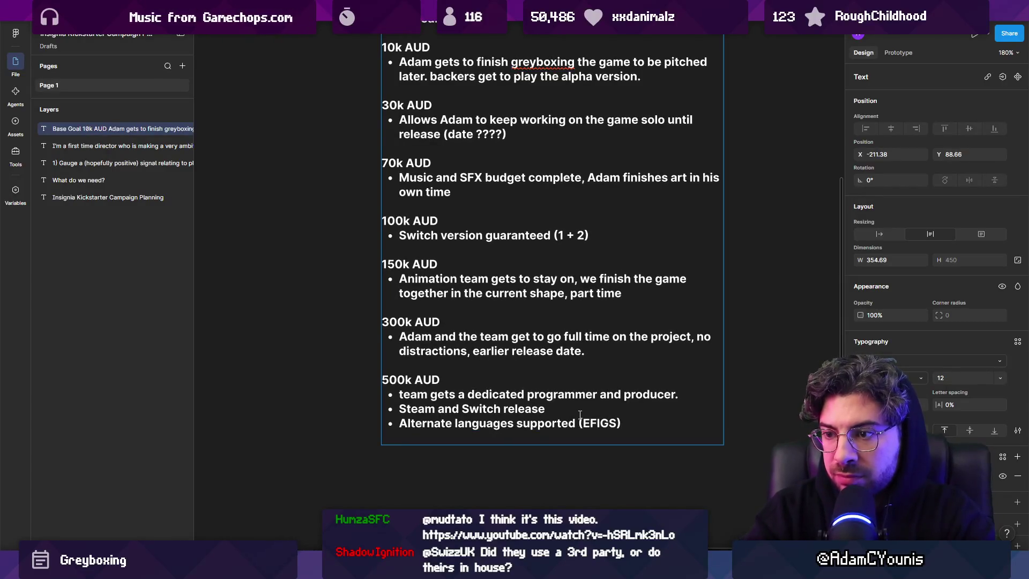
pyautogui.press('BackSpace')
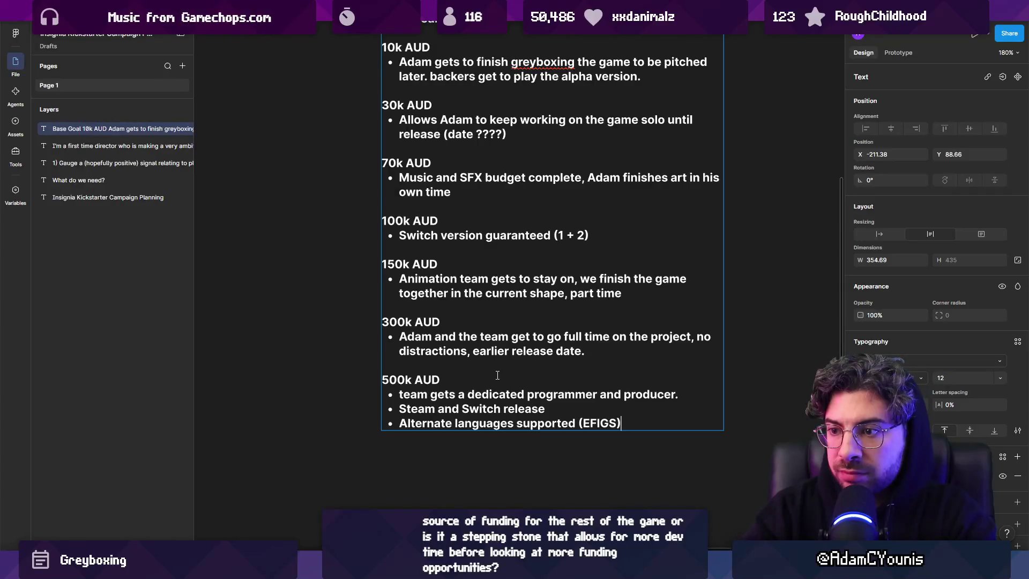
# Step: Relabel that tier 400k AUD and add a 500k AUD tier with an 'Animated cutscenes' bullet
pyautogui.moveTo(389, 379); pyautogui.dragTo(378, 381)
pyautogui.write('4')
pyautogui.press('Return')
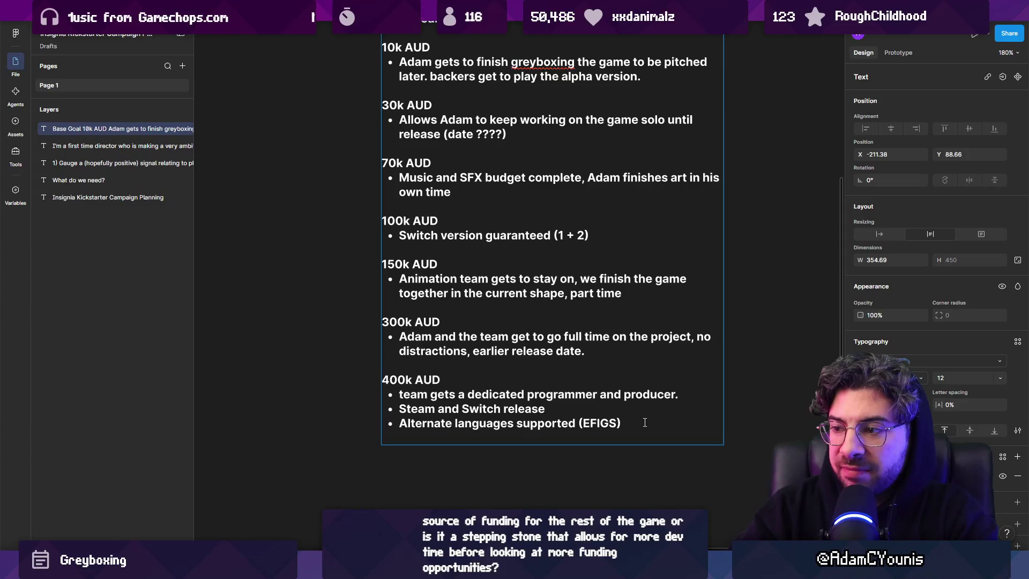
pyautogui.write('-')
pyautogui.press('Return')
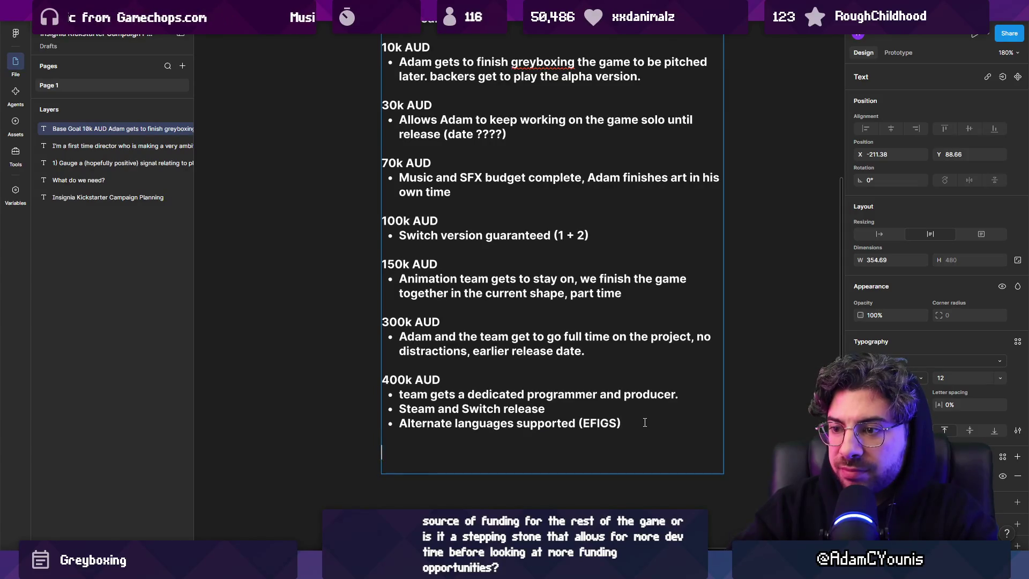
pyautogui.write('500k')
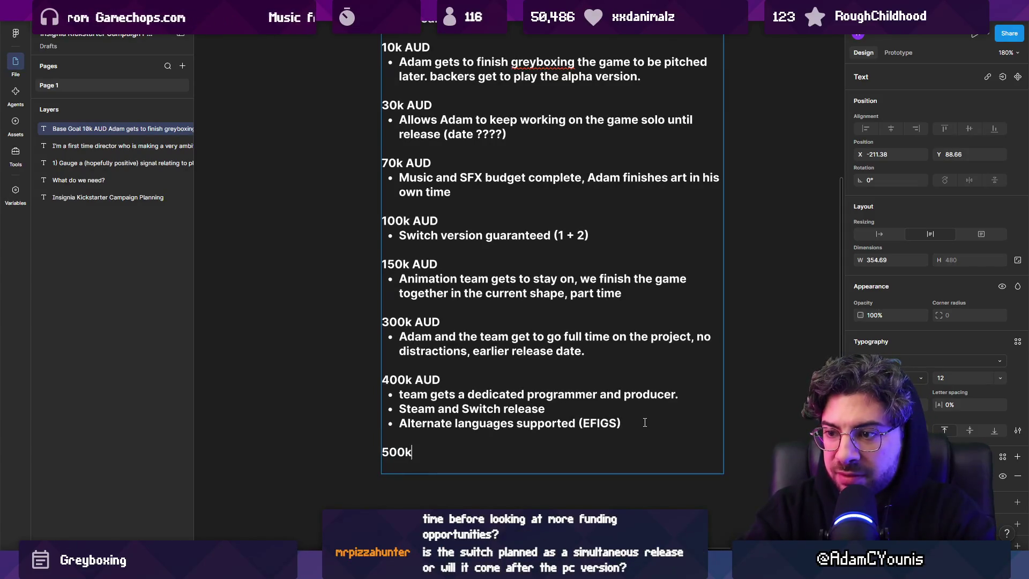
pyautogui.press('BackSpace')
pyautogui.write('k AUD')
pyautogui.press('Return')
pyautogui.write('- Animated cuts')
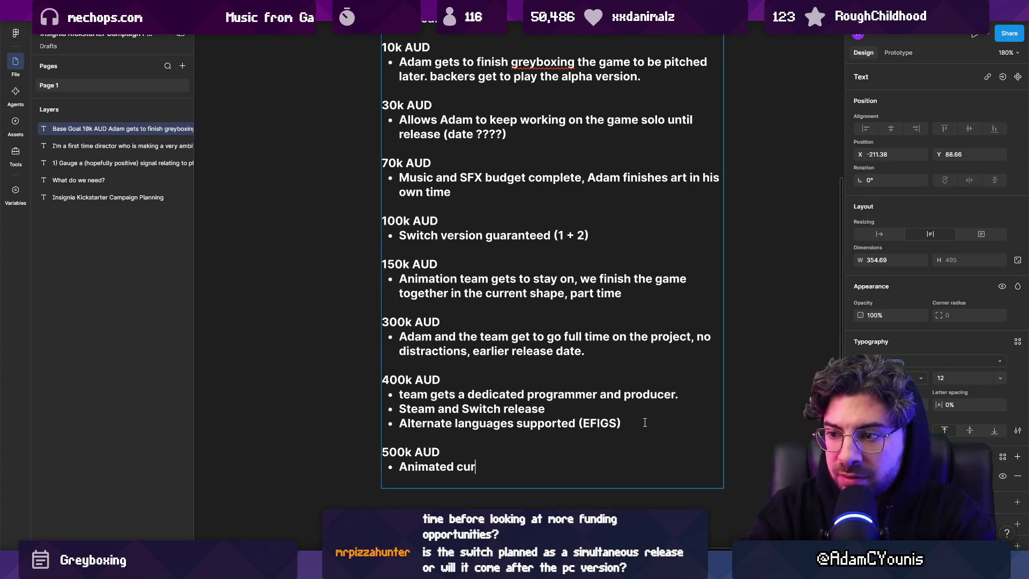
pyautogui.write('cenes')
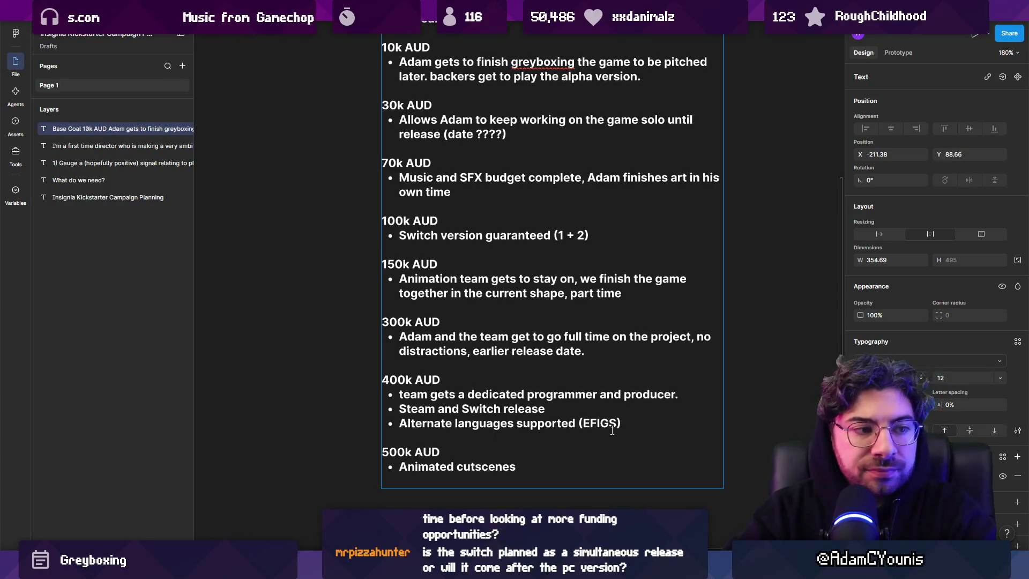
pyautogui.press('BackSpace')
pyautogui.scroll(2, 512, 286)
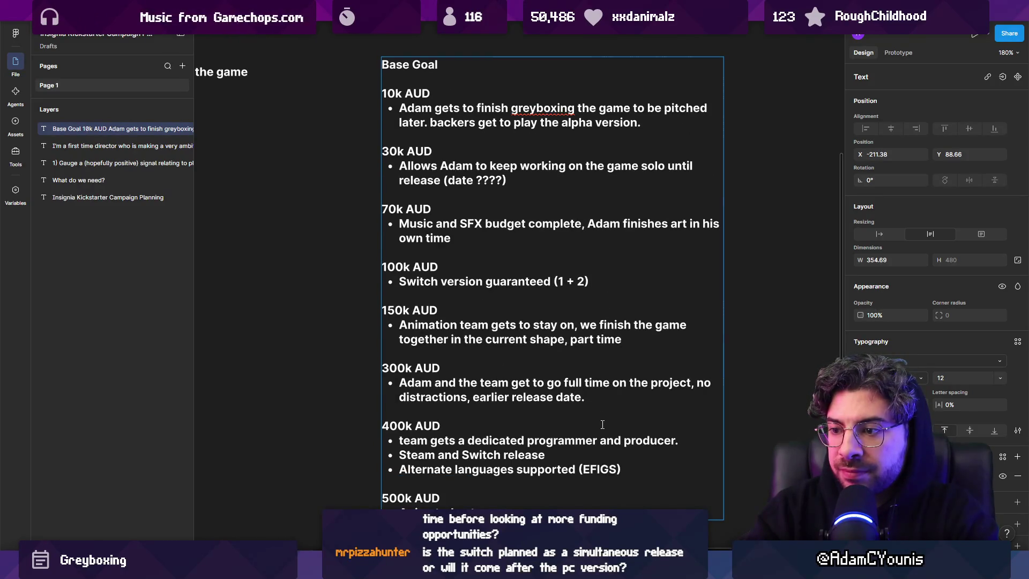
# Step: Prefix the 400k Steam and Switch release bullet with 'Same day'
pyautogui.click(637, 456)
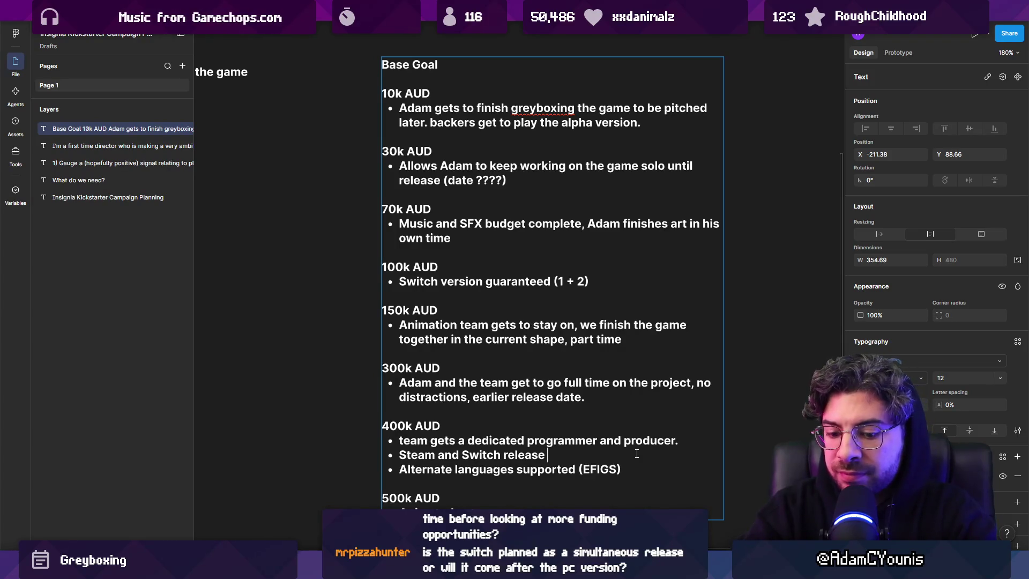
pyautogui.hotkey('ctrl', 'shift', 'Left')
pyautogui.hotkey('ctrl', 'shift', 'Left')
pyautogui.hotkey('ctrl', 'shift', 'Left')
pyautogui.press('Home')
pyautogui.write('Samne')
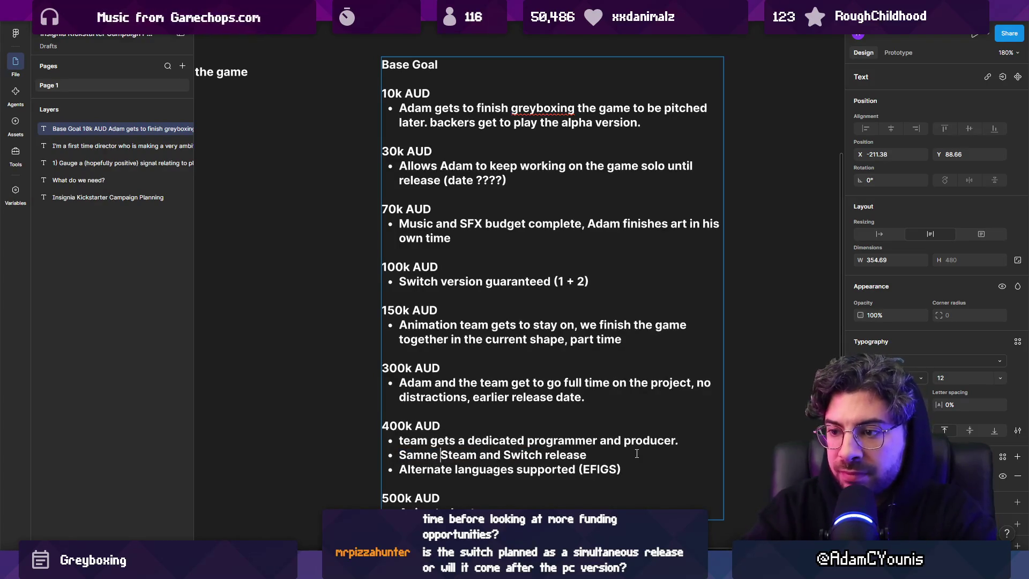
pyautogui.press('BackSpace')
pyautogui.press('BackSpace')
pyautogui.write('e da')
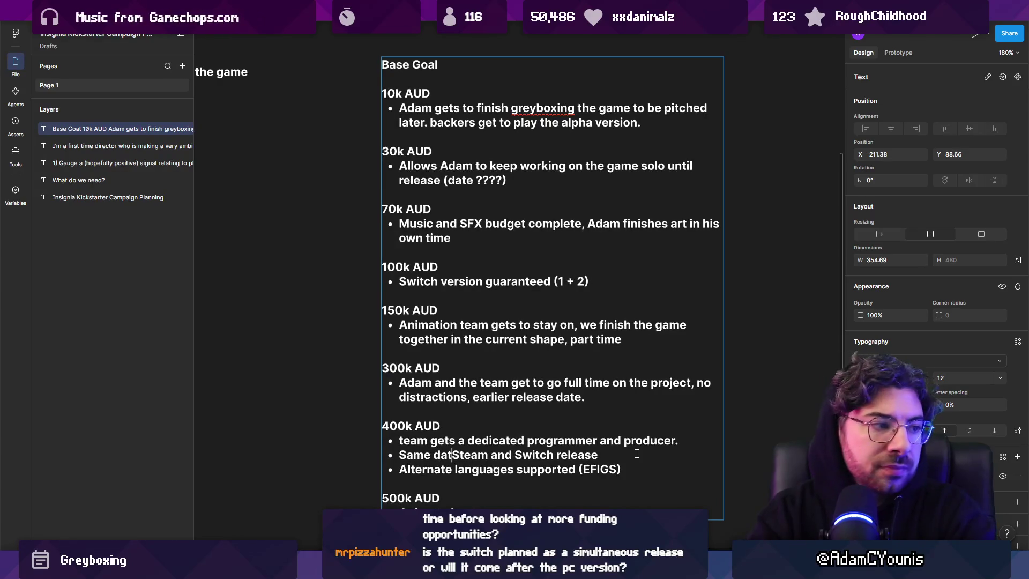
pyautogui.write('y')
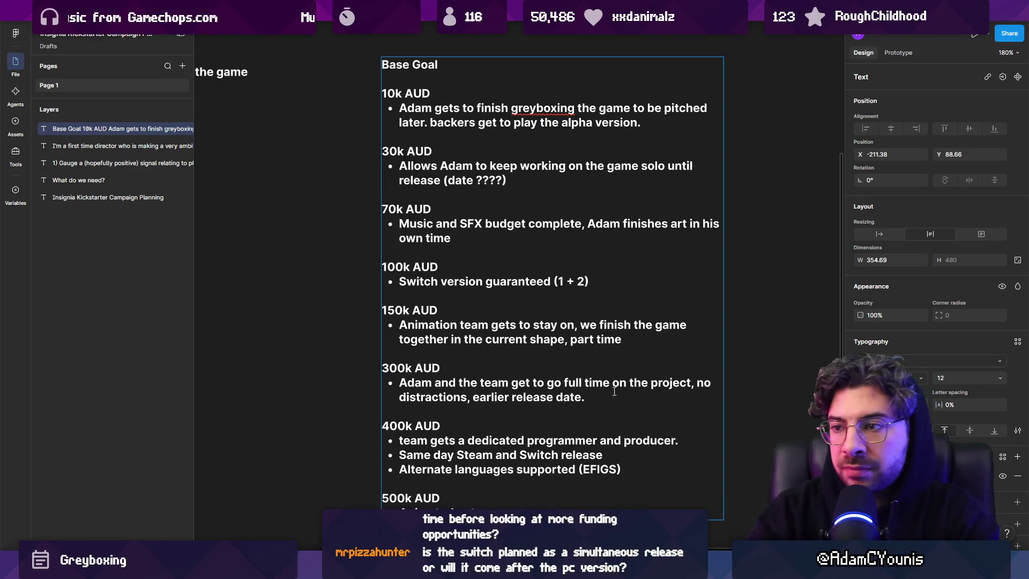
# Step: Append ', delayed after steam version' to the 100k Switch version bullet
pyautogui.click(589, 280)
pyautogui.write(',')
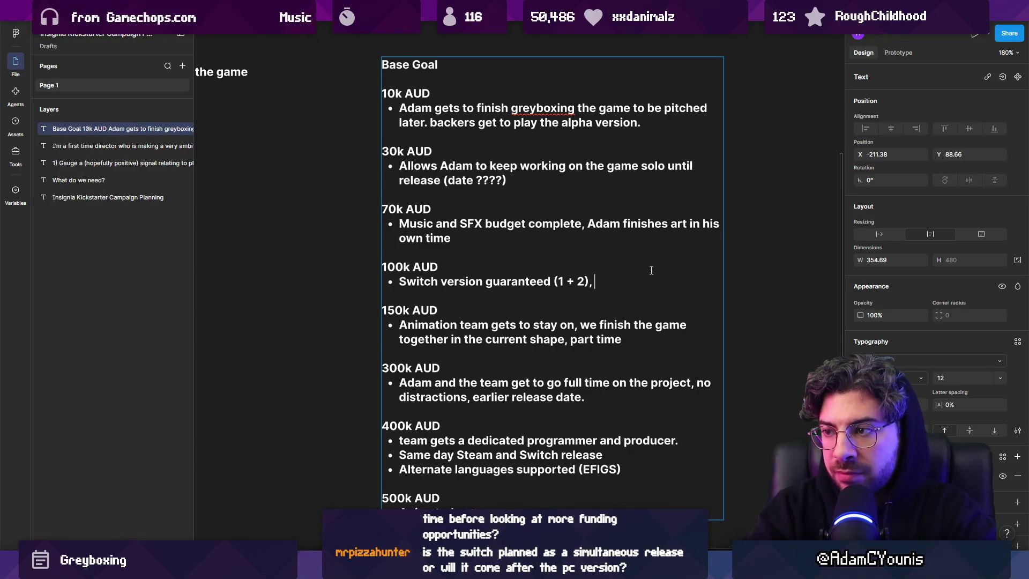
pyautogui.write('6 months ag')
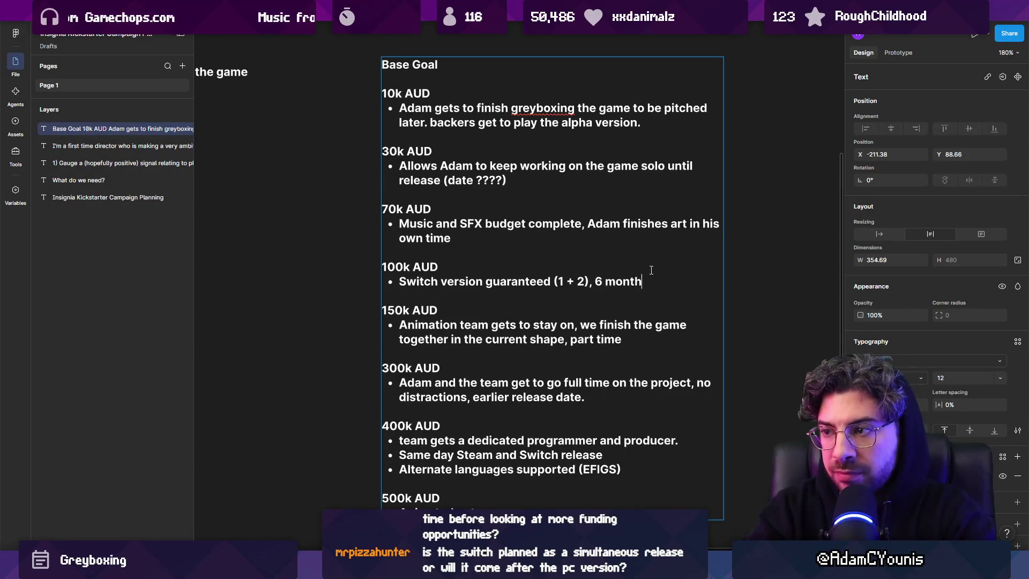
pyautogui.press('BackSpace')
pyautogui.press('BackSpace')
pyautogui.press('BackSpace')
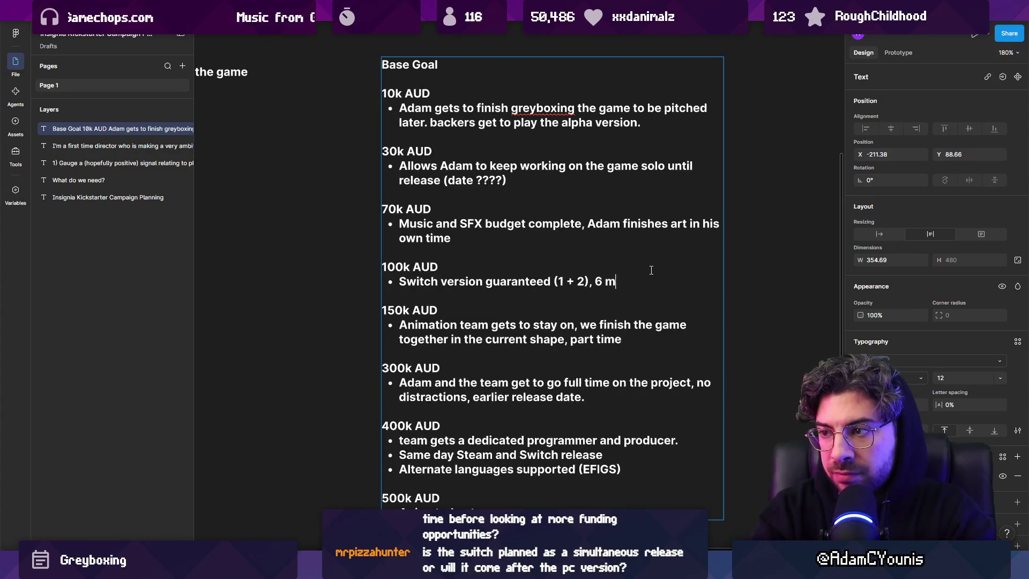
pyautogui.write('c')
pyautogui.press('BackSpace')
pyautogui.write('months')
pyautogui.press('BackSpace')
pyautogui.press('BackSpace')
pyautogui.press('BackSpace')
pyautogui.write('delaye')
pyautogui.press('BackSpace')
pyautogui.press('BackSpace')
pyautogui.write('yed after s')
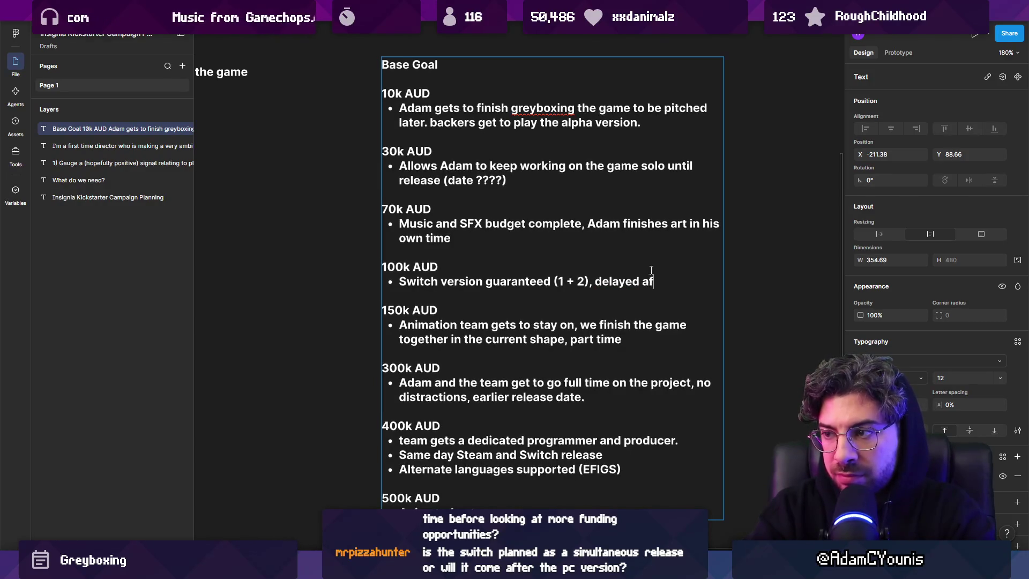
pyautogui.write('team')
pyautogui.press('BackSpace')
pyautogui.write('version')
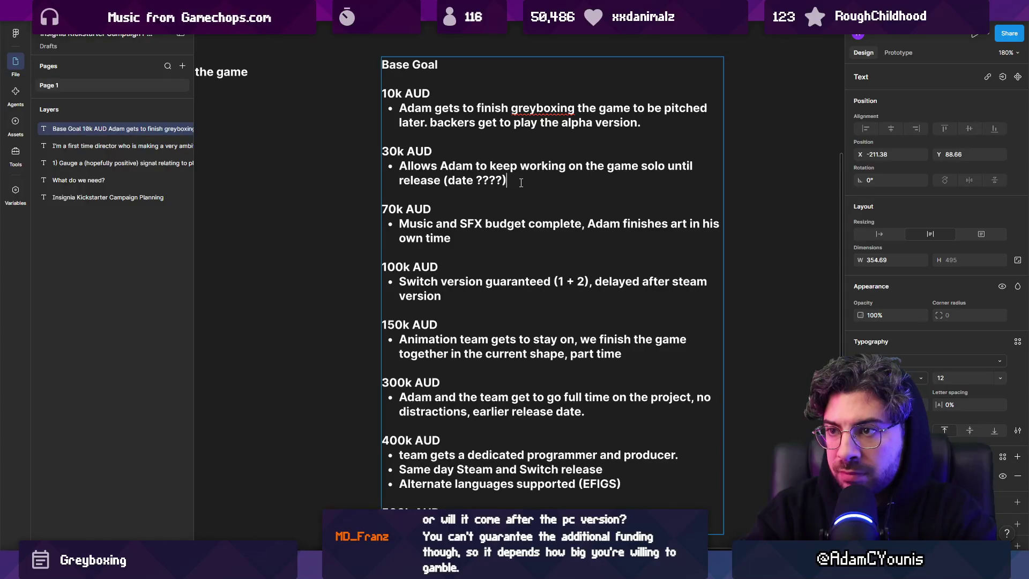
# Step: Add 'Eventual steam release' to the end of the 10k bullet
pyautogui.hotkey('ctrl', 'shift', 'Left')
pyautogui.hotkey('ctrl', 'shift', 'Left')
pyautogui.hotkey('ctrl', 'shift', 'Left')
pyautogui.press('Up')
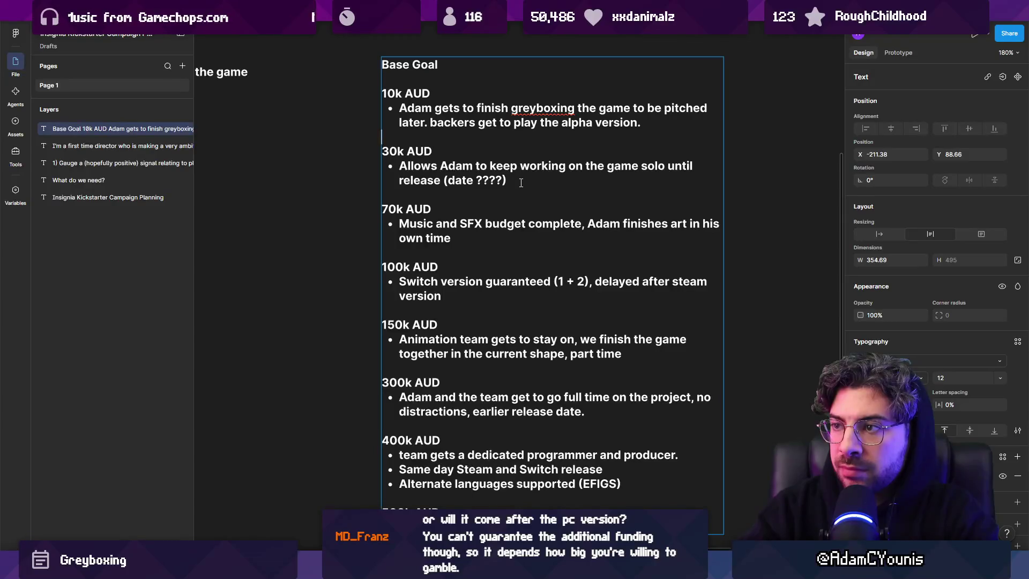
pyautogui.write(' Eventual ts')
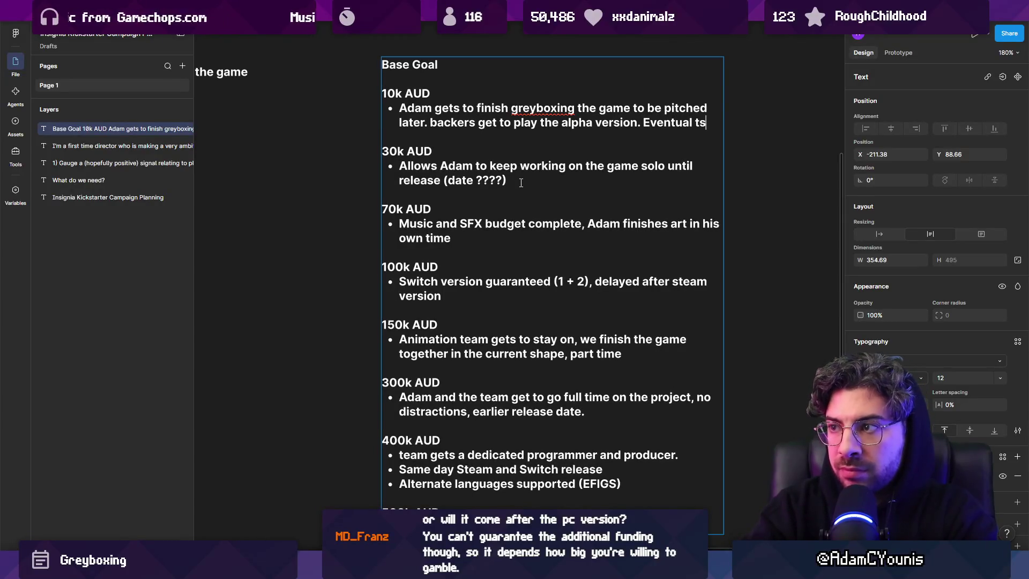
pyautogui.write('team erleas')
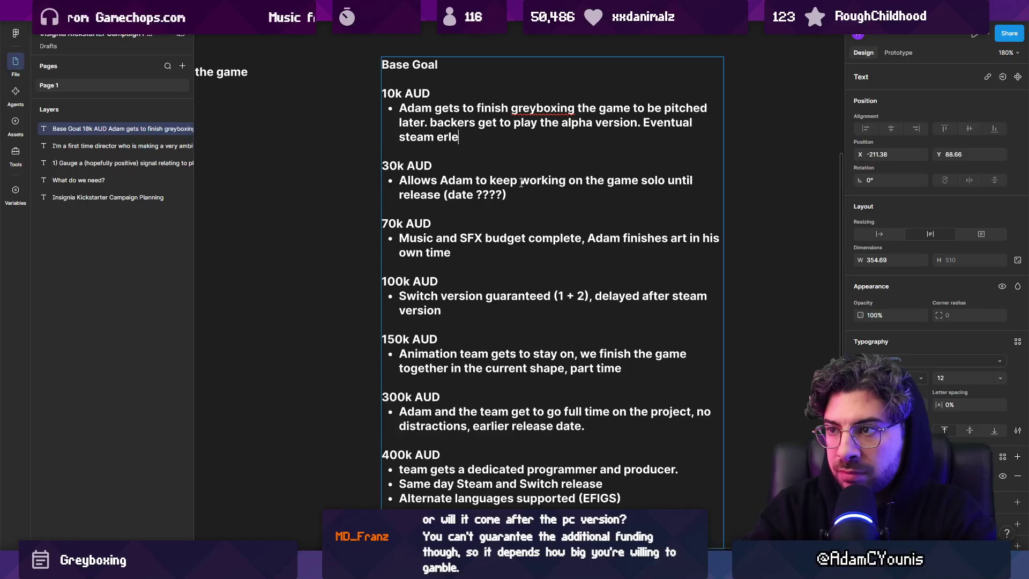
pyautogui.press('BackSpace')
pyautogui.press('BackSpace')
pyautogui.press('BackSpace')
pyautogui.write('release.')
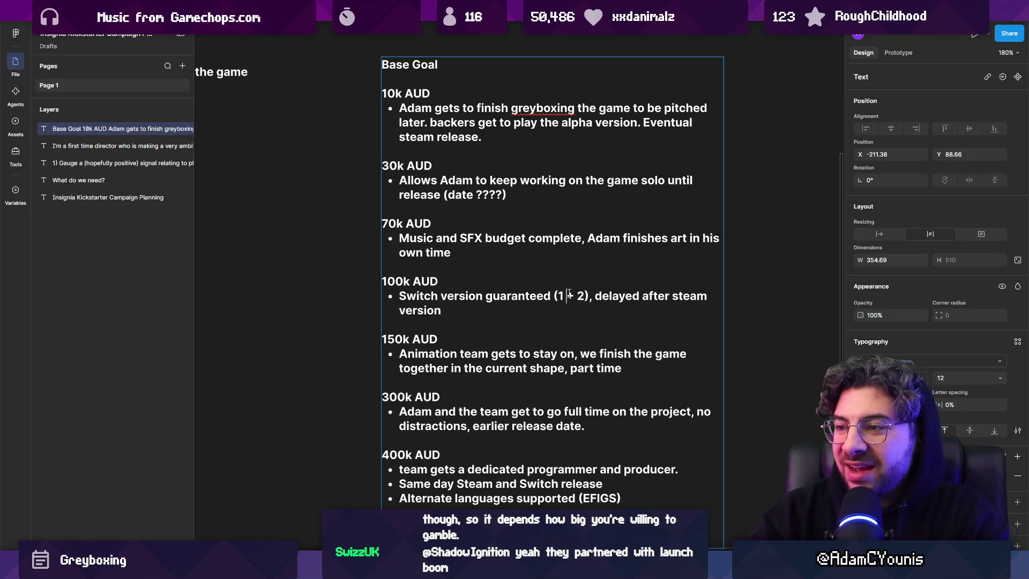
pyautogui.scroll(-3, 482, 279)
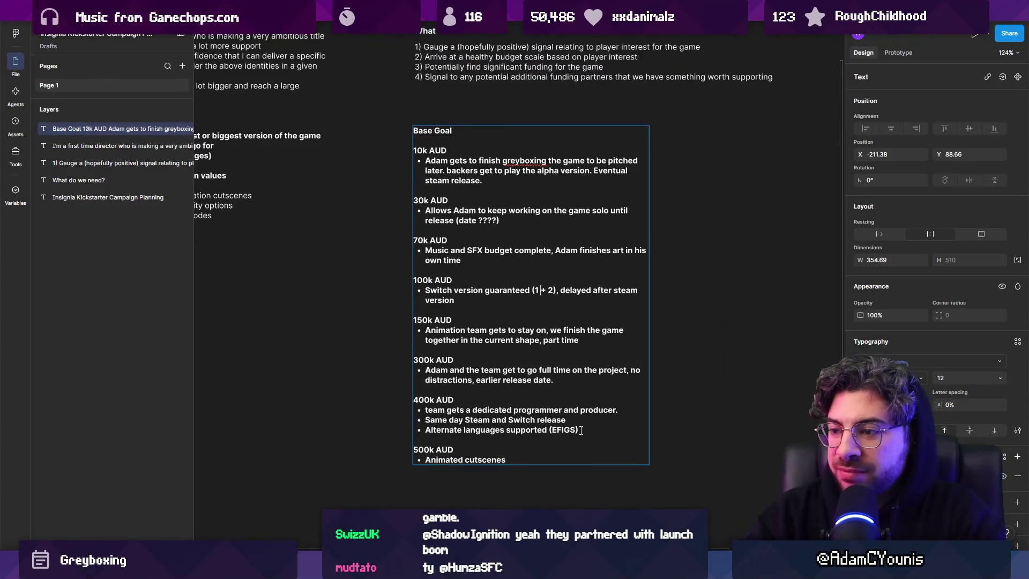
# Step: Unbold the bullet lines under the 500k, 400k, 300k, 150k, 100k and 70k AUD tiers
pyautogui.moveTo(508, 459); pyautogui.dragTo(361, 455)
pyautogui.moveTo(532, 463); pyautogui.dragTo(425, 459)
pyautogui.hotkey('ctrl', 'b')
pyautogui.moveTo(579, 430); pyautogui.dragTo(354, 413)
pyautogui.hotkey('ctrl', 'b')
pyautogui.moveTo(553, 379); pyautogui.dragTo(421, 369)
pyautogui.hotkey('ctrl', 'b')
pyautogui.moveTo(578, 340); pyautogui.dragTo(422, 330)
pyautogui.hotkey('ctrl', 'b')
pyautogui.moveTo(456, 300); pyautogui.dragTo(423, 290)
pyautogui.hotkey('ctrl', 'b')
pyautogui.moveTo(461, 261); pyautogui.dragTo(423, 250)
pyautogui.hotkey('ctrl', 'b')
# Step: Unbold the 30k and 10k AUD bullets while keeping the 30k heading bold
pyautogui.moveTo(503, 222); pyautogui.dragTo(413, 199)
pyautogui.hotkey('ctrl', 'b')
pyautogui.hotkey('ctrl', 'z')
pyautogui.click(503, 220)
pyautogui.moveTo(502, 220)
pyautogui.mouseDown()
pyautogui.moveTo(423, 220)
pyautogui.moveTo(422, 210)
pyautogui.mouseUp()
pyautogui.hotkey('ctrl', 'b')
pyautogui.moveTo(483, 182); pyautogui.dragTo(411, 164)
pyautogui.hotkey('ctrl', 'b')
pyautogui.press('Escape')
pyautogui.press('Escape')
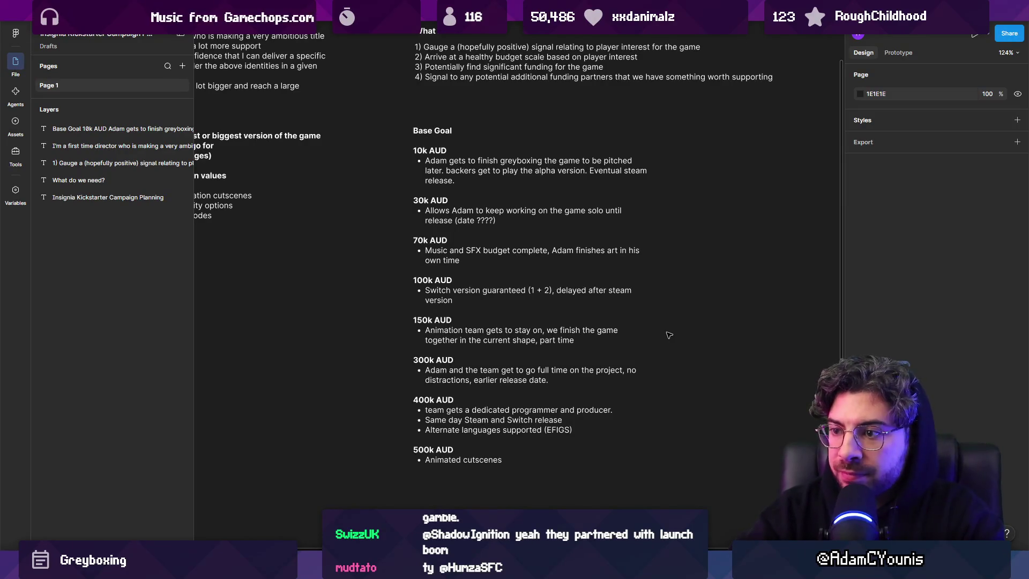
# Step: Re-enter the Base Goal text and select all of it
pyautogui.doubleClick(453, 300)
pyautogui.moveTo(452, 300); pyautogui.dragTo(395, 278)
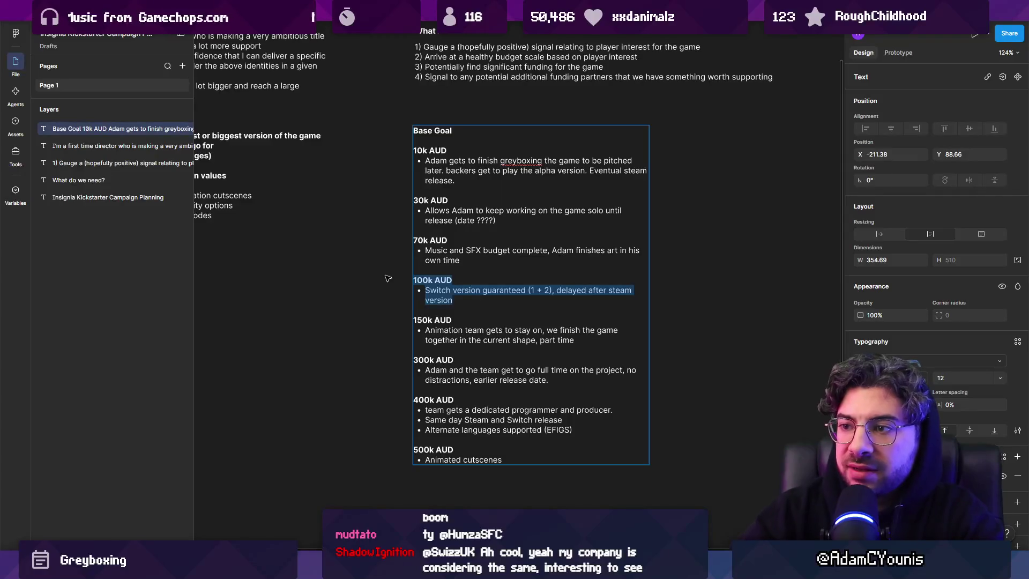
pyautogui.moveTo(416, 175)
pyautogui.mouseDown()
pyautogui.moveTo(499, 453)
pyautogui.moveTo(520, 458)
pyautogui.mouseUp()
pyautogui.click(521, 458)
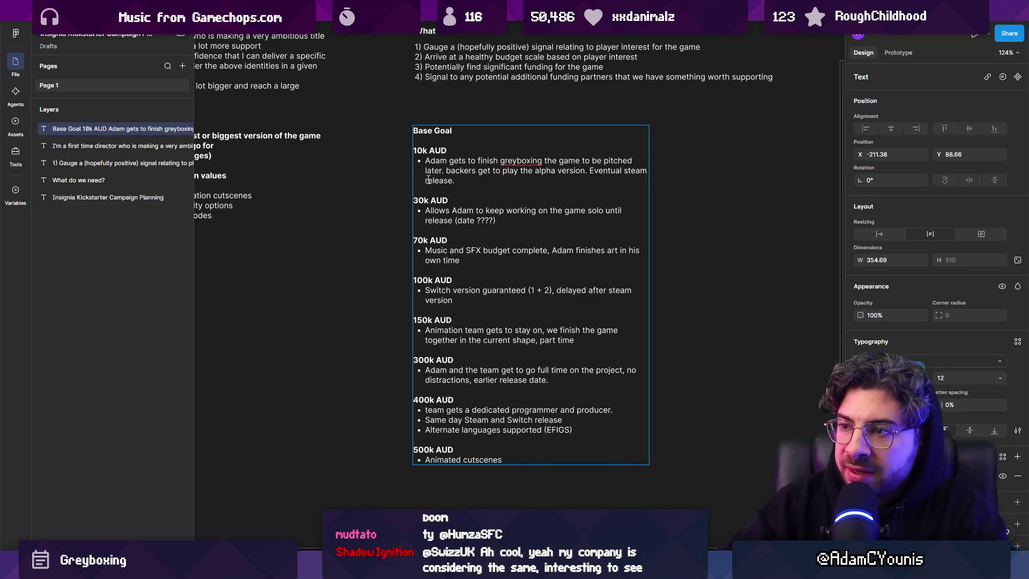
pyautogui.hotkey('ctrl', 'a')
pyautogui.scroll(3, 367, 381)
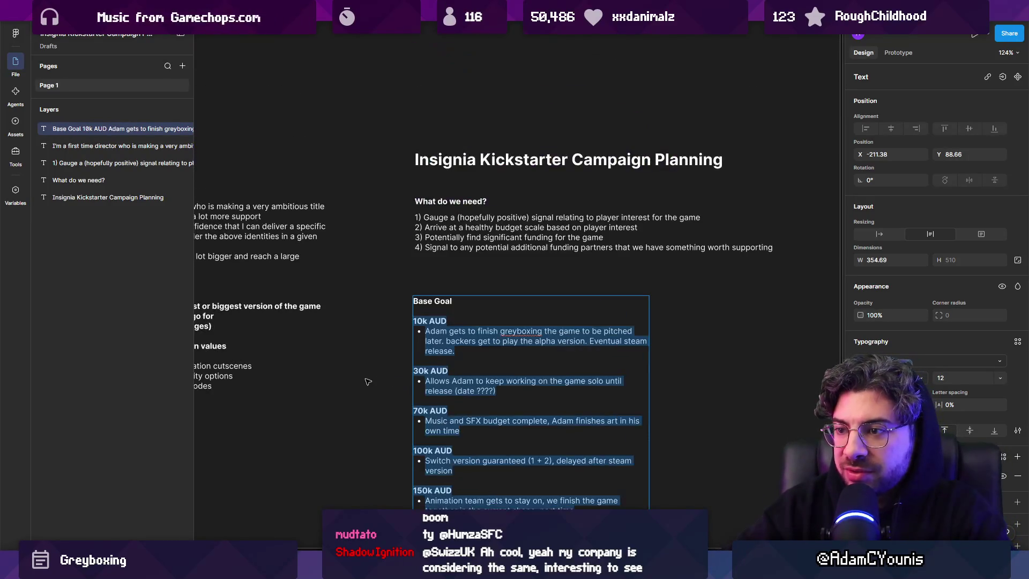
# Step: Select the 70k AUD heading and bullet text in the Base Goal box
pyautogui.scroll(-3, 367, 381)
pyautogui.scroll(2, 463, 244)
pyautogui.press('Escape')
pyautogui.press('Escape')
pyautogui.doubleClick(463, 244)
pyautogui.moveTo(454, 267); pyautogui.dragTo(375, 241)
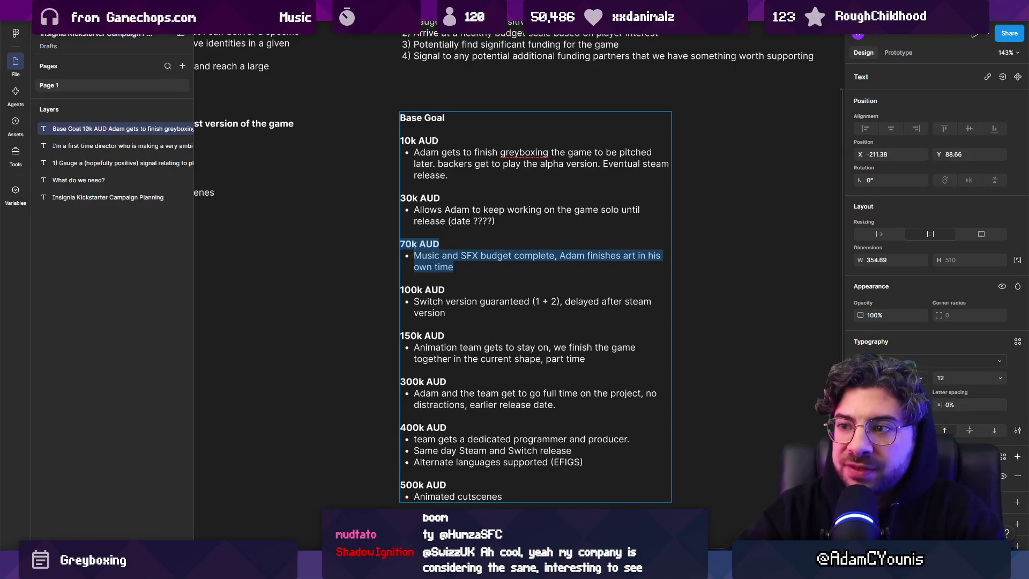
pyautogui.moveTo(516, 215)
pyautogui.mouseDown()
pyautogui.moveTo(375, 198)
pyautogui.moveTo(365, 141)
pyautogui.mouseUp()
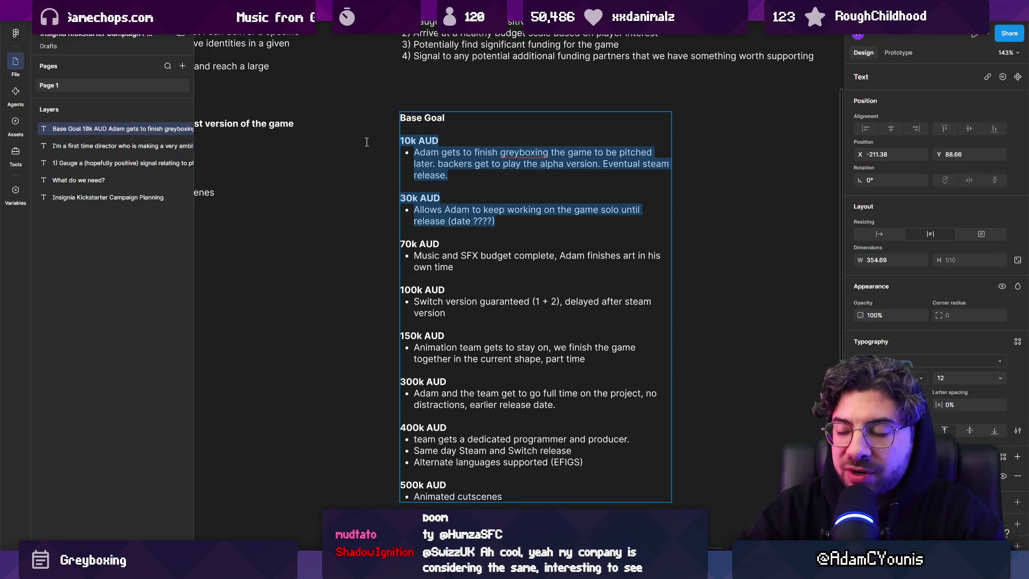
pyautogui.click(420, 244)
pyautogui.moveTo(454, 266); pyautogui.dragTo(388, 245)
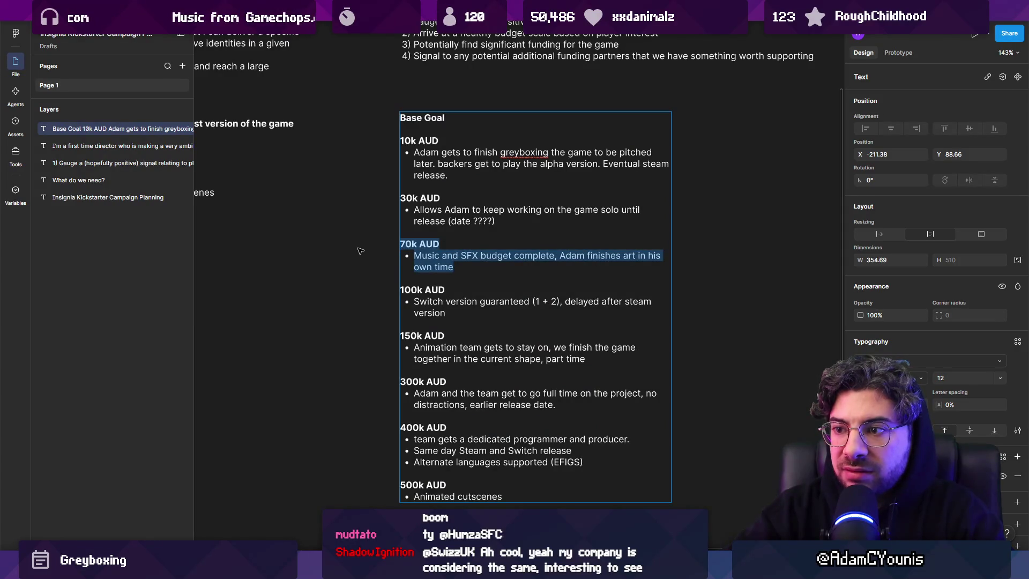
pyautogui.scroll(2, 375, 257)
pyautogui.click(451, 277)
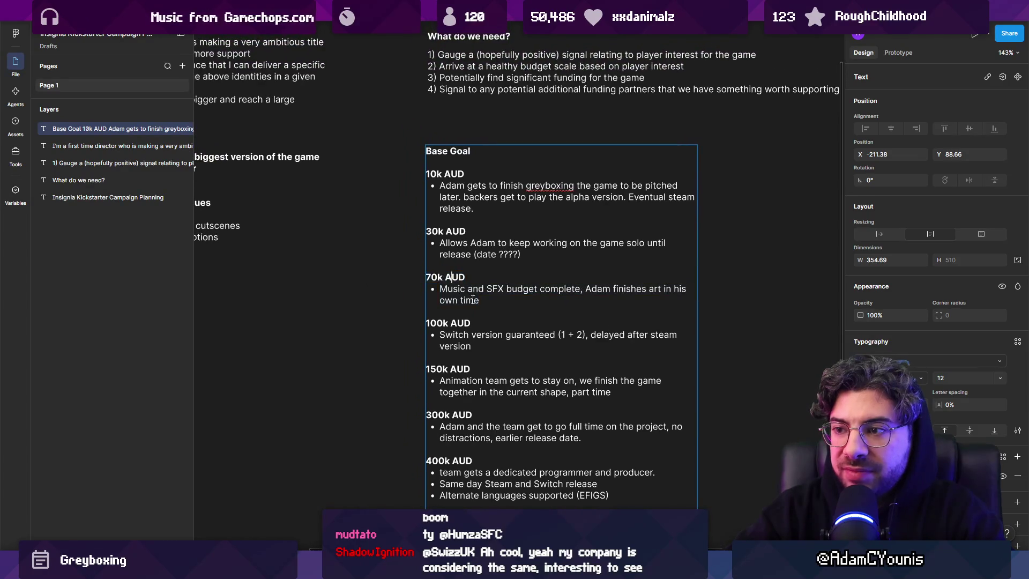
pyautogui.moveTo(478, 299); pyautogui.dragTo(415, 276)
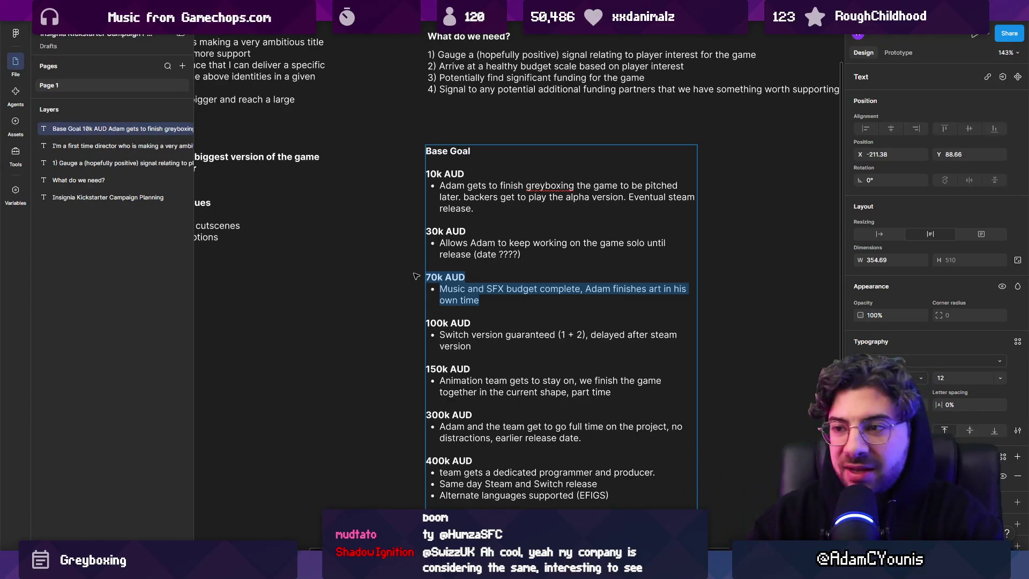
pyautogui.moveTo(502, 303); pyautogui.dragTo(389, 283)
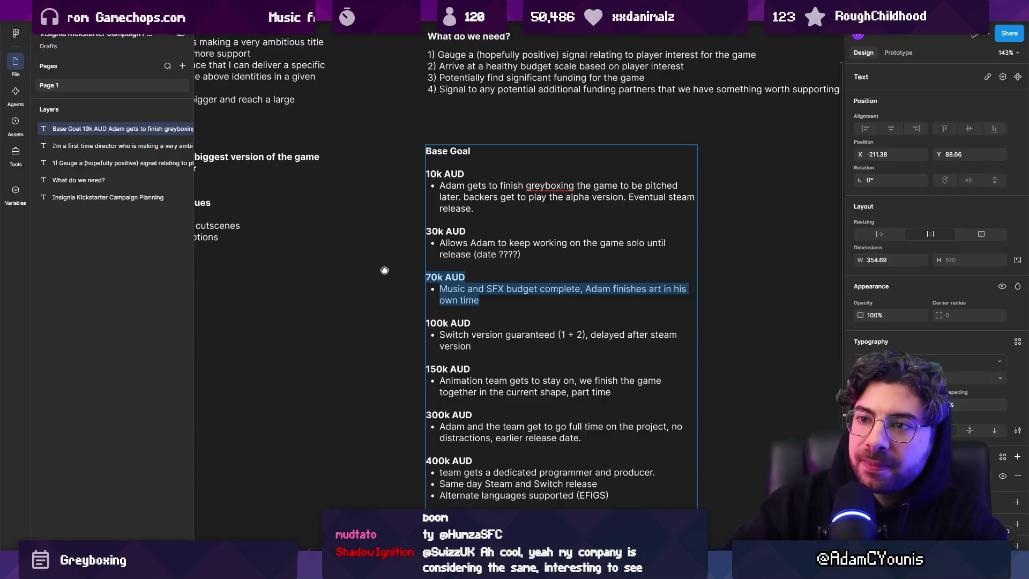
pyautogui.scroll(-1, 388, 272)
pyautogui.scroll(-1, 715, 286)
pyautogui.scroll(3, 714, 285)
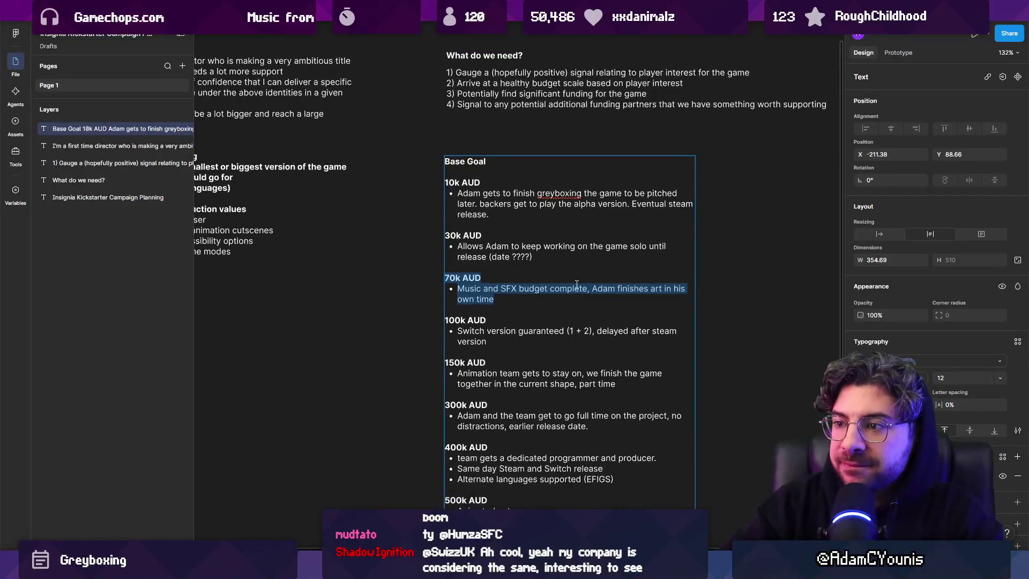
pyautogui.moveTo(455, 295); pyautogui.dragTo(340, 269)
pyautogui.press('Escape')
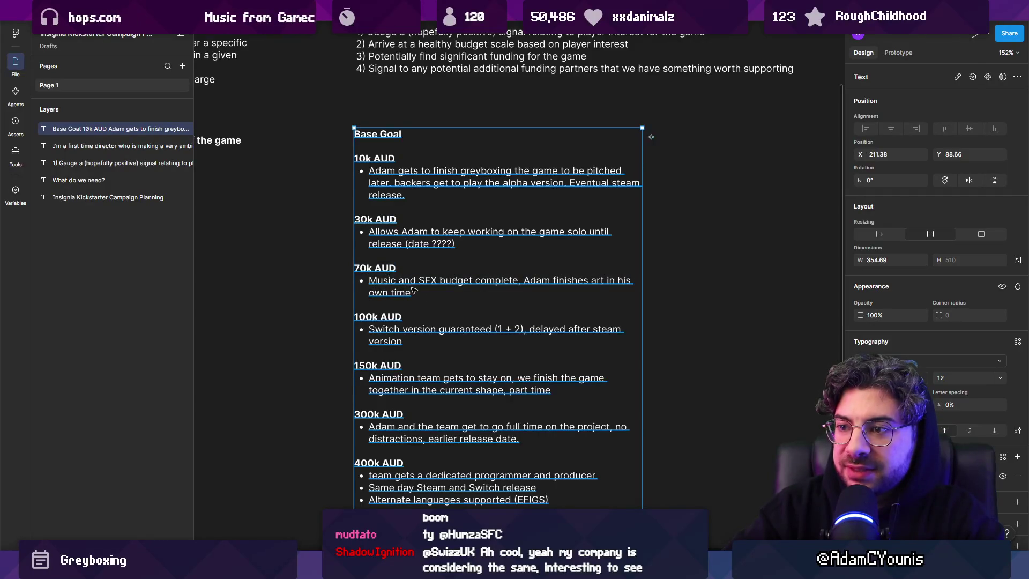
# Step: Replace the 7 in '70k AUD' with 5, making the heading 50k AUD
pyautogui.doubleClick(410, 293)
pyautogui.moveTo(411, 292); pyautogui.dragTo(345, 271)
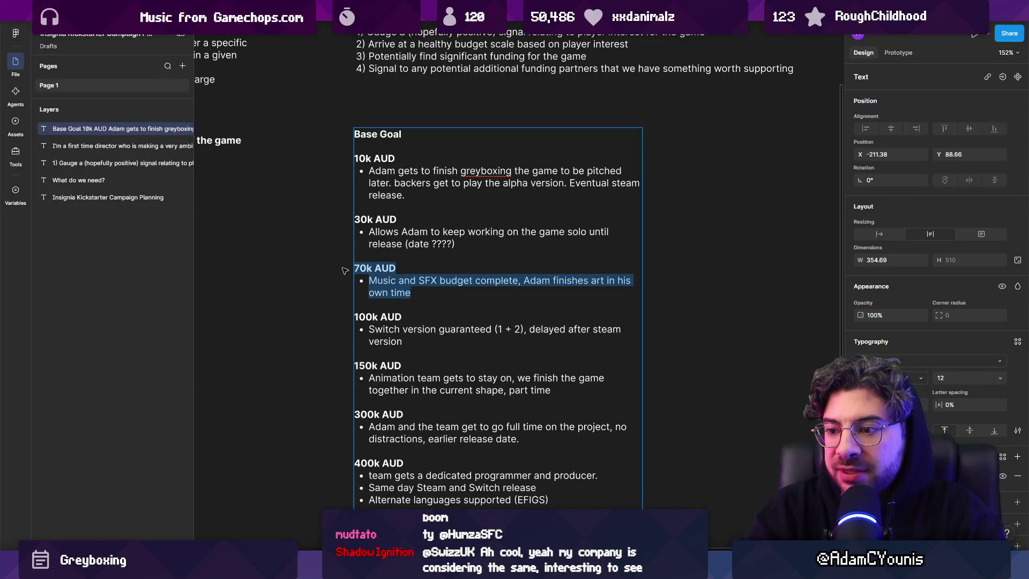
pyautogui.click(362, 268)
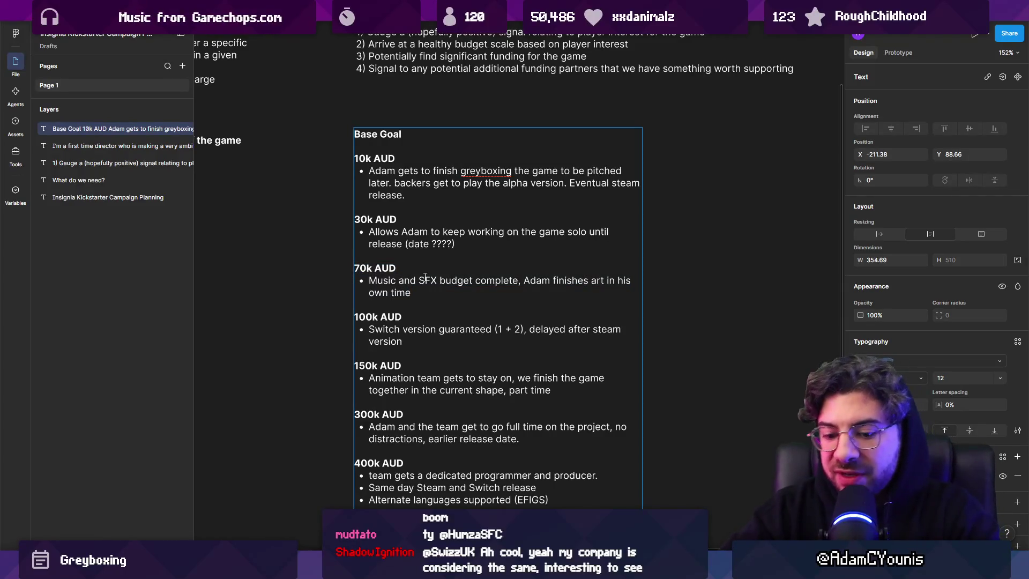
pyautogui.press('BackSpace')
pyautogui.write('5')
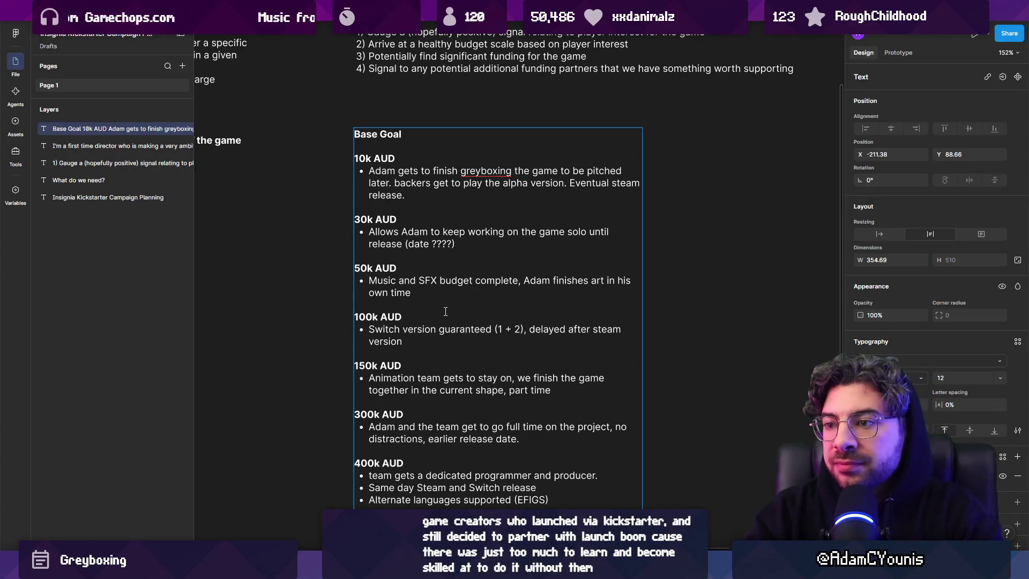
pyautogui.scroll(-3, 445, 311)
pyautogui.press('Escape')
pyautogui.press('Escape')
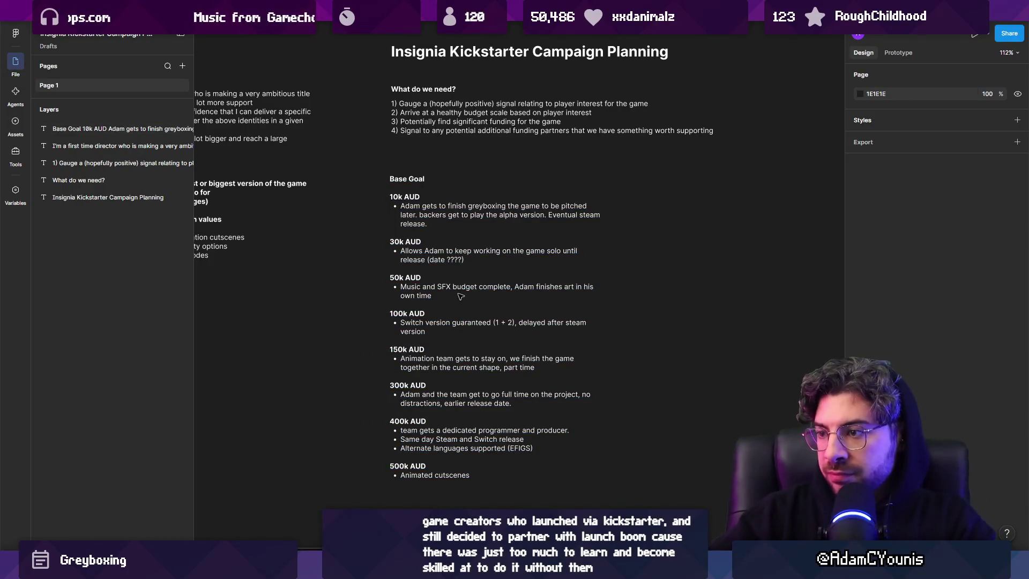
# Step: Drag the Base Goal box's right edge out to about 409 px wide
pyautogui.click(460, 296)
pyautogui.moveTo(604, 283)
pyautogui.mouseDown()
pyautogui.moveTo(620, 283)
pyautogui.moveTo(610, 286)
pyautogui.mouseUp()
pyautogui.click(361, 304)
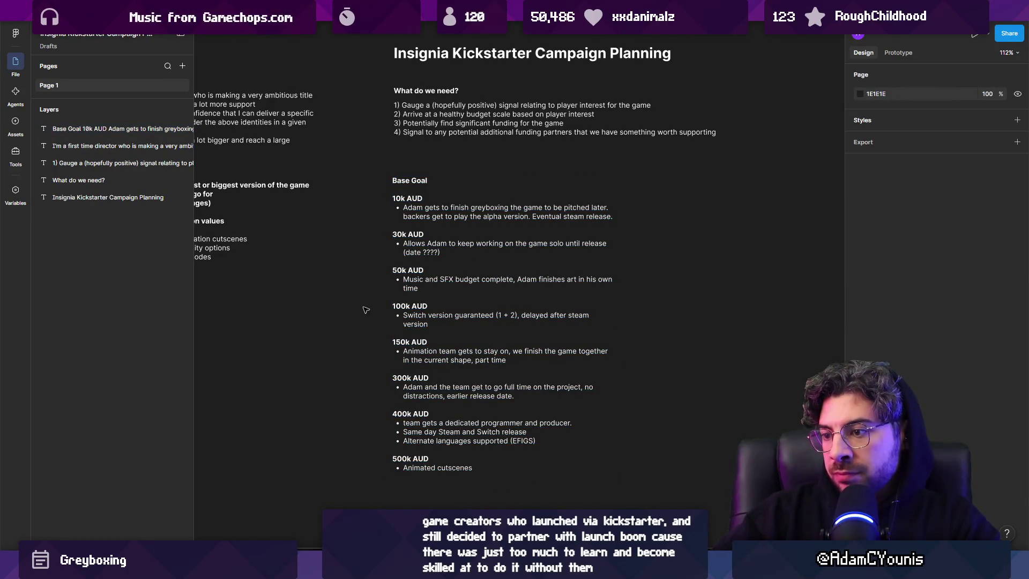
pyautogui.scroll(3, 378, 382)
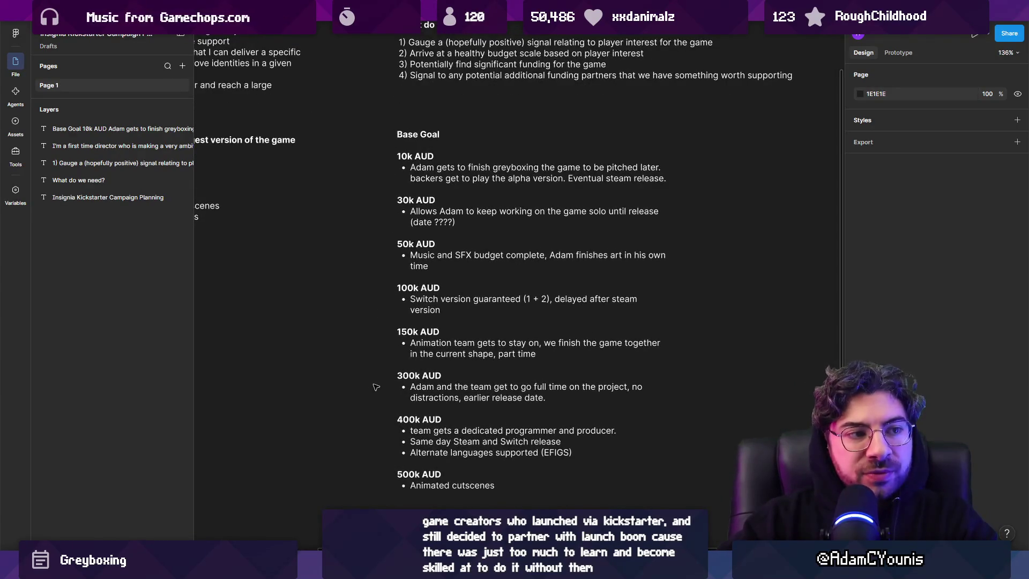
pyautogui.click(524, 265)
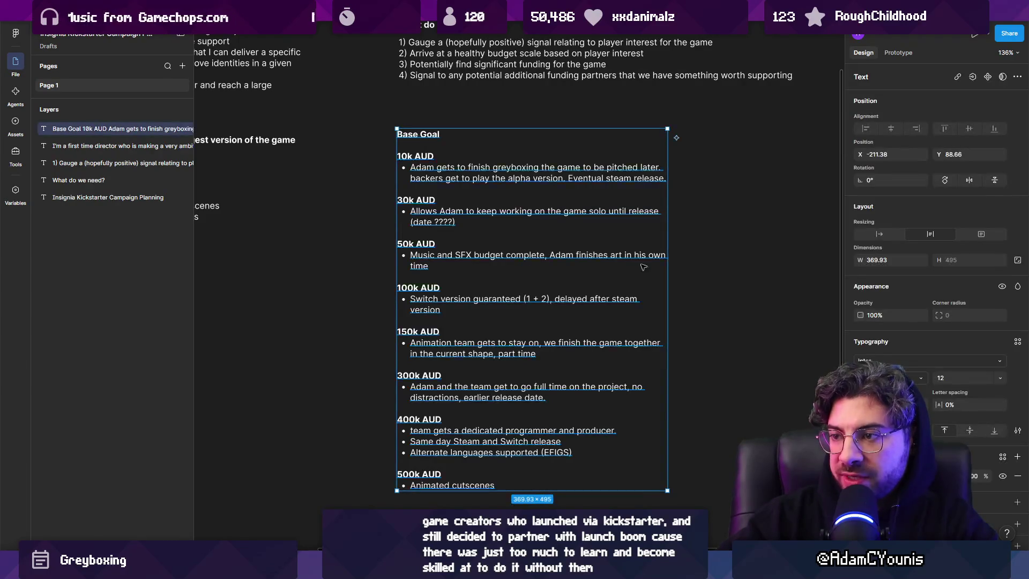
pyautogui.moveTo(666, 262); pyautogui.dragTo(695, 265)
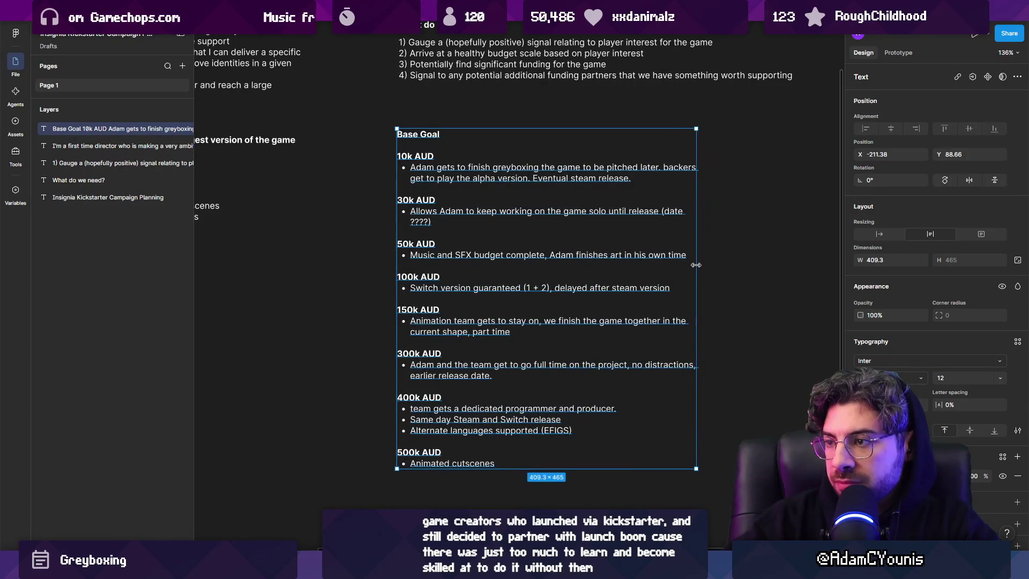
# Step: Change the 150k bullet's 'Animation team' to '2x animators'
pyautogui.press('Escape')
pyautogui.click(455, 320)
pyautogui.doubleClick(454, 321)
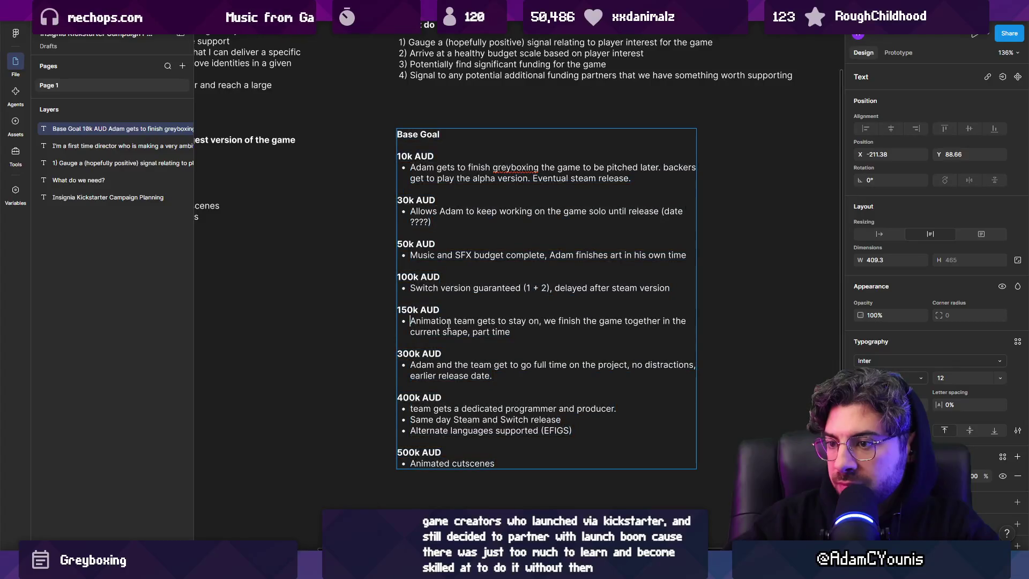
pyautogui.write('2x')
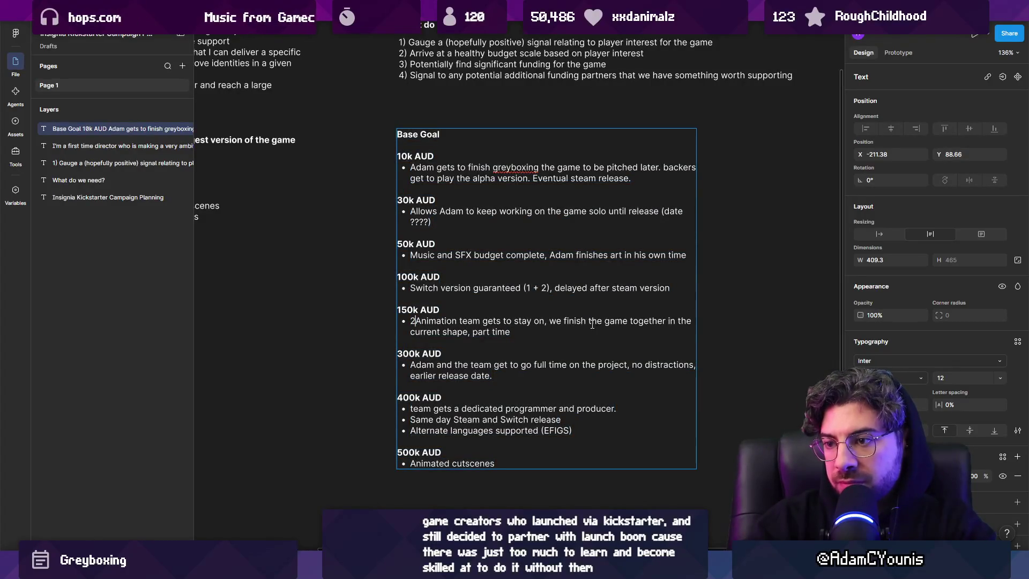
pyautogui.hotkey('ctrl', 'shift', 'Right')
pyautogui.hotkey('ctrl', 'shift', 'Right')
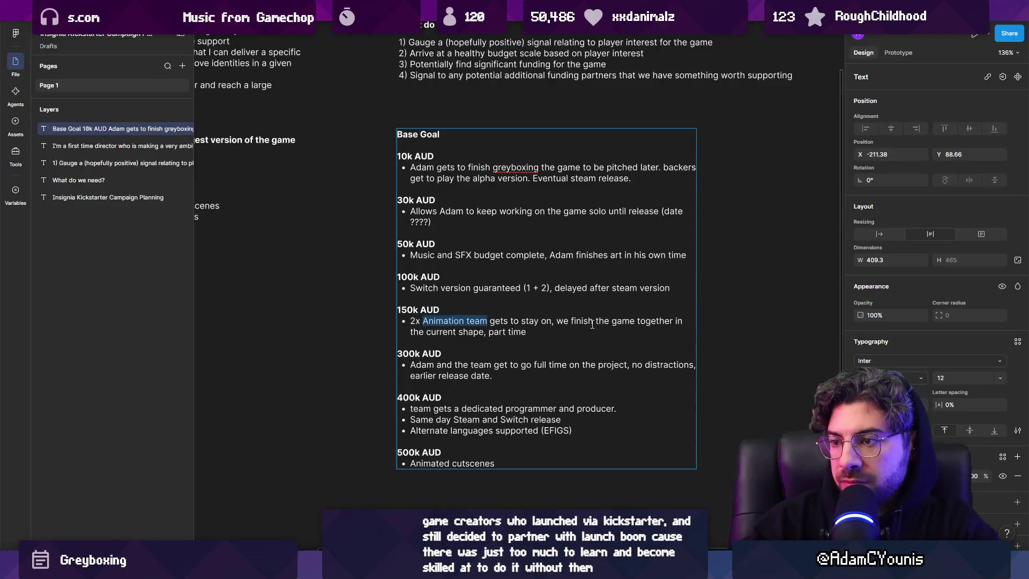
pyautogui.write('animna')
pyautogui.press('BackSpace')
pyautogui.press('BackSpace')
pyautogui.write('ators')
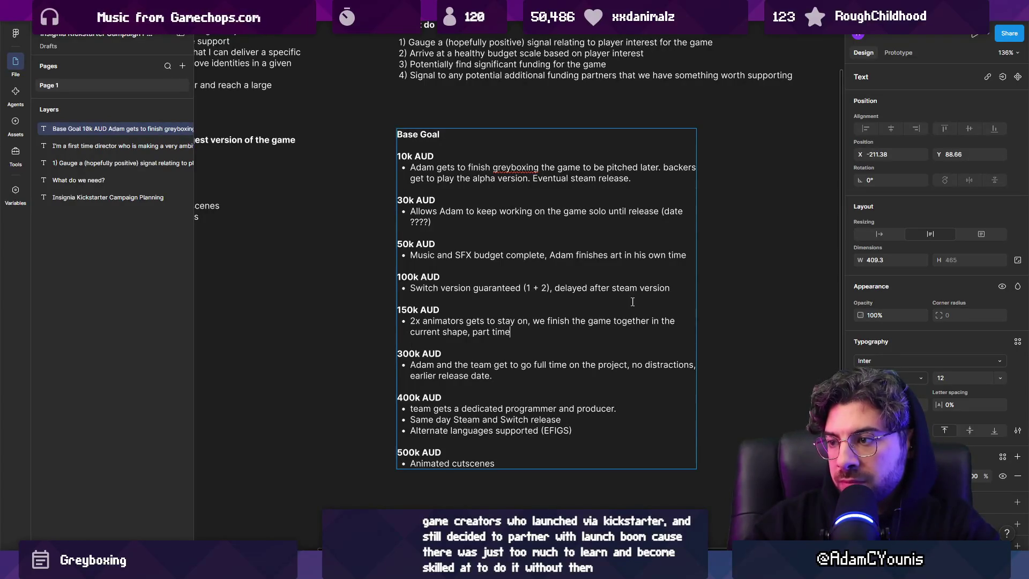
# Step: Append '. Longer development window' to the 100k AUD bullet
pyautogui.click(676, 287)
pyautogui.write('. Longe')
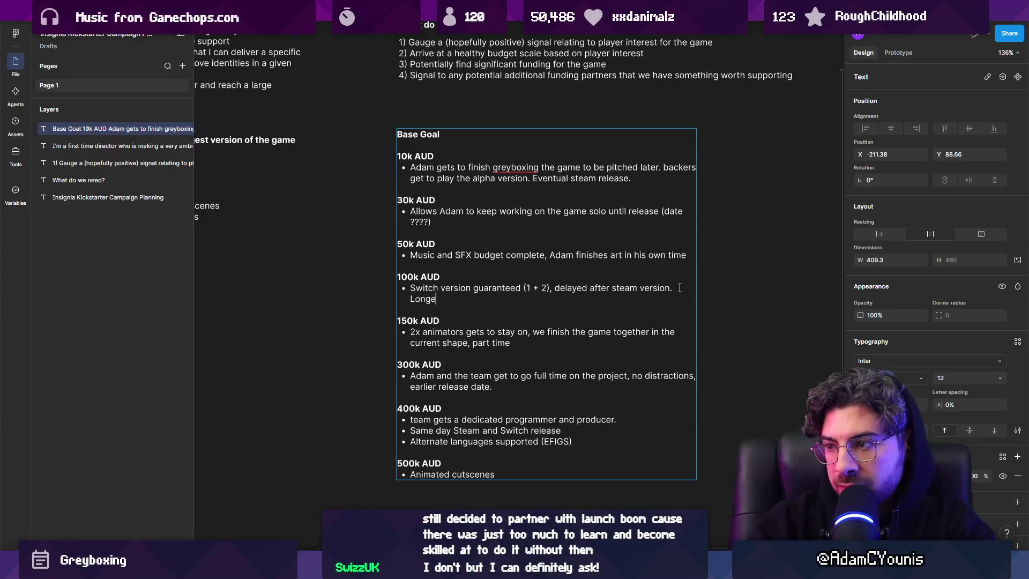
pyautogui.write('r release window')
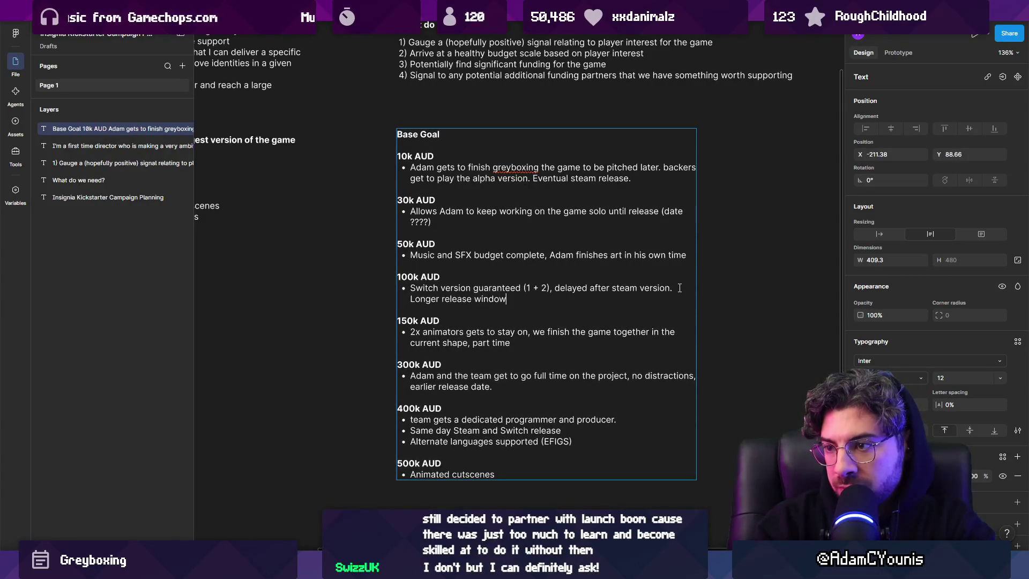
pyautogui.hotkey('ctrl', 'shift', 'Left')
pyautogui.hotkey('ctrl', 'shift', 'Left')
pyautogui.press('Left')
pyautogui.hotkey('ctrl', 'shift', 'Right')
pyautogui.write('development')
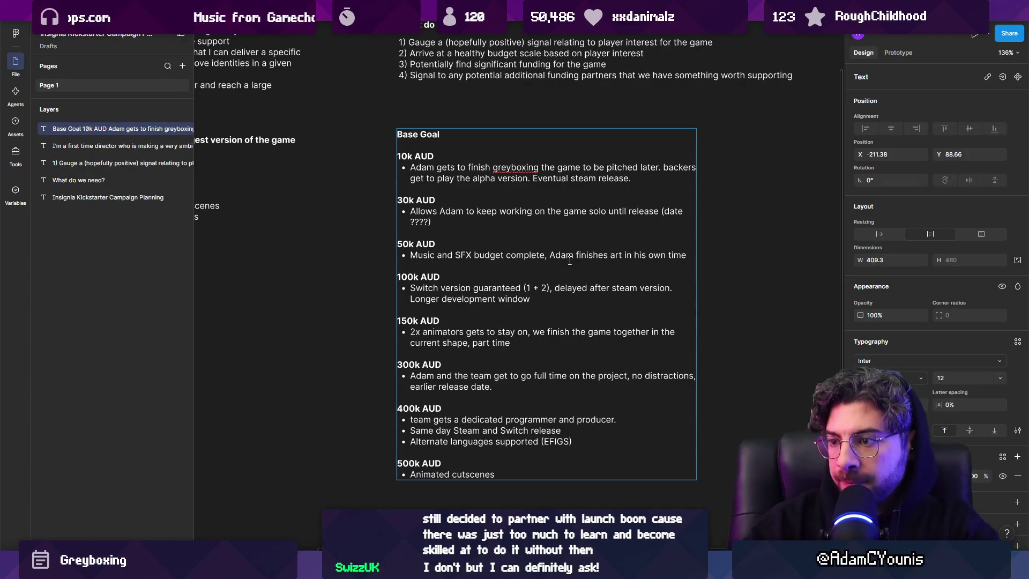
pyautogui.press('Escape')
pyautogui.press('Escape')
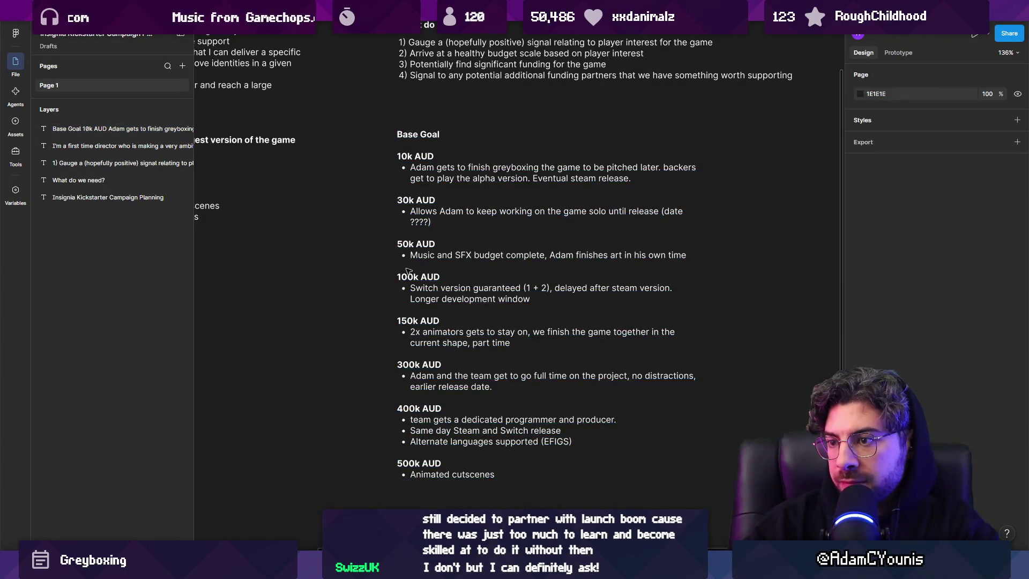
# Step: Delete the stray tall rectangle drawn beside the tier list
pyautogui.click(405, 275)
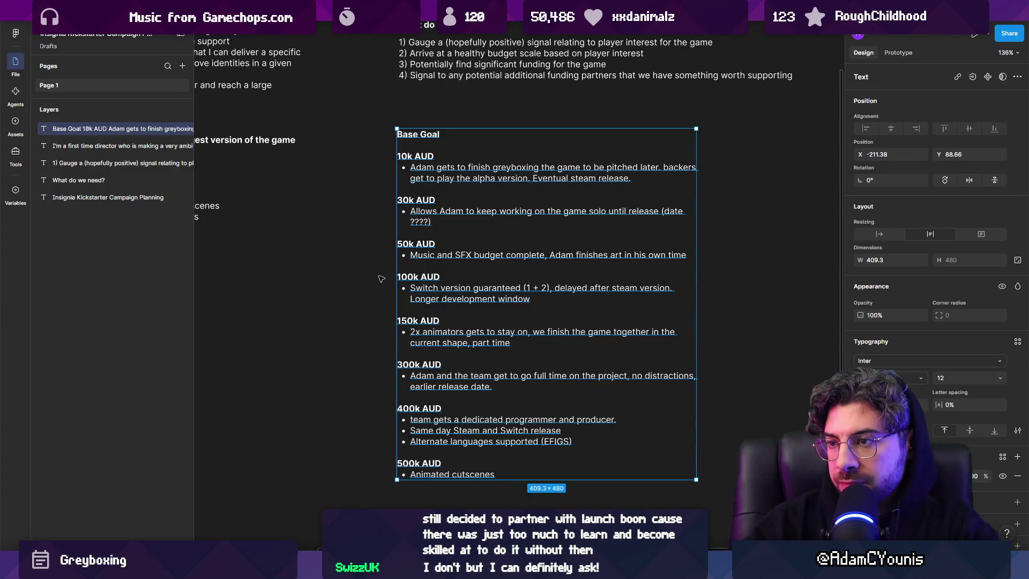
pyautogui.press('Escape')
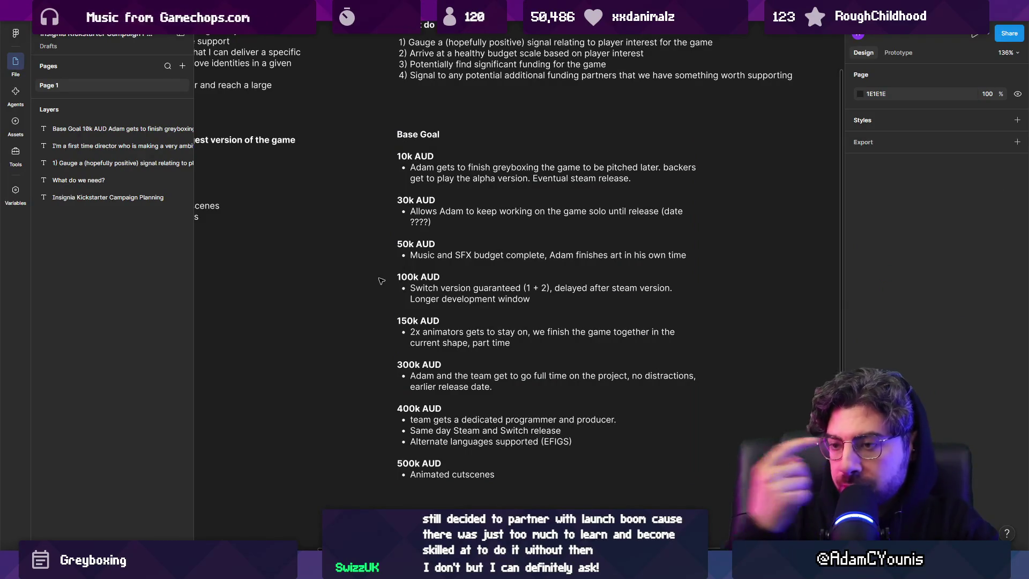
pyautogui.hscroll(-2, 453, 272)
pyautogui.moveTo(387, 150)
pyautogui.mouseDown()
pyautogui.moveTo(409, 264)
pyautogui.moveTo(410, 349)
pyautogui.mouseUp()
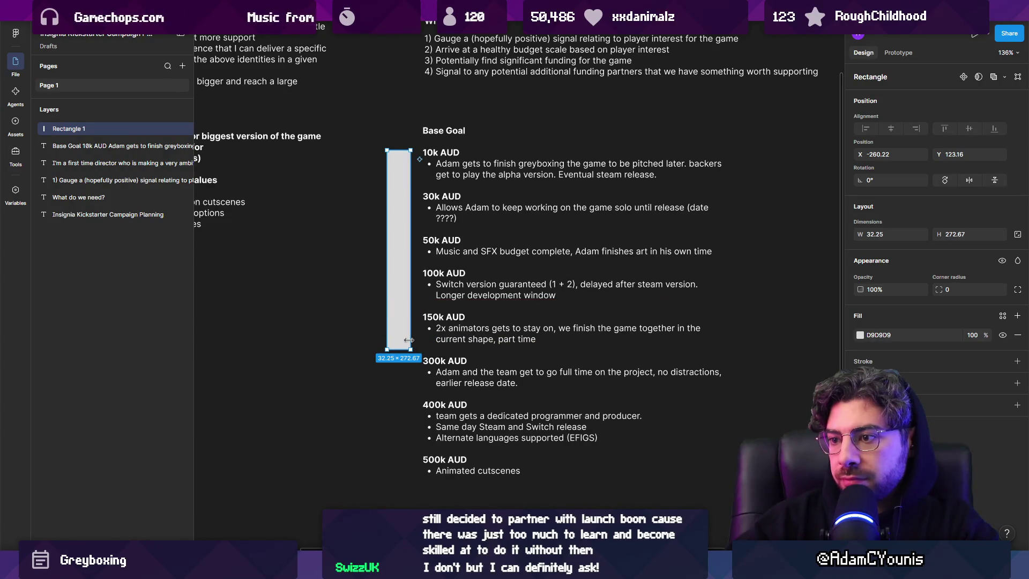
pyautogui.press('Delete')
# Step: Edit the Base Goal text with the caret placed after (EFIGS)
pyautogui.scroll(-1, 446, 362)
pyautogui.scroll(-1, 445, 361)
pyautogui.click(446, 354)
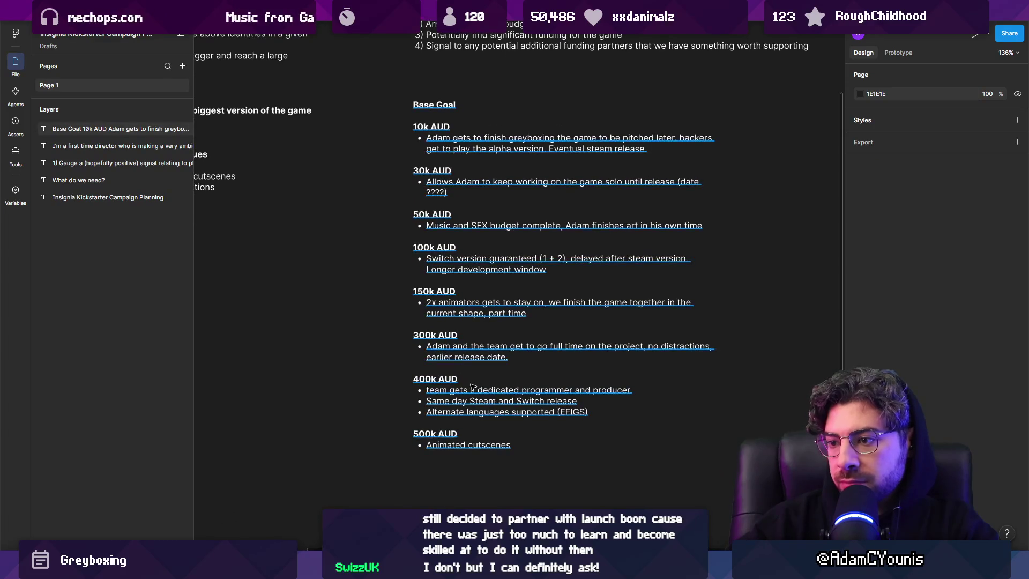
pyautogui.press('Return')
pyautogui.click(617, 412)
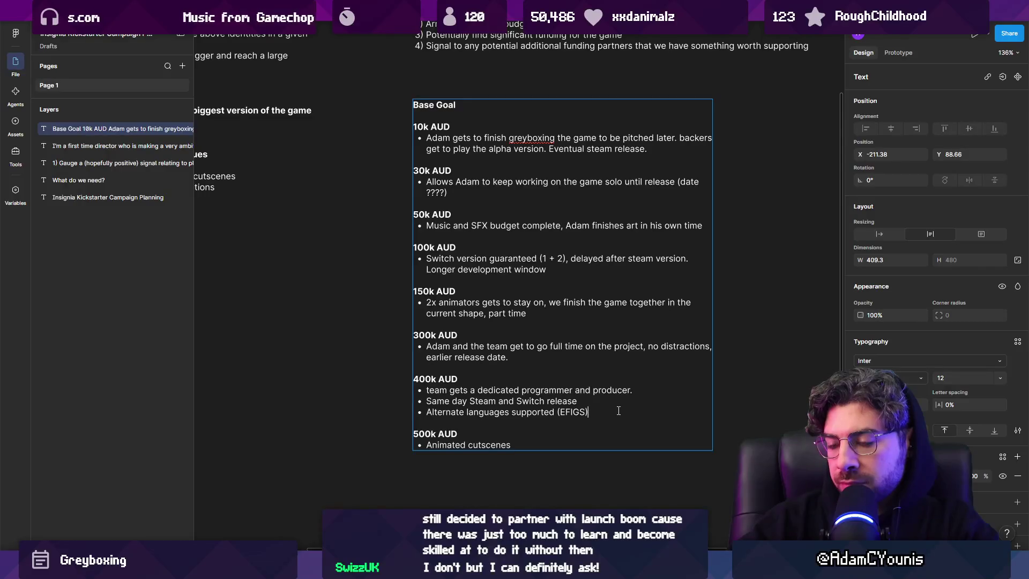
# Step: Add a bold '600 AUD' tier heading after Animated cutscenes with an empty '-' bullet
pyautogui.press('Up')
pyautogui.press('Up')
pyautogui.press('Up')
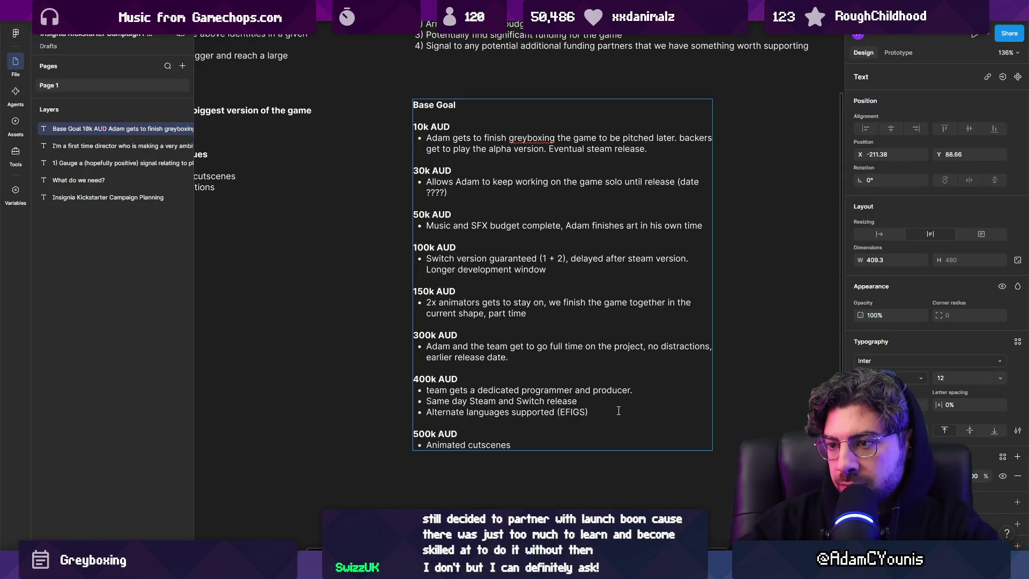
pyautogui.press('Return')
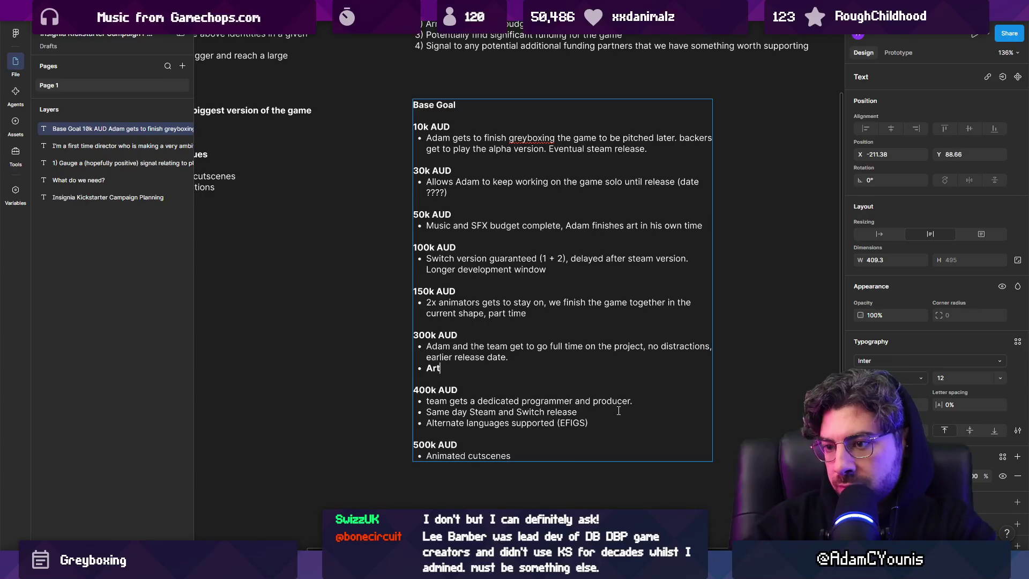
pyautogui.press('BackSpace')
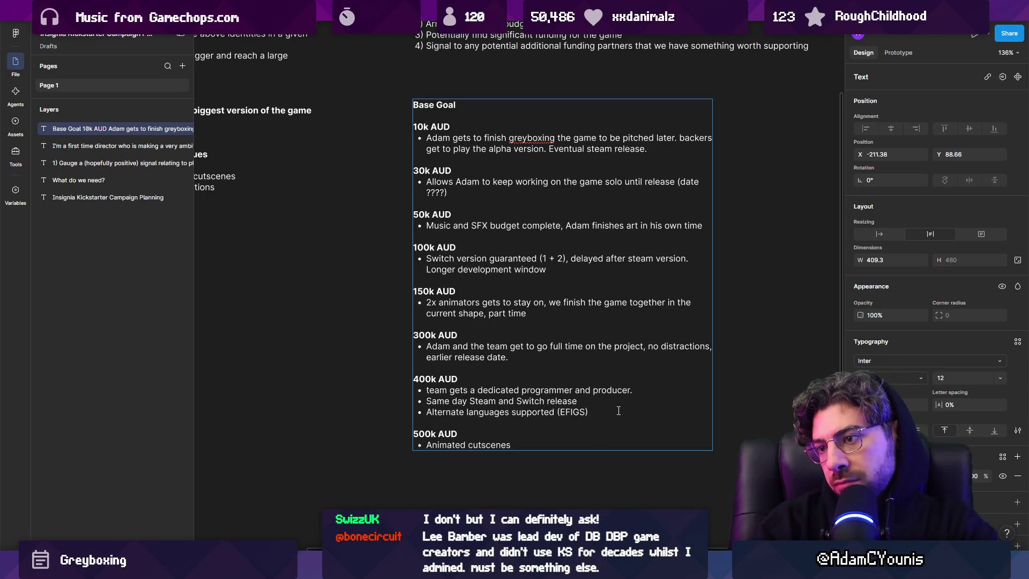
pyautogui.press('Down')
pyautogui.press('Down')
pyautogui.press('Down')
pyautogui.press('End')
pyautogui.press('Return')
pyautogui.press('Return')
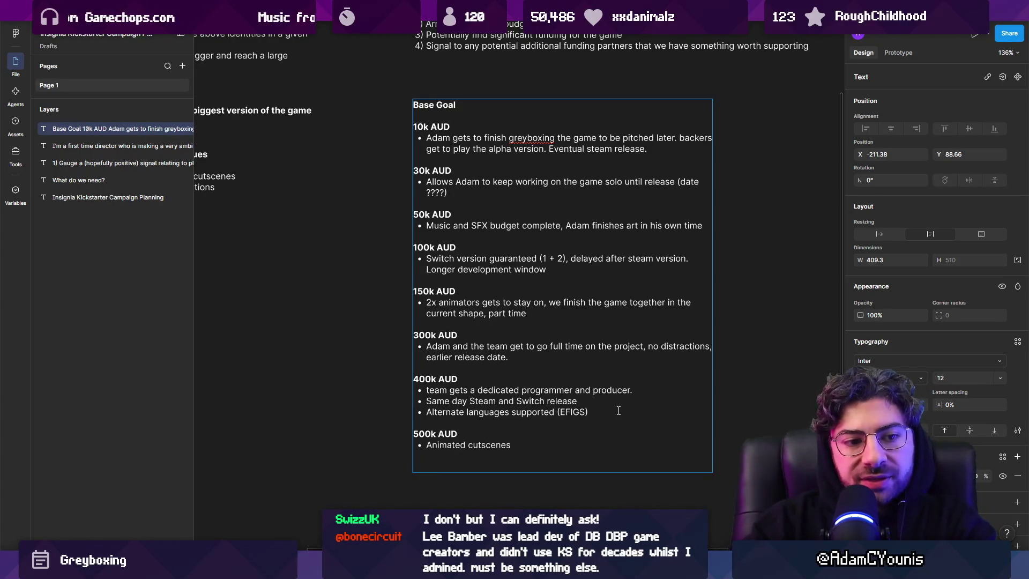
pyautogui.write('600 AUD')
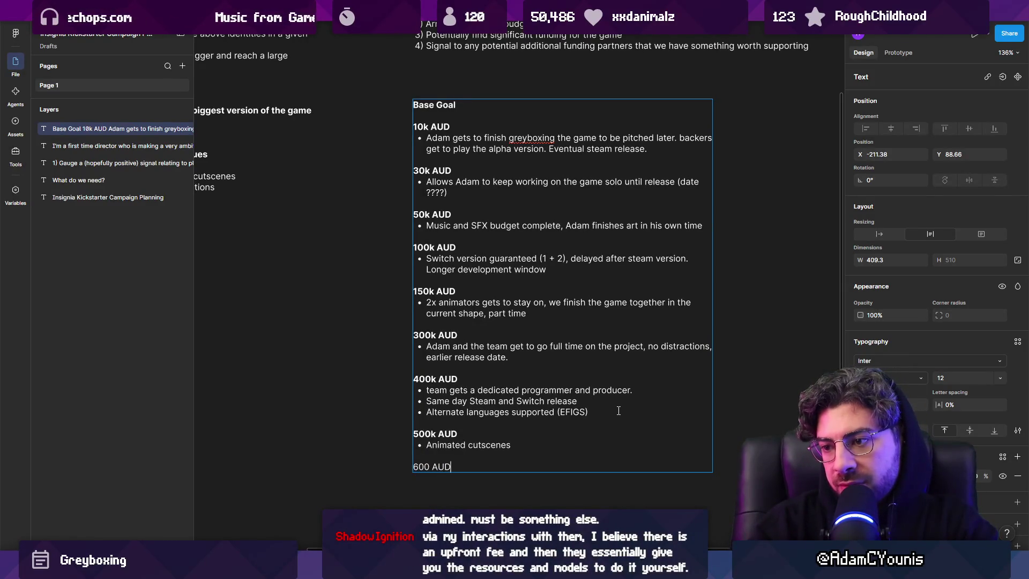
pyautogui.hotkey('shift', 'Home')
pyautogui.hotkey('ctrl', 'b')
pyautogui.press('End')
pyautogui.press('Return')
pyautogui.write('-')
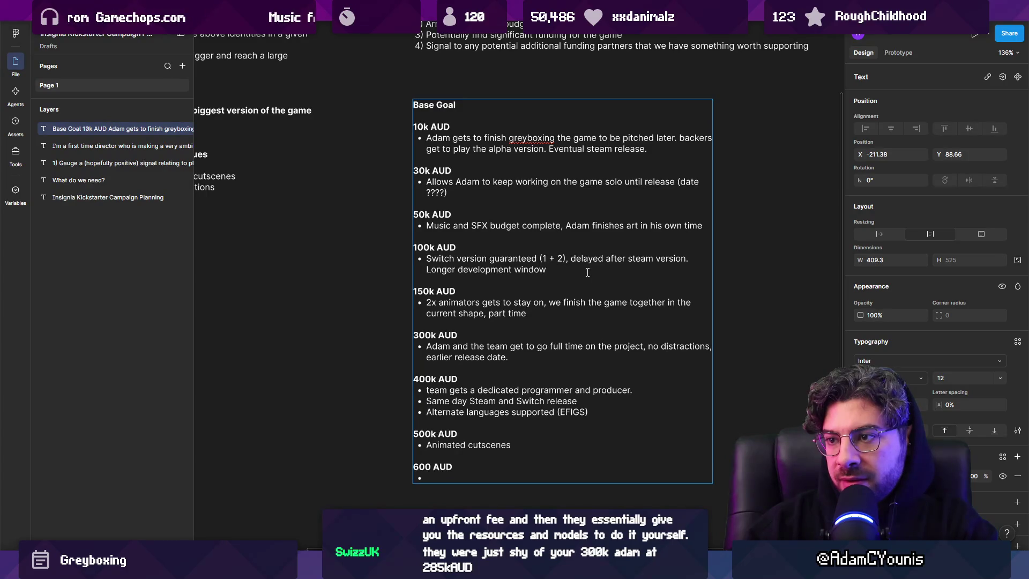
# Step: Add 'OST release' under 50k AUD and a regular-weight 'Art book' under 150k AUD
pyautogui.click(540, 243)
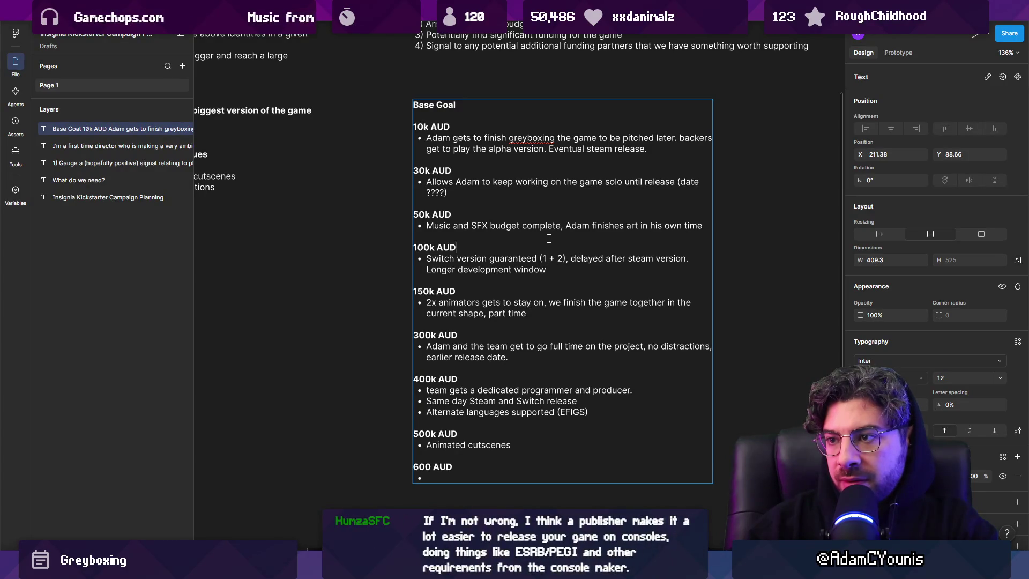
pyautogui.press('Return')
pyautogui.write('OST release')
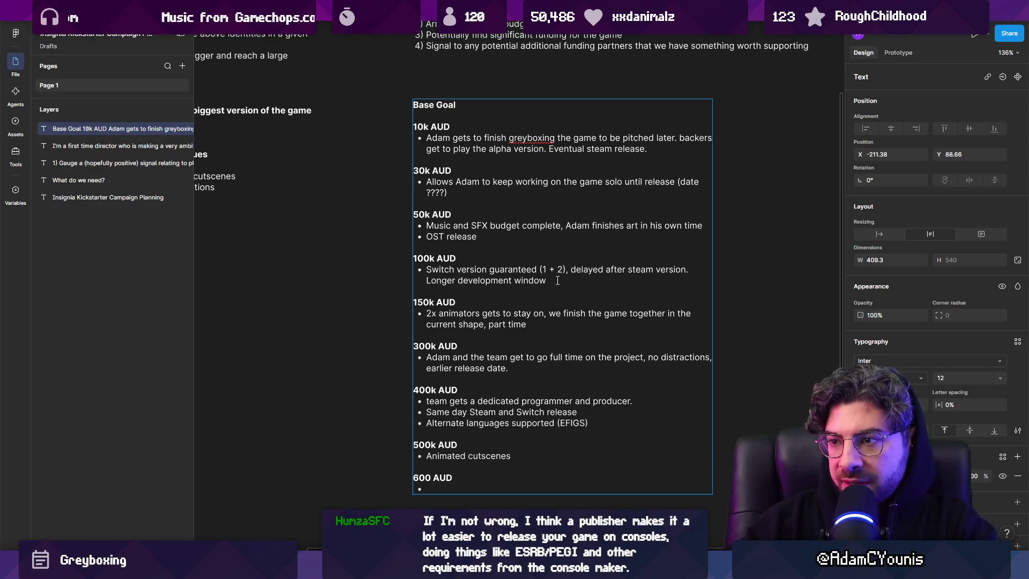
pyautogui.press('Return')
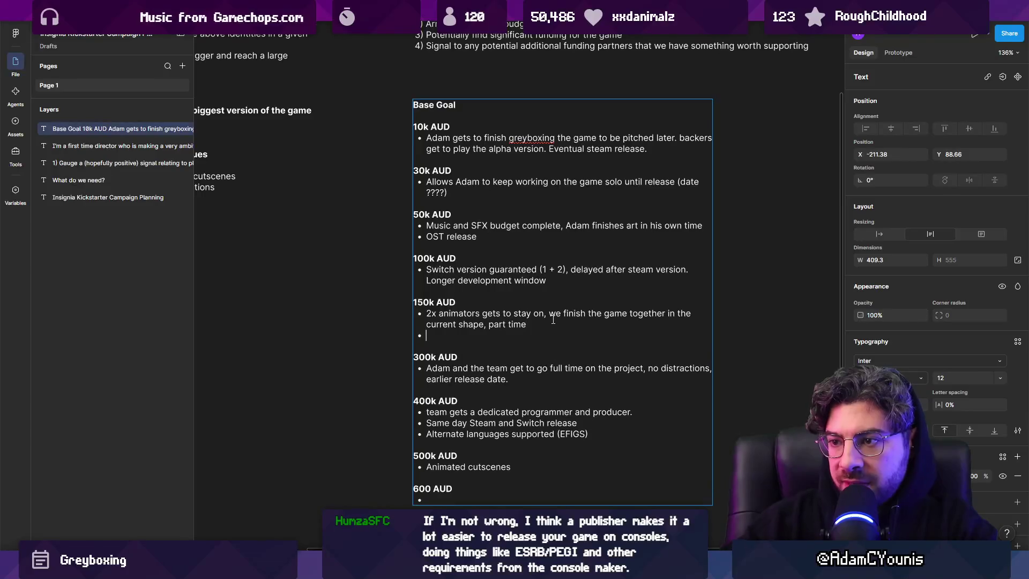
pyautogui.write('Art book')
pyautogui.hotkey('shift', 'Home')
pyautogui.hotkey('ctrl', 'b')
pyautogui.press('End')
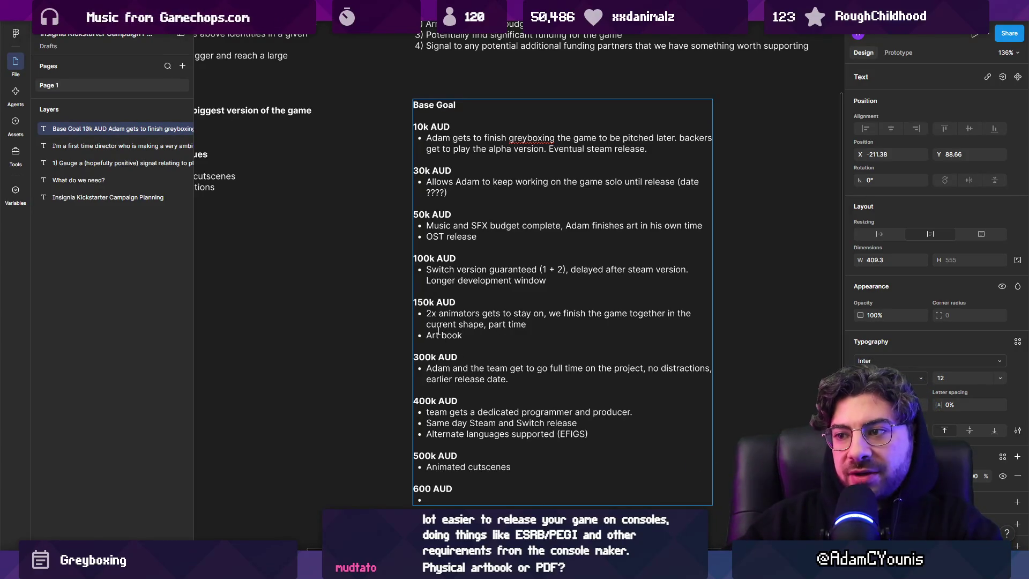
# Step: Step through the tier list from 10k AUD down to the empty 600 AUD bullet
pyautogui.click(586, 126)
pyautogui.hotkey('ctrl', 'shift', 'Left')
pyautogui.hotkey('ctrl', 'shift', 'Left')
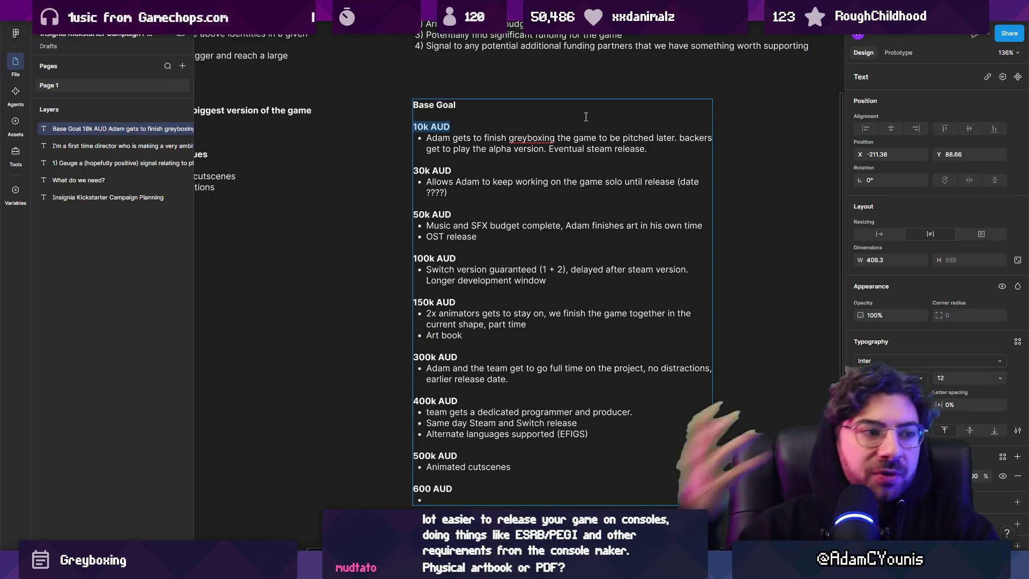
pyautogui.click(560, 160)
pyautogui.press('Down')
pyautogui.press('Down')
pyautogui.press('Down')
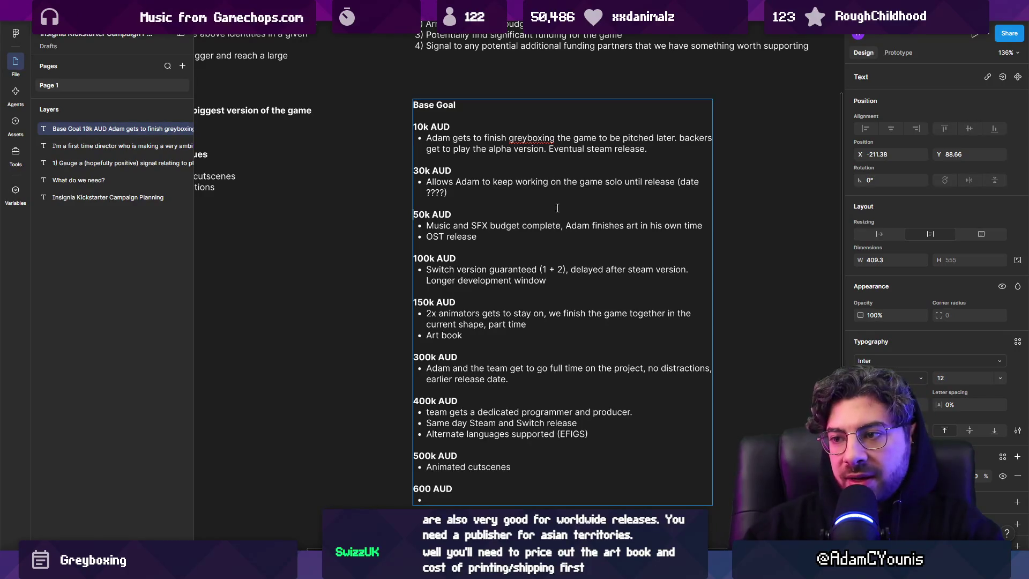
pyautogui.press('Down')
pyautogui.press('Down')
pyautogui.press('Down')
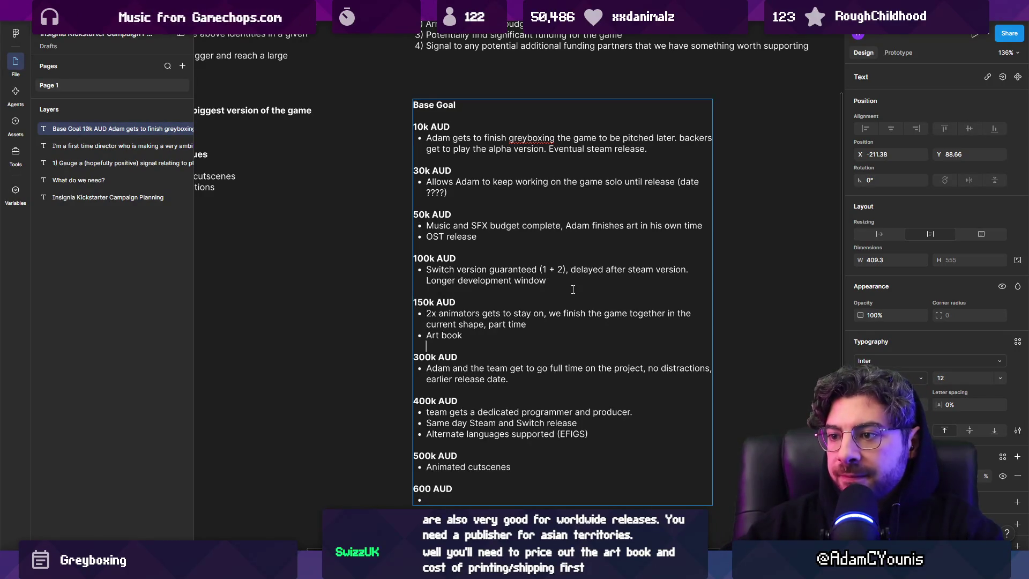
pyautogui.press('Down')
pyautogui.press('Down')
pyautogui.press('Down')
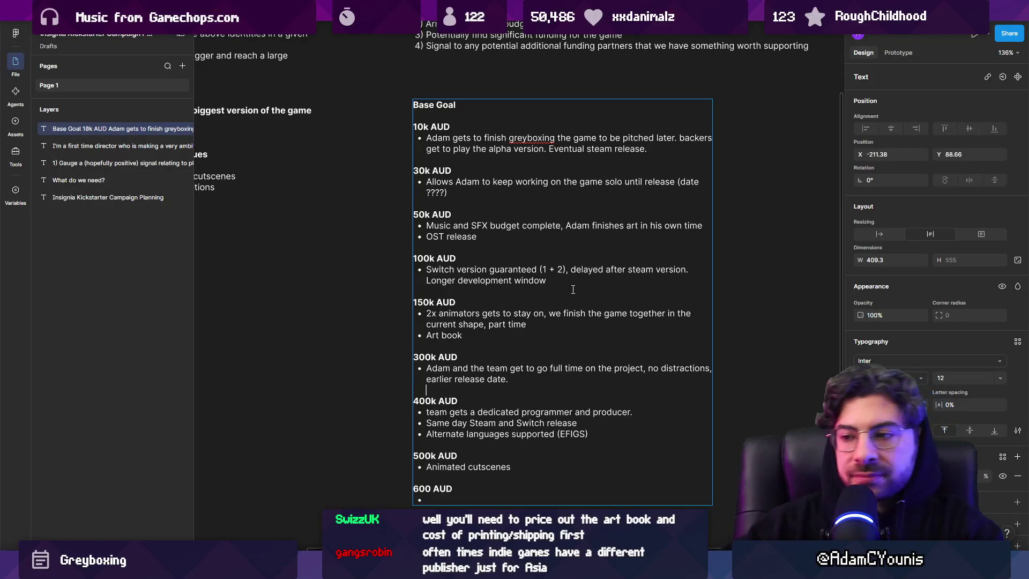
pyautogui.press('Down')
pyautogui.press('Down')
pyautogui.press('Down')
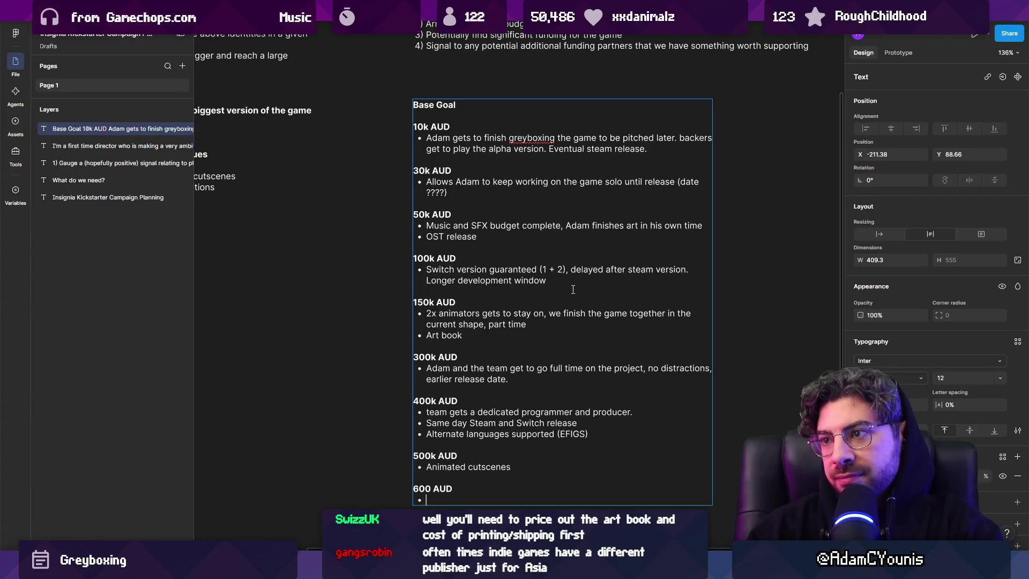
pyautogui.scroll(-5, 572, 289)
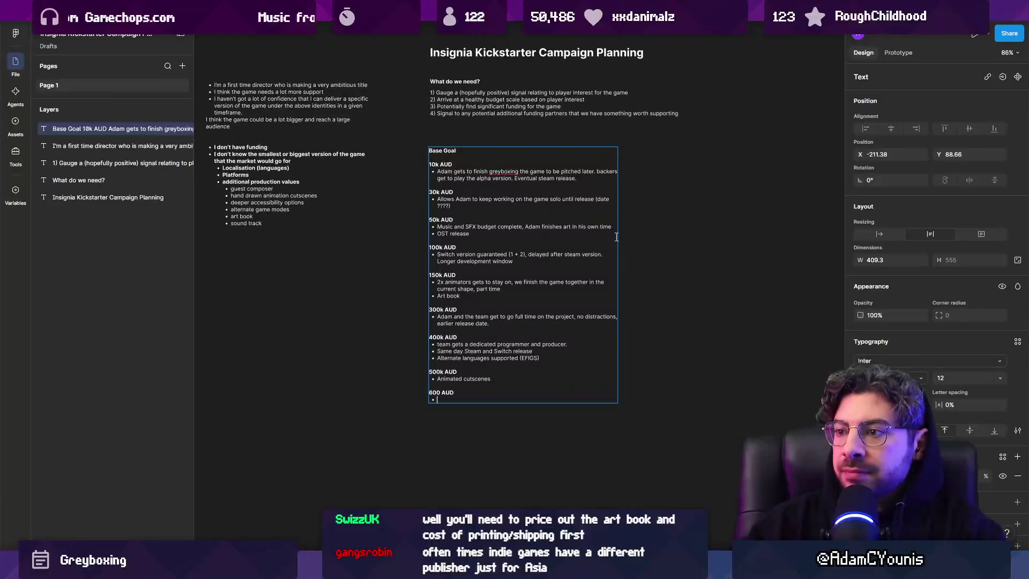
pyautogui.scroll(5, 608, 246)
pyautogui.scroll(-2, 594, 252)
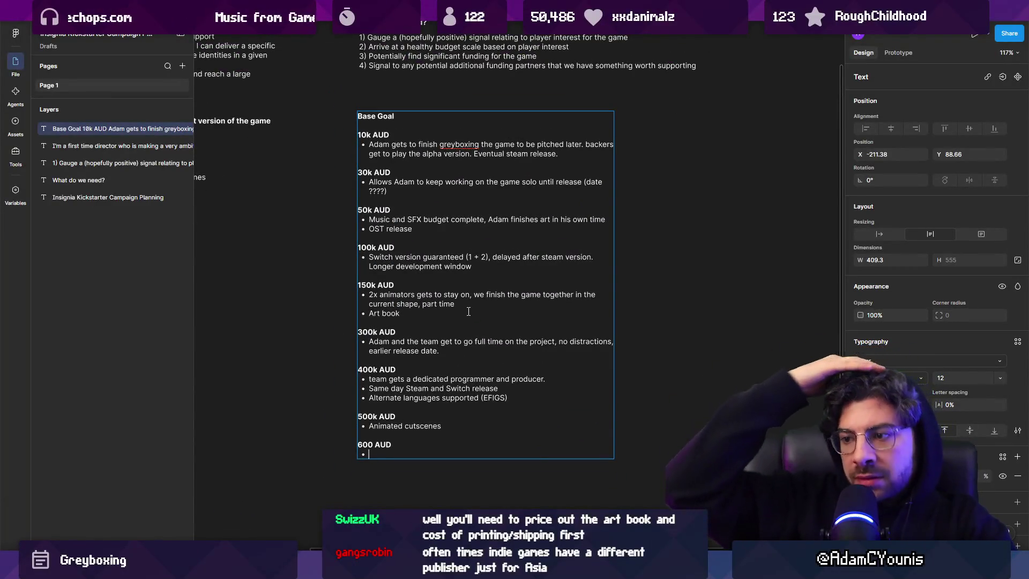
pyautogui.click(649, 332)
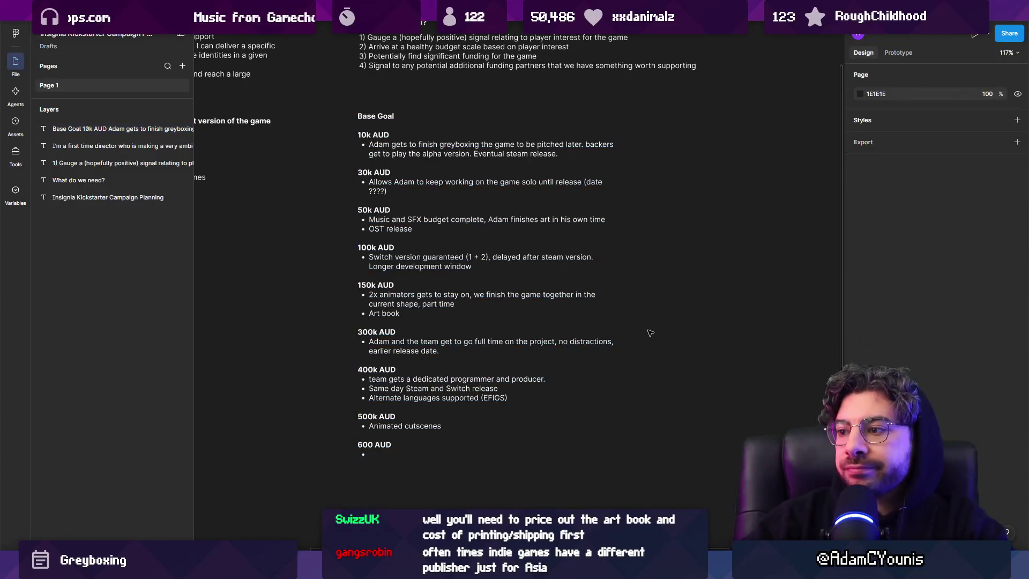
pyautogui.click(399, 426)
pyautogui.scroll(1, 399, 426)
pyautogui.doubleClick(462, 428)
pyautogui.scroll(2, 462, 427)
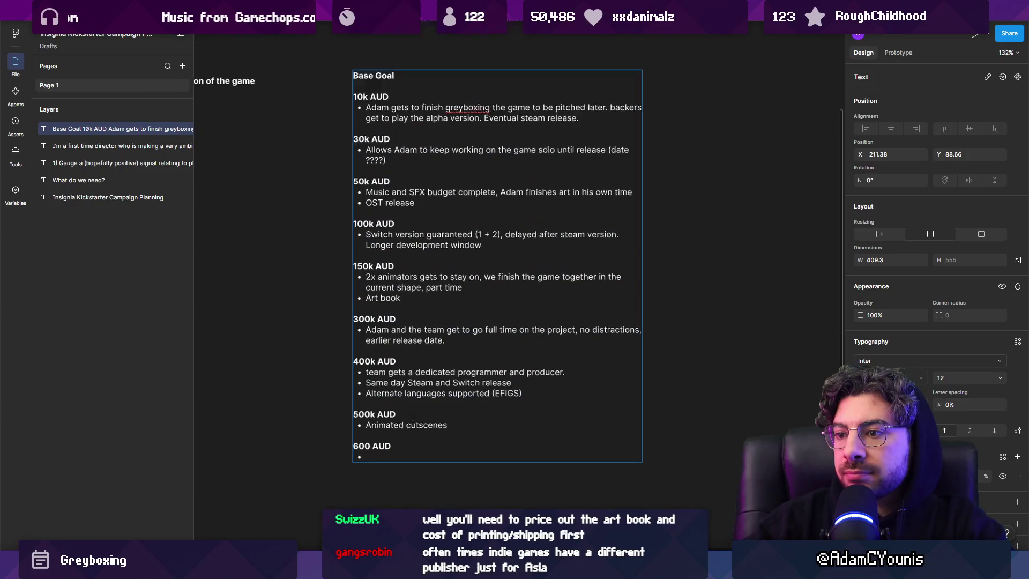
pyautogui.doubleClick(448, 427)
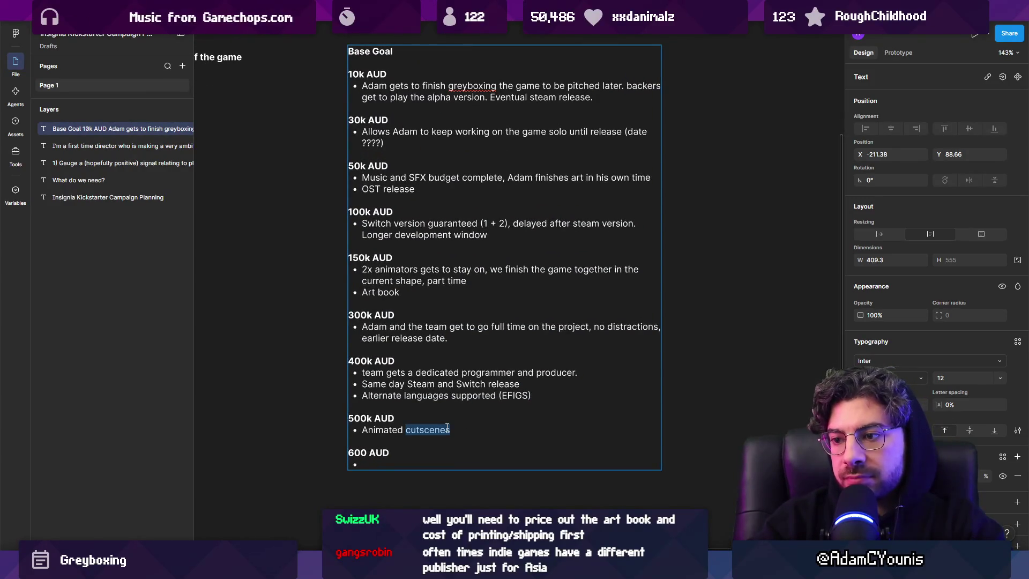
# Step: Add the bullet 'Animated OP, original song' to the 600 AUD tier
pyautogui.click(448, 427)
pyautogui.write('Animated OP')
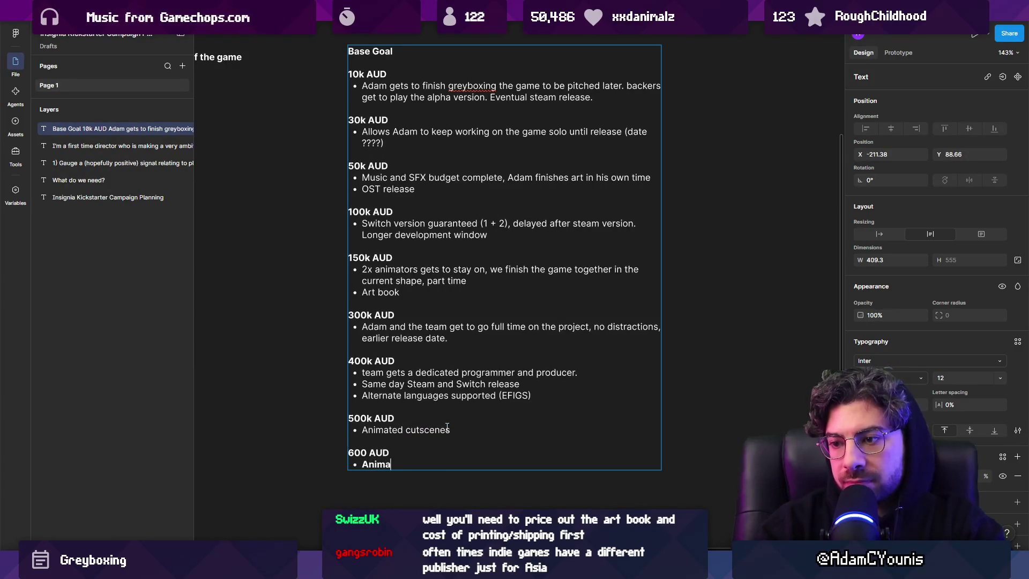
pyautogui.hotkey('shift', 'Home')
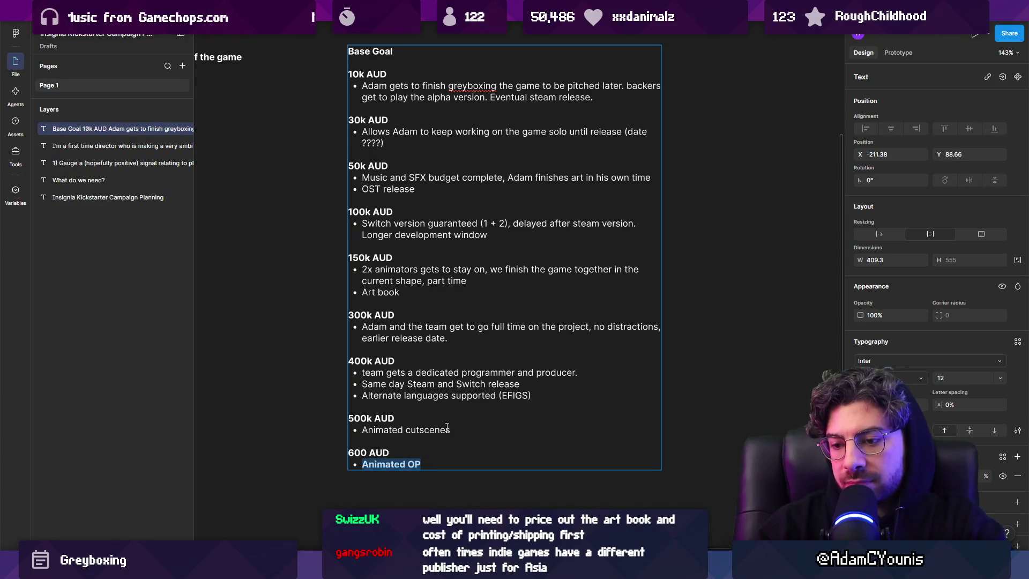
pyautogui.press('Right')
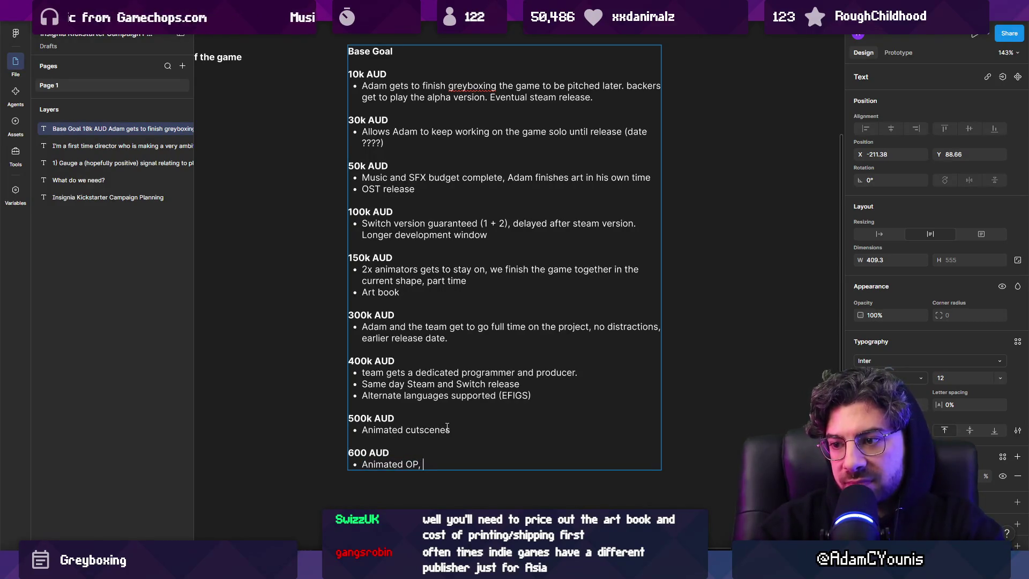
pyautogui.write('original song')
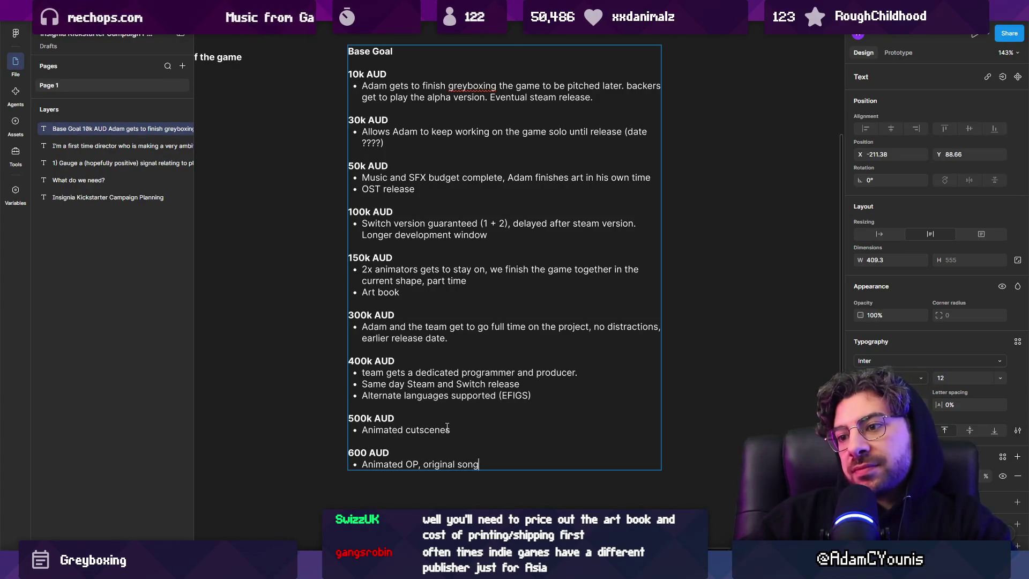
# Step: Insert an empty bullet above Animated cutscenes at the top of the 500k AUD tier
pyautogui.hotkey('shift', 'Home')
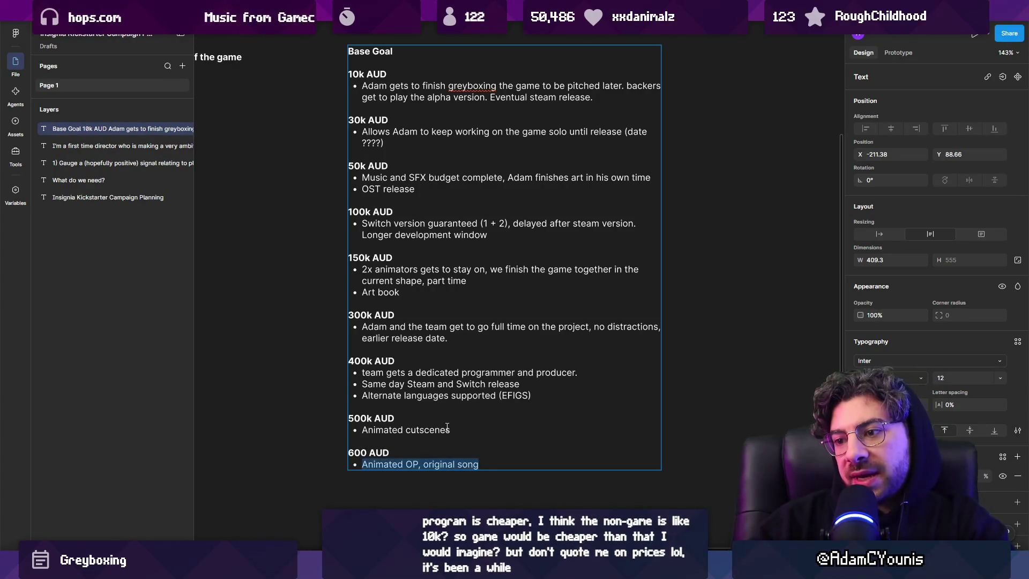
pyautogui.hotkey('shift', 'Up')
pyautogui.hotkey('shift', 'Up')
pyautogui.press('Right')
pyautogui.hotkey('shift', 'Down')
pyautogui.hotkey('shift', 'Down')
pyautogui.press('Left')
pyautogui.hotkey('shift', 'Down')
pyautogui.hotkey('shift', 'Down')
pyautogui.press('Right')
pyautogui.press('Home')
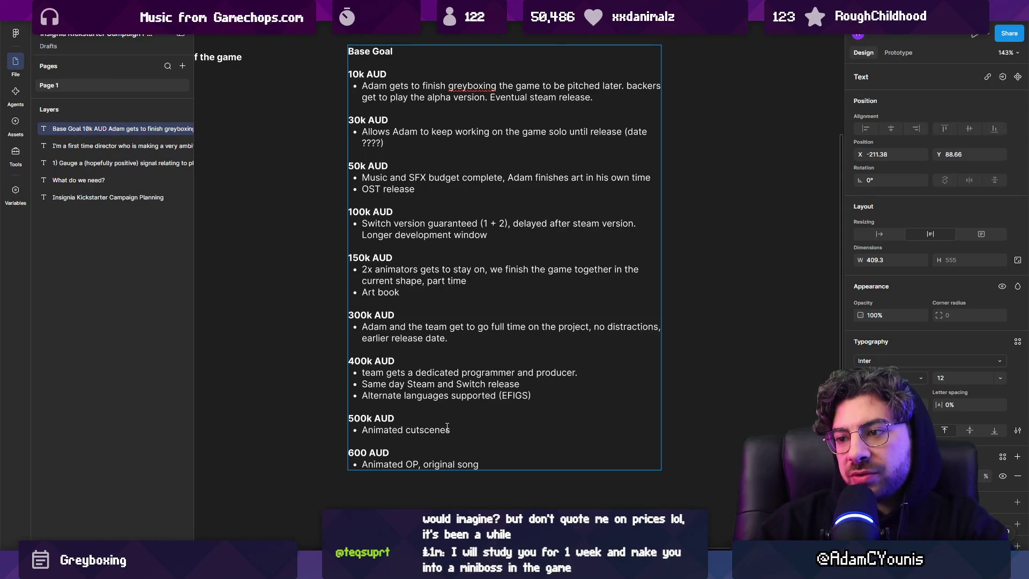
pyautogui.press('Up')
pyautogui.press('Up')
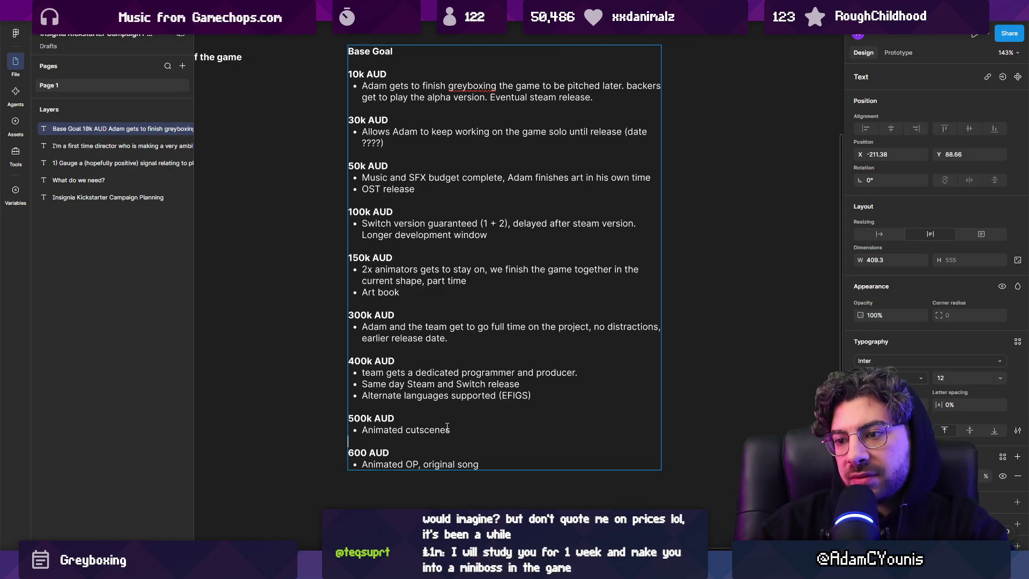
pyautogui.press('Return')
pyautogui.press('Up')
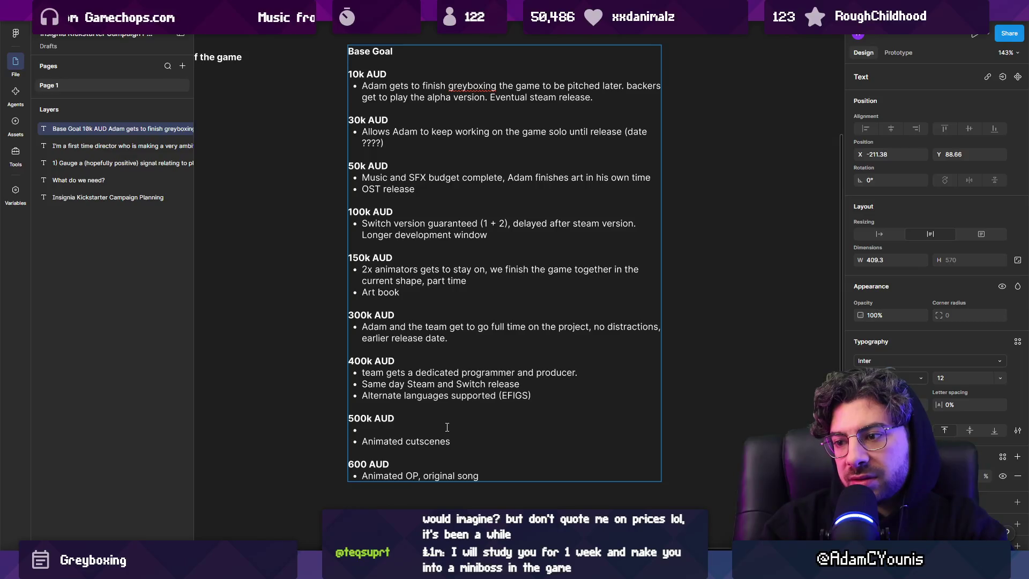
# Step: Fill the new 500k AUD bullet with 'Asian localisation (CJK)'
pyautogui.write('Asian localisation')
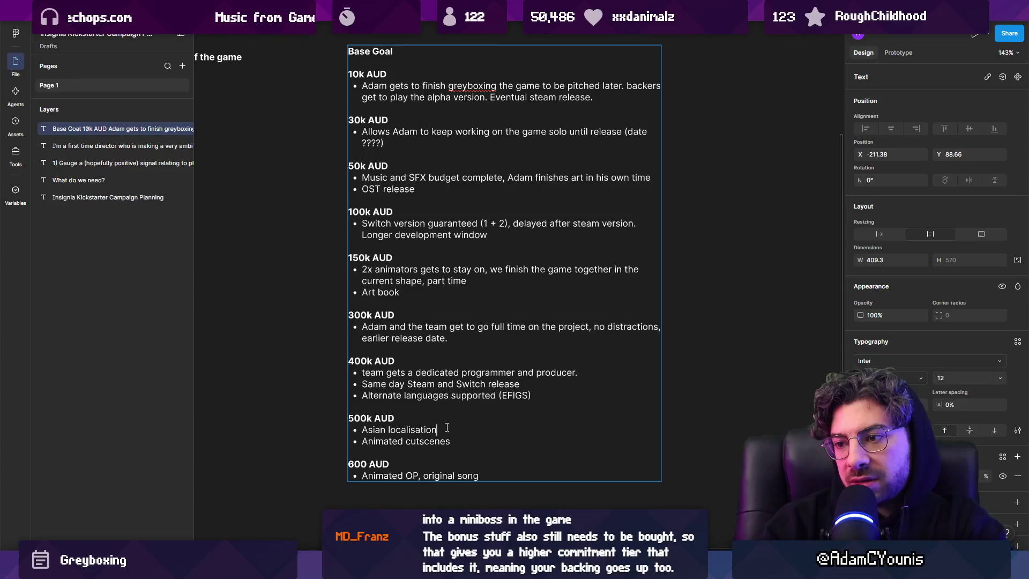
pyautogui.write(' (C')
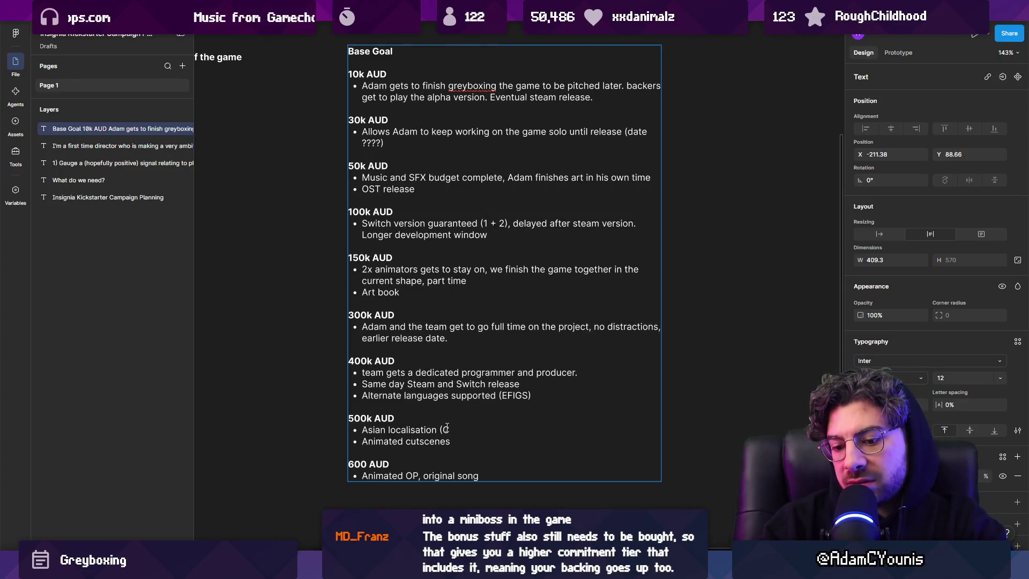
pyautogui.write('JK)')
pyautogui.press('Left')
pyautogui.press('Left')
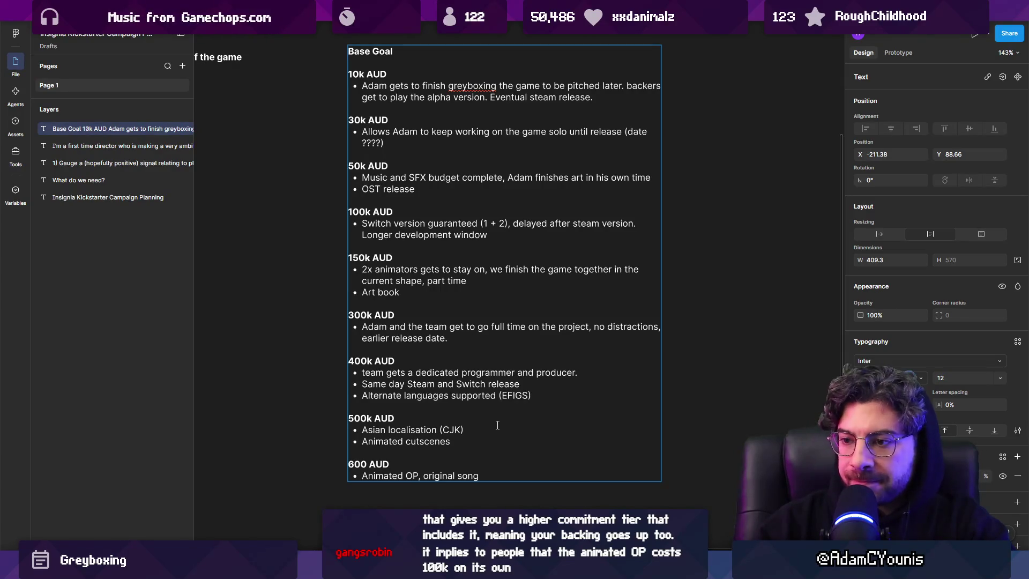
pyautogui.press('Escape')
pyautogui.press('Escape')
pyautogui.doubleClick(468, 433)
pyautogui.click(437, 430)
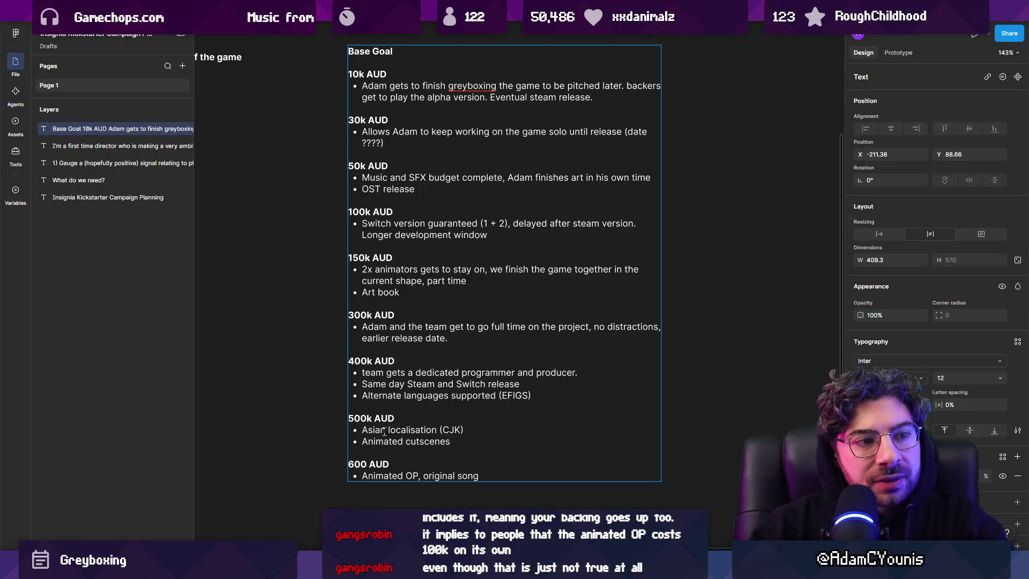
# Step: Change the '600 AUD' tier heading to read '600k AUD'
pyautogui.press('Down')
pyautogui.press('Down')
pyautogui.press('Down')
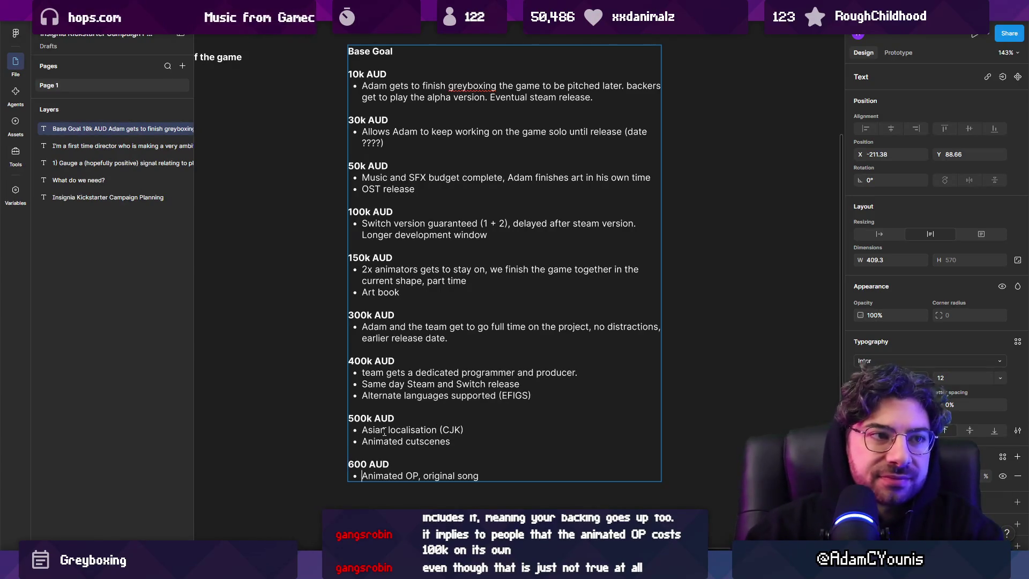
pyautogui.hotkey('shift', 'Home')
pyautogui.hotkey('ctrl', 'shift', 'Left')
pyautogui.press('Home')
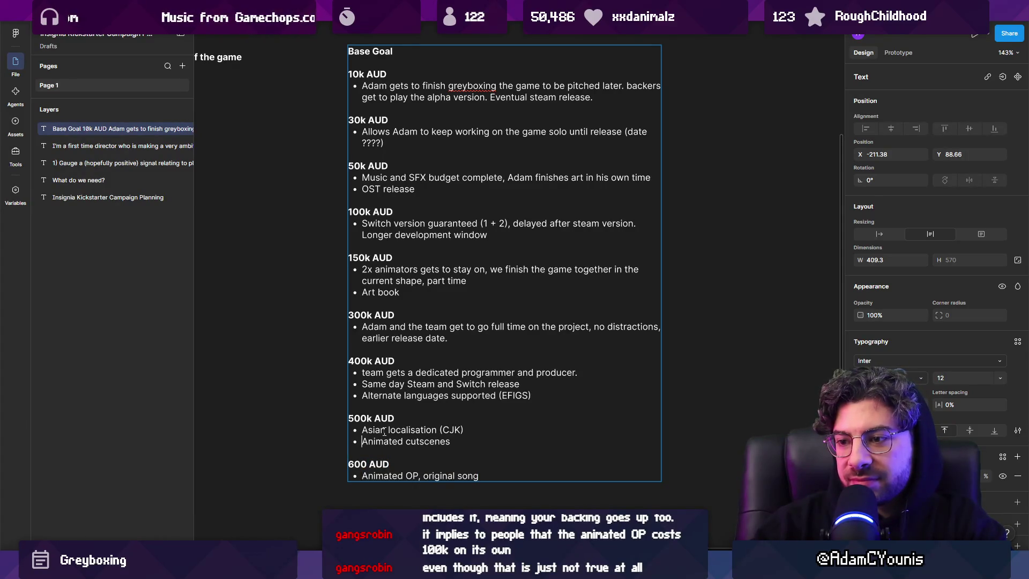
pyautogui.press('Up')
pyautogui.press('Up')
pyautogui.press('Up')
pyautogui.press('End')
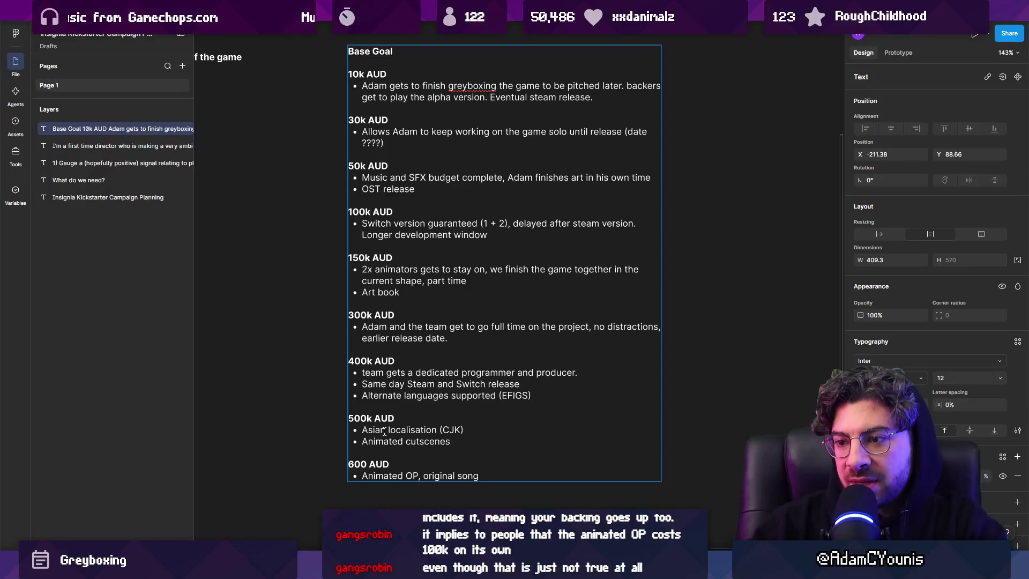
pyautogui.hotkey('shift', 'Down')
pyautogui.hotkey('shift', 'End')
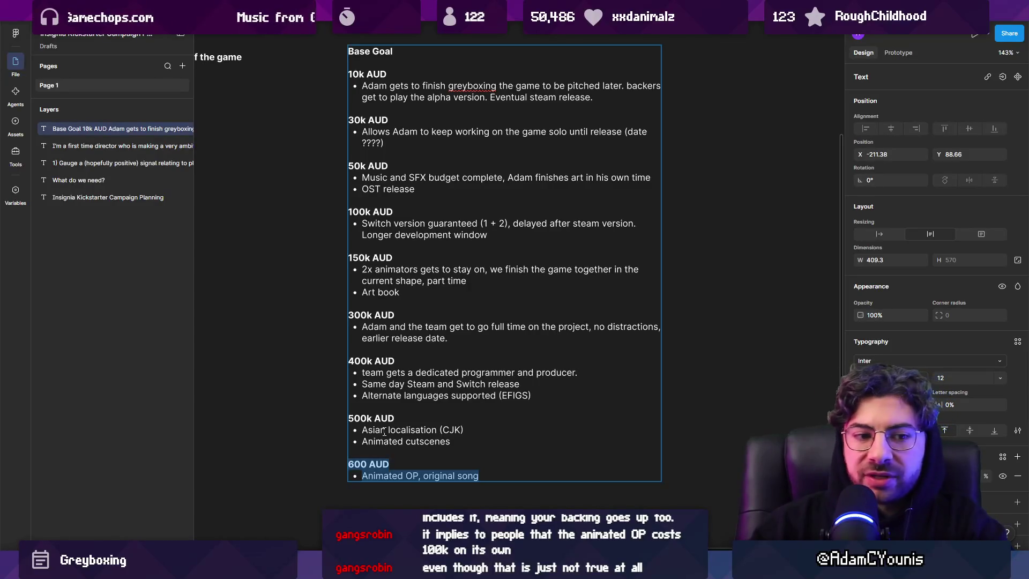
pyautogui.moveTo(529, 488); pyautogui.dragTo(323, 464)
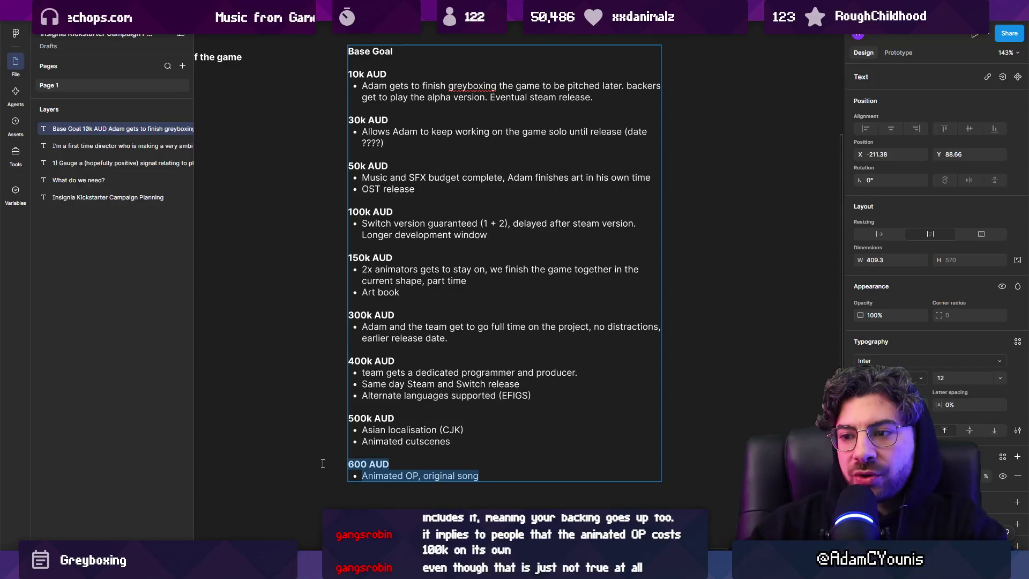
pyautogui.click(362, 465)
pyautogui.press('Right')
pyautogui.write('k')
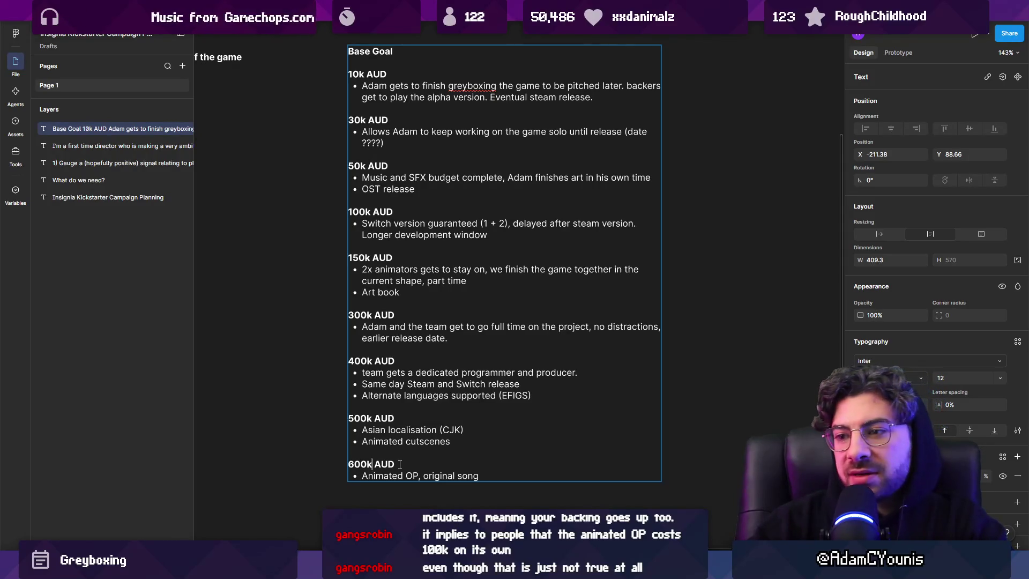
pyautogui.hotkey('ctrl', 'End')
# Step: Finish editing the tier list and switch to the Kickstarter backing spreadsheet in Chrome
pyautogui.hotkey('shift', 'Home')
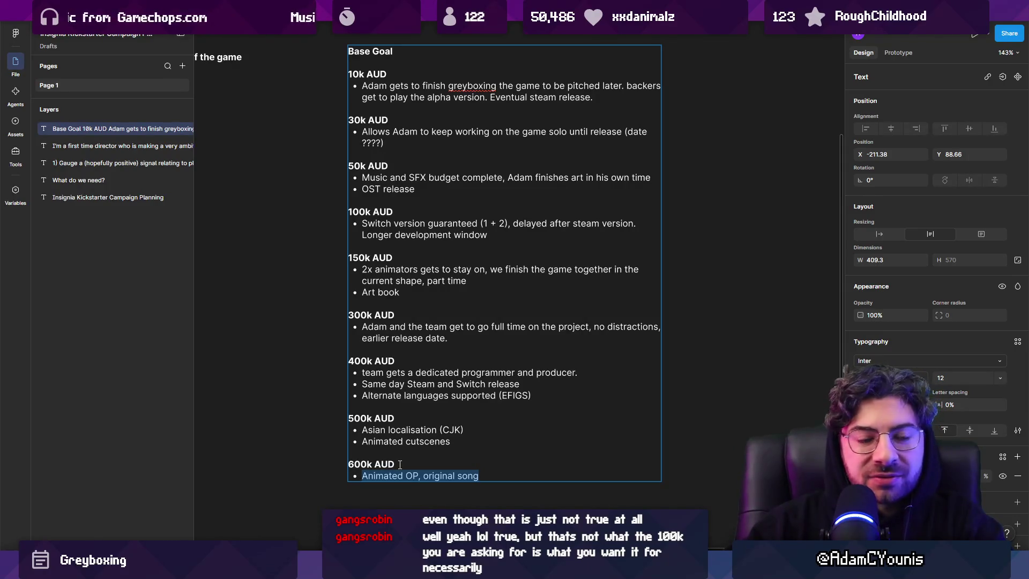
pyautogui.press('Left')
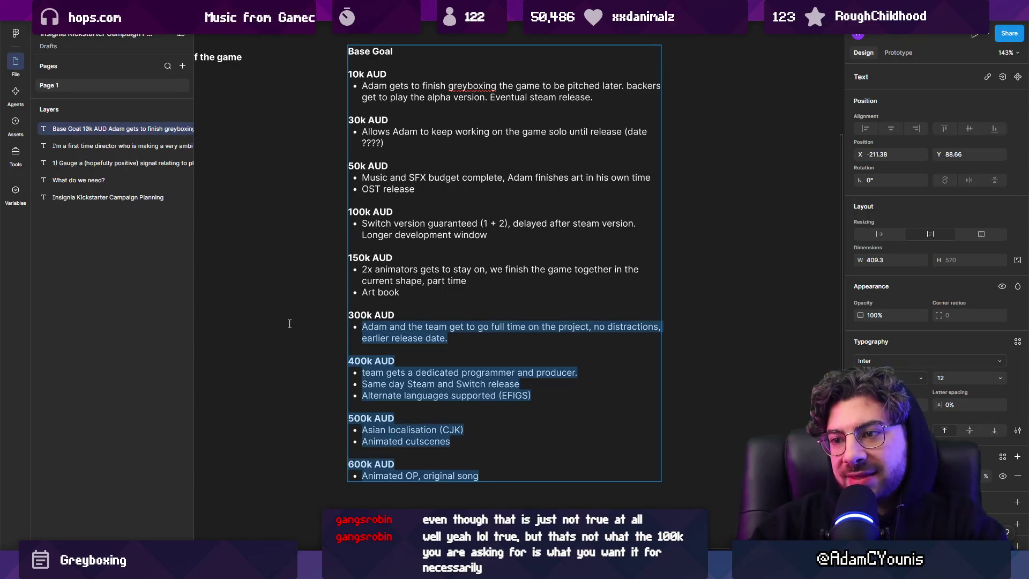
pyautogui.press('Escape')
pyautogui.moveTo(610, 568)
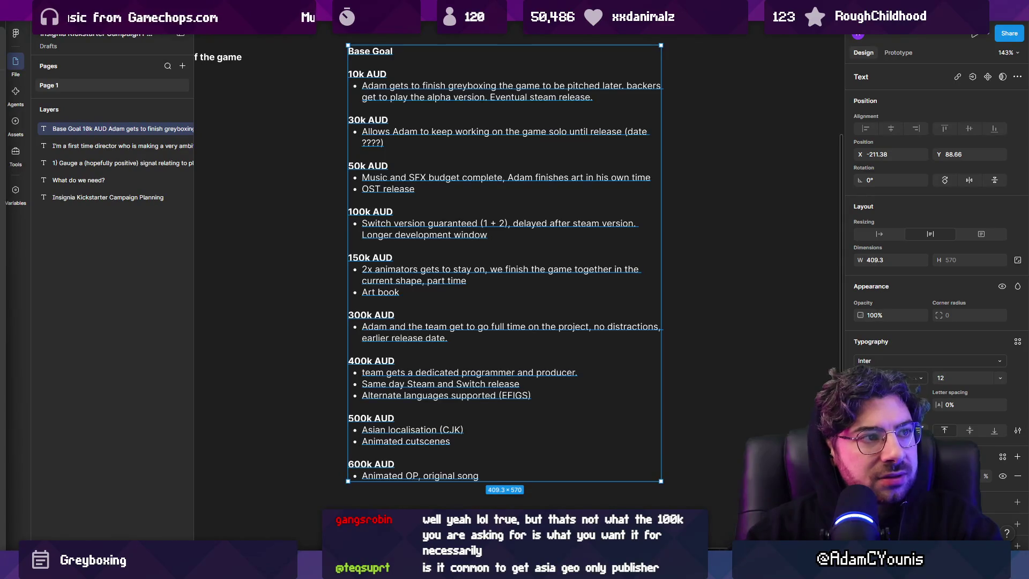
pyautogui.hotkey('alt', 'Tab')
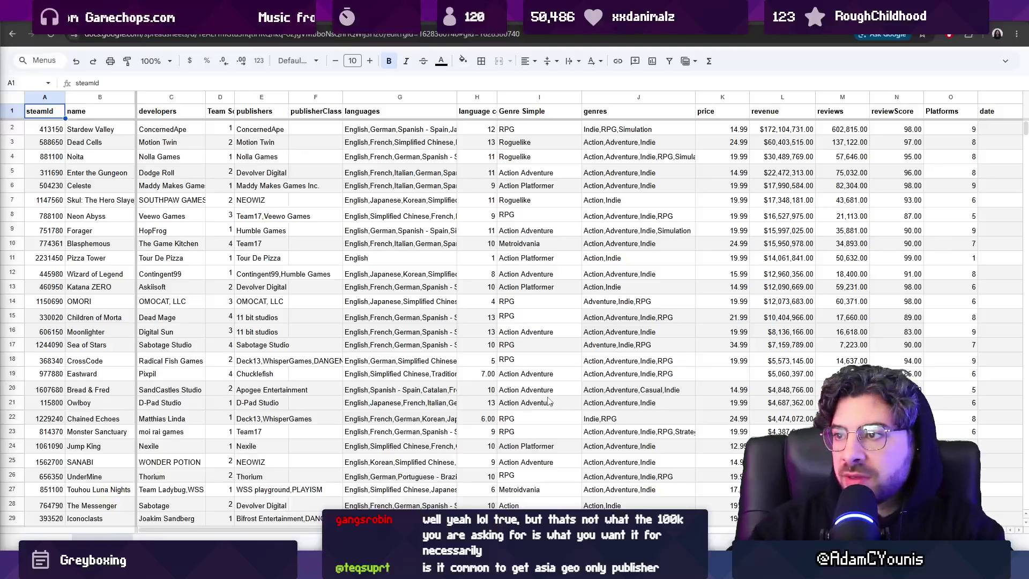
# Step: Open the backed-games sheet and check the Backing amounts in column S, selecting Chasm's row
pyautogui.click(107, 543)
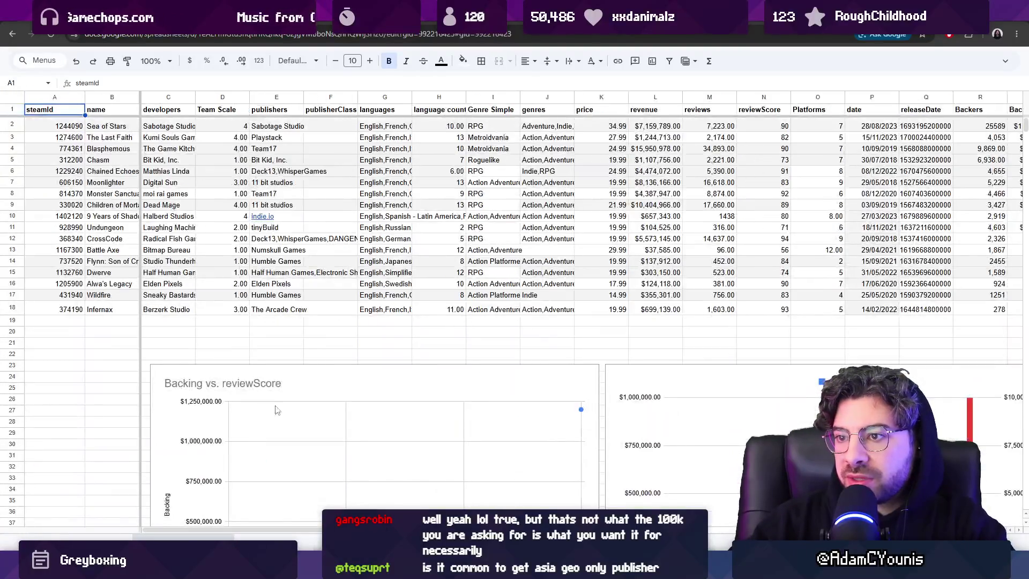
pyautogui.hscroll(1, 742, 211)
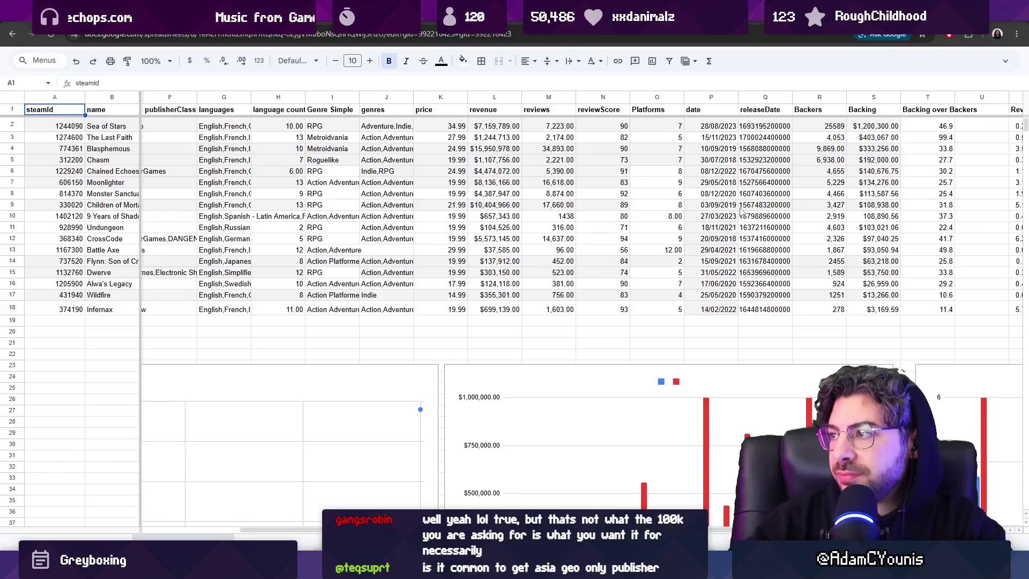
pyautogui.hscroll(1, 741, 211)
pyautogui.click(833, 148)
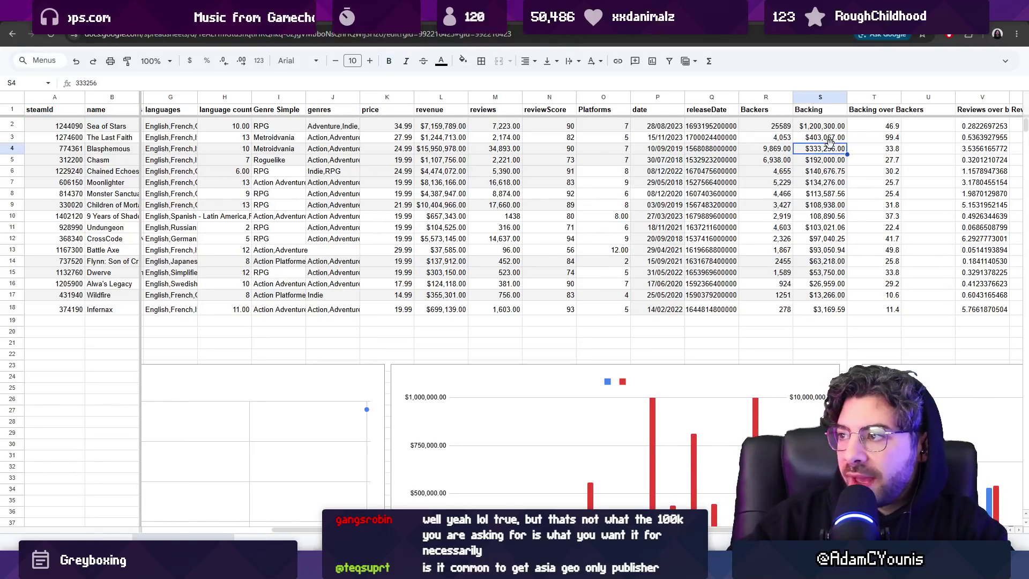
pyautogui.click(813, 205)
pyautogui.click(810, 227)
pyautogui.moveTo(810, 229); pyautogui.dragTo(812, 131)
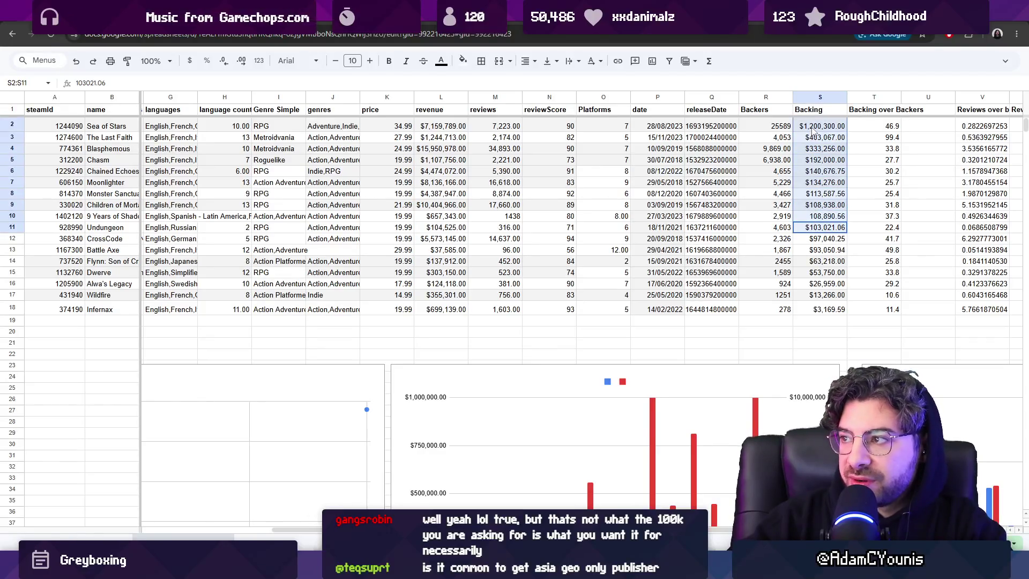
pyautogui.click(819, 159)
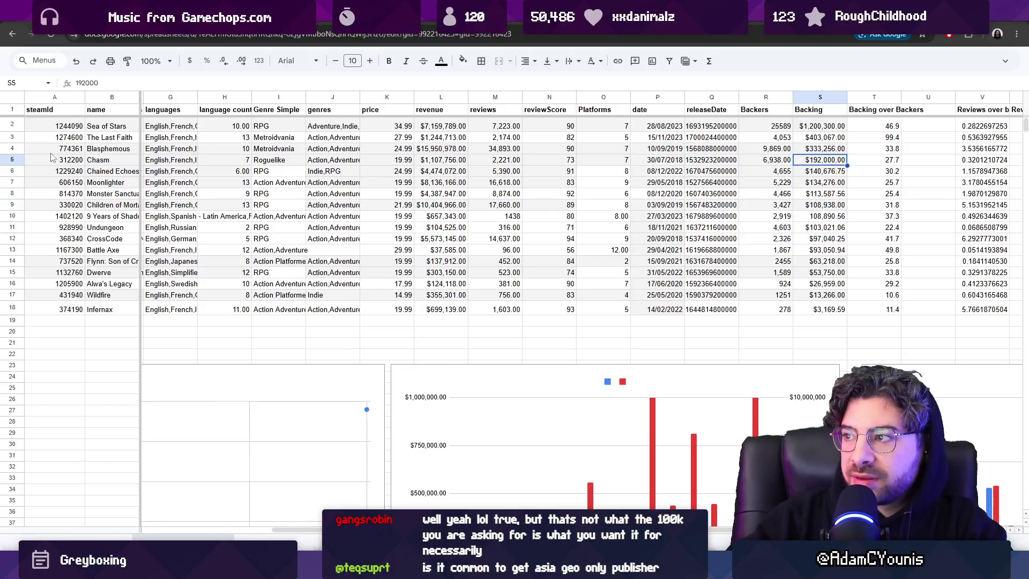
pyautogui.click(10, 159)
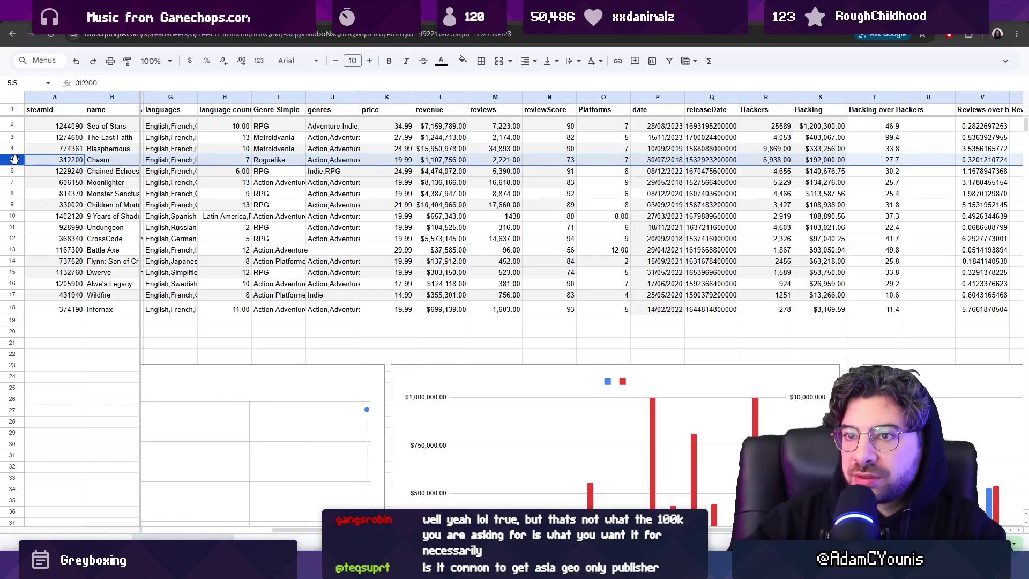
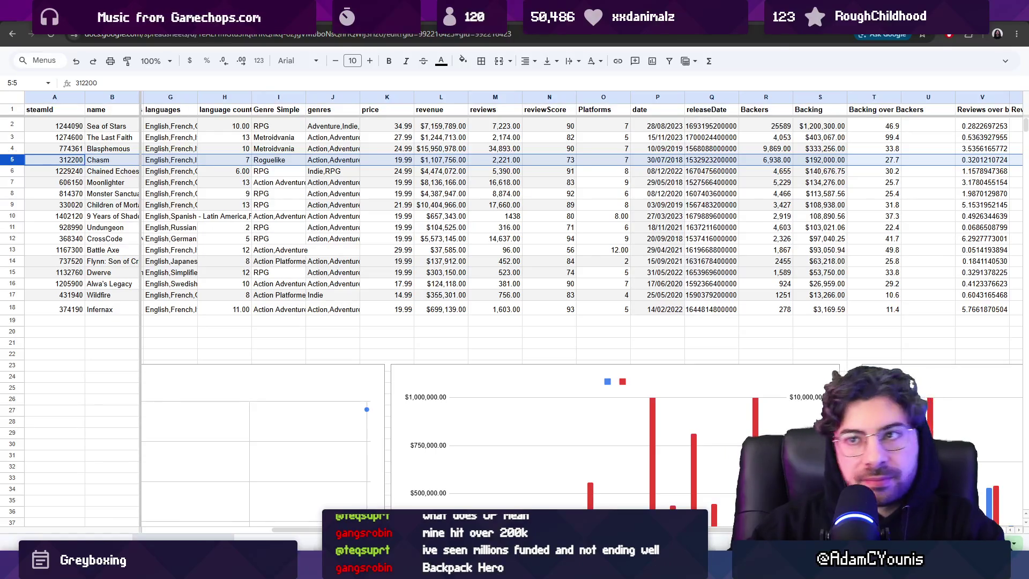
# Step: Search the web for 'backpack hero' and open its Steam store page
pyautogui.hotkey('ctrl', 't')
pyautogui.write('backpack ')
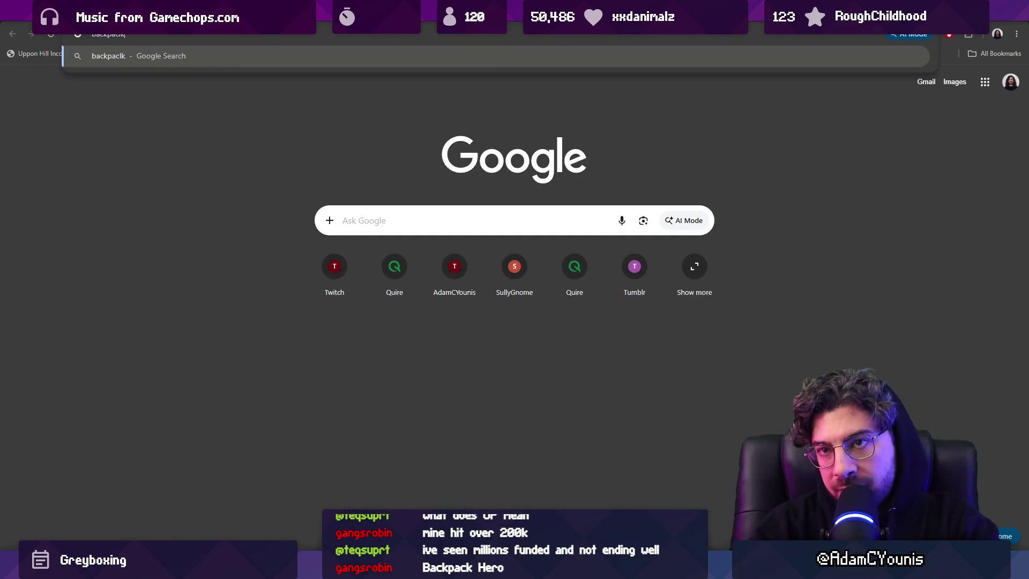
pyautogui.write('hero')
pyautogui.press('Return')
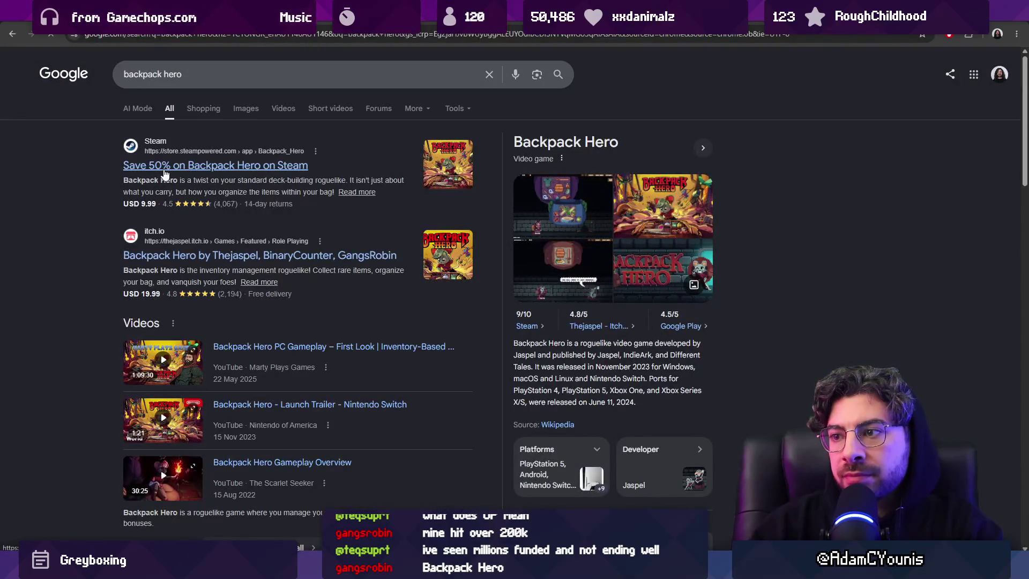
pyautogui.click(165, 166)
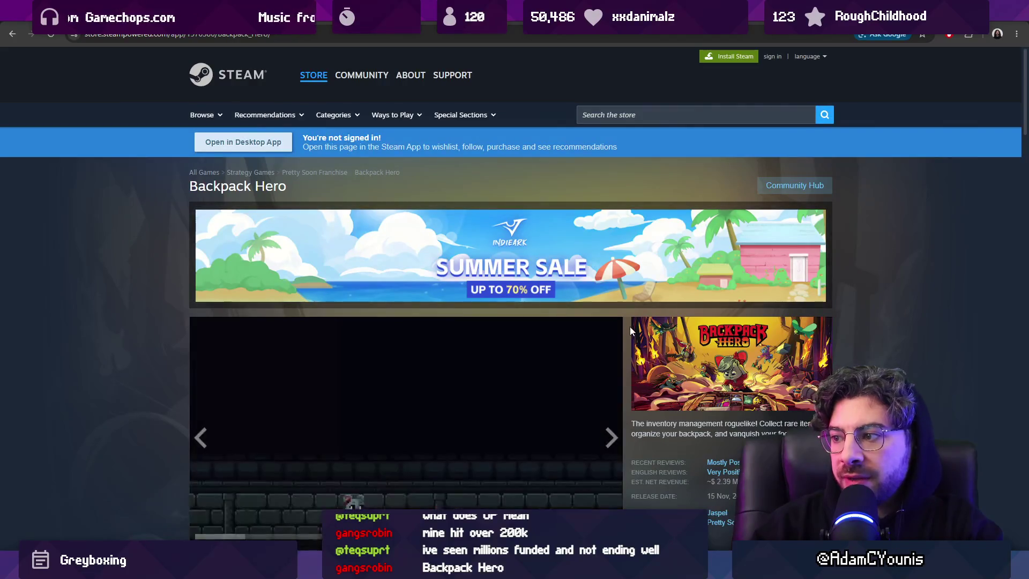
pyautogui.scroll(-4, 628, 324)
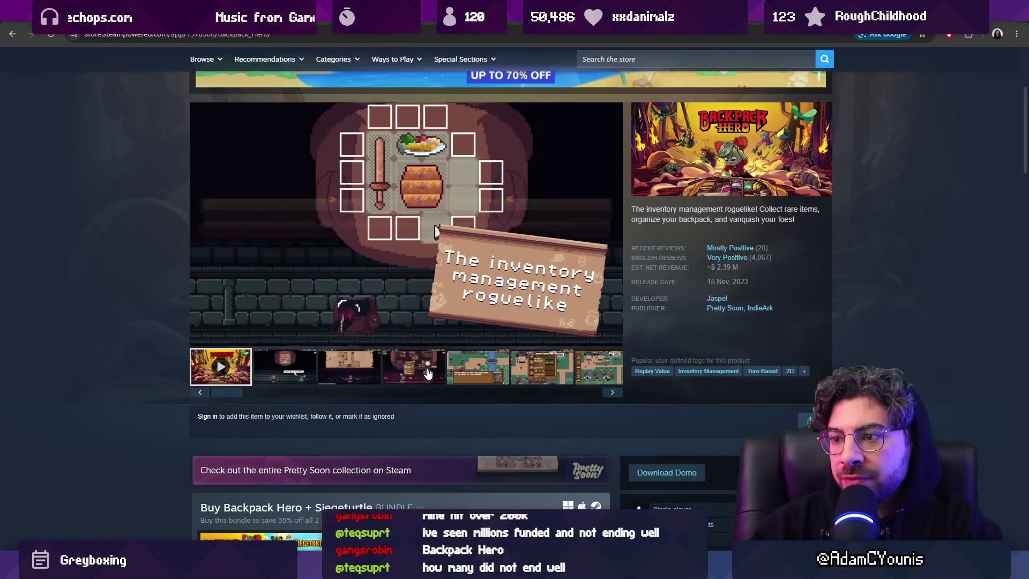
# Step: Browse the town-map and in-game store screenshots, then start a 'backpack hero kickstarter' search
pyautogui.click(477, 369)
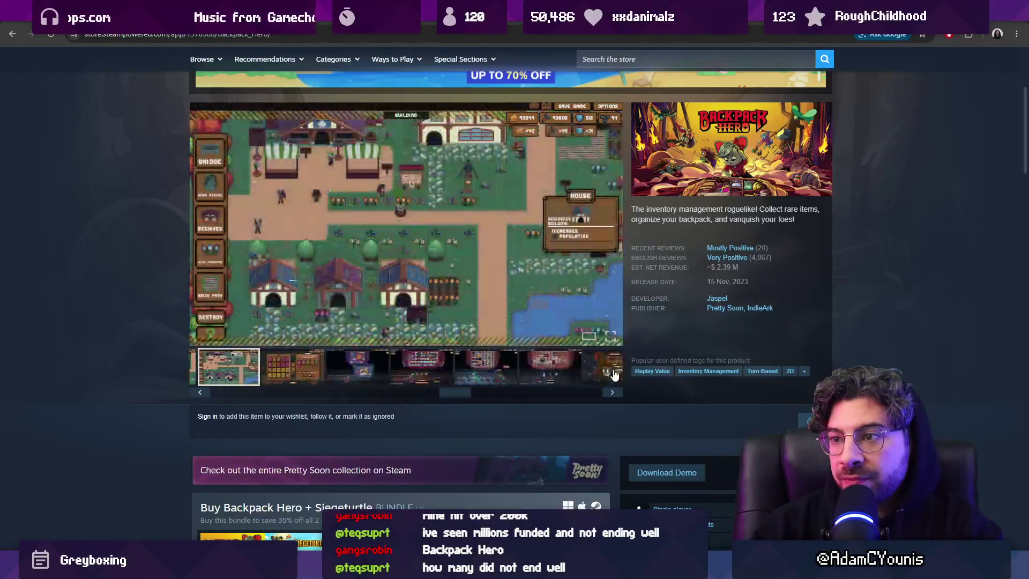
pyautogui.click(360, 368)
pyautogui.click(289, 368)
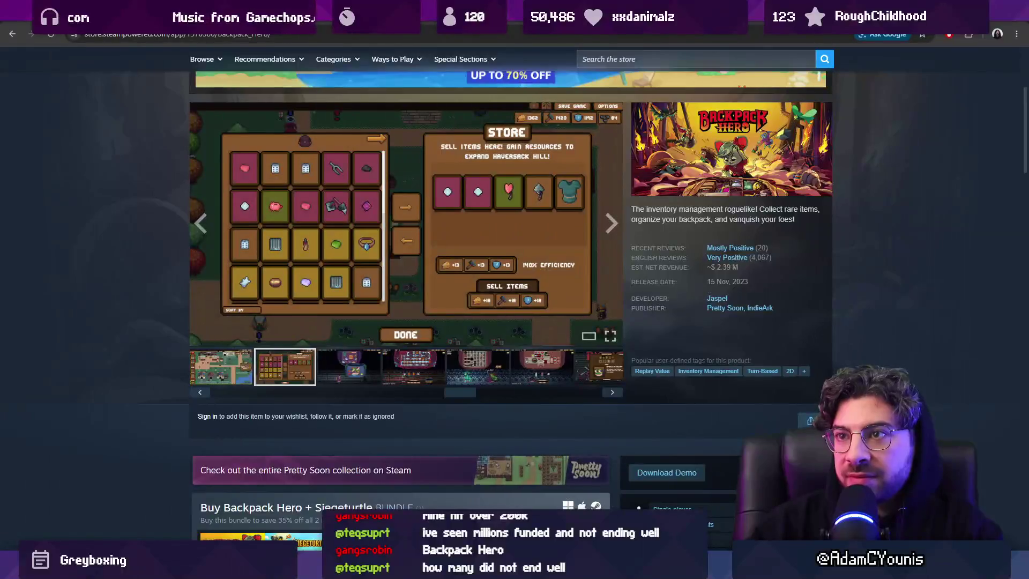
pyautogui.hotkey('ctrl', 't')
pyautogui.write('backpack e')
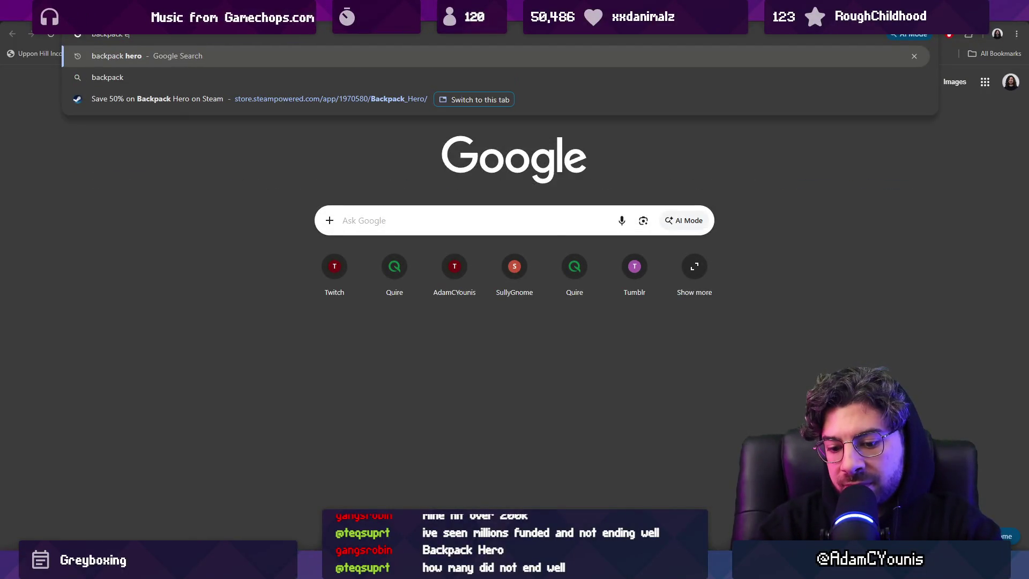
pyautogui.write(' hero kickstaretrr')
# Step: Open the Backpack Hero Kickstarter campaign and dismiss its cookie notice
pyautogui.press('Return')
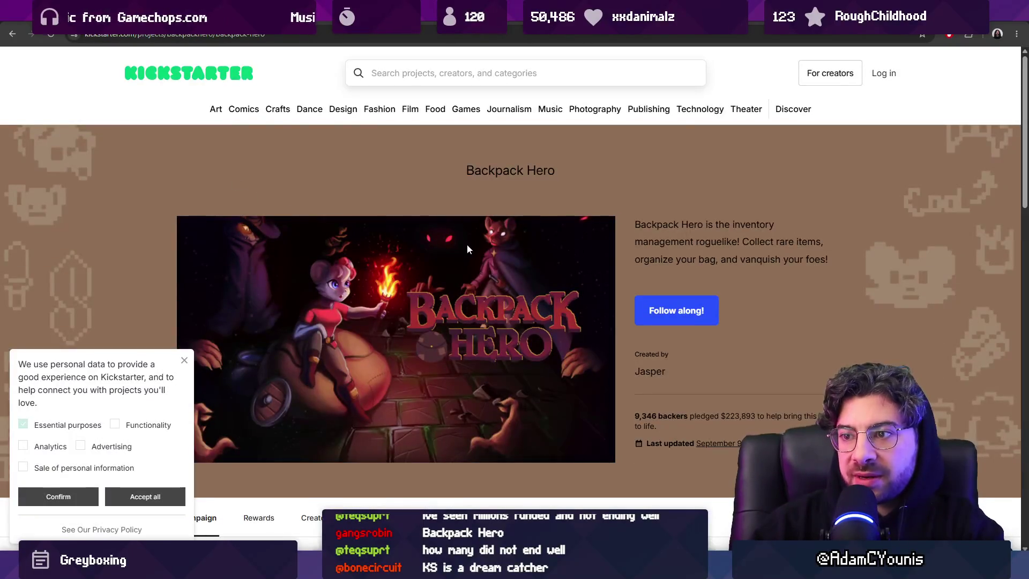
pyautogui.scroll(-1, 455, 256)
pyautogui.scroll(-2, 455, 260)
pyautogui.click(183, 359)
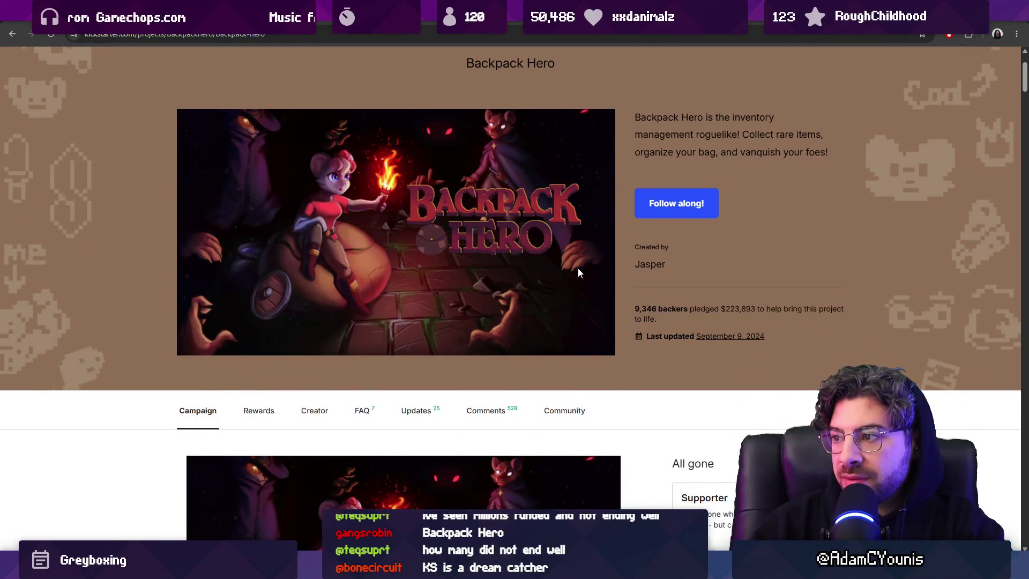
# Step: Read through the campaign's stretch goals, roadmap and risks, then return to the game-data spreadsheet
pyautogui.scroll(-9, 577, 272)
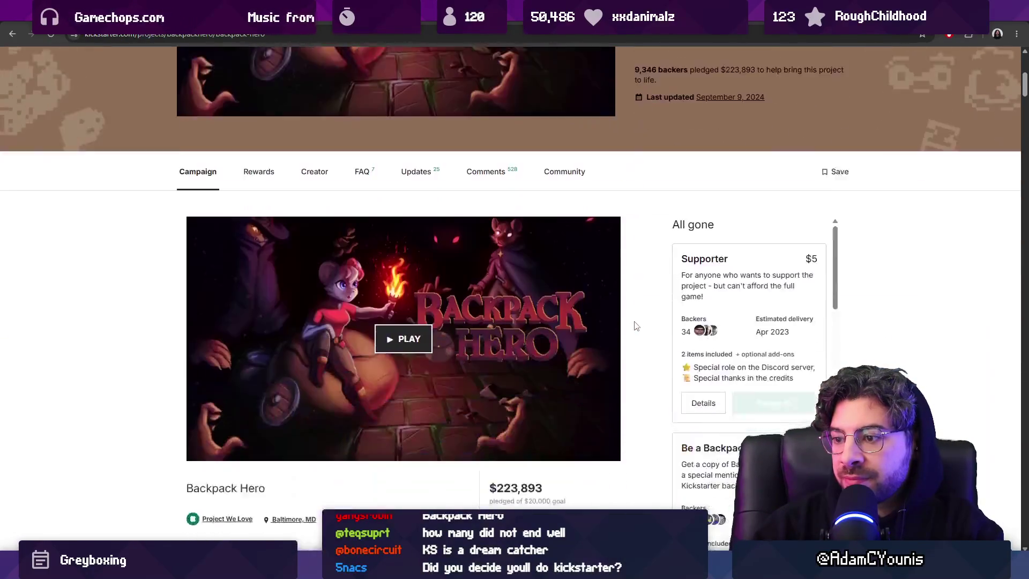
pyautogui.scroll(-12, 634, 309)
pyautogui.scroll(-6, 162, 265)
pyautogui.scroll(-18, 164, 266)
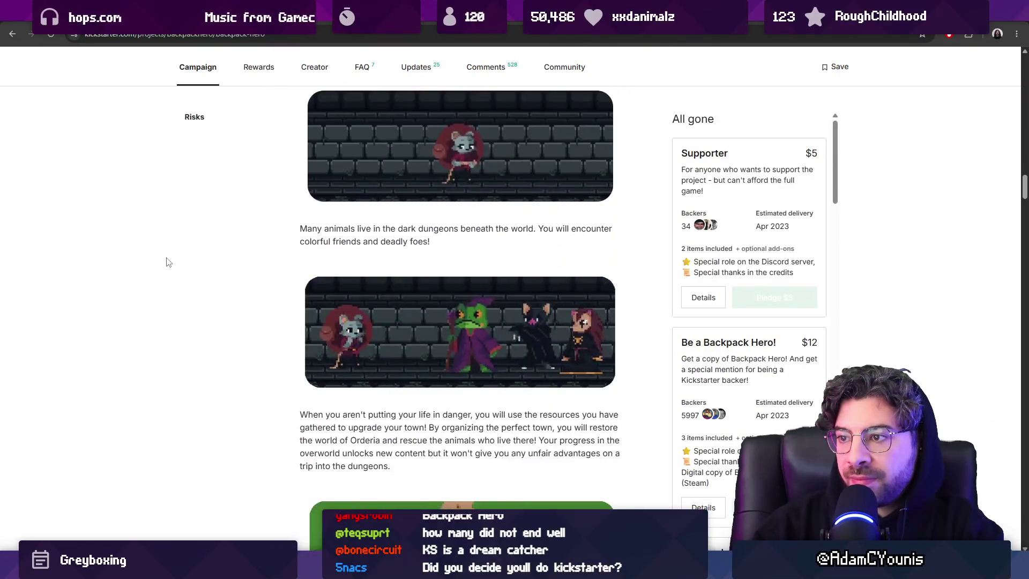
pyautogui.scroll(-20, 166, 261)
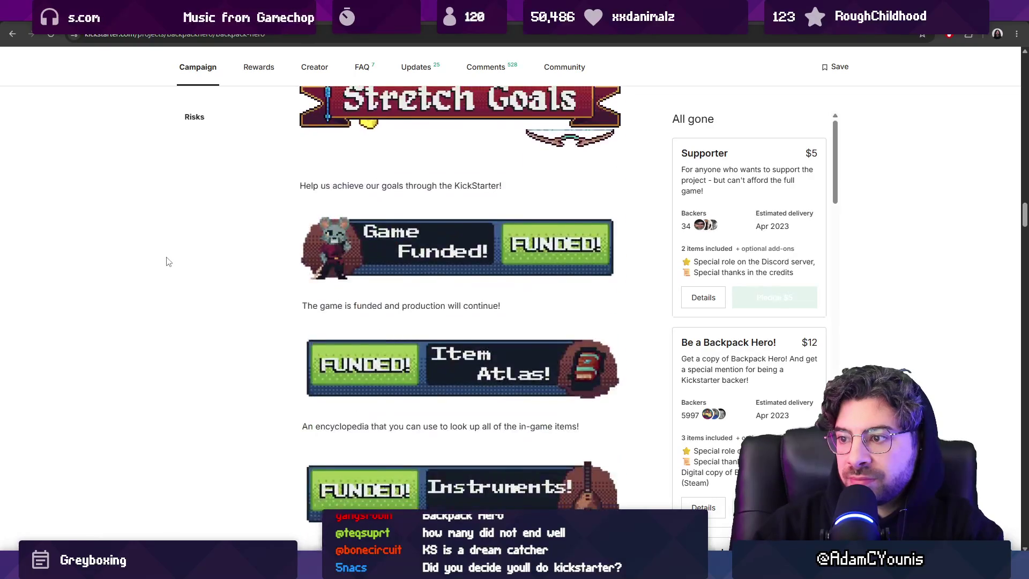
pyautogui.scroll(-20, 167, 261)
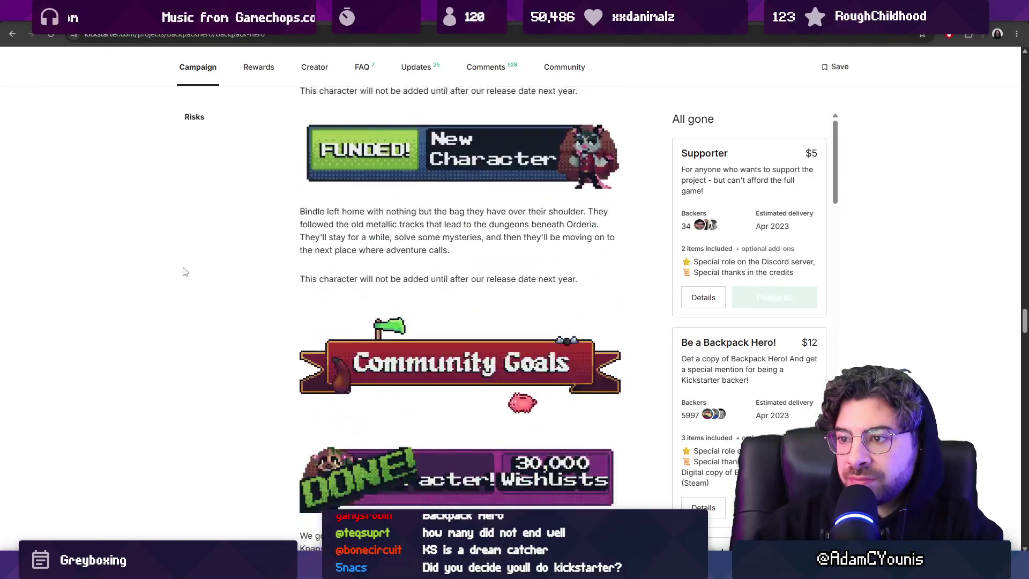
pyautogui.scroll(-20, 193, 281)
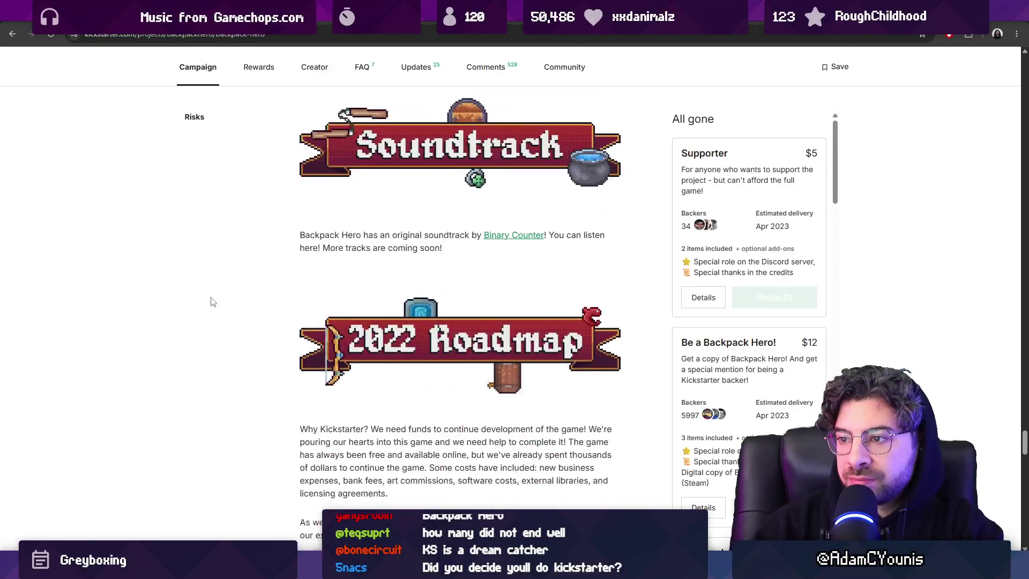
pyautogui.scroll(-6, 220, 298)
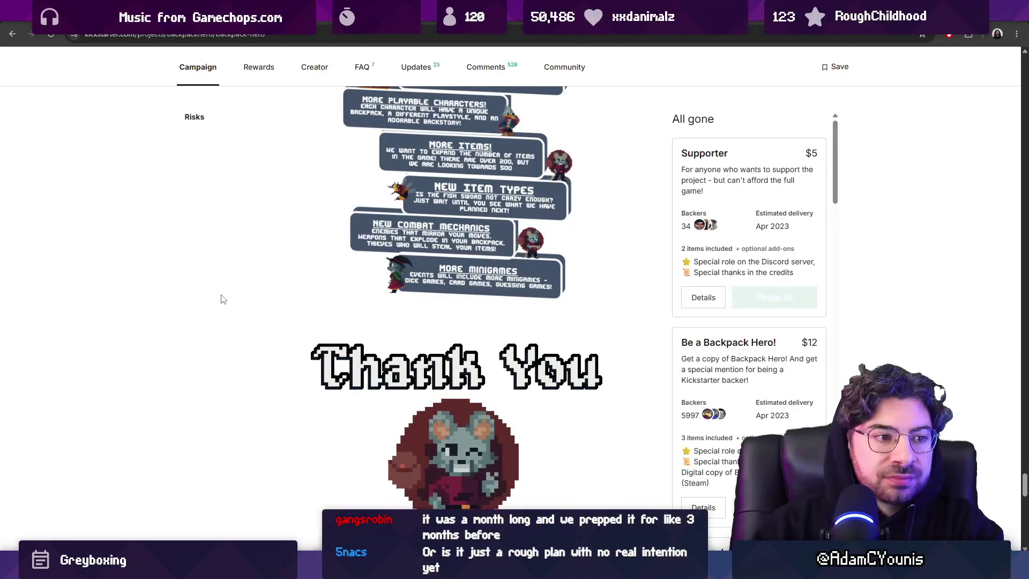
pyautogui.scroll(-5, 224, 299)
pyautogui.scroll(-6, 224, 299)
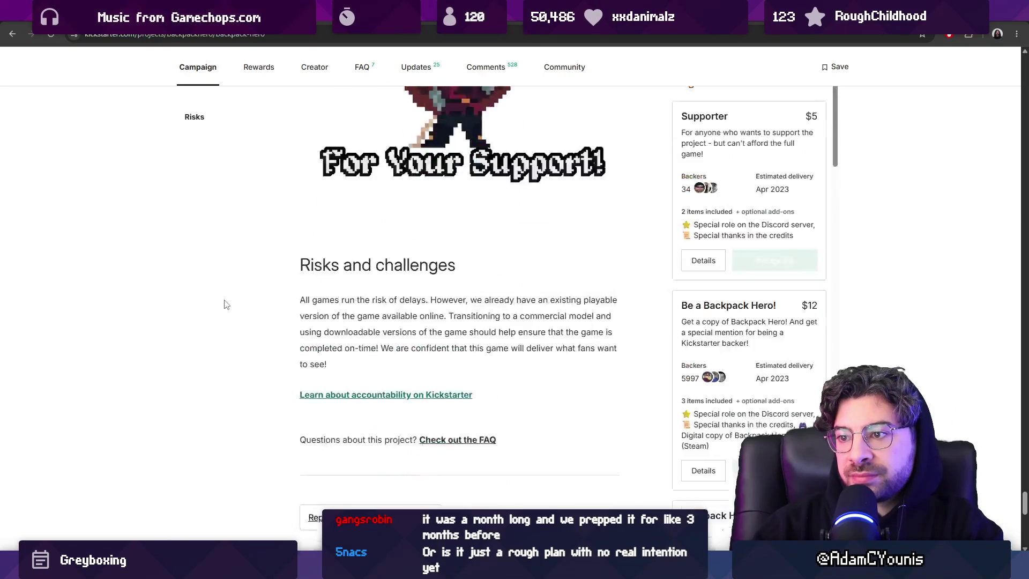
pyautogui.scroll(7, 222, 270)
pyautogui.middleClick(219, 274)
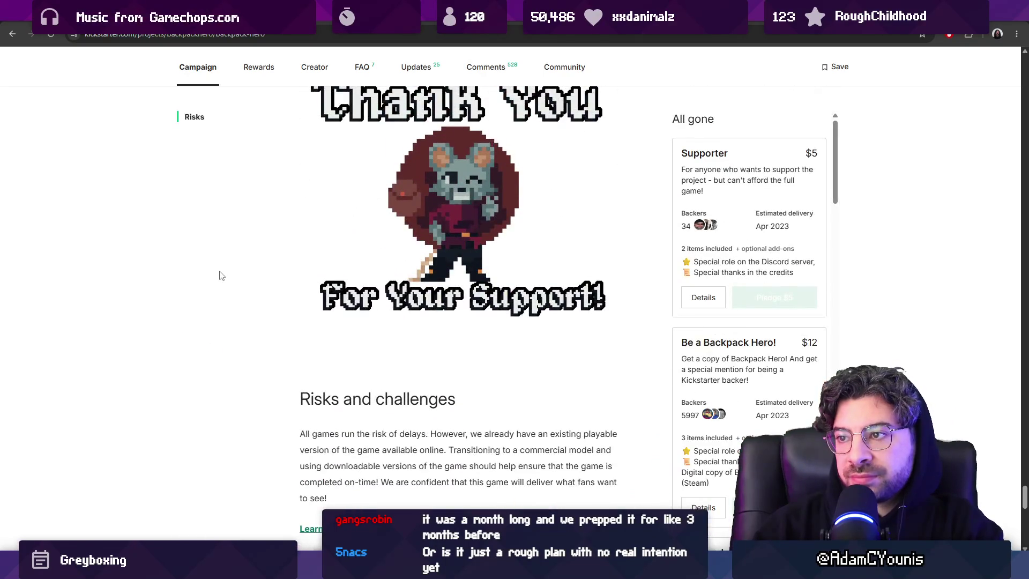
pyautogui.scroll(20, 185, 168)
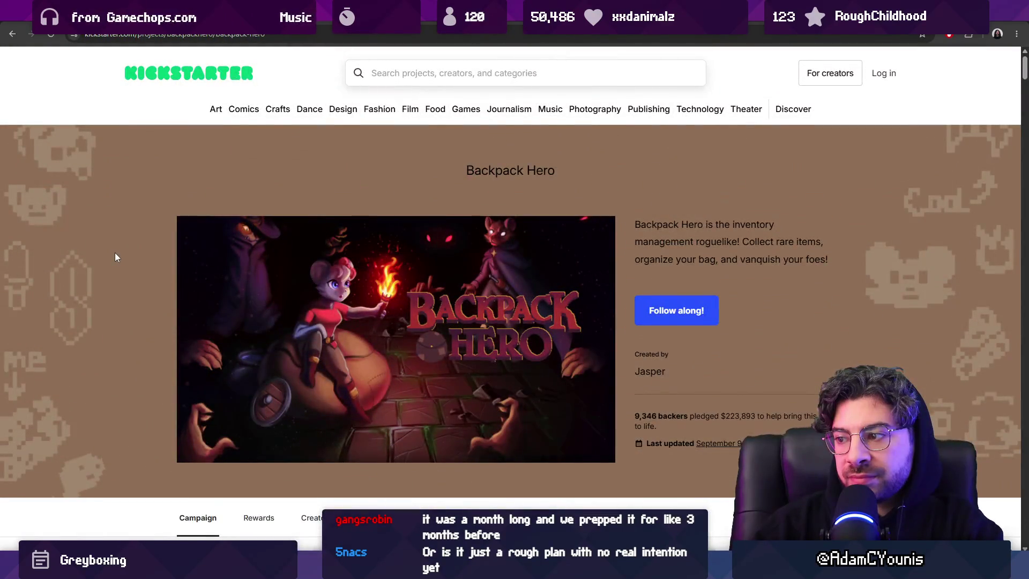
pyautogui.scroll(-1, 116, 258)
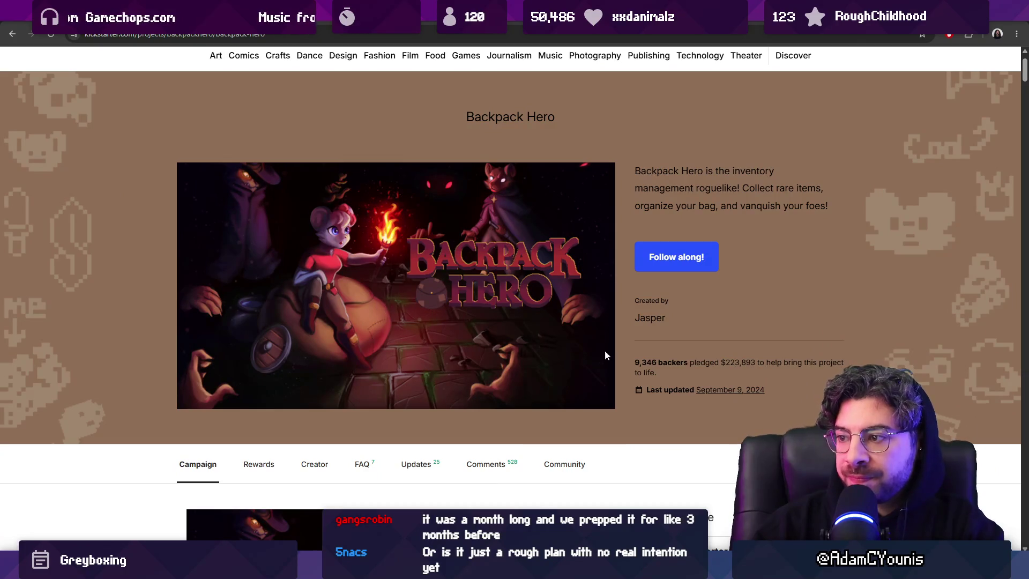
pyautogui.hotkey('ctrl', 'Tab')
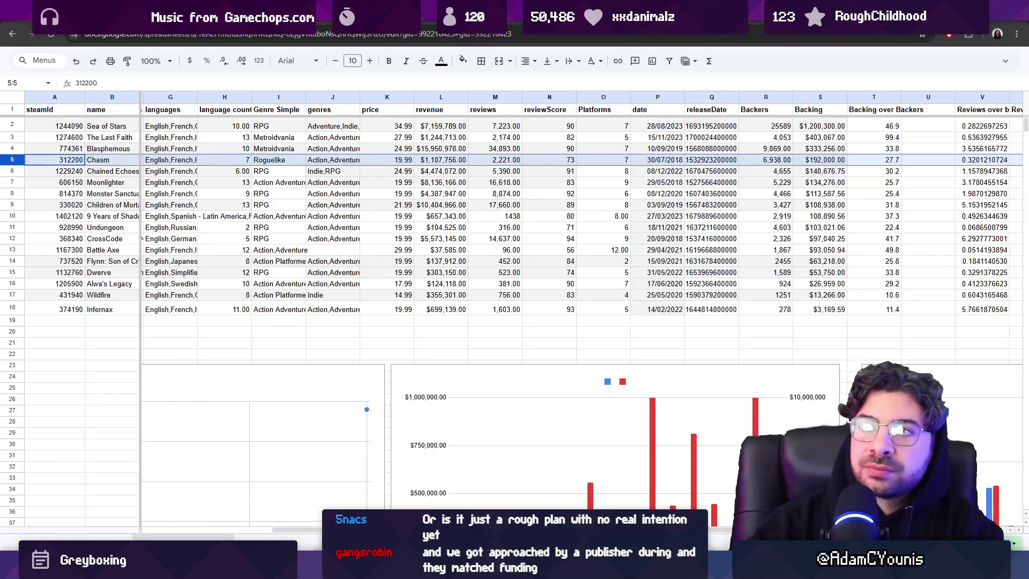
# Step: Glance over the spreadsheet charts, then select the AUD funding-goal text block in Figma
pyautogui.scroll(-4, 616, 354)
pyautogui.scroll(4, 613, 356)
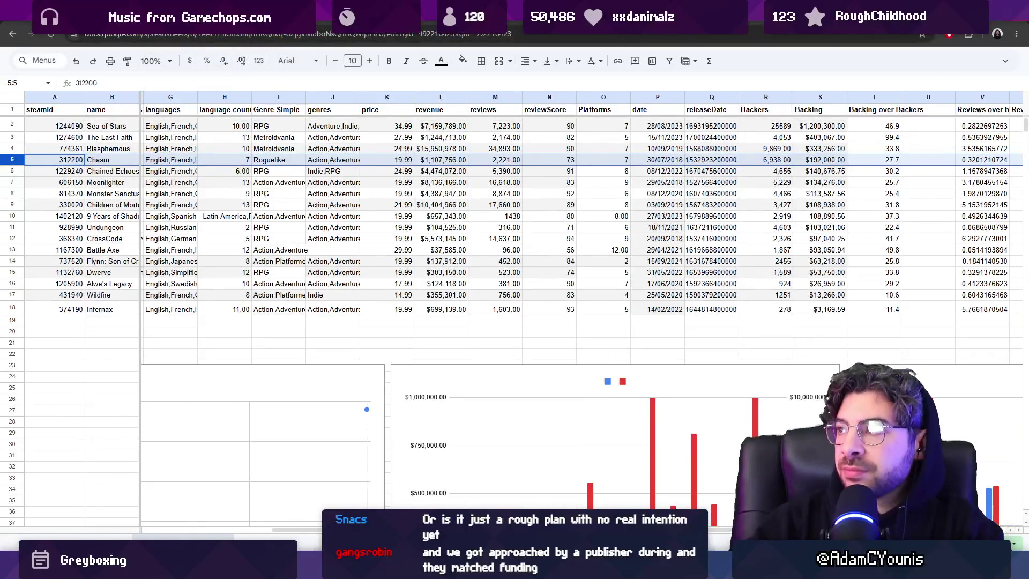
pyautogui.hotkey('alt', 'Tab')
pyautogui.click(678, 374)
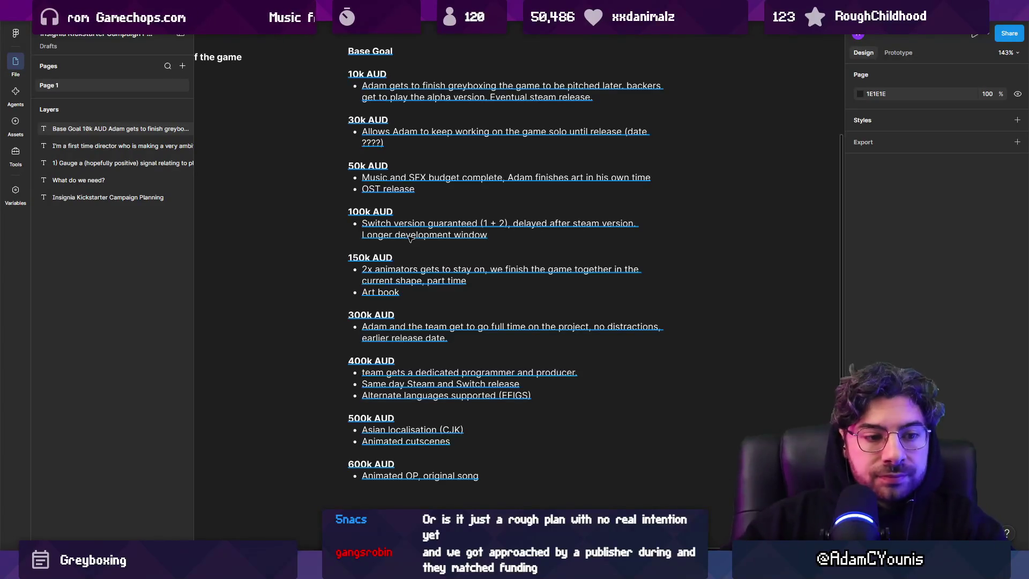
pyautogui.click(440, 284)
# Step: Enter and leave the funding-goal list text without changes, then return to the Backpack Hero Kickstarter page
pyautogui.hscroll(2, 407, 293)
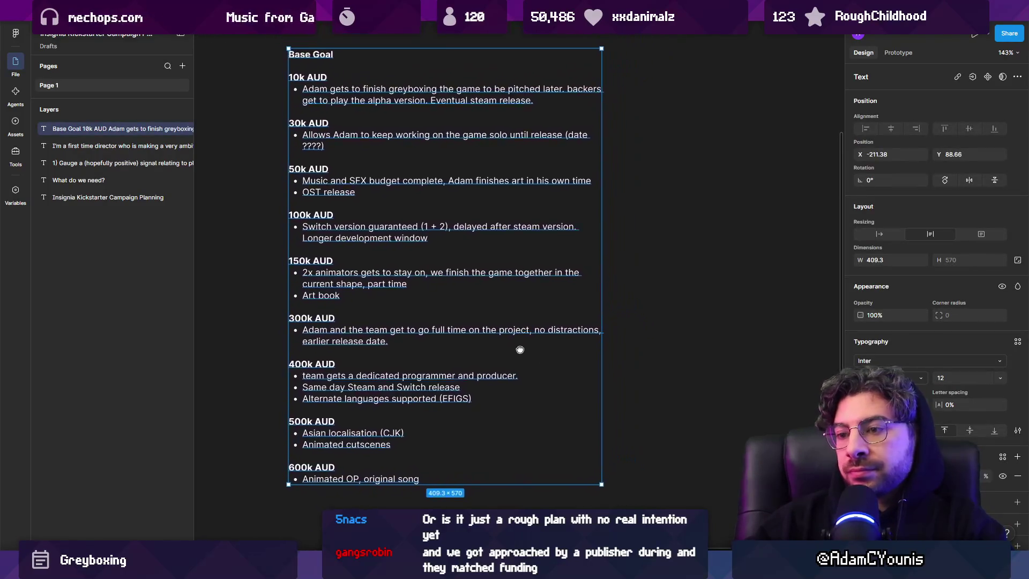
pyautogui.press('Escape')
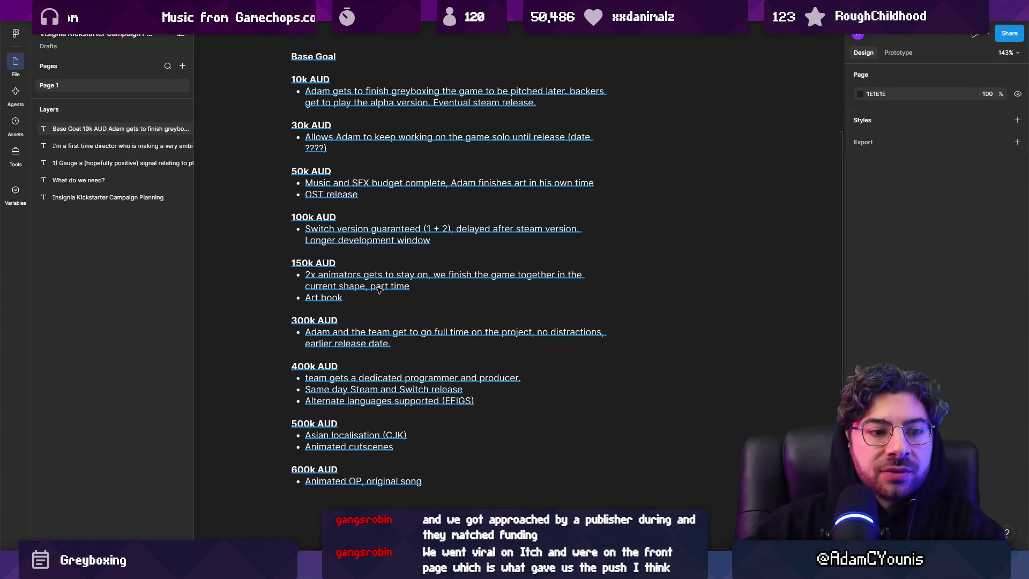
pyautogui.doubleClick(322, 288)
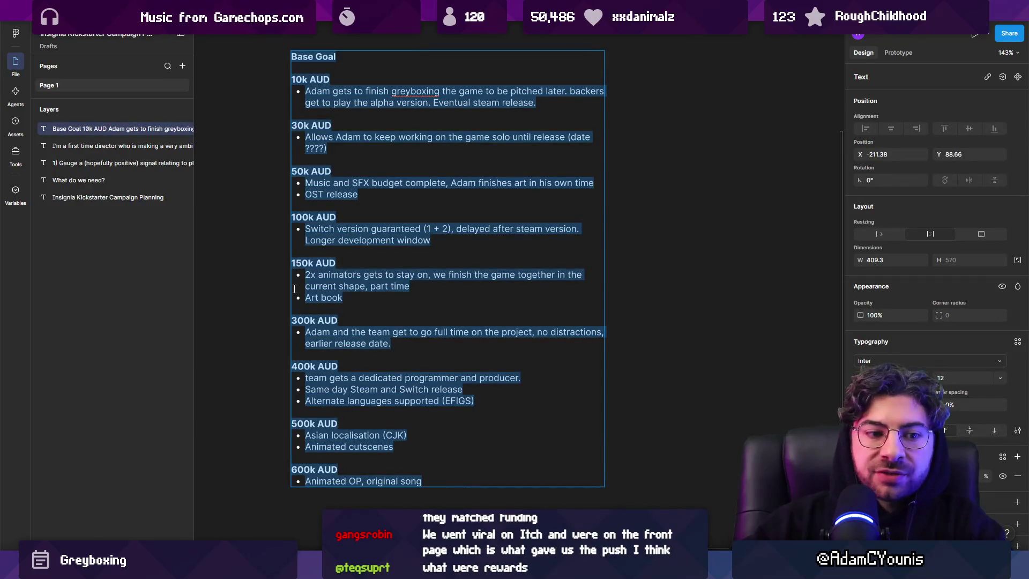
pyautogui.press('Escape')
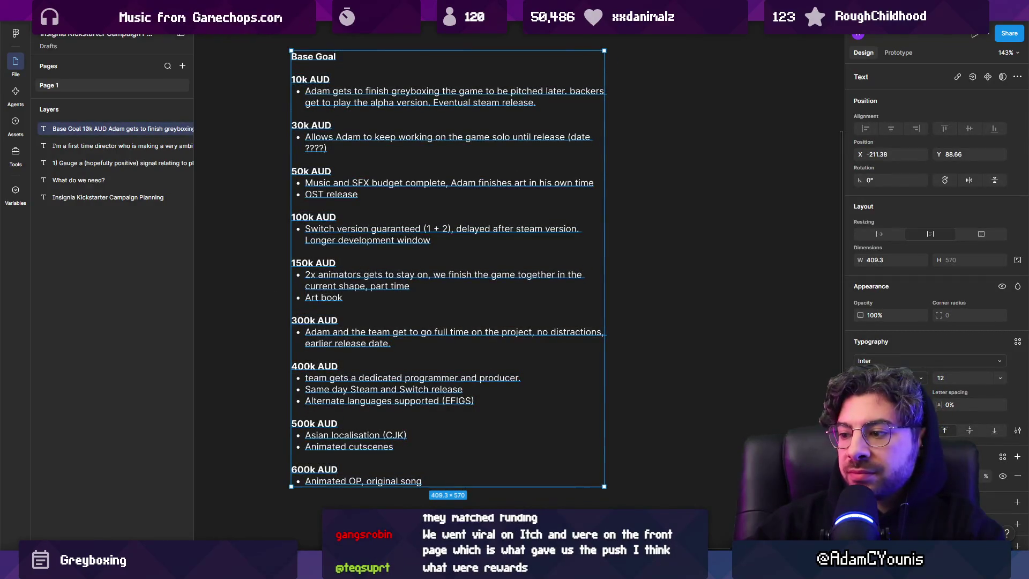
pyautogui.hotkey('alt', 'Tab')
pyautogui.hotkey('ctrl', 'Tab')
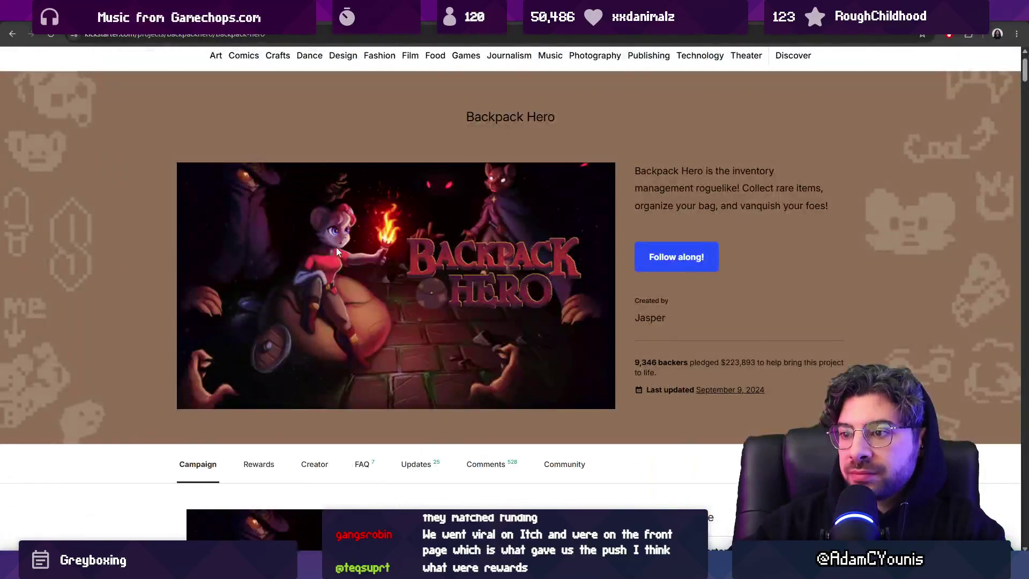
# Step: Scroll through the Backpack Hero campaign's stretch goals, rewards and roadmap
pyautogui.scroll(-15, 277, 297)
pyautogui.scroll(-5, 277, 297)
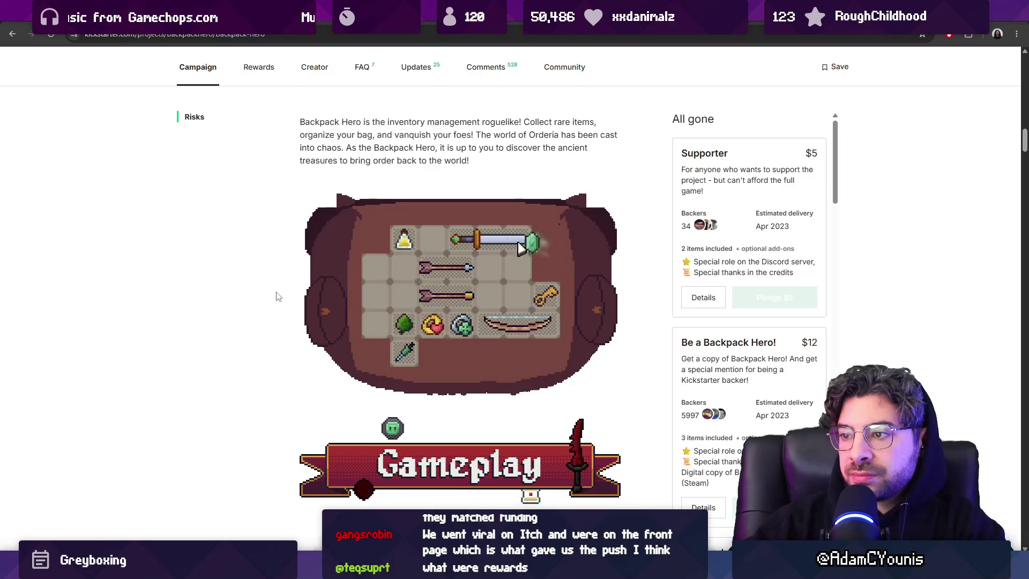
pyautogui.scroll(-10, 277, 297)
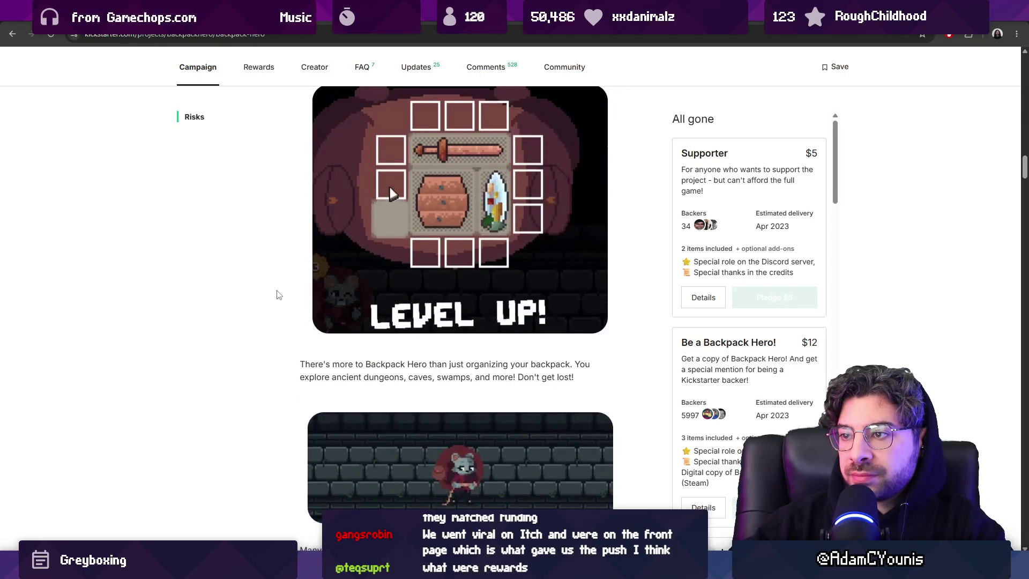
pyautogui.scroll(-15, 277, 297)
pyautogui.scroll(7, 276, 297)
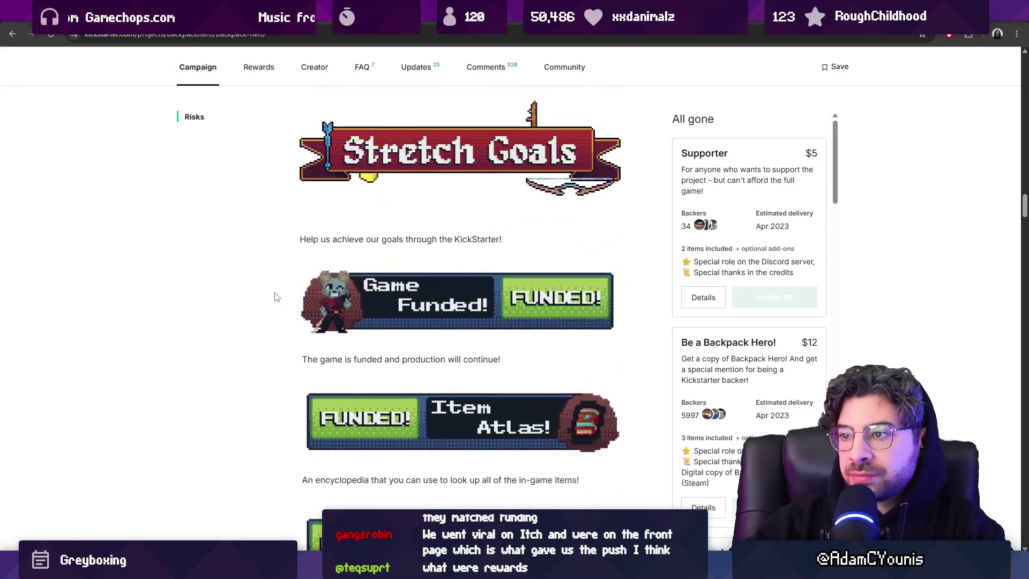
pyautogui.scroll(-3, 277, 294)
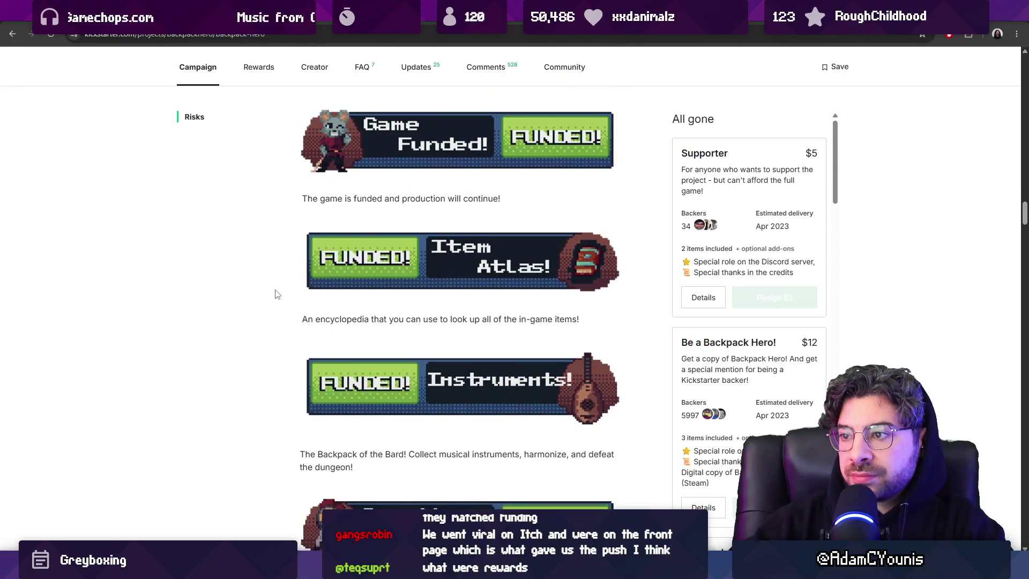
pyautogui.scroll(-3, 281, 291)
pyautogui.scroll(-2, 293, 284)
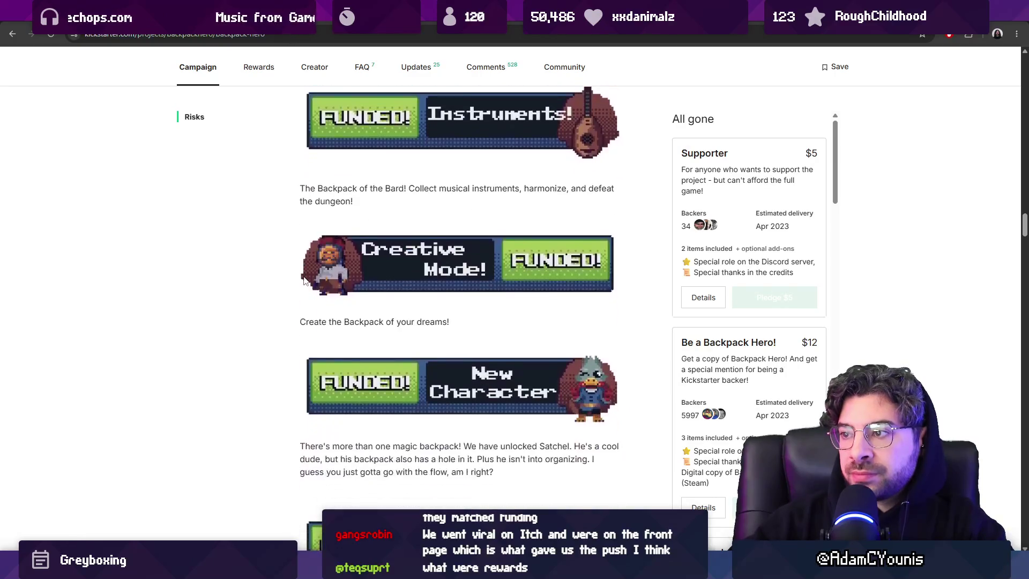
pyautogui.scroll(-16, 314, 284)
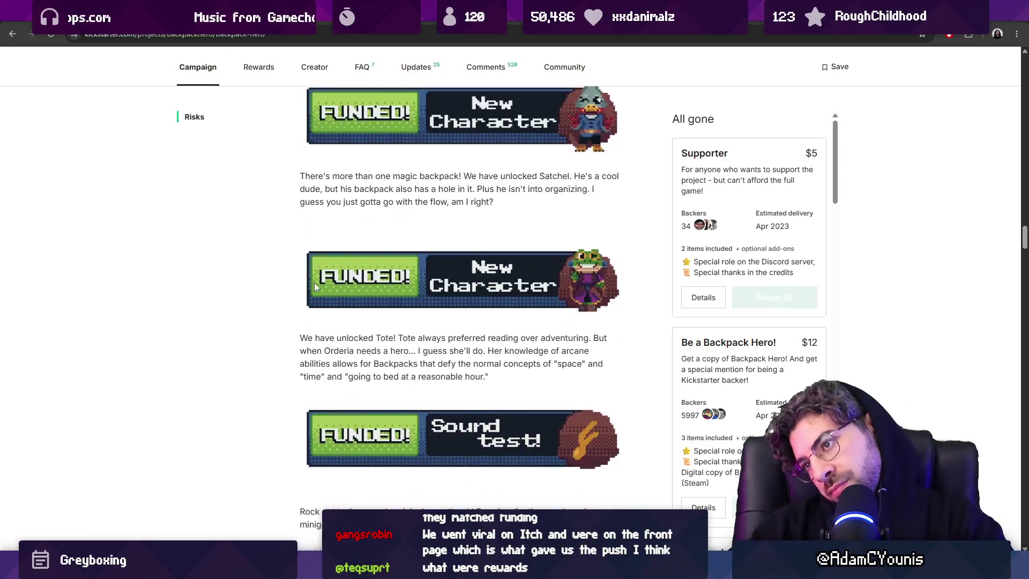
pyautogui.scroll(-20, 314, 284)
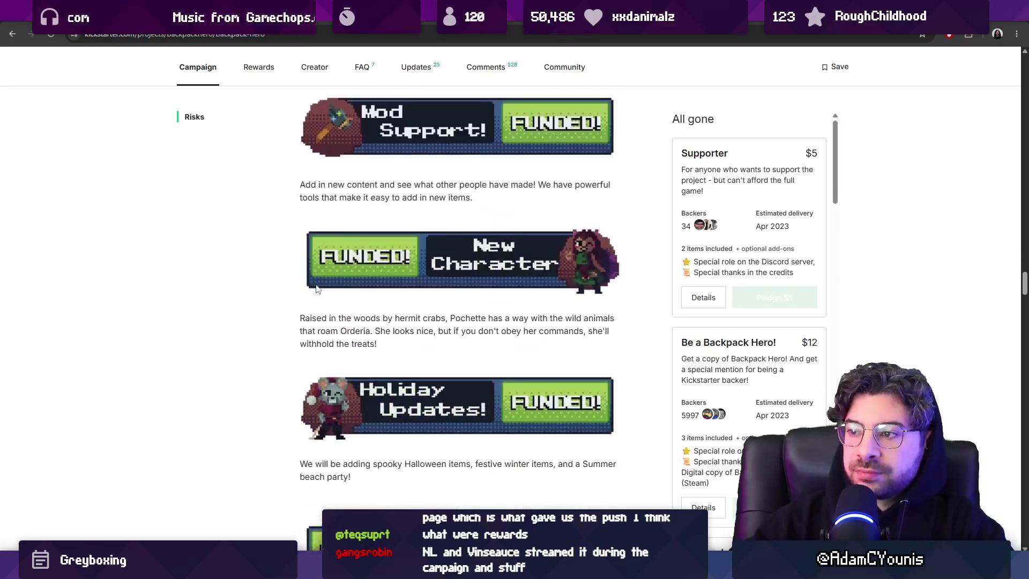
pyautogui.scroll(-6, 274, 309)
pyautogui.scroll(7, 277, 306)
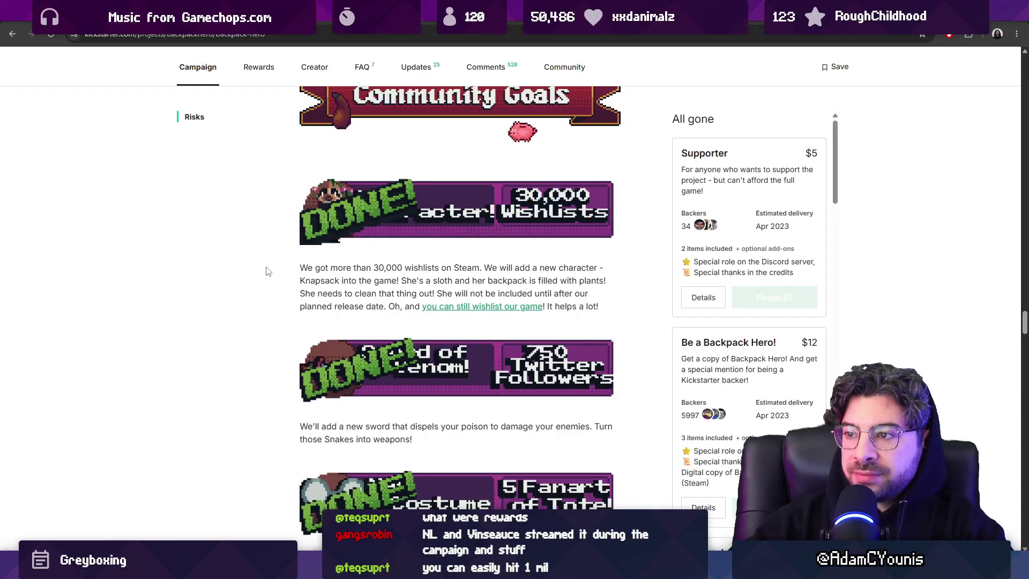
pyautogui.scroll(-2, 268, 271)
pyautogui.scroll(-15, 268, 271)
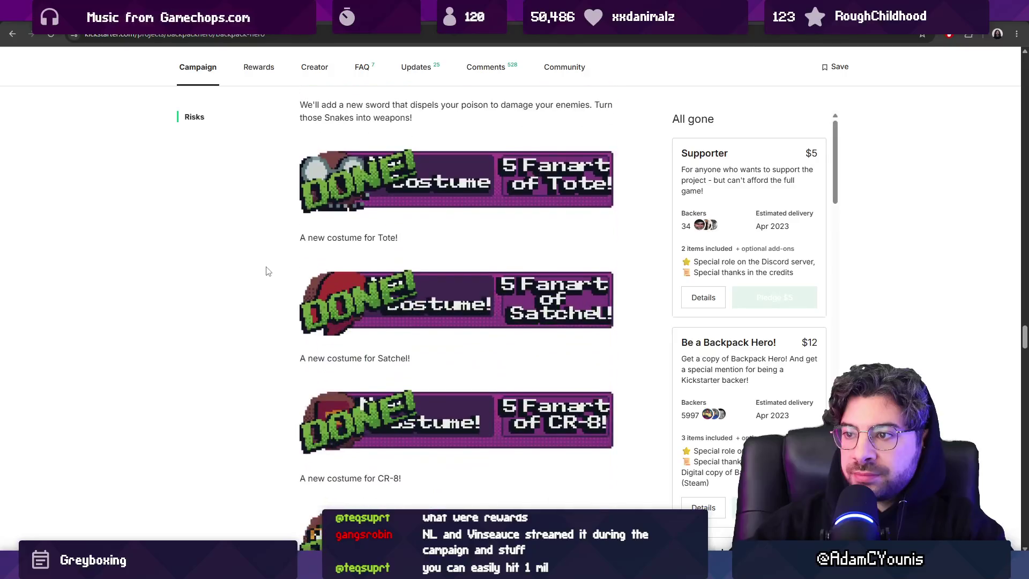
pyautogui.scroll(-3, 268, 271)
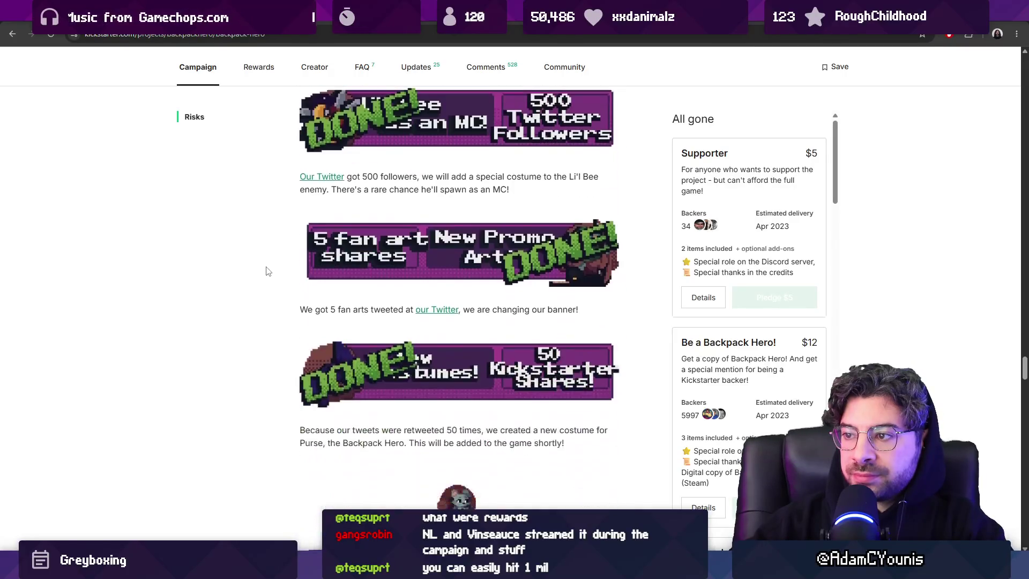
pyautogui.scroll(-2, 266, 270)
pyautogui.scroll(2, 264, 270)
pyautogui.scroll(-4, 264, 271)
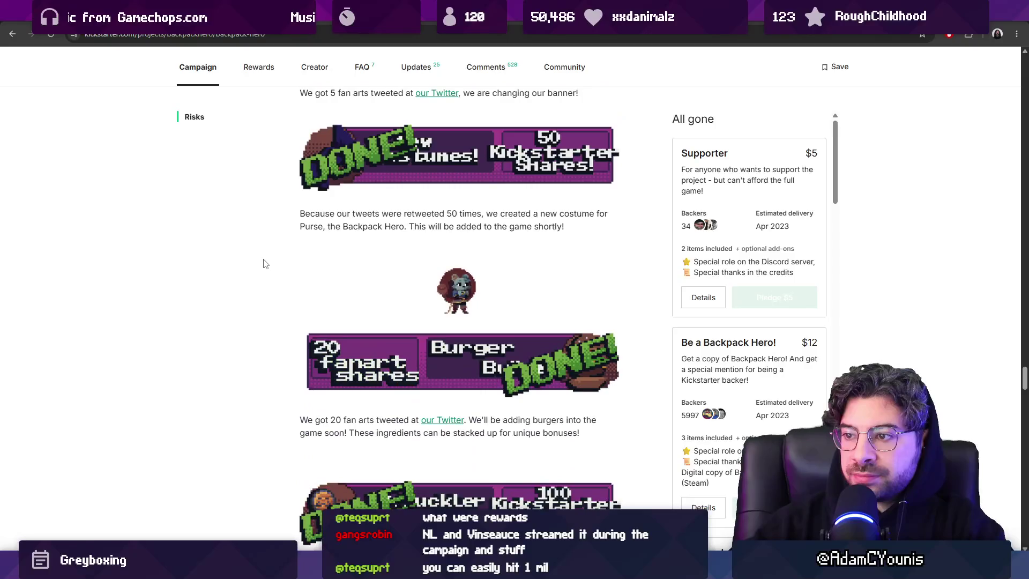
pyautogui.scroll(-5, 265, 266)
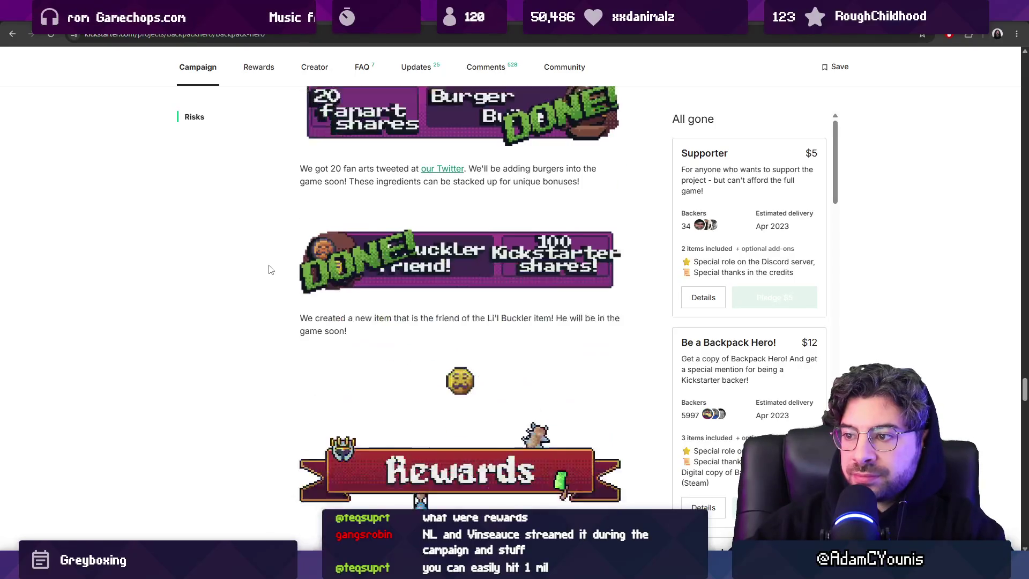
pyautogui.scroll(-1, 236, 269)
pyautogui.scroll(-4, 236, 269)
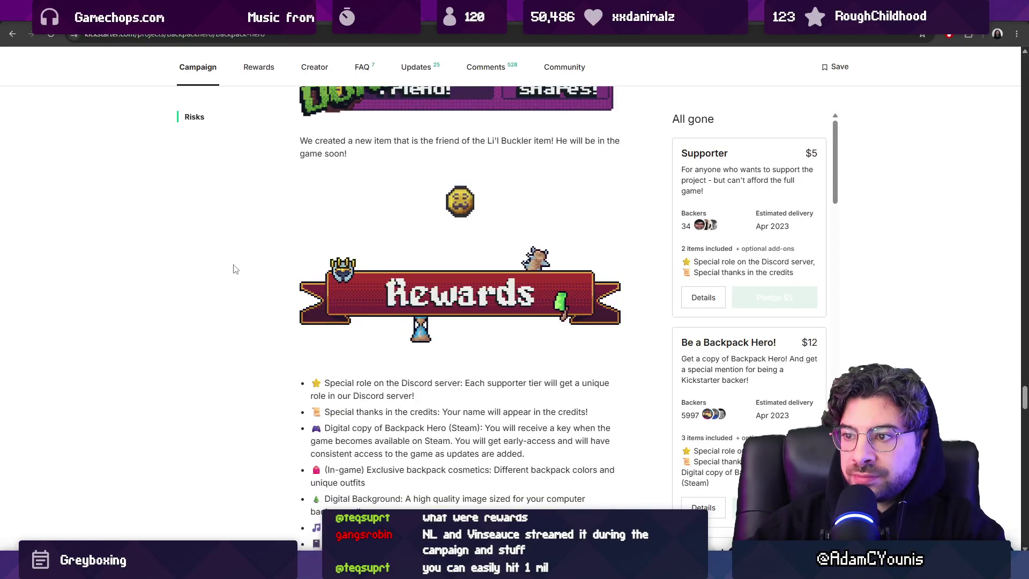
pyautogui.scroll(-11, 234, 269)
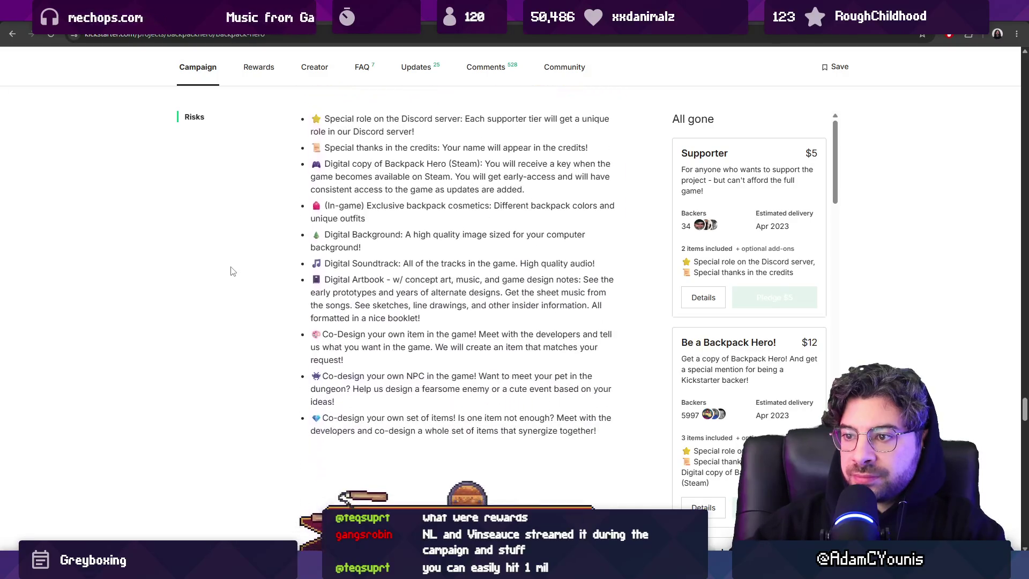
pyautogui.scroll(-10, 234, 269)
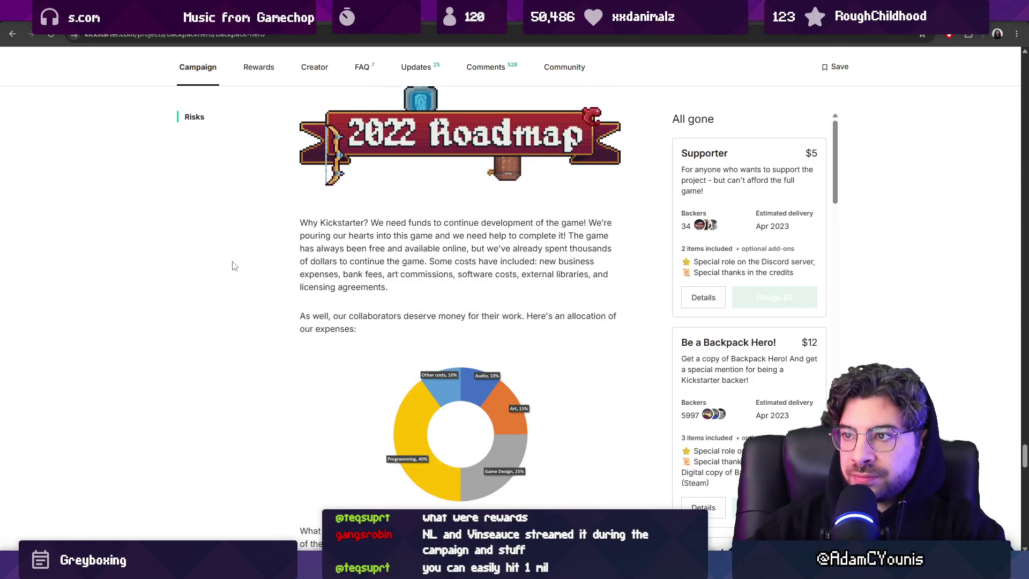
pyautogui.scroll(-11, 236, 271)
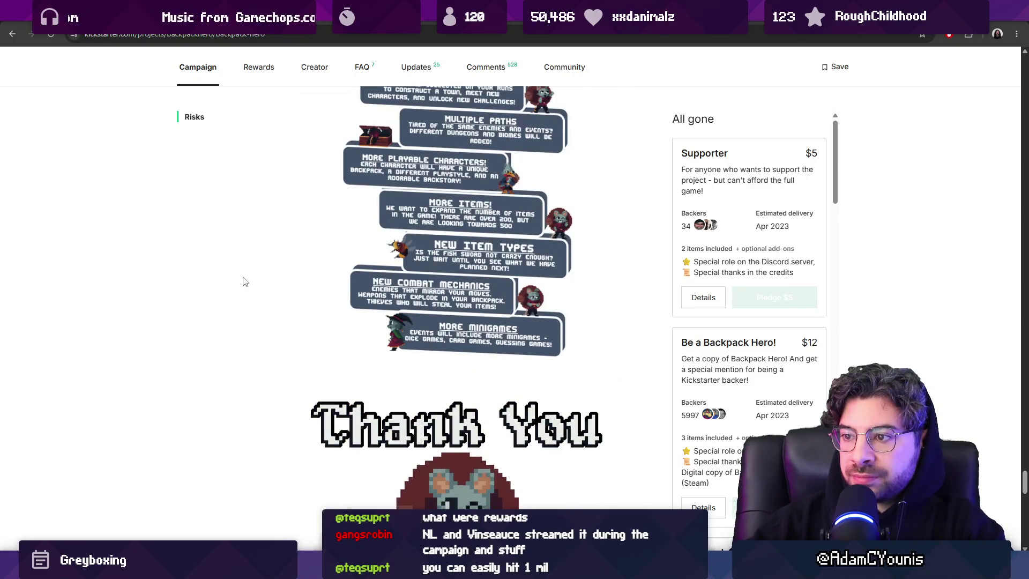
# Step: Jump back to the pledge stats at the top, then move to the Steam store tab
pyautogui.press('Home')
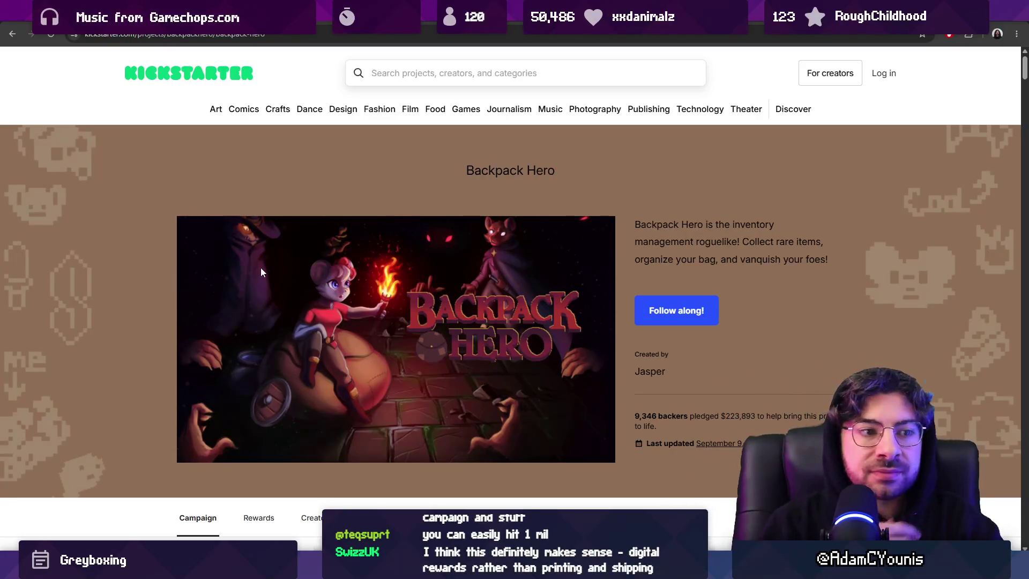
pyautogui.scroll(-6, 327, 289)
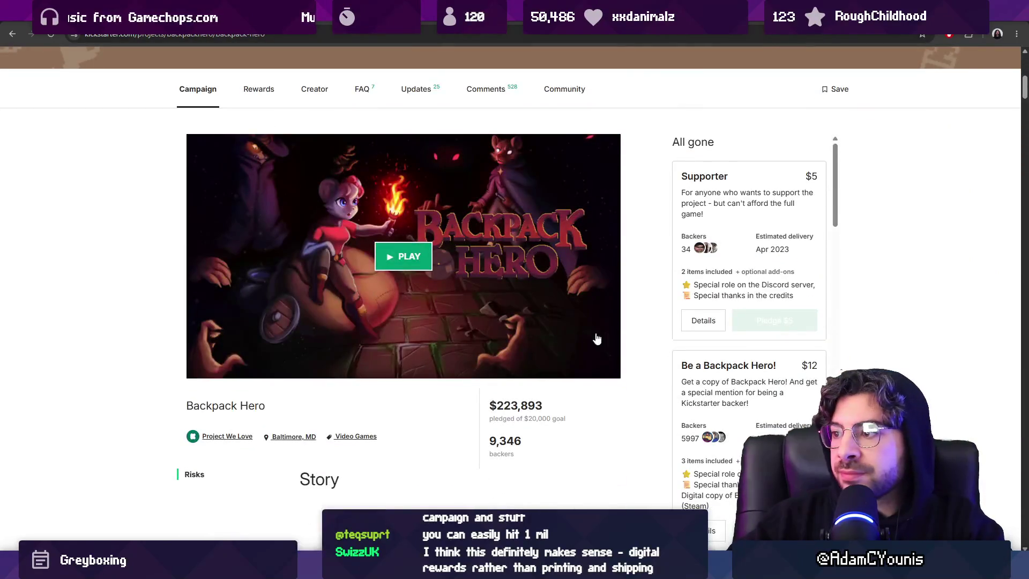
pyautogui.scroll(-1, 605, 347)
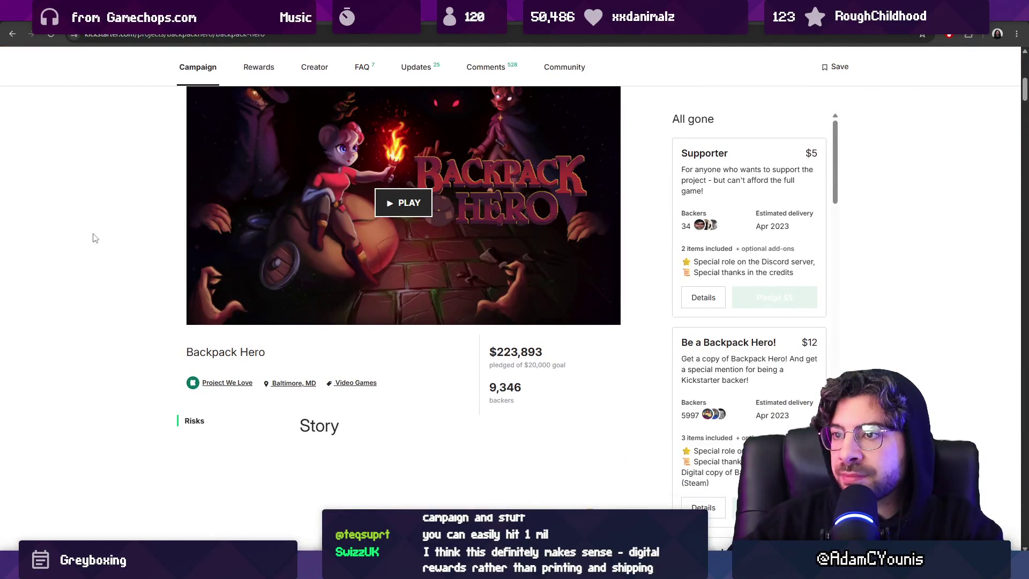
pyautogui.hotkey('ctrl', 'Tab')
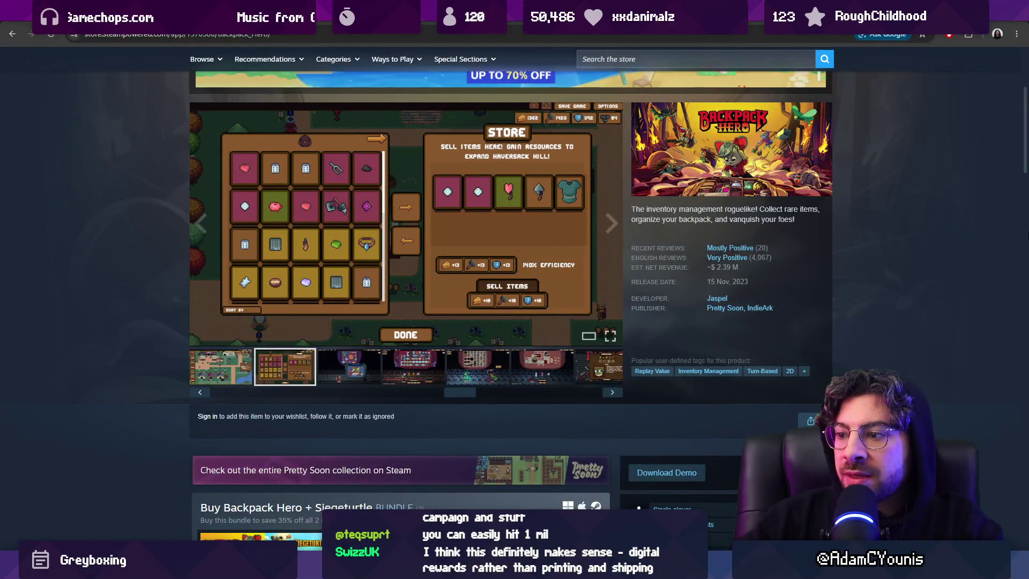
pyautogui.hotkey('alt', 'Tab')
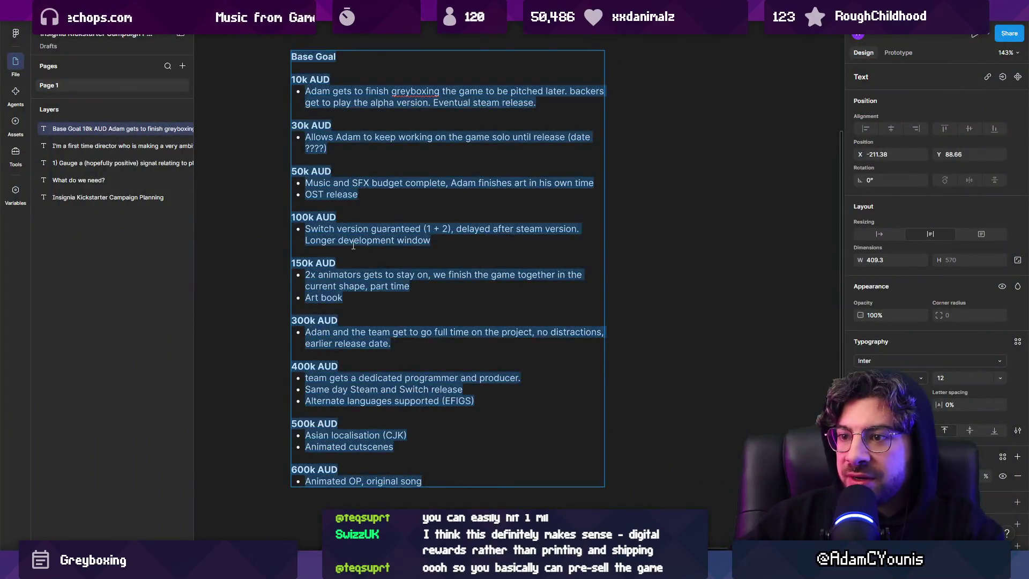
pyautogui.moveTo(346, 297); pyautogui.dragTo(302, 300)
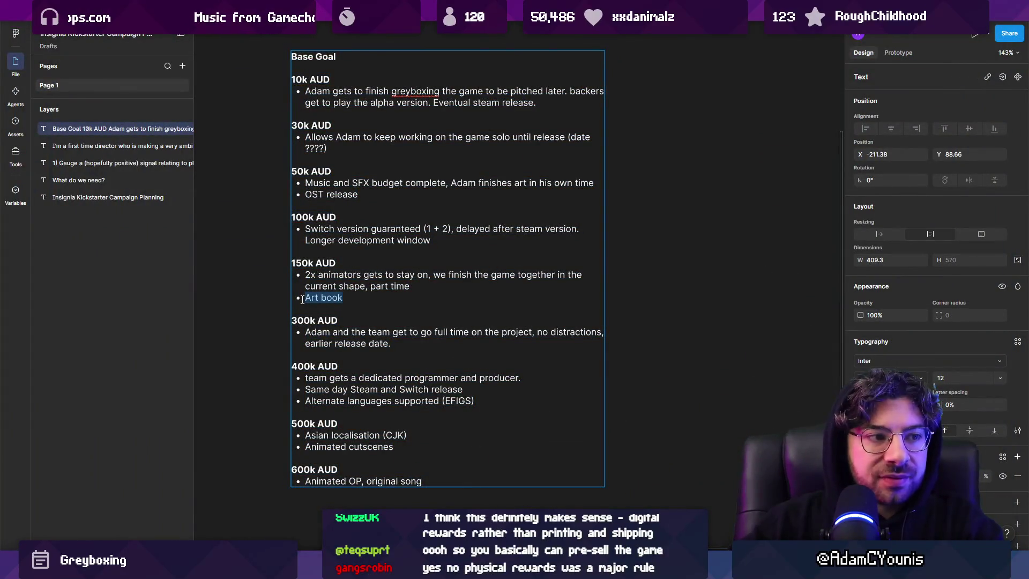
pyautogui.moveTo(358, 296); pyautogui.dragTo(296, 299)
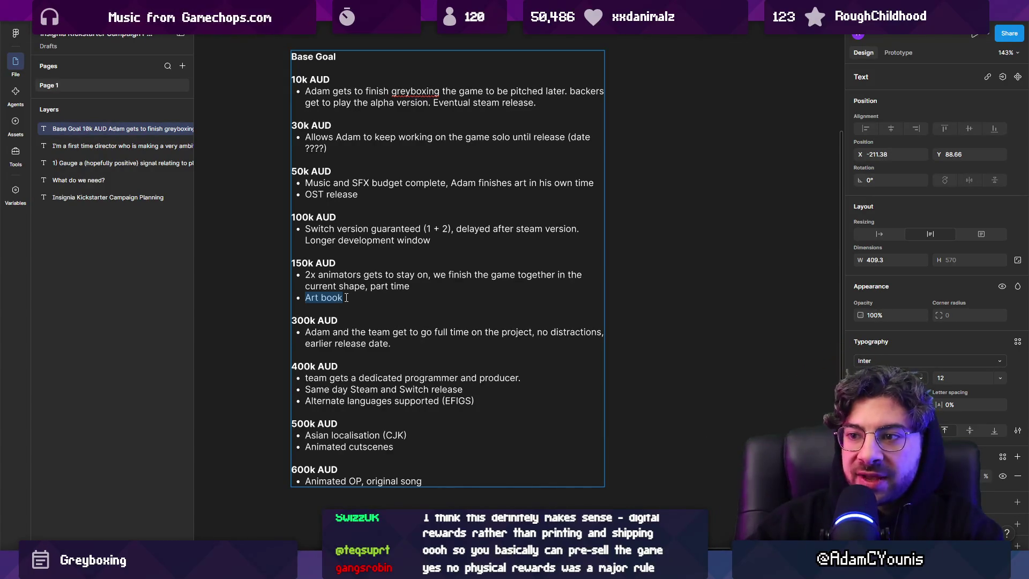
pyautogui.click(346, 297)
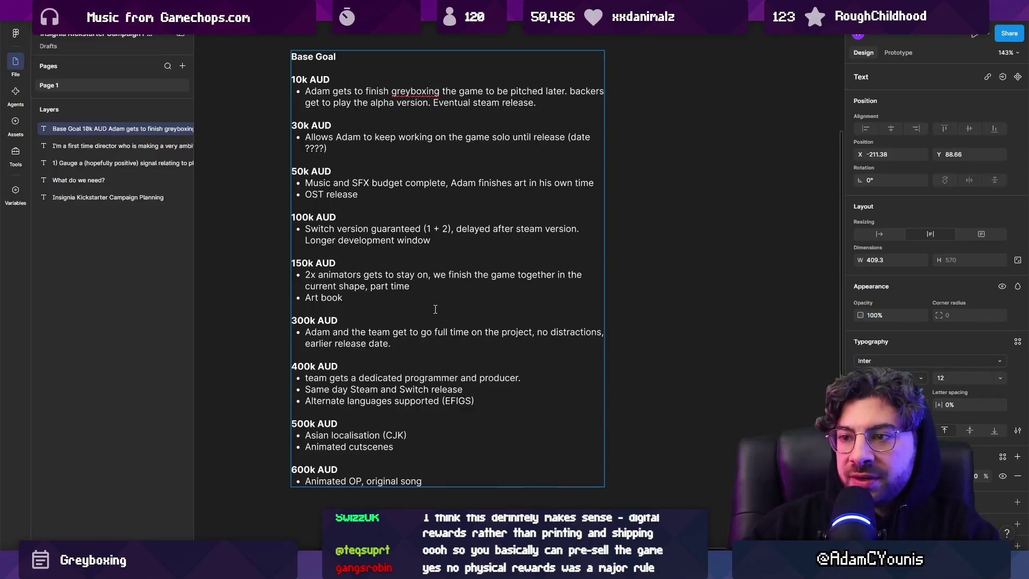
pyautogui.press('BackSpace')
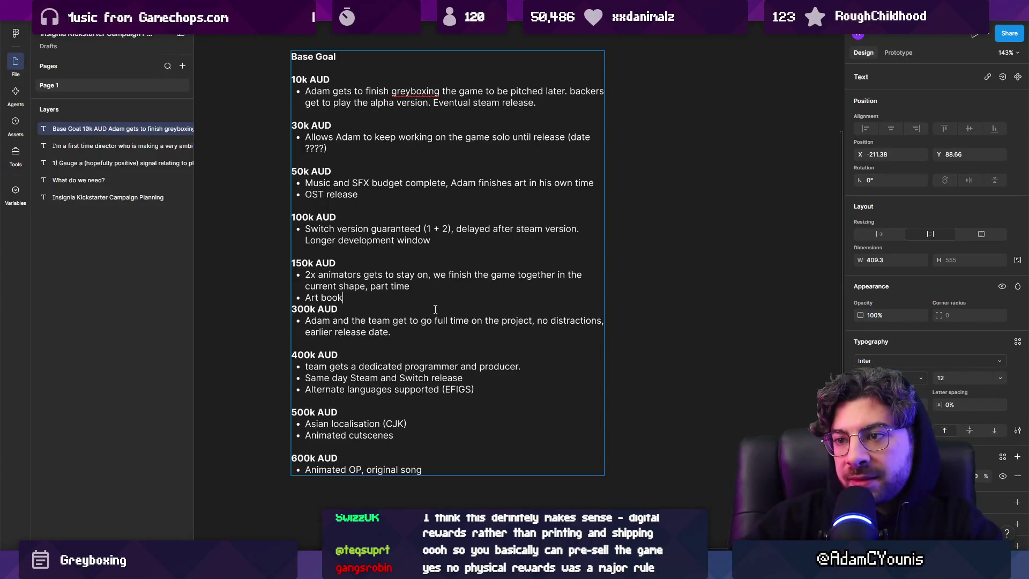
pyautogui.press('Return')
pyautogui.press('BackSpace')
pyautogui.press('Return')
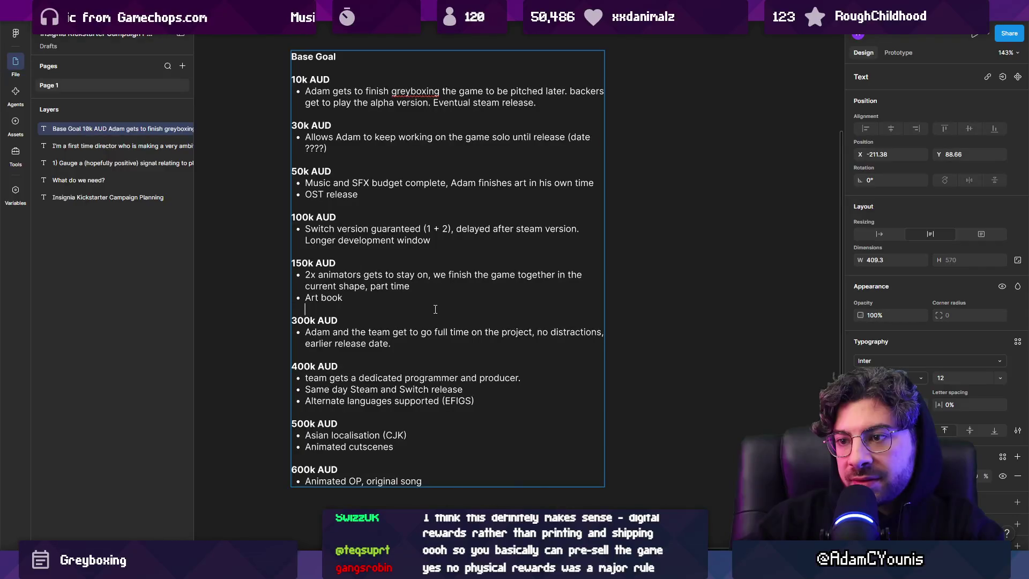
pyautogui.press('Escape')
pyautogui.doubleClick(358, 301)
pyautogui.click(358, 300)
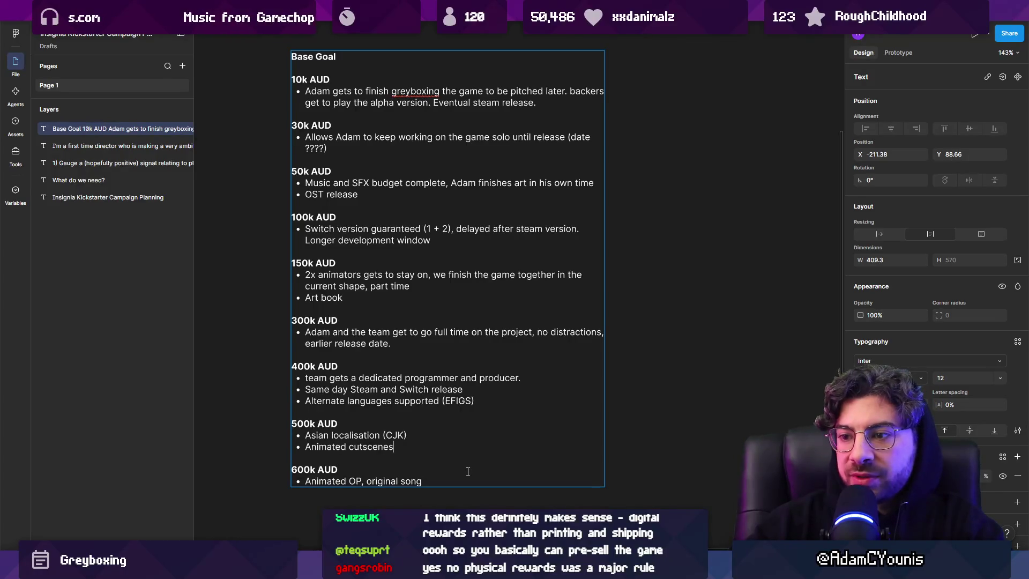
pyautogui.press('BackSpace')
pyautogui.press('Return')
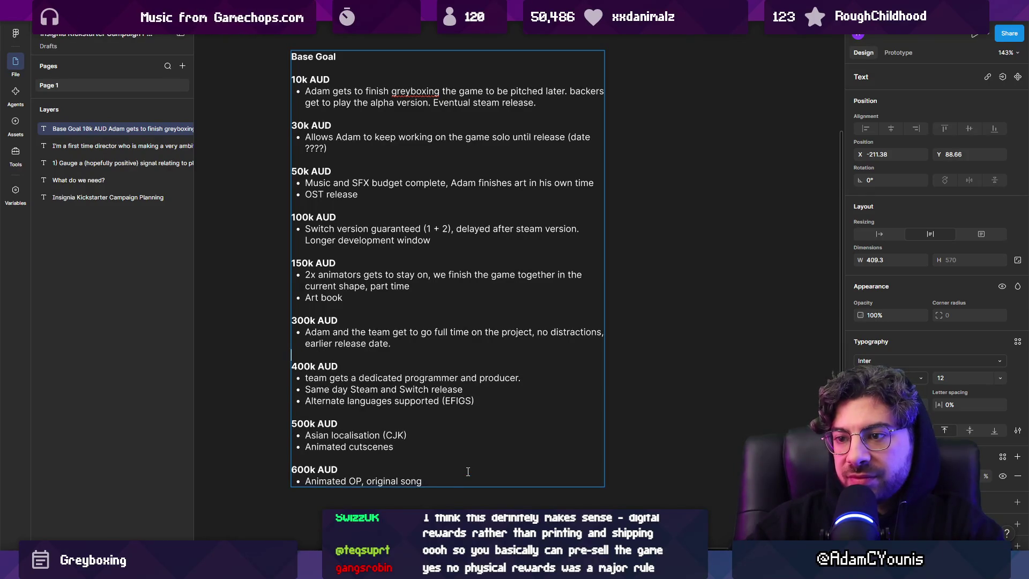
pyautogui.press('BackSpace')
pyautogui.press('Return')
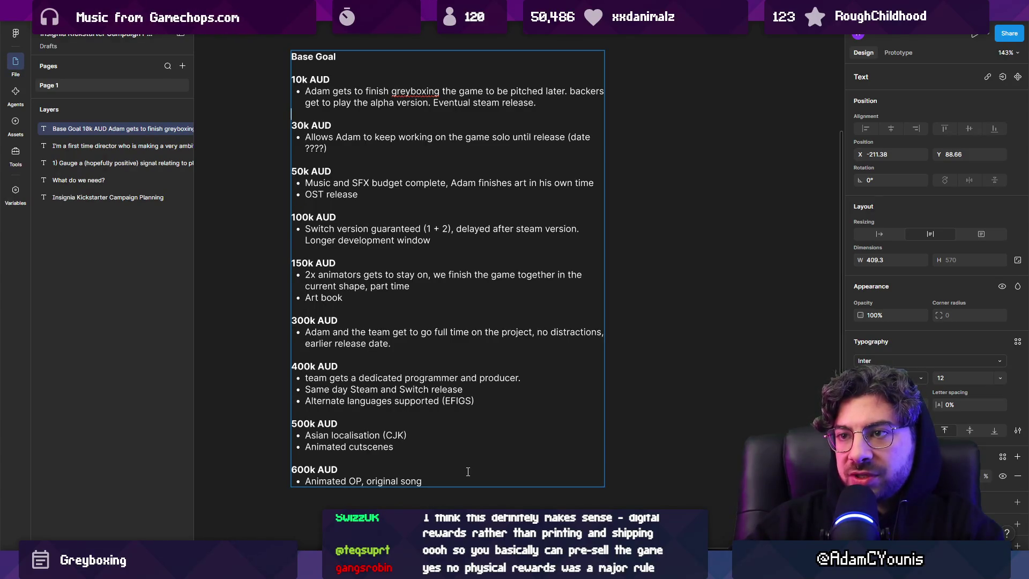
pyautogui.scroll(-4, 466, 455)
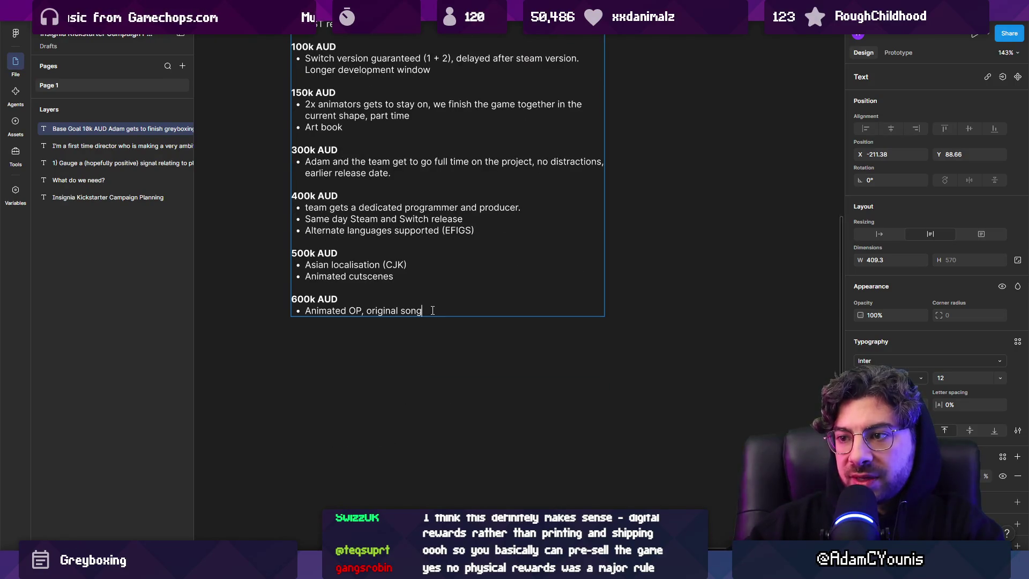
pyautogui.scroll(5, 493, 349)
pyautogui.scroll(-2, 493, 350)
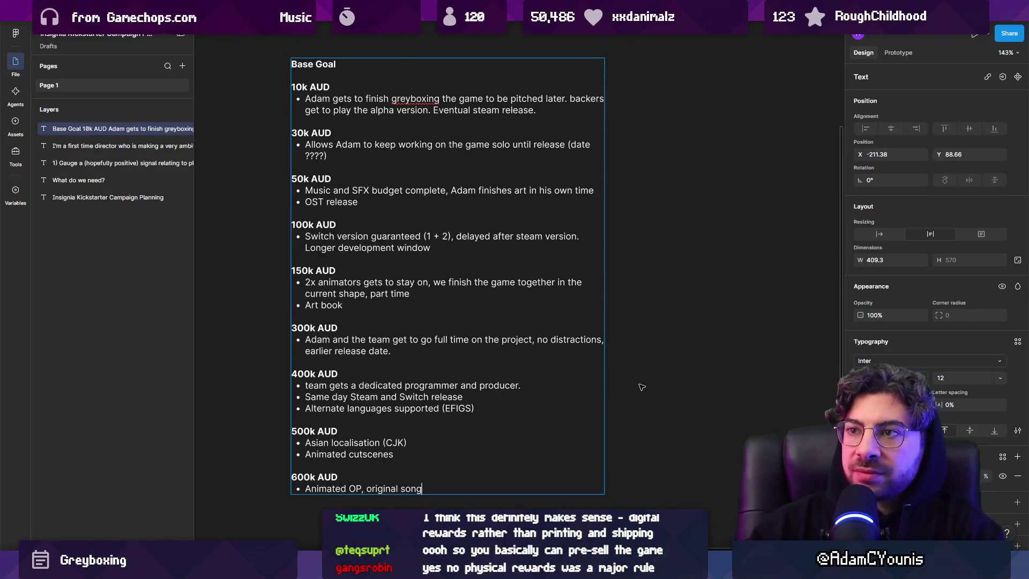
pyautogui.scroll(-2, 654, 464)
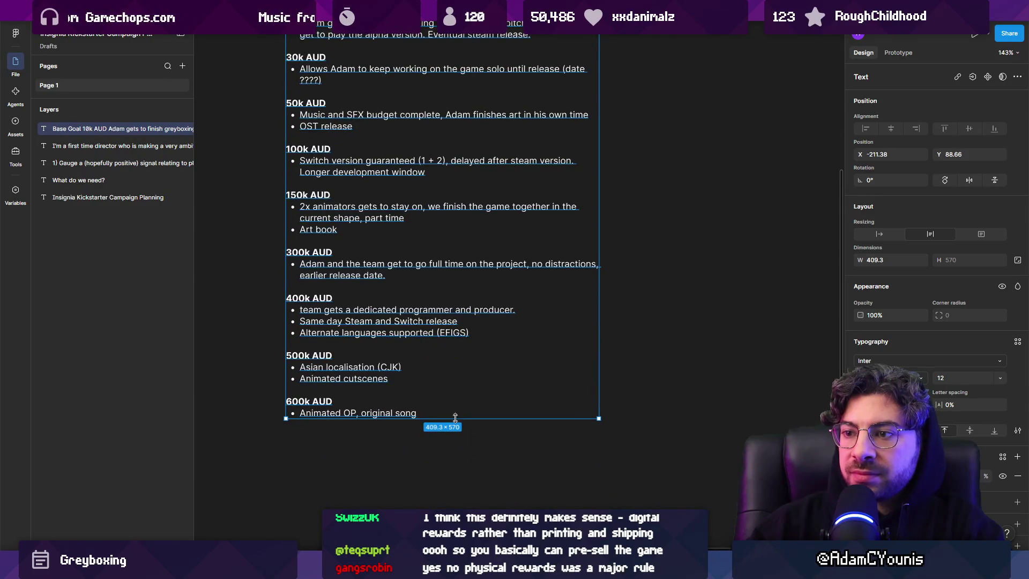
pyautogui.doubleClick(432, 413)
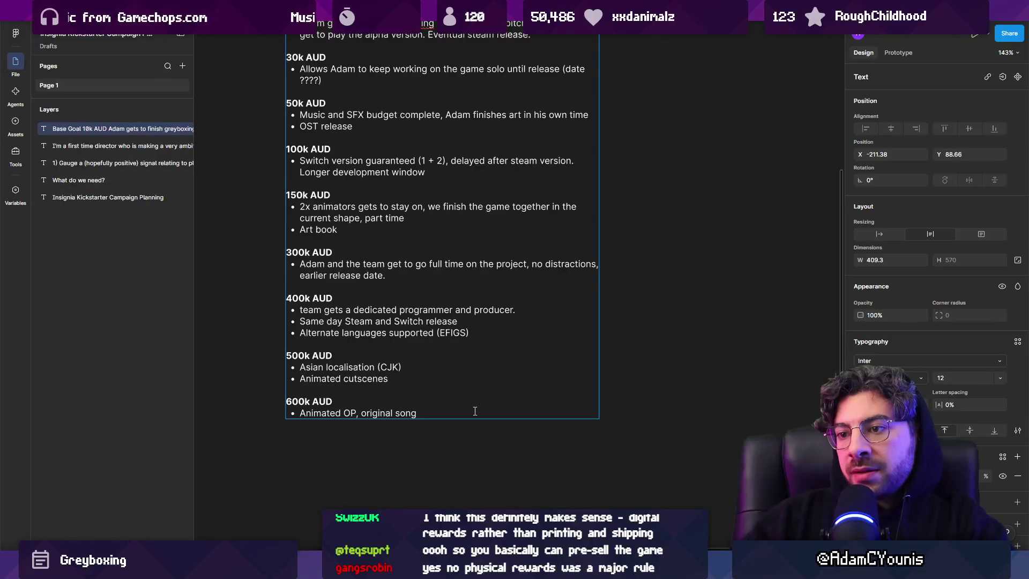
pyautogui.scroll(5, 475, 411)
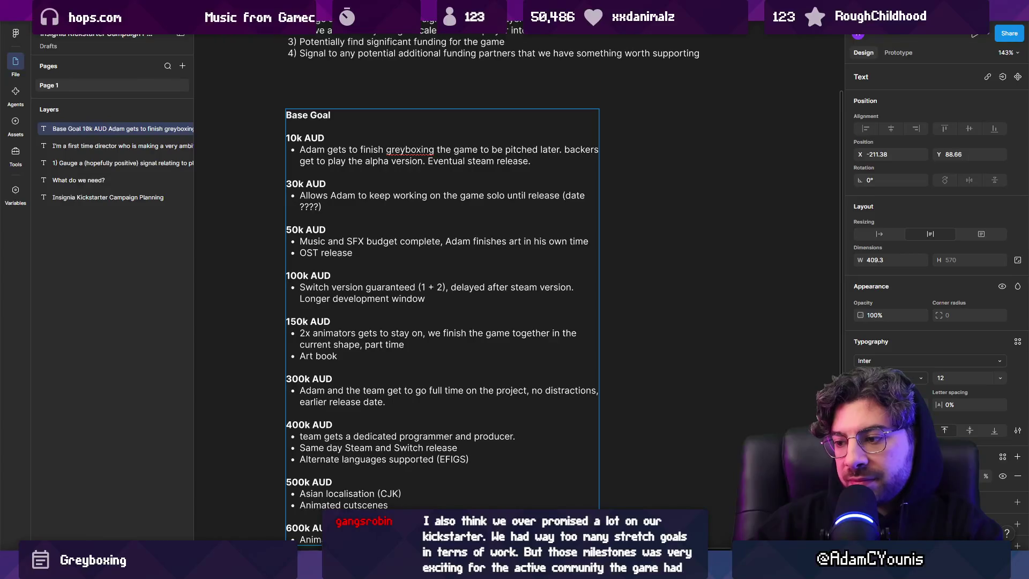
# Step: Scroll the Backpack Hero Steam store page down to its bundle offers
pyautogui.moveTo(598, 565)
pyautogui.scroll(-3, 468, 444)
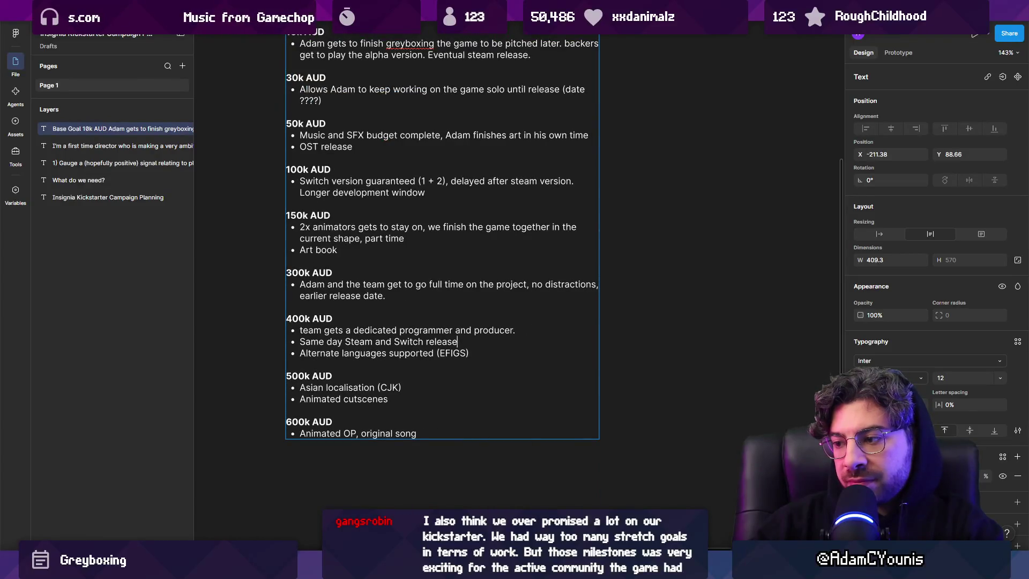
pyautogui.moveTo(668, 565)
pyautogui.click(668, 495)
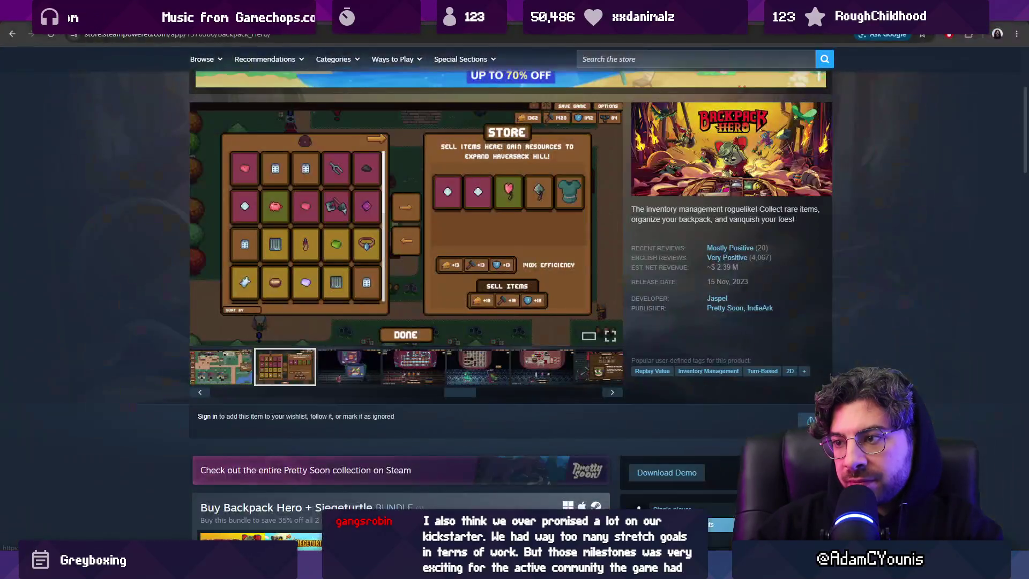
pyautogui.scroll(-5, 101, 241)
pyautogui.scroll(-5, 101, 241)
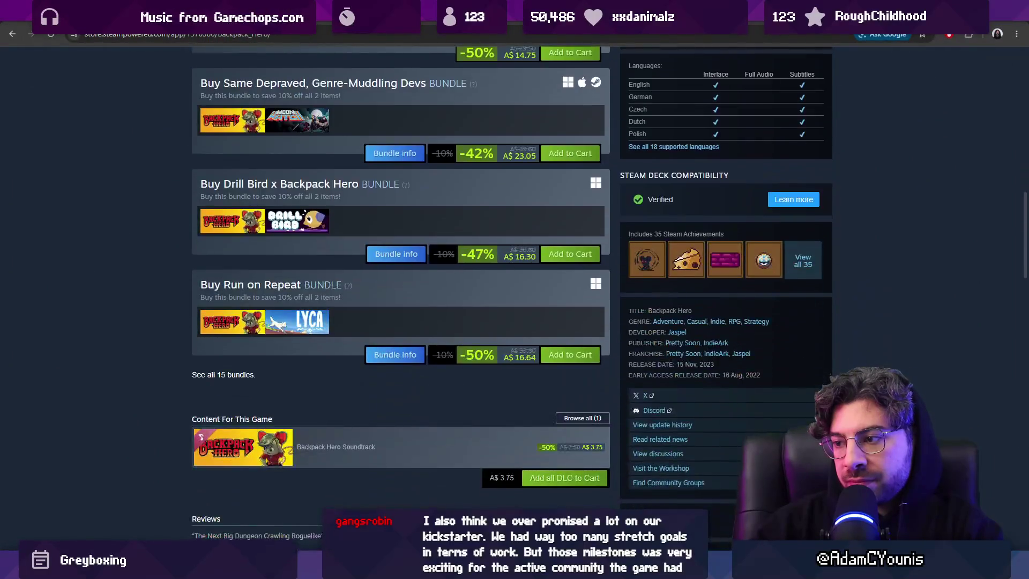
# Step: Check the Unity editor's Insignia scene, abandon a 'pitcj' file search, and return to Figma
pyautogui.click(433, 474)
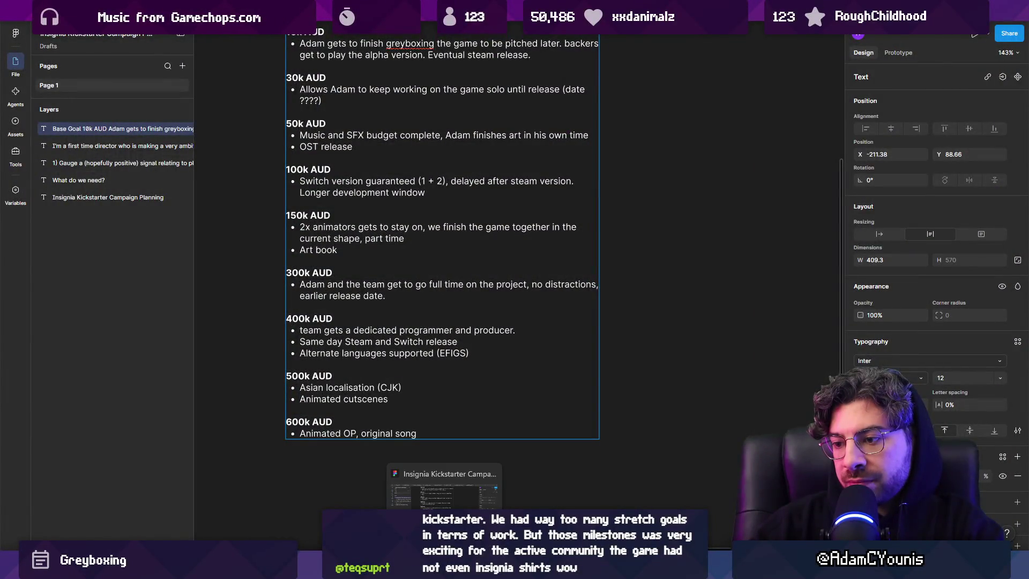
pyautogui.click(427, 494)
pyautogui.click(426, 494)
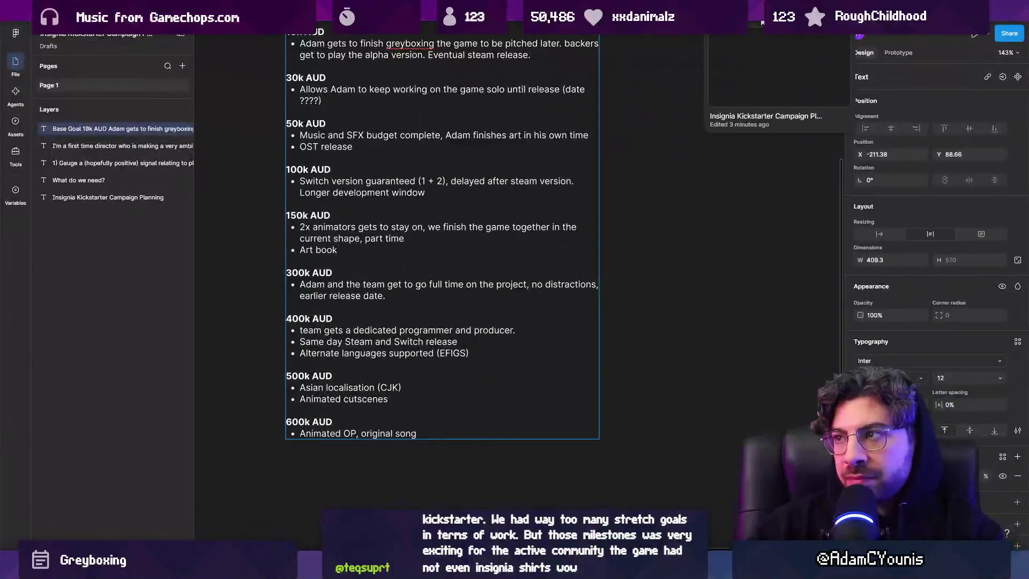
pyautogui.write('pitcj')
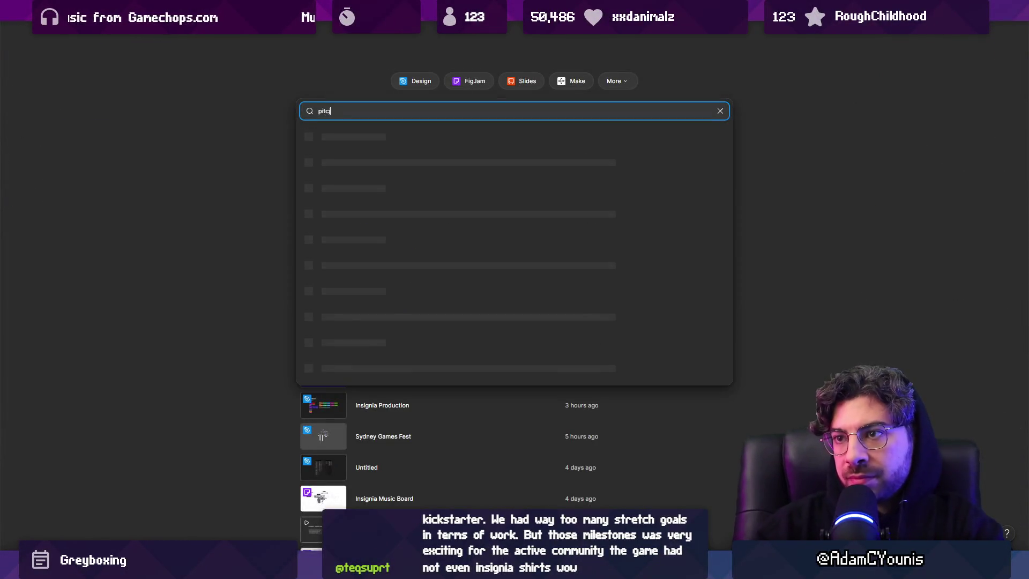
pyautogui.hotkey('alt', 'Tab')
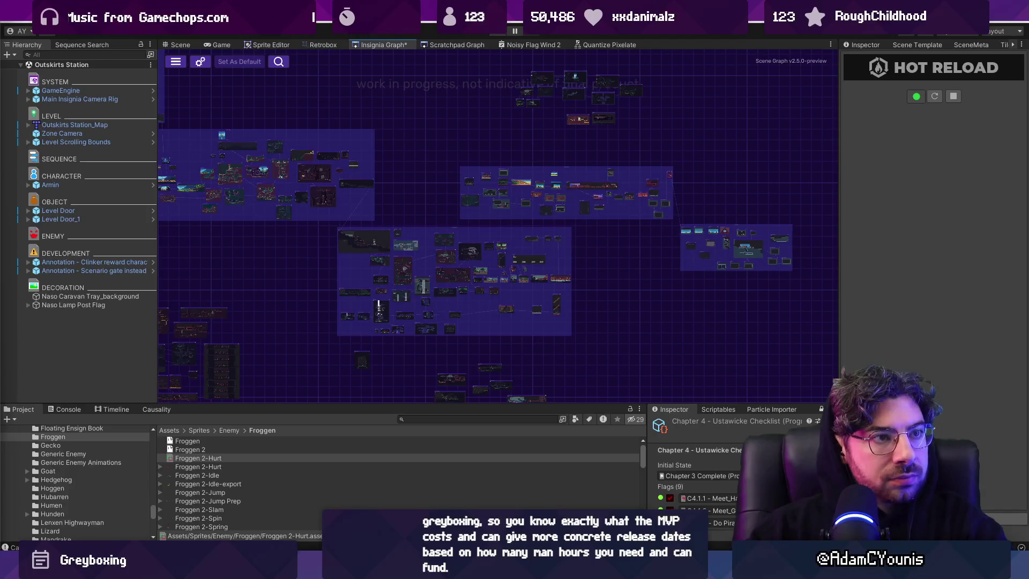
pyautogui.hotkey('alt', 'Tab')
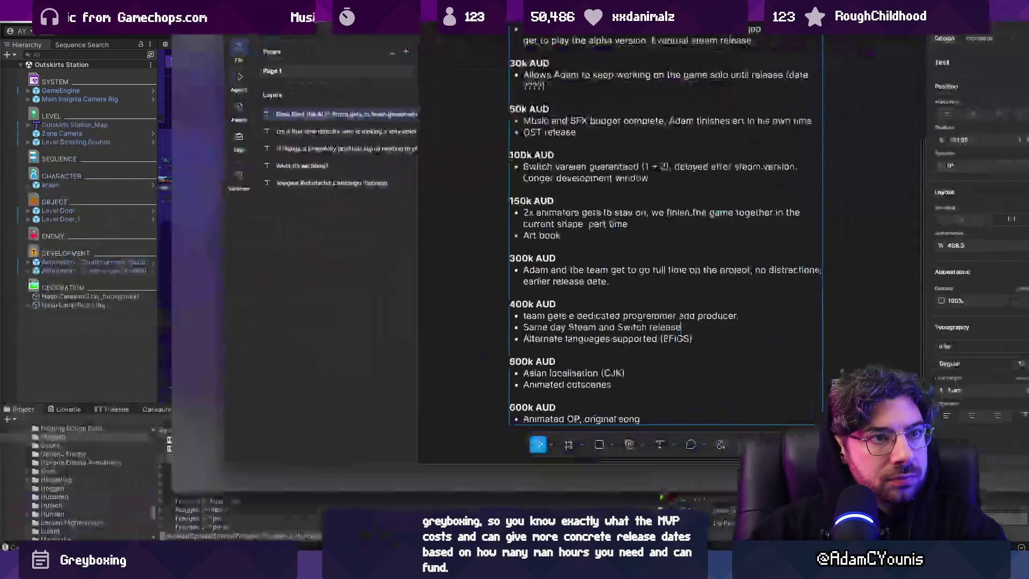
# Step: Paste the feature-scope box grid (Steam PC, Switch 1/2, 5 chapters…) onto the page
pyautogui.scroll(3, 630, 338)
pyautogui.hotkey('ctrl', 'v')
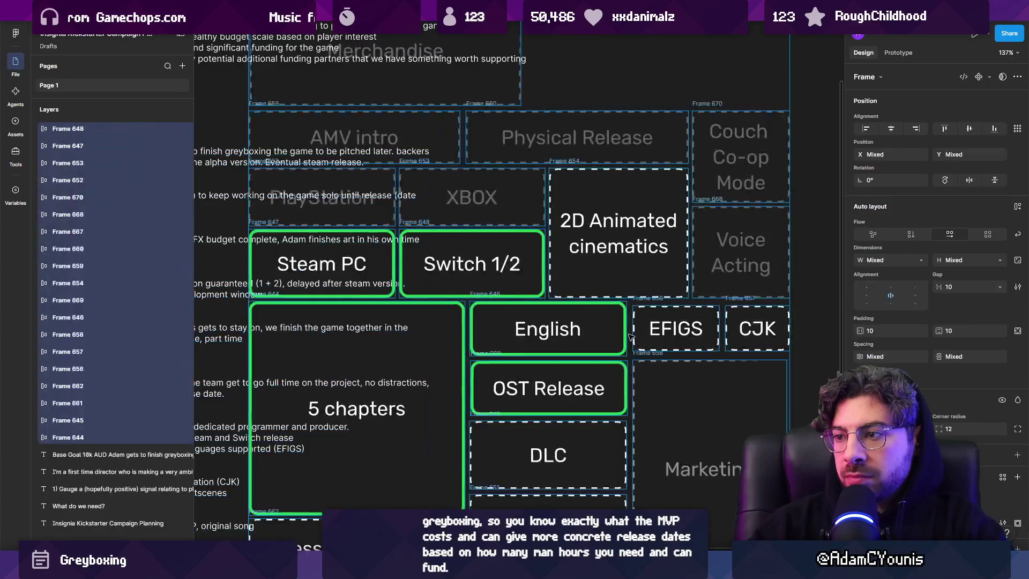
pyautogui.scroll(-5, 630, 337)
pyautogui.scroll(4, 717, 412)
pyautogui.press('Escape')
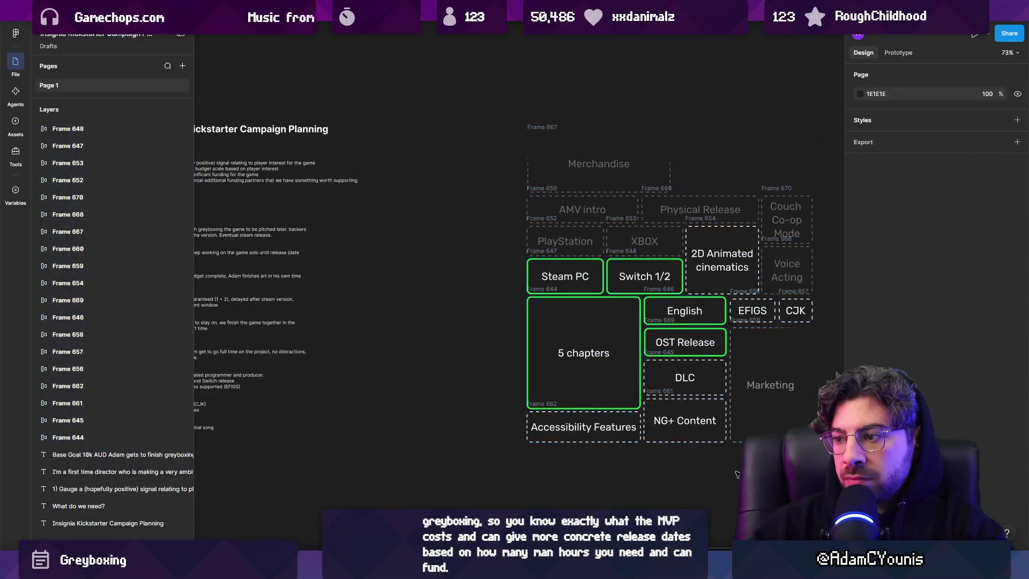
# Step: Wrap all the feature boxes in one new frame, Frame 671, beside the planning text
pyautogui.hscroll(3, 640, 450)
pyautogui.moveTo(386, 453)
pyautogui.mouseDown()
pyautogui.moveTo(723, 172)
pyautogui.moveTo(785, 84)
pyautogui.mouseUp()
pyautogui.hotkey('ctrl', 'alt', 'g')
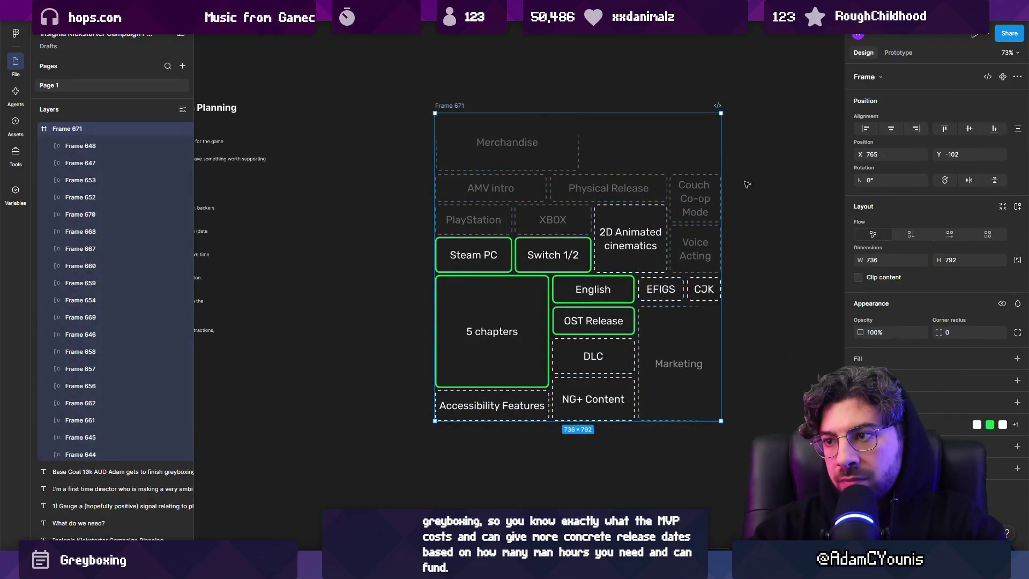
pyautogui.press('Escape')
pyautogui.moveTo(397, 351); pyautogui.dragTo(515, 333)
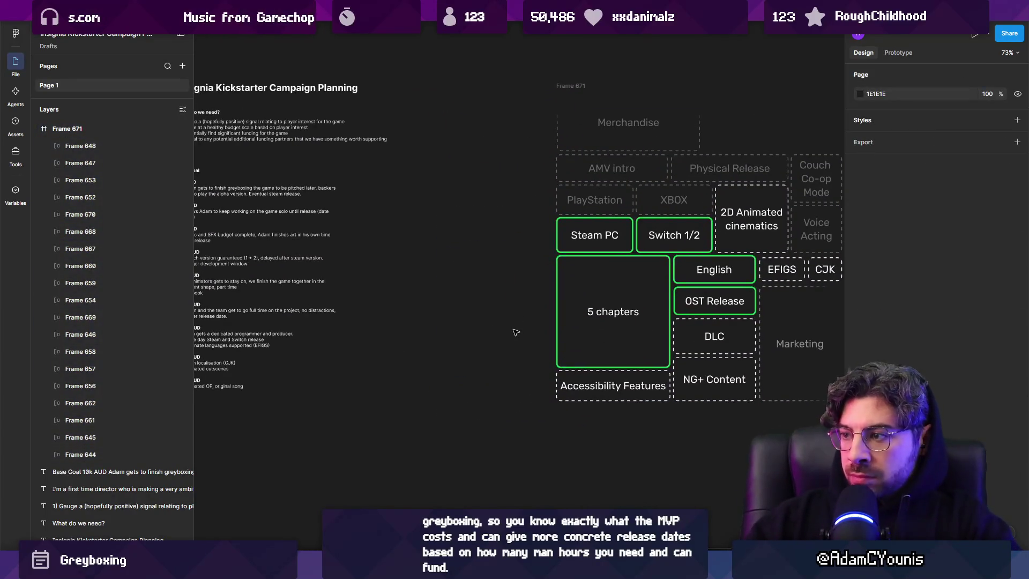
pyautogui.moveTo(515, 333); pyautogui.dragTo(473, 320)
pyautogui.hscroll(-5, 472, 319)
pyautogui.scroll(5, 331, 362)
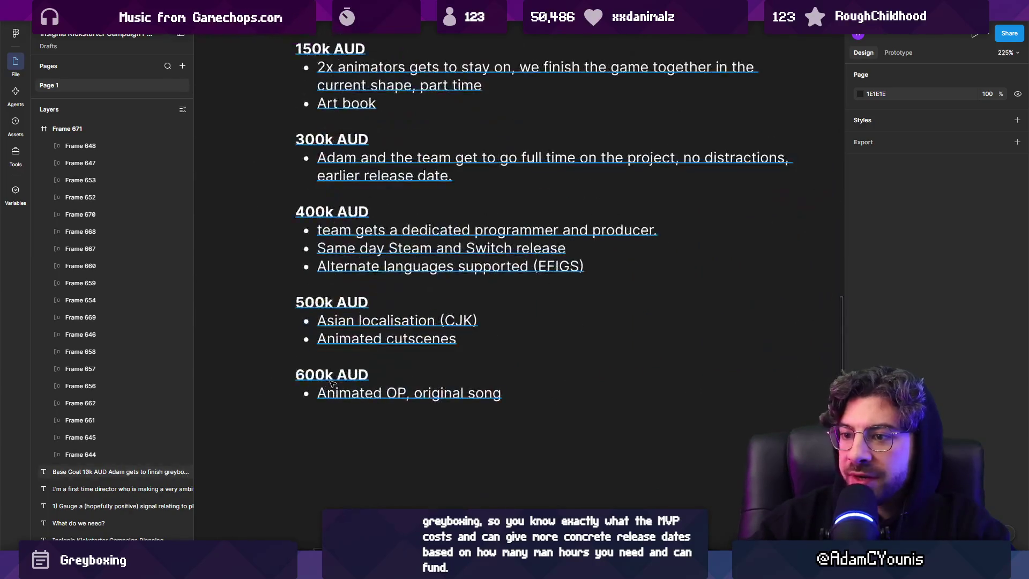
# Step: Add a bold '800k AUD' tier with a '- Voice acting' bullet after 600k AUD
pyautogui.doubleClick(537, 389)
pyautogui.press('Return')
pyautogui.press('Return')
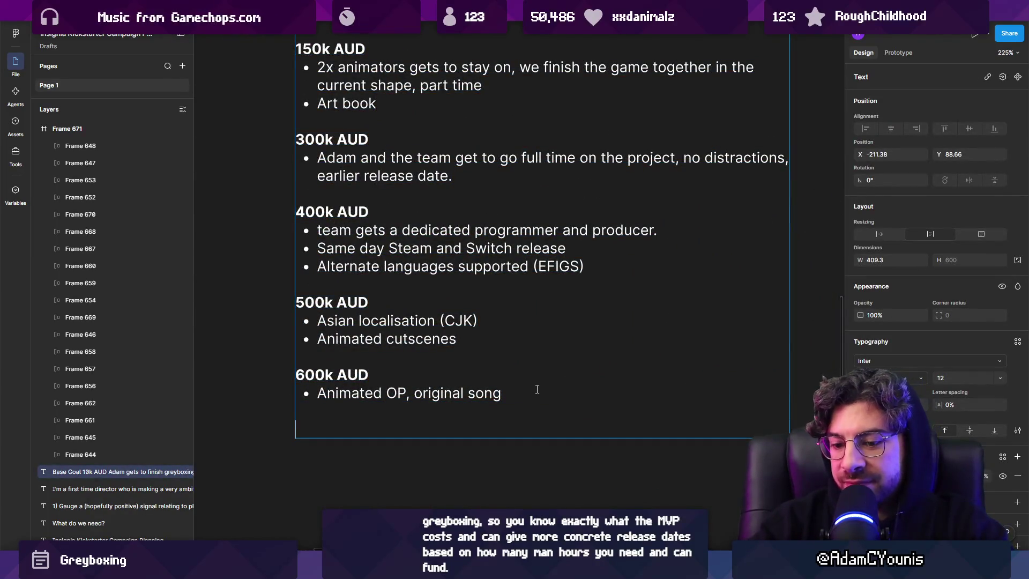
pyautogui.write('800k')
pyautogui.press('BackSpace')
pyautogui.write('k')
pyautogui.press('BackSpace')
pyautogui.write('l')
pyautogui.write('k AUD')
pyautogui.hotkey('shift', 'Home')
pyautogui.hotkey('ctrl', 'b')
pyautogui.press('Return')
pyautogui.write('- ')
pyautogui.write('Voice acting')
pyautogui.hotkey('shift', 'Home')
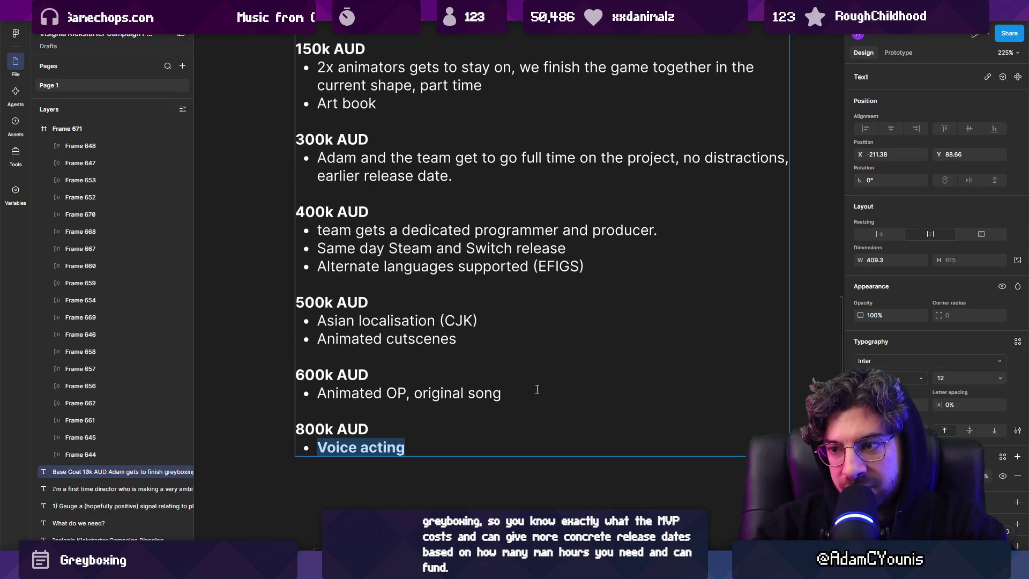
pyautogui.press('End')
# Step: Add a bold '1M AUD' tier with 'DLC' on the line beneath it
pyautogui.press('Return')
pyautogui.press('Return')
pyautogui.press('Return')
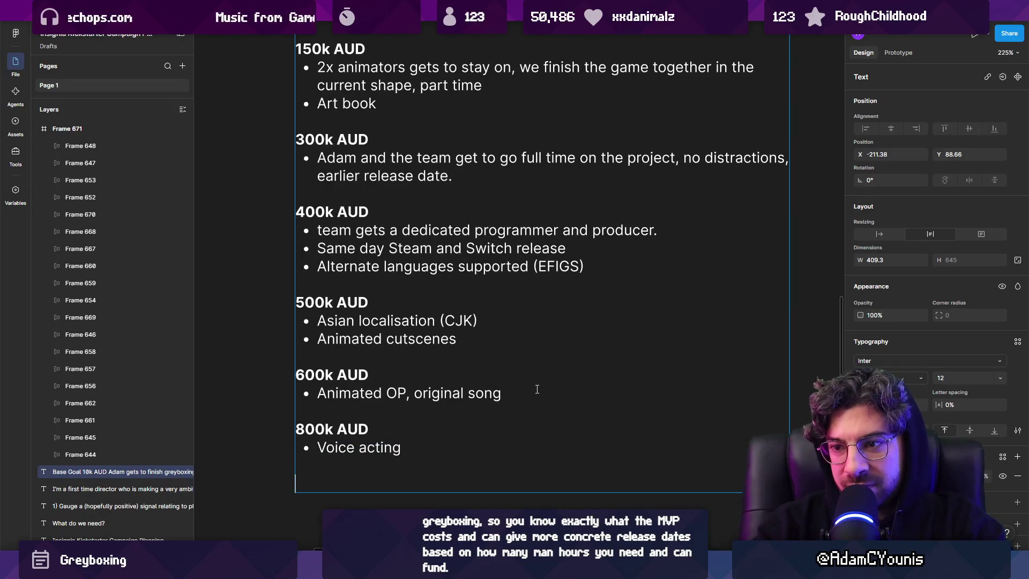
pyautogui.write('100k')
pyautogui.press('BackSpace')
pyautogui.press('BackSpace')
pyautogui.press('BackSpace')
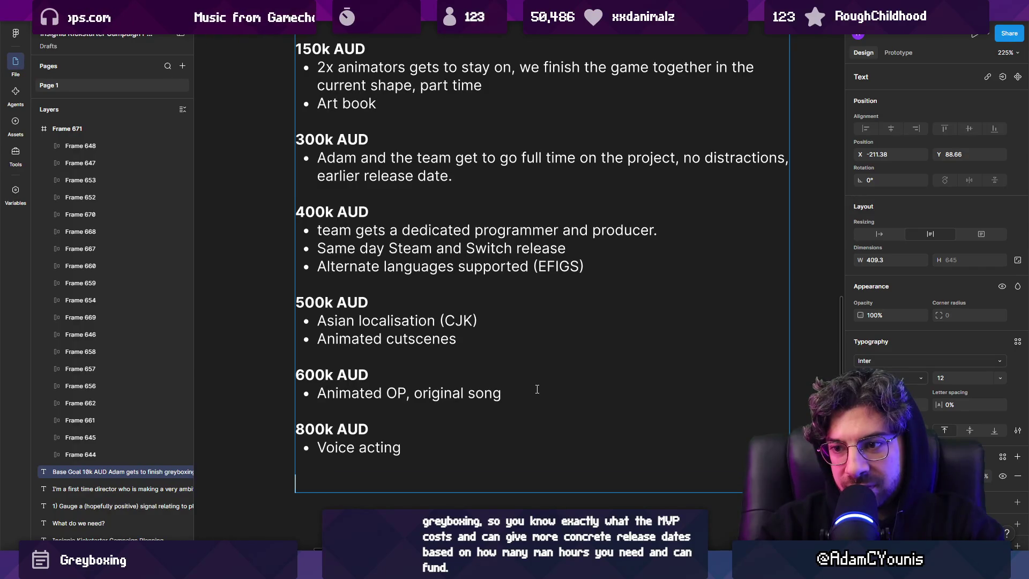
pyautogui.write('M AUD')
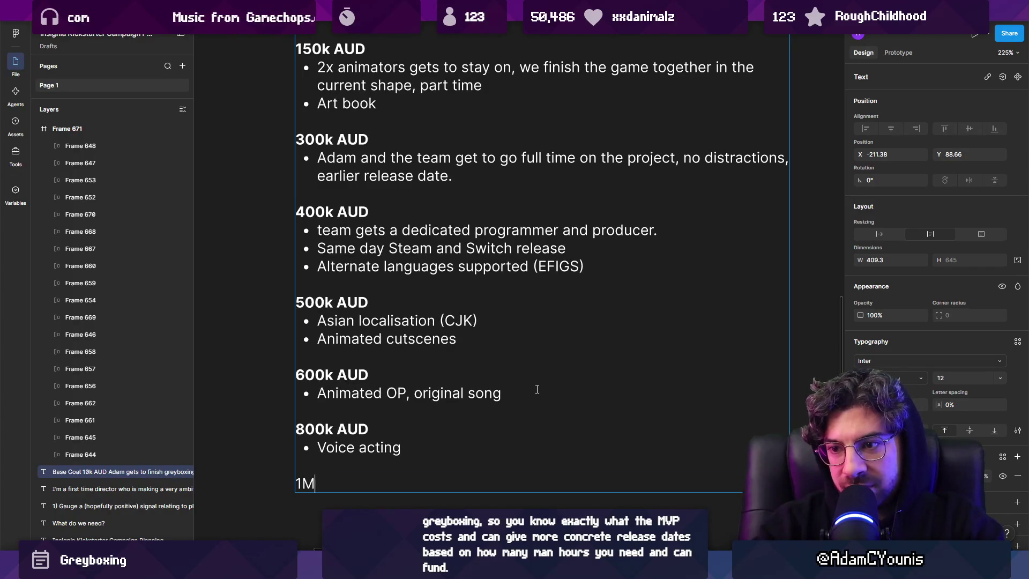
pyautogui.press('Return')
pyautogui.write('DLC')
pyautogui.press('Up')
pyautogui.press('Home')
pyautogui.hotkey('shift', 'Right')
pyautogui.hotkey('shift', 'End')
pyautogui.hotkey('ctrl', 'b')
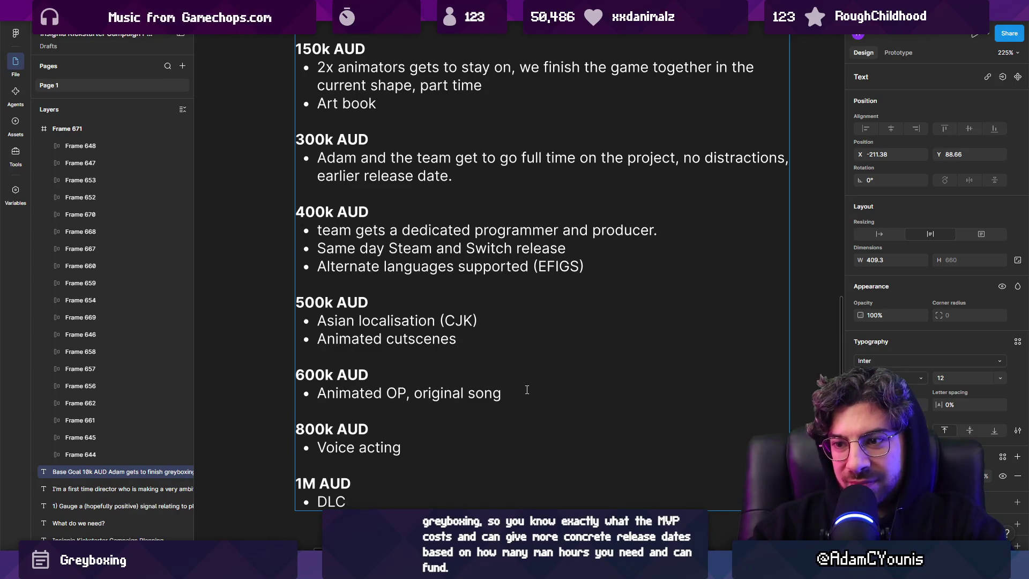
# Step: Finish editing and bring the full reward tier list into view
pyautogui.keyDown('ctrl'); pyautogui.scroll(-3, 533, 385); pyautogui.keyUp('ctrl')
pyautogui.press('Escape')
pyautogui.press('Escape')
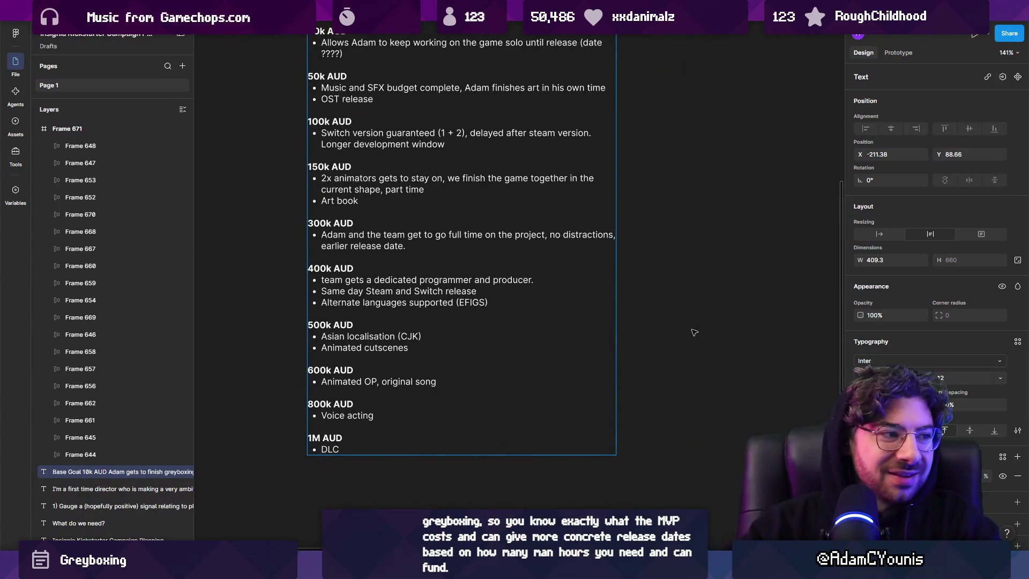
pyautogui.scroll(2, 459, 354)
pyautogui.hscroll(2, 459, 354)
pyautogui.keyDown('ctrl'); pyautogui.scroll(-3, 460, 353); pyautogui.keyUp('ctrl')
pyautogui.hscroll(3, 374, 319)
pyautogui.moveTo(373, 319)
pyautogui.mouseDown()
pyautogui.moveTo(491, 321)
pyautogui.moveTo(366, 326)
pyautogui.moveTo(407, 349)
pyautogui.mouseUp()
pyautogui.scroll(5, 407, 349)
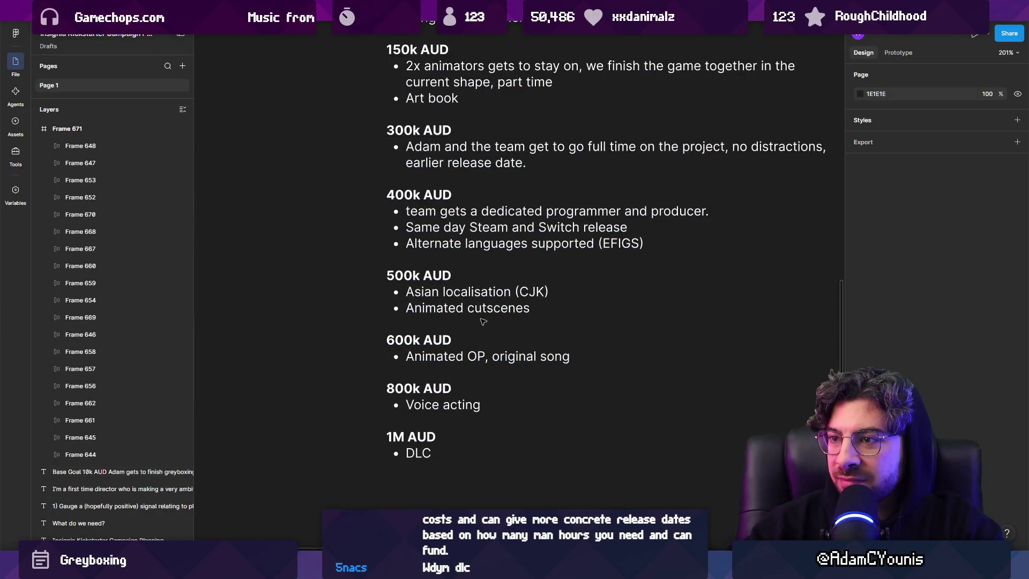
# Step: Add an 'NG+ Mode' bullet after 'earlier release date' in the 300k AUD tier
pyautogui.scroll(2, 471, 324)
pyautogui.doubleClick(630, 312)
pyautogui.click(629, 312)
pyautogui.scroll(3, 629, 312)
pyautogui.click(510, 305)
pyautogui.click(594, 325)
pyautogui.press('Return')
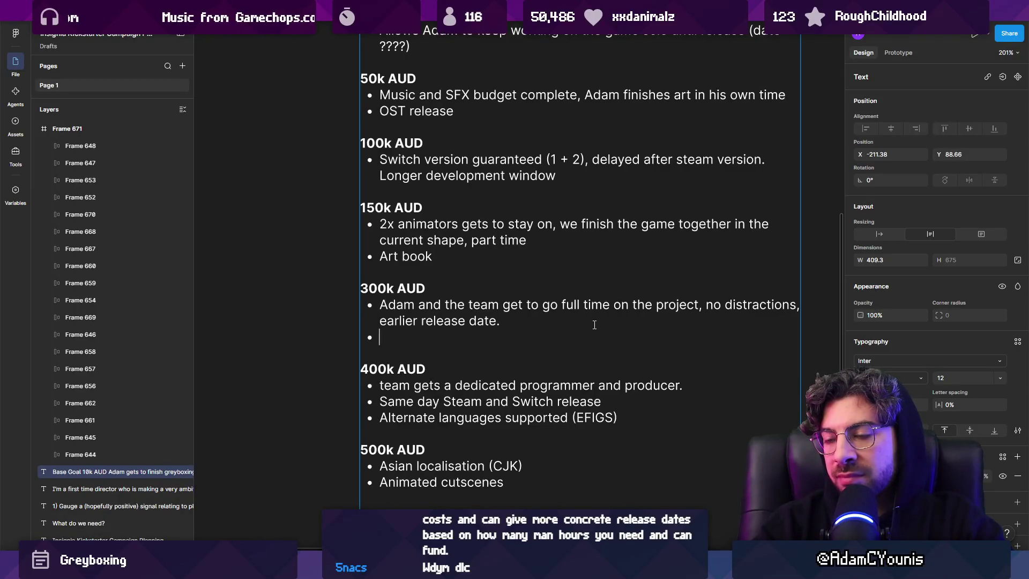
pyautogui.write('NG+ Mode')
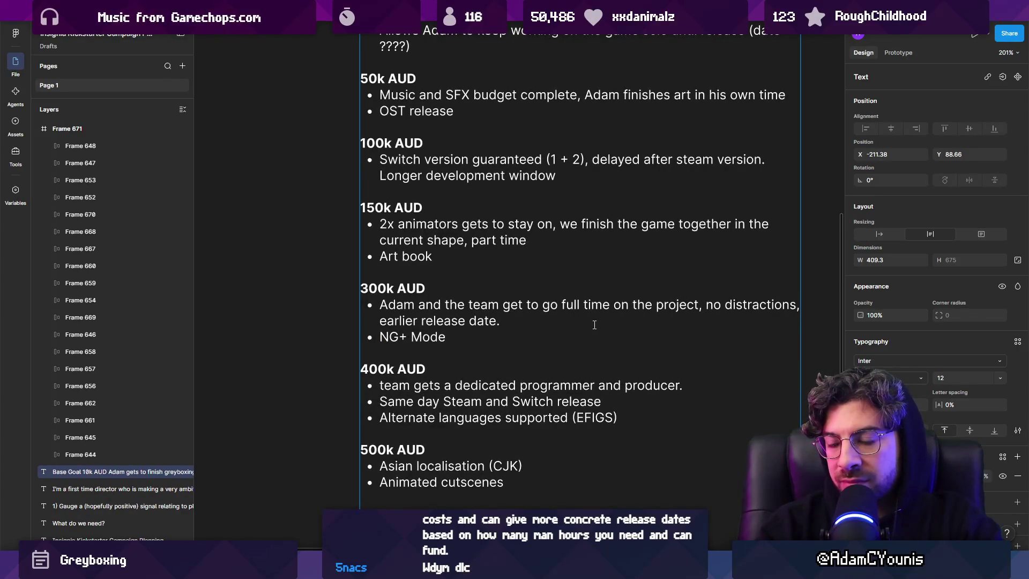
pyautogui.press('Escape')
pyautogui.press('Escape')
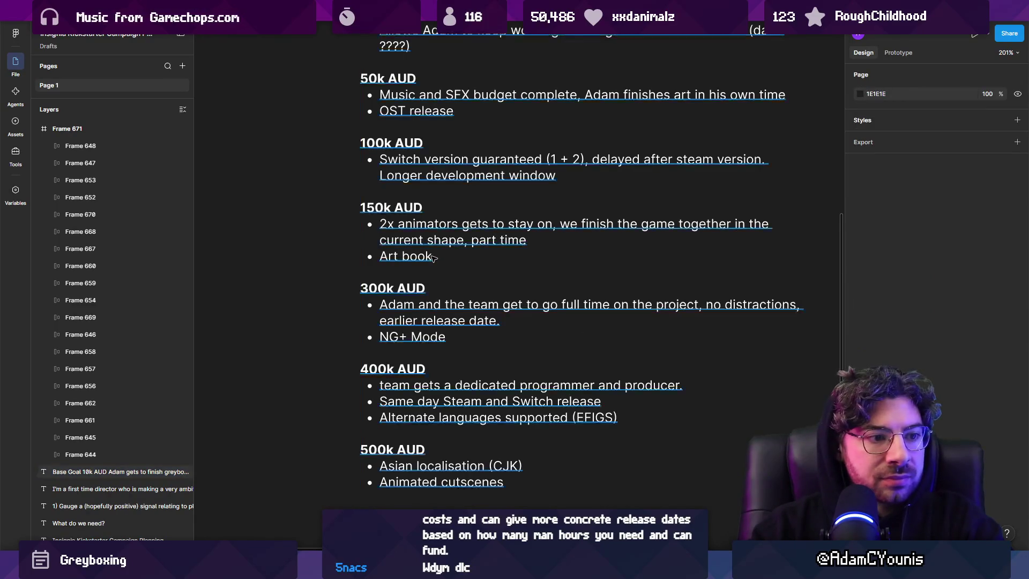
# Step: Change the 1M AUD tier's DLC line to read 'DLC chapter'
pyautogui.scroll(-2, 445, 264)
pyautogui.scroll(-3, 445, 264)
pyautogui.scroll(-2, 375, 321)
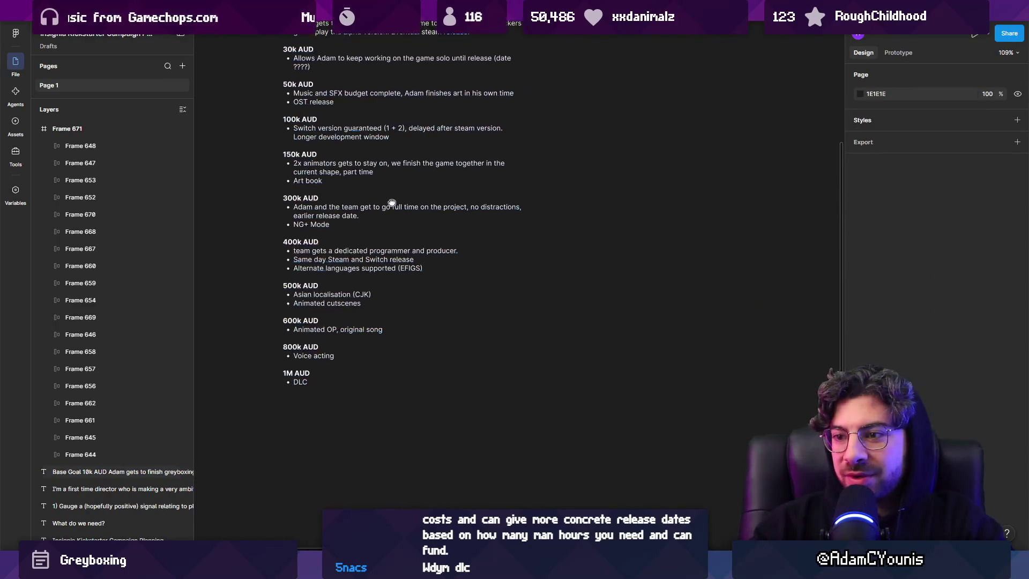
pyautogui.doubleClick(303, 381)
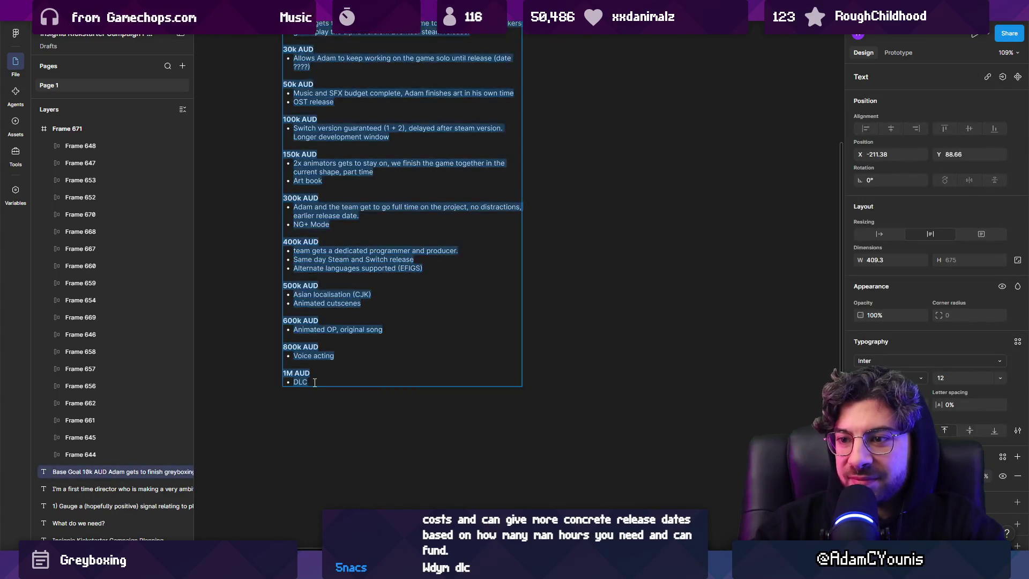
pyautogui.write('cap')
pyautogui.write('hapter')
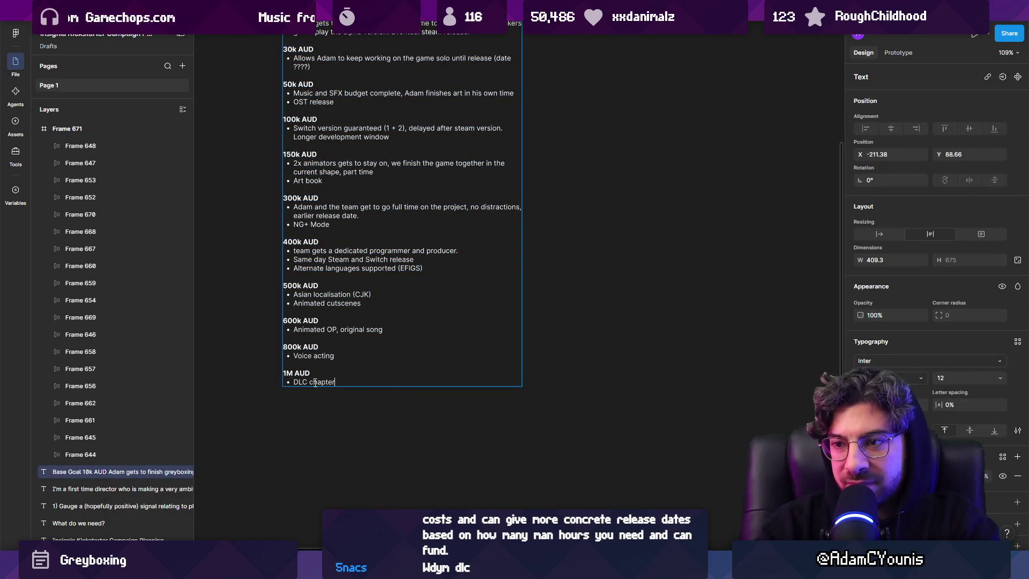
pyautogui.press('Escape')
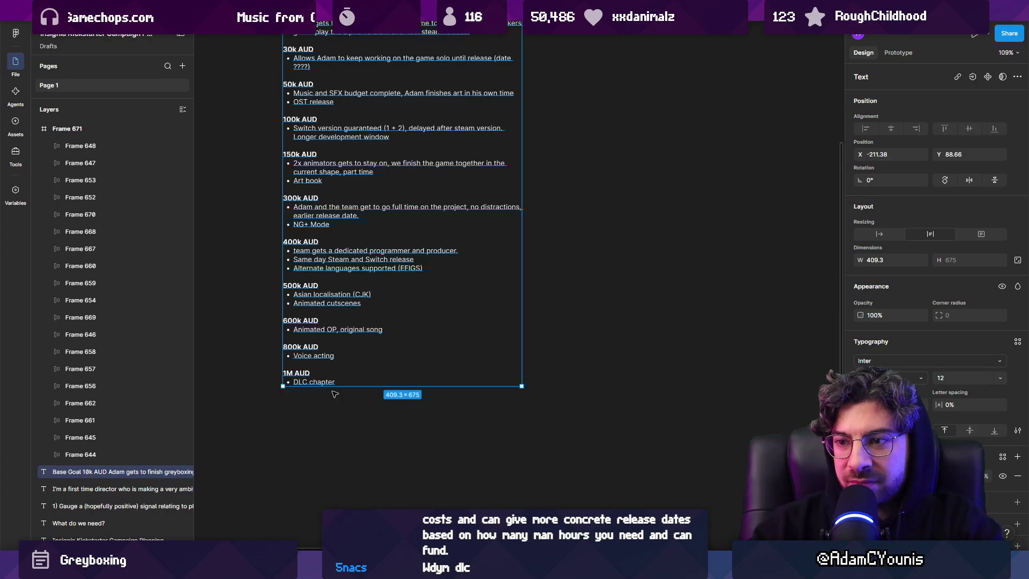
pyautogui.click(337, 397)
# Step: Add a '2P assist mode' bullet after 'Animated cutscenes' in the 500k AUD tier
pyautogui.scroll(2, 346, 361)
pyautogui.keyDown('ctrl'); pyautogui.scroll(3, 304, 291); pyautogui.keyUp('ctrl')
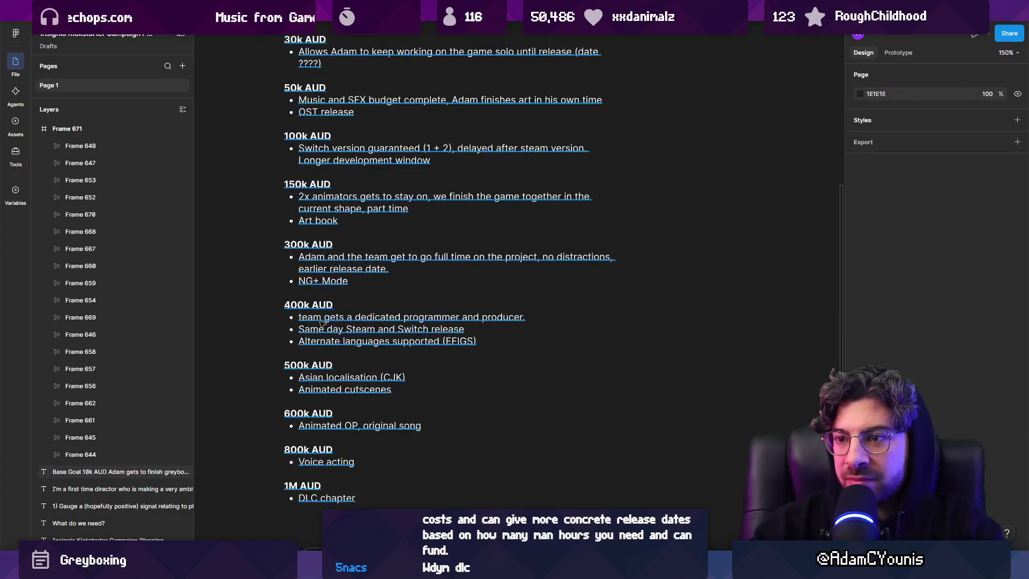
pyautogui.doubleClick(347, 274)
pyautogui.click(370, 279)
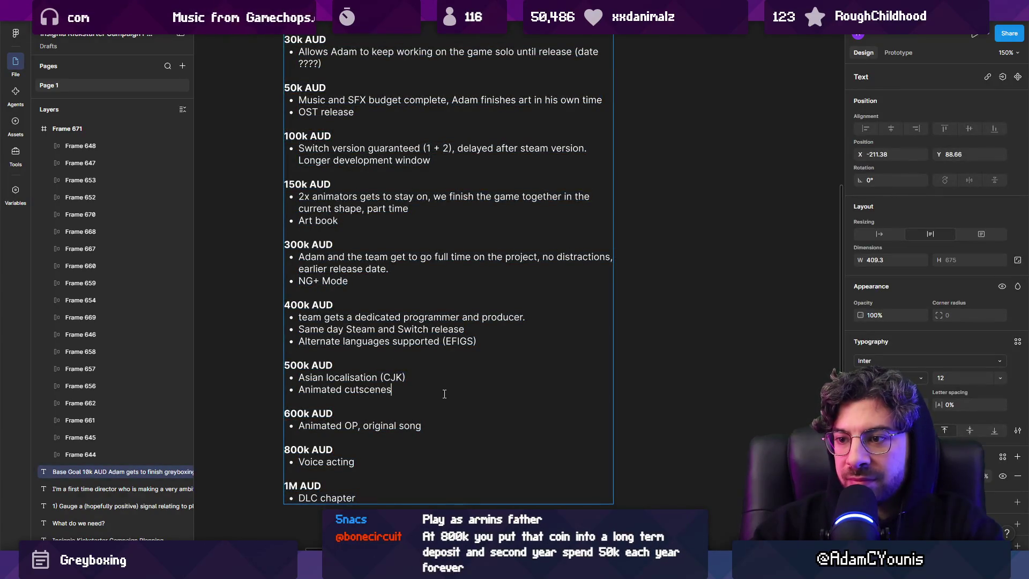
pyautogui.press('Return')
pyautogui.write('Playable')
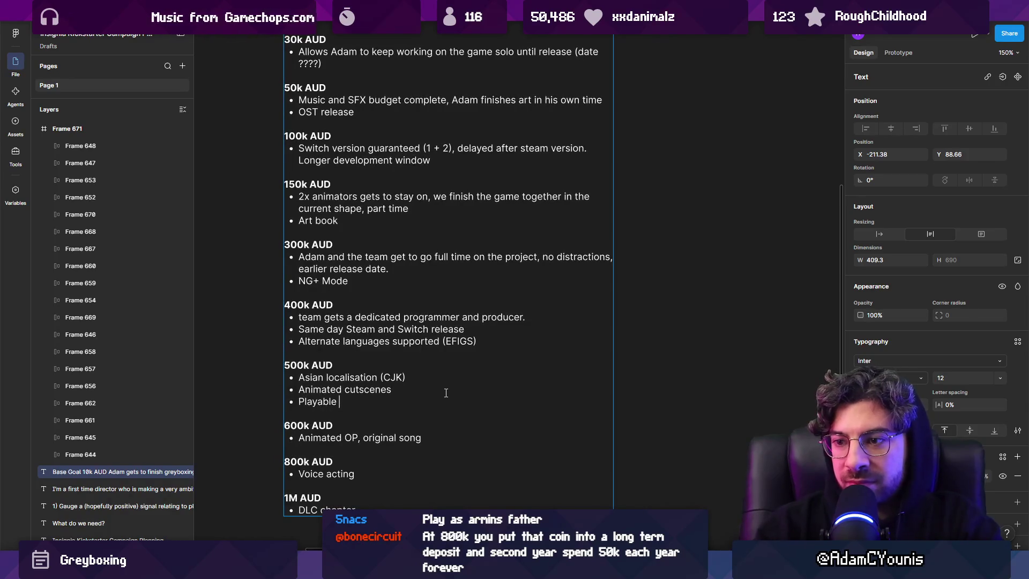
pyautogui.write('2P p')
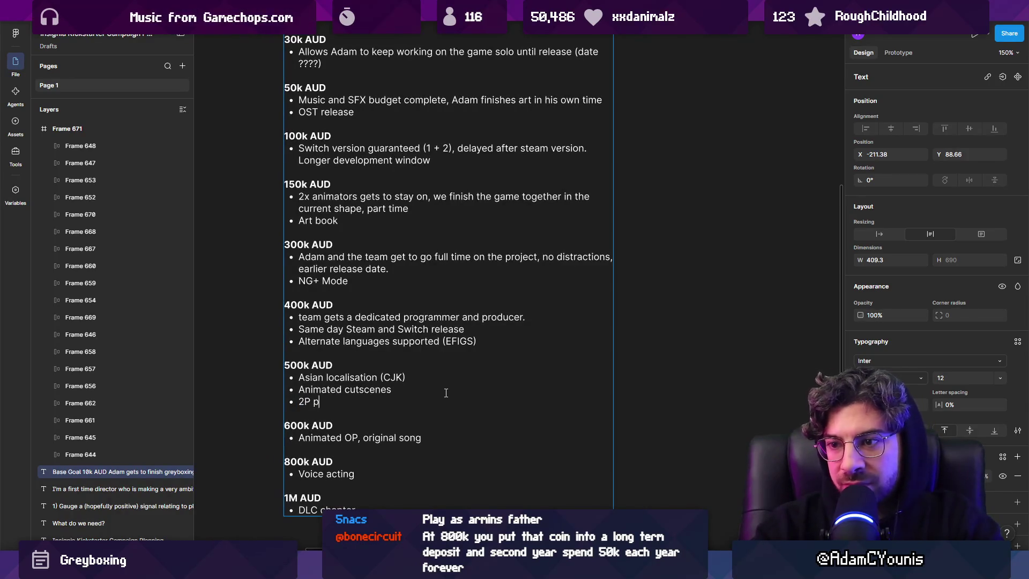
pyautogui.press('BackSpace')
pyautogui.write('mode')
pyautogui.hotkey('ctrl', 'shift', 'Left')
pyautogui.press('Left')
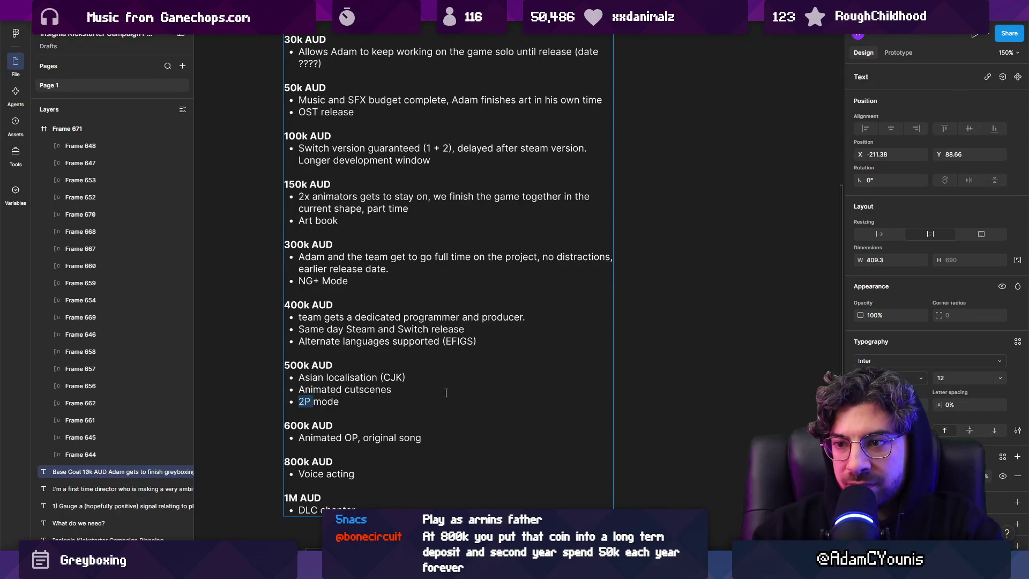
pyautogui.write('assist')
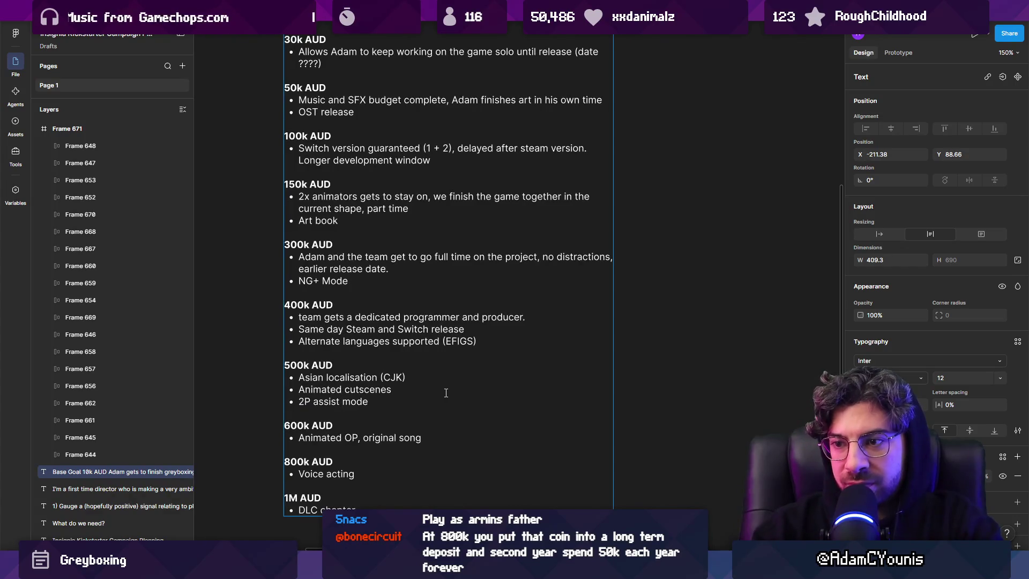
pyautogui.press('Escape')
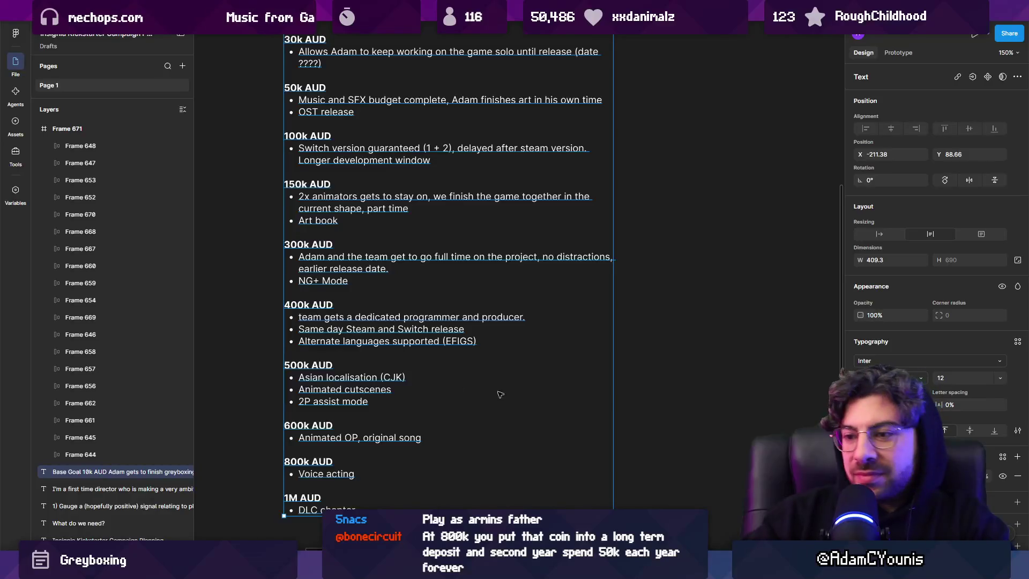
pyautogui.scroll(-2, 417, 382)
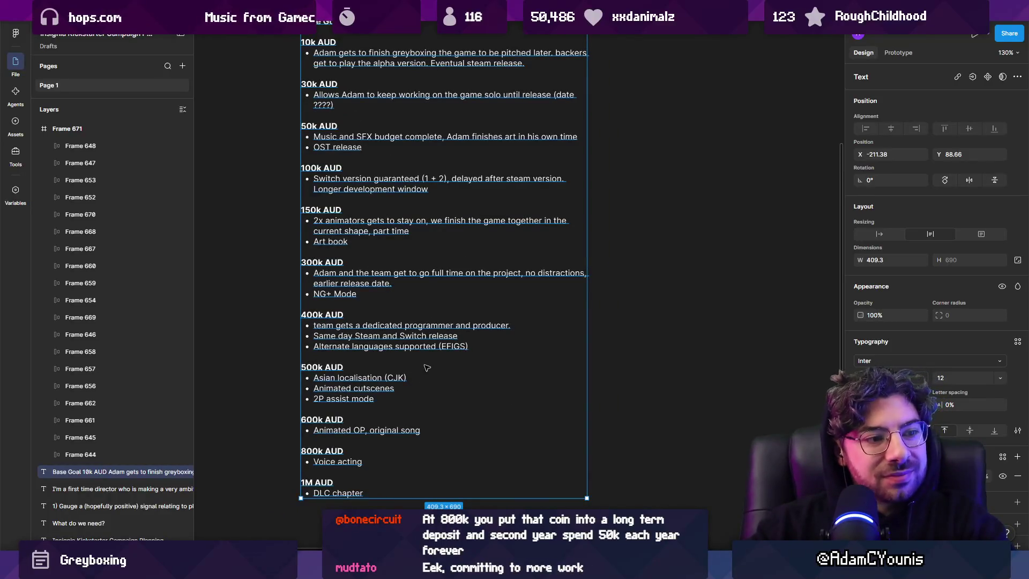
pyautogui.scroll(-3, 381, 383)
pyautogui.scroll(-2, 381, 383)
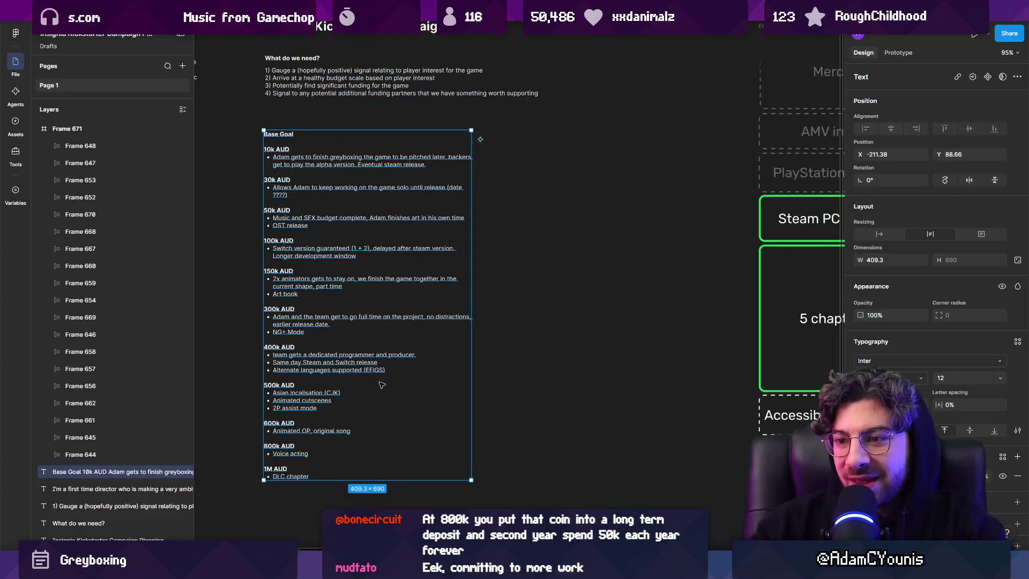
pyautogui.doubleClick(317, 475)
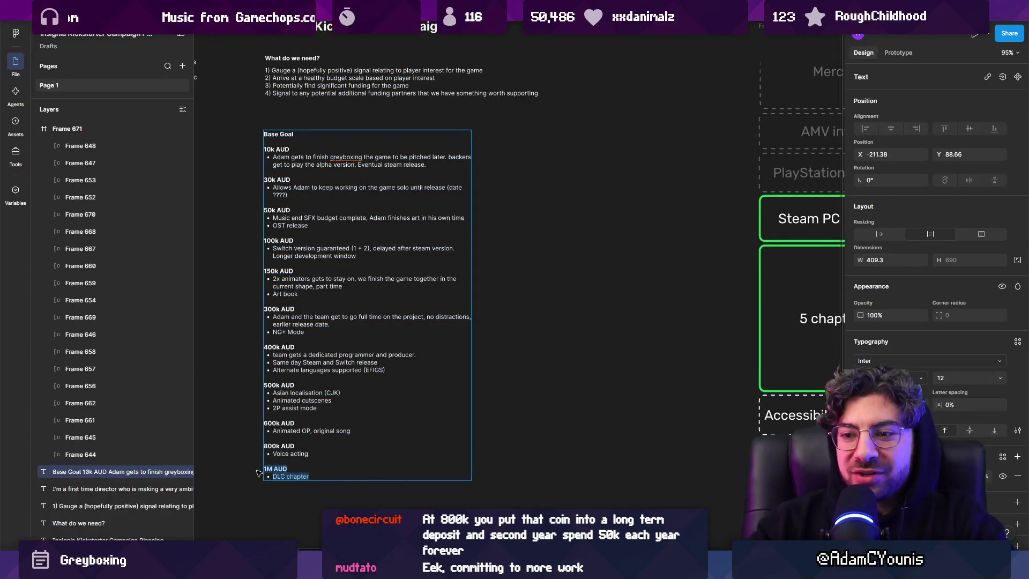
pyautogui.press('Escape')
pyautogui.hscroll(2, 564, 339)
pyautogui.moveTo(564, 340); pyautogui.dragTo(428, 412)
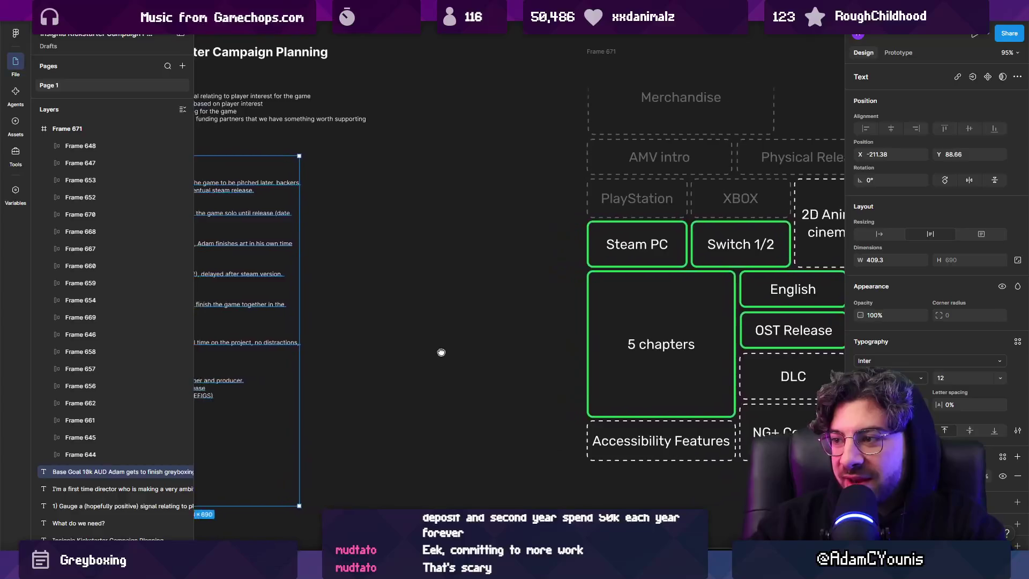
pyautogui.scroll(-3, 418, 385)
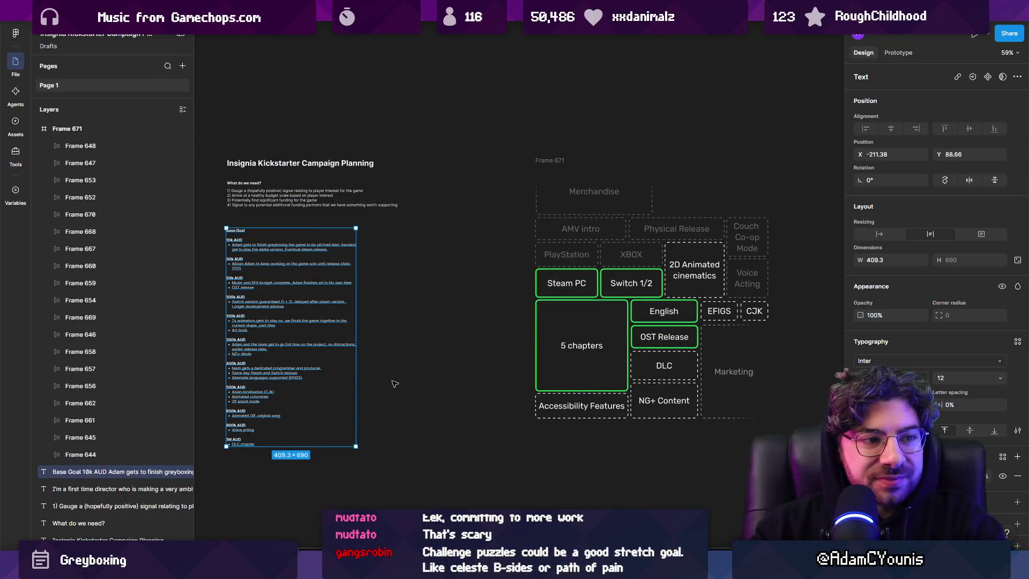
pyautogui.scroll(10, 395, 383)
pyautogui.click(443, 279)
pyautogui.scroll(2, 413, 334)
pyautogui.hscroll(1, 414, 334)
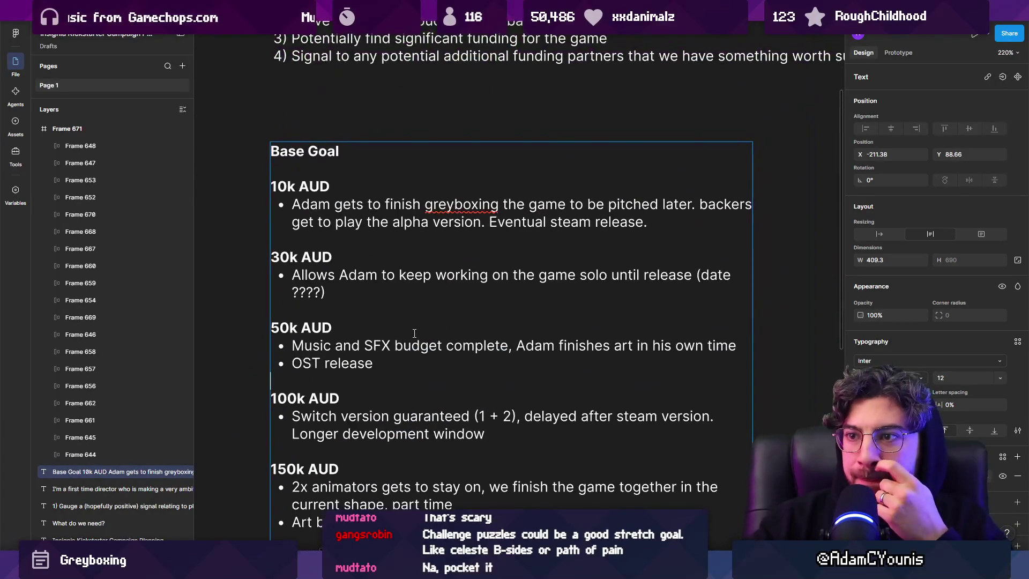
# Step: Replace 'game together in the current shape, part time' with 'base game' in the 150k AUD bullet
pyautogui.scroll(-2, 412, 338)
pyautogui.scroll(-1, 475, 391)
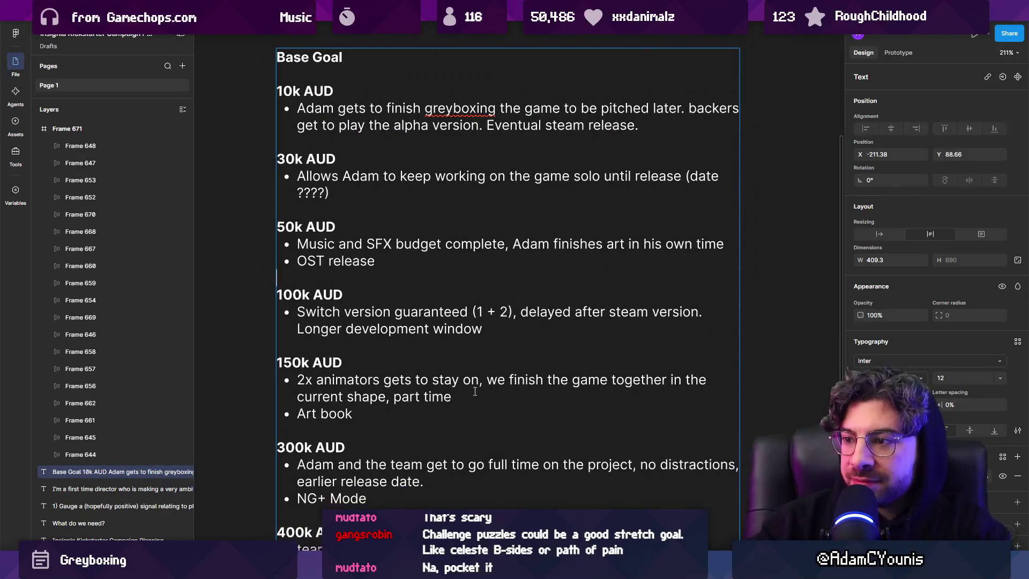
pyautogui.hotkey('shift', 'Up')
pyautogui.hotkey('ctrl', 'shift', 'Right')
pyautogui.hotkey('ctrl', 'shift', 'Right')
pyautogui.hotkey('ctrl', 'shift', 'Right')
pyautogui.press('BackSpace')
pyautogui.write('base game')
# Step: Add a 'B side zones' bullet after 'earlier release date' in the 300k AUD tier
pyautogui.scroll(-3, 494, 395)
pyautogui.click(450, 303)
pyautogui.click(453, 294)
pyautogui.press('Return')
pyautogui.write('B')
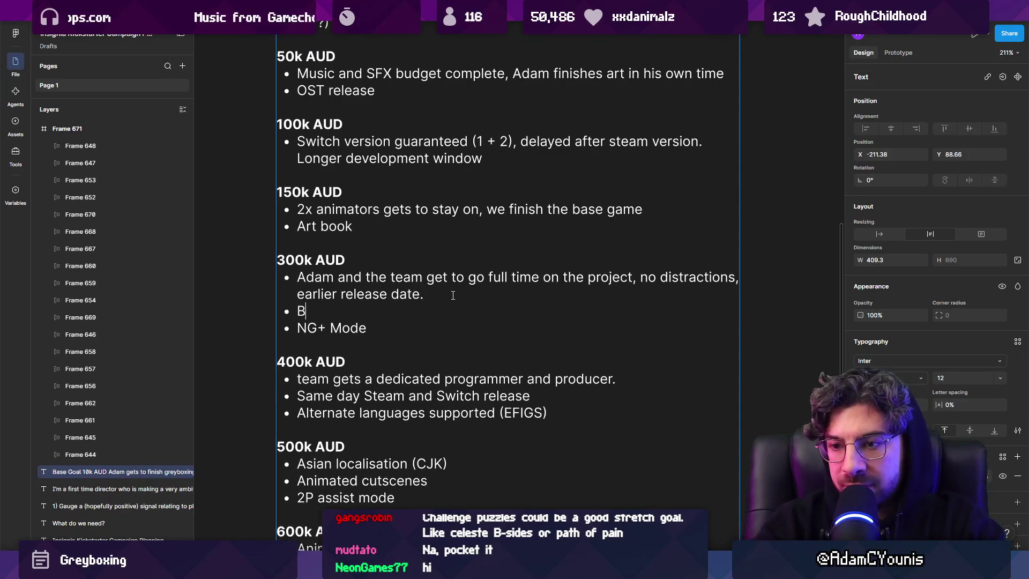
pyautogui.write('side zon')
pyautogui.press('BackSpace')
pyautogui.press('BackSpace')
pyautogui.write('ones')
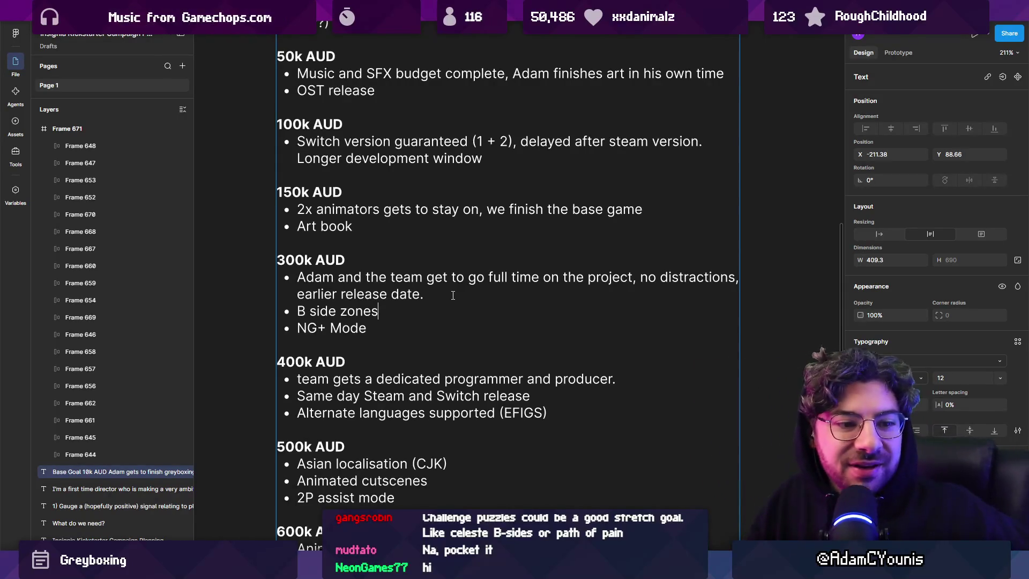
pyautogui.press('super')
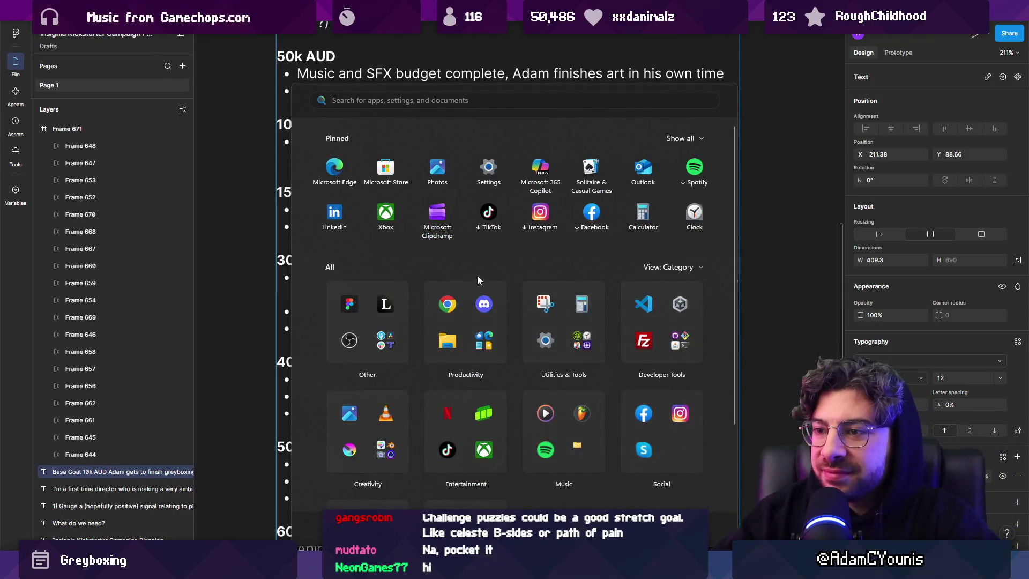
pyautogui.press('super')
pyautogui.keyDown('ctrl'); pyautogui.scroll(-5, 400, 267); pyautogui.keyUp('ctrl')
pyautogui.keyDown('ctrl'); pyautogui.scroll(5, 360, 292); pyautogui.keyUp('ctrl')
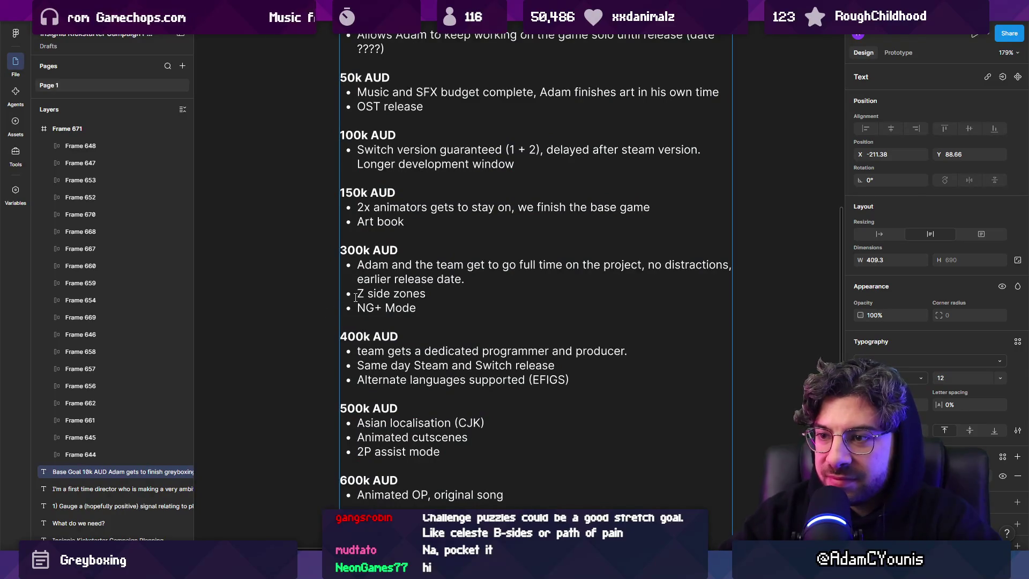
# Step: Reword that bullet to '“Z-side” endgame zones'
pyautogui.press('BackSpace')
pyautogui.write('-')
pyautogui.press('Home')
pyautogui.write('"')
pyautogui.hotkey('shift', 'Return')
pyautogui.press('BackSpace')
pyautogui.write('"endgame')
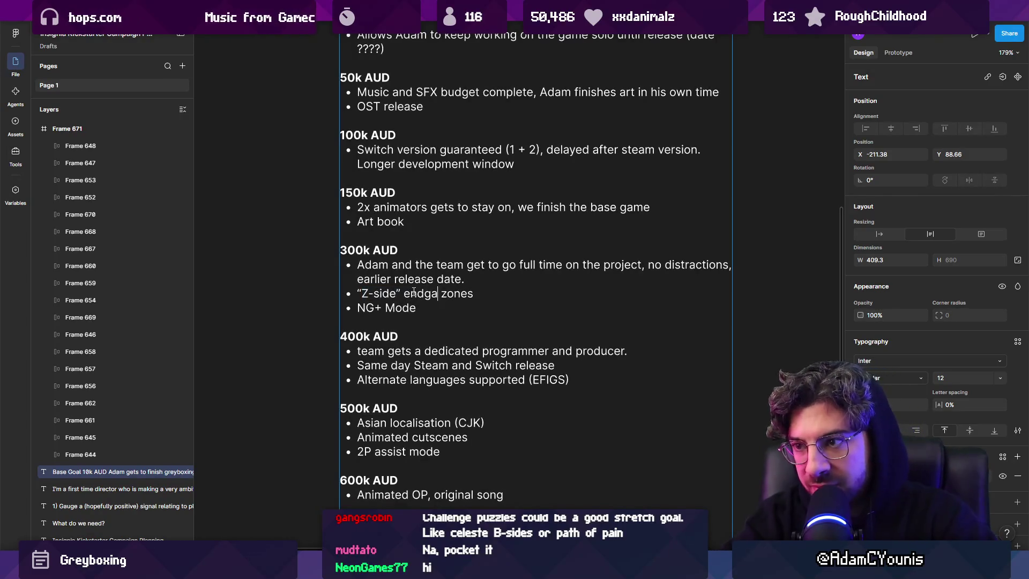
pyautogui.press('Escape')
pyautogui.press('Escape')
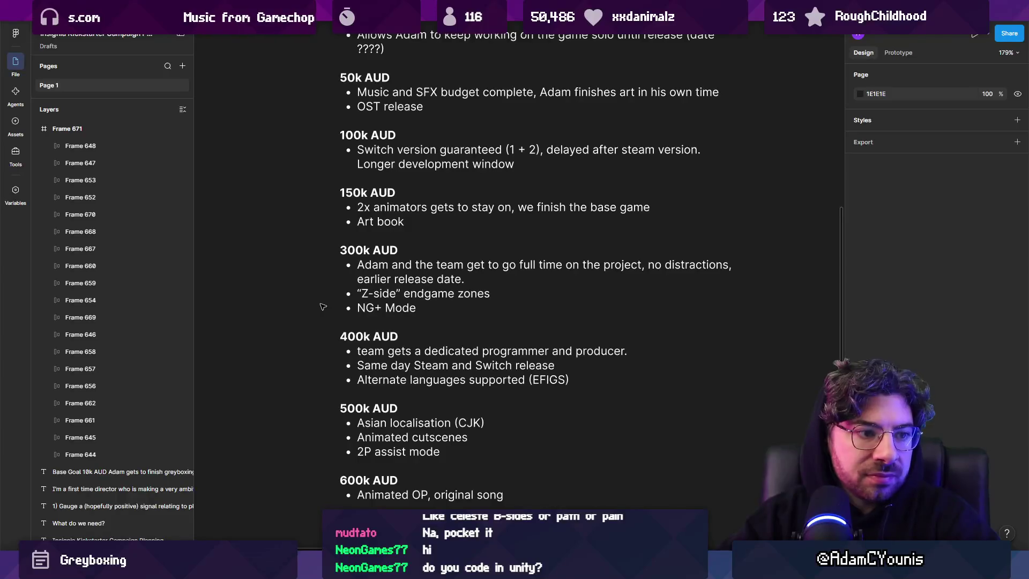
pyautogui.scroll(-5, 407, 314)
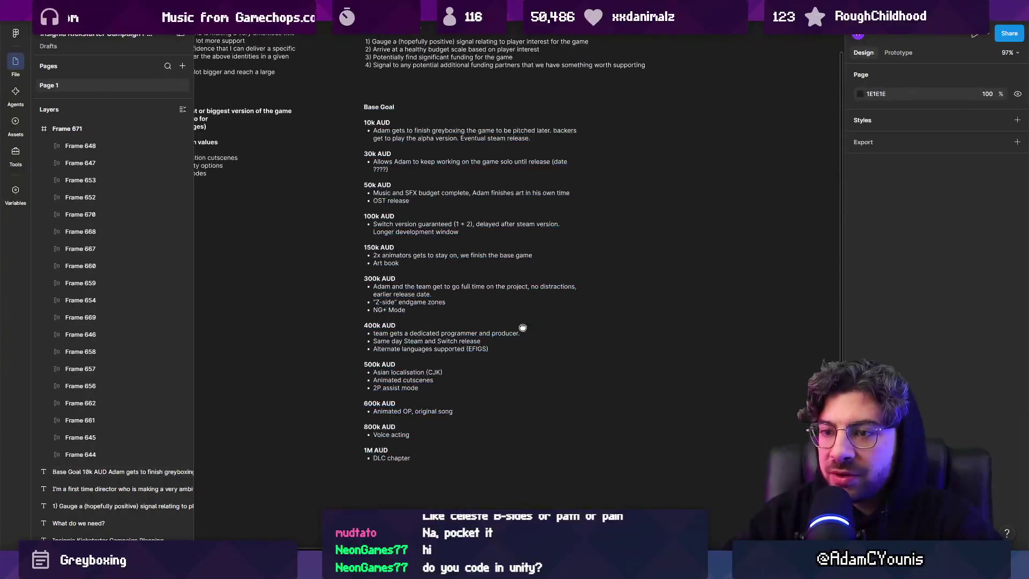
pyautogui.moveTo(530, 328); pyautogui.dragTo(454, 322)
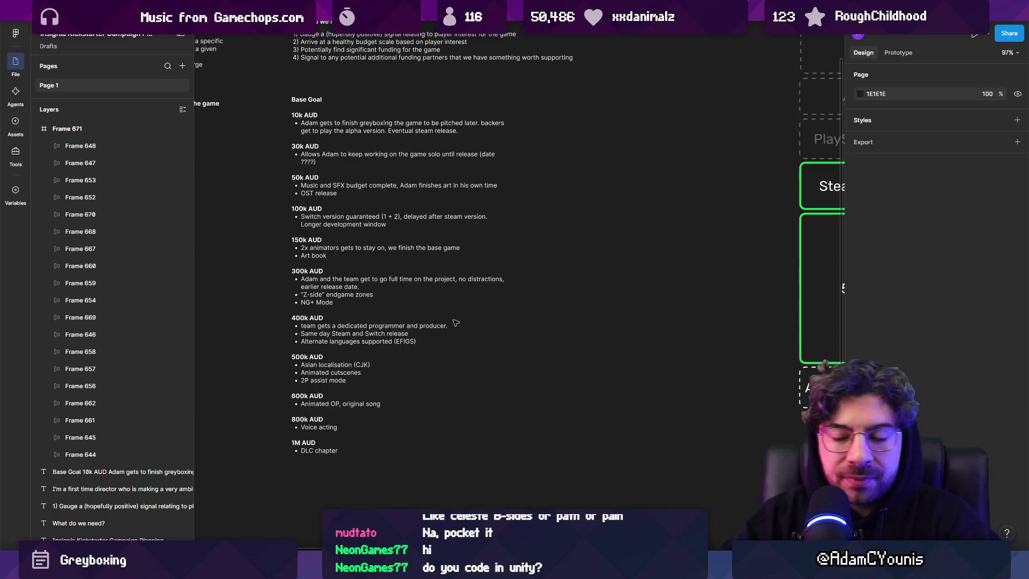
pyautogui.moveTo(446, 311); pyautogui.dragTo(438, 321)
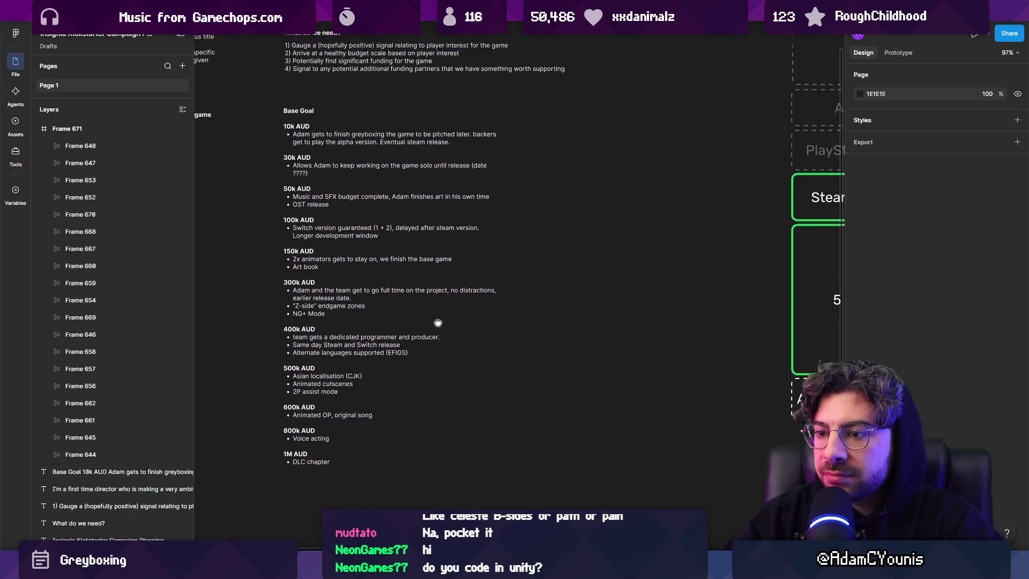
pyautogui.click(383, 351)
pyautogui.moveTo(383, 351)
pyautogui.mouseDown()
pyautogui.moveTo(466, 329)
pyautogui.moveTo(370, 349)
pyautogui.mouseUp()
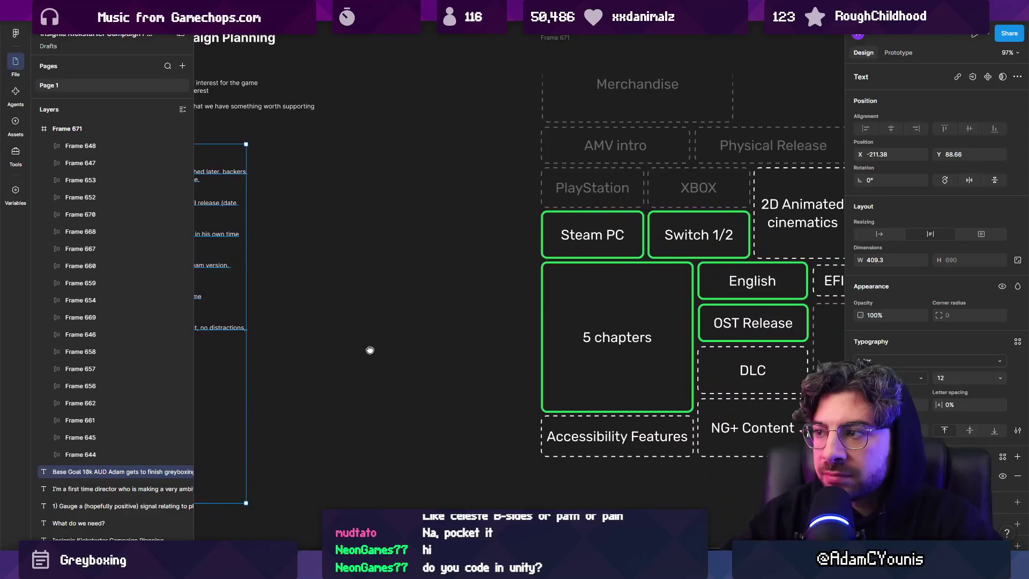
pyautogui.scroll(-3, 373, 347)
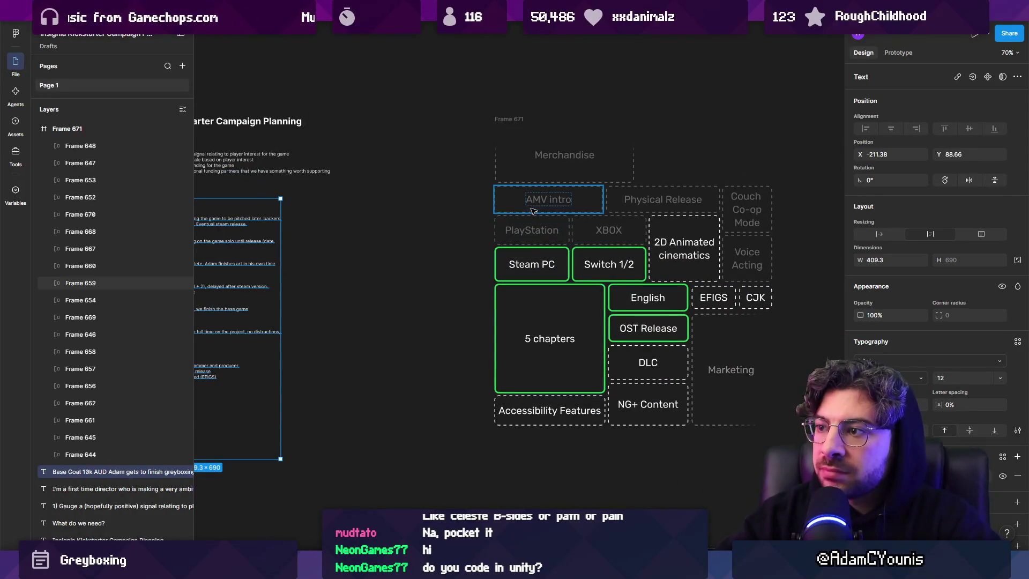
pyautogui.scroll(5, 380, 271)
pyautogui.scroll(2, 373, 276)
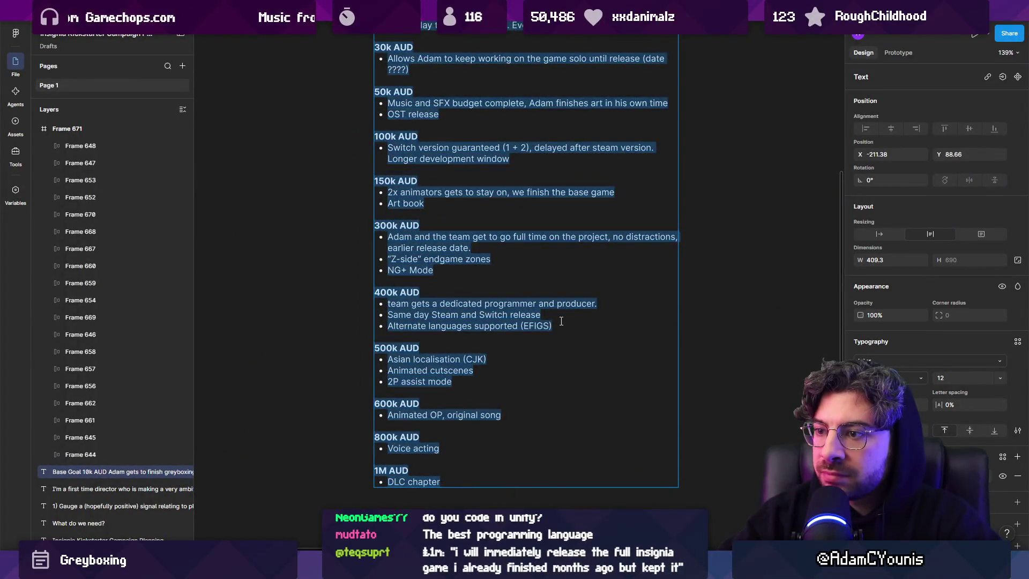
# Step: Cut 'Animated cutscenes' from the 500k AUD tier and add a 'PlayStation + XBOX release' bullet
pyautogui.doubleClick(583, 322)
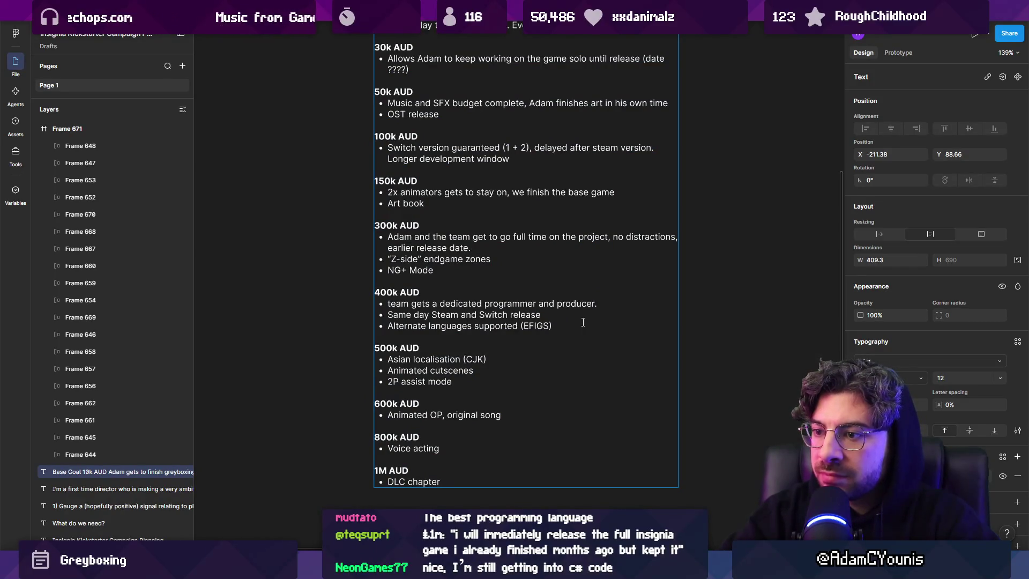
pyautogui.click(468, 382)
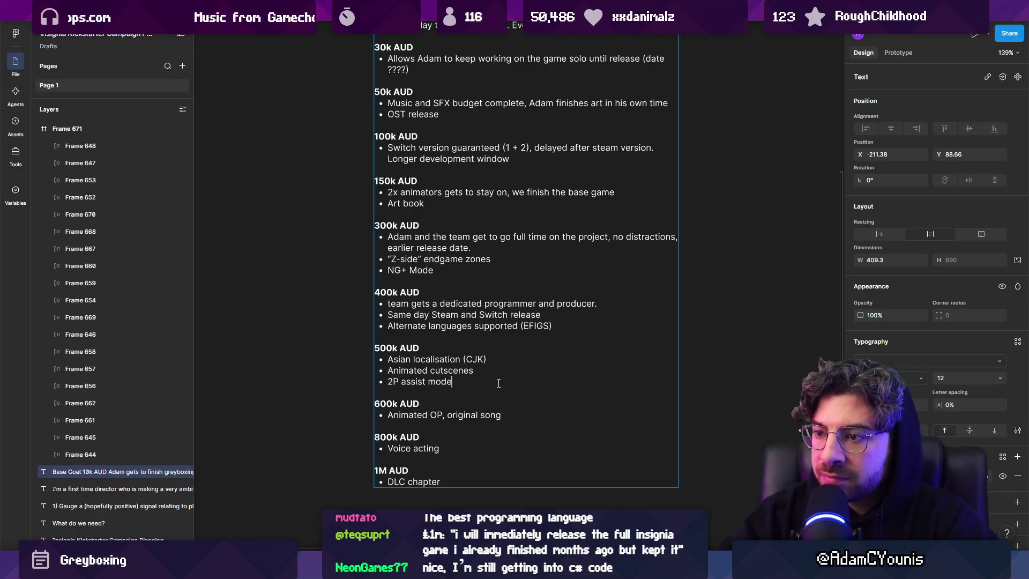
pyautogui.press('Home')
pyautogui.hotkey('shift', 'Up')
pyautogui.hotkey('ctrl', 'x')
pyautogui.press('Delete')
pyautogui.press('End')
pyautogui.press('Return')
pyautogui.write('lay')
pyautogui.press('BackSpace')
pyautogui.write('tation + X')
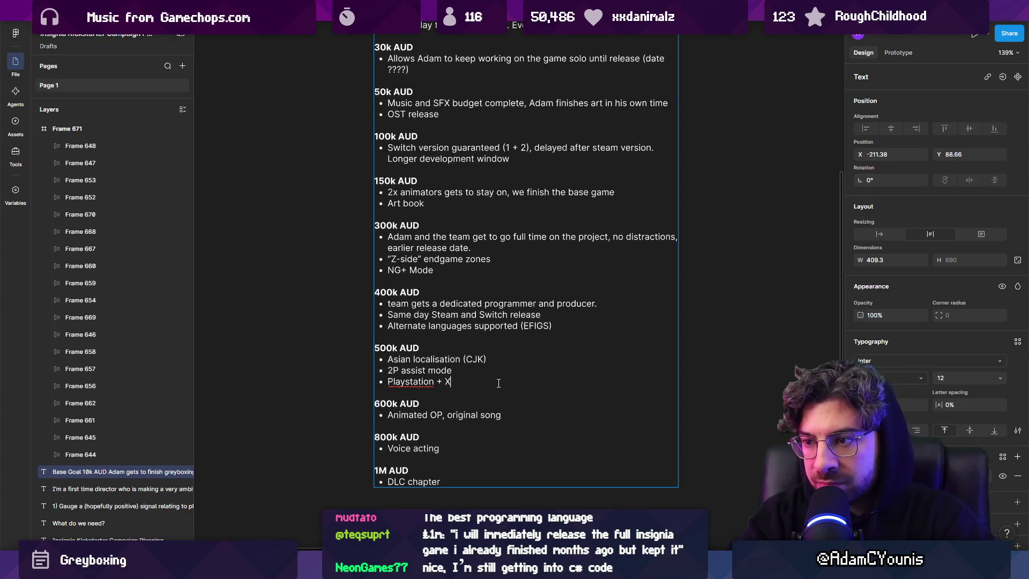
pyautogui.write('BOX release')
pyautogui.press('Return')
pyautogui.press('BackSpace')
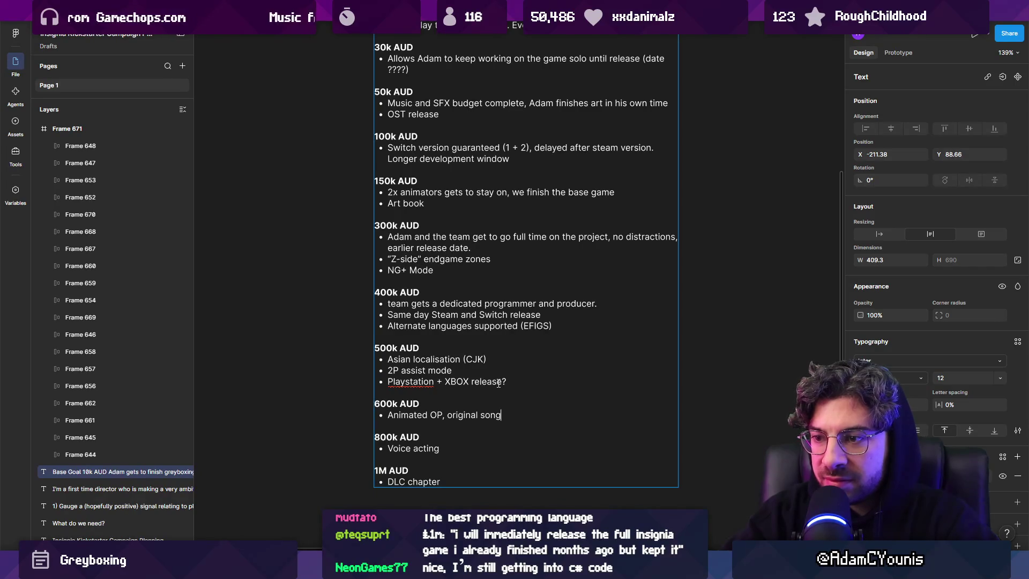
# Step: Add 'Animated cutscenes' under 'Animated OP, original song' in the 600k tier and capitalise 'PlayStation'
pyautogui.press('Return')
pyautogui.write('Animated cutscenes')
pyautogui.press('Return')
pyautogui.press('BackSpace')
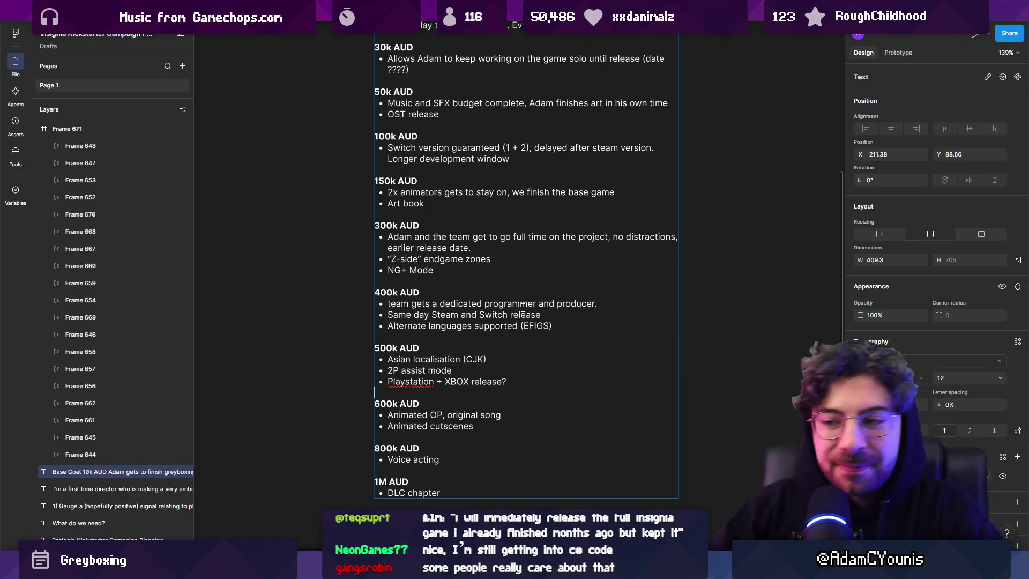
pyautogui.click(409, 382)
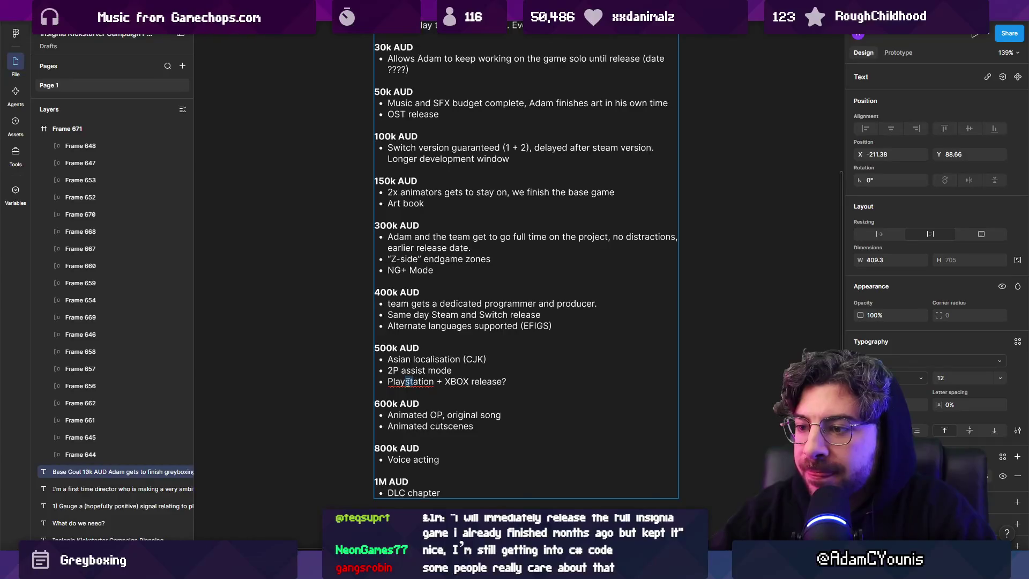
pyautogui.press('BackSpace')
pyautogui.write('S')
pyautogui.press('Escape')
pyautogui.press('Escape')
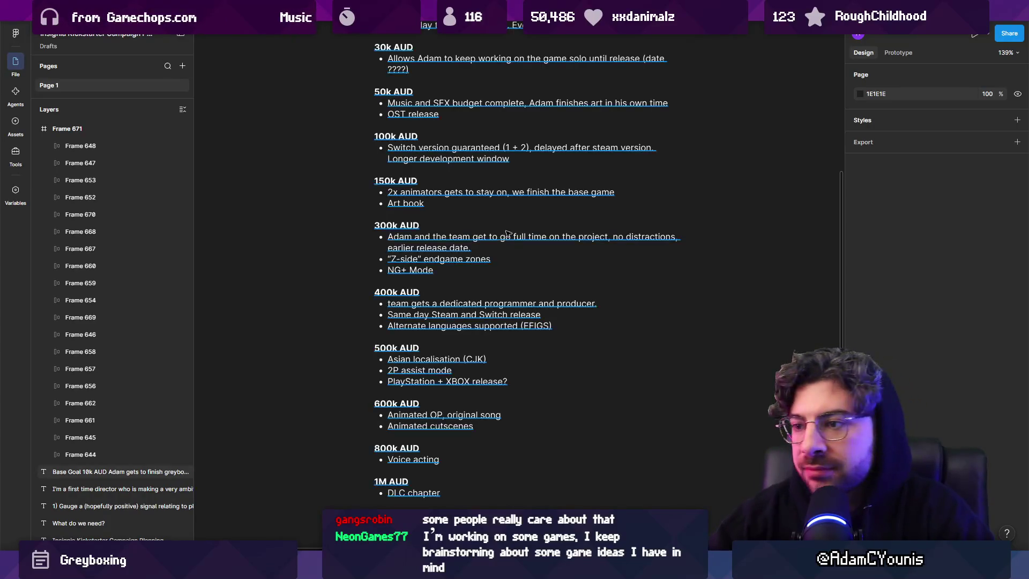
# Step: Review the 'PlayStation + XBOX release?' and 'Asian localisation (CJK)' lines in the tier list
pyautogui.scroll(1, 498, 244)
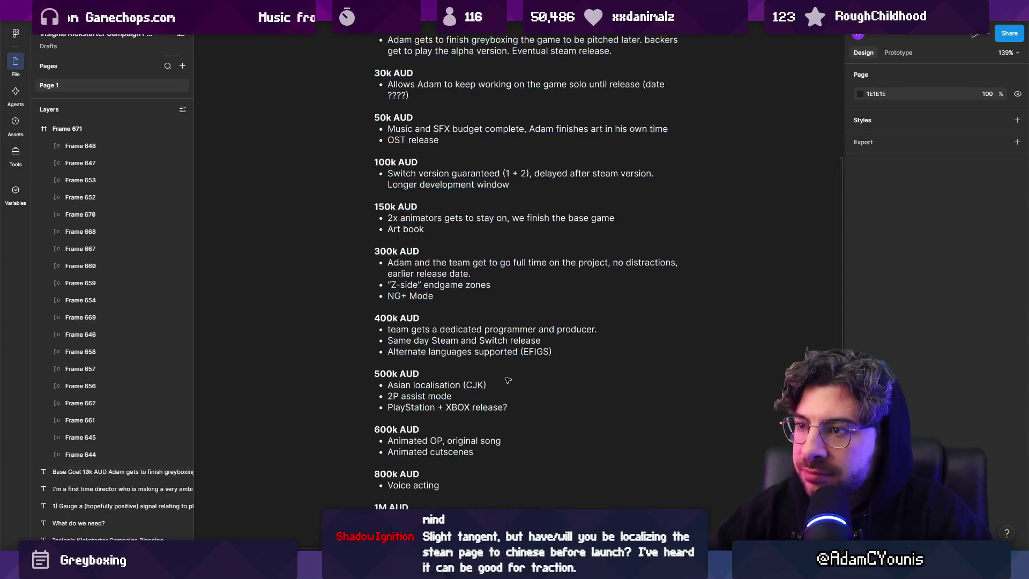
pyautogui.doubleClick(486, 408)
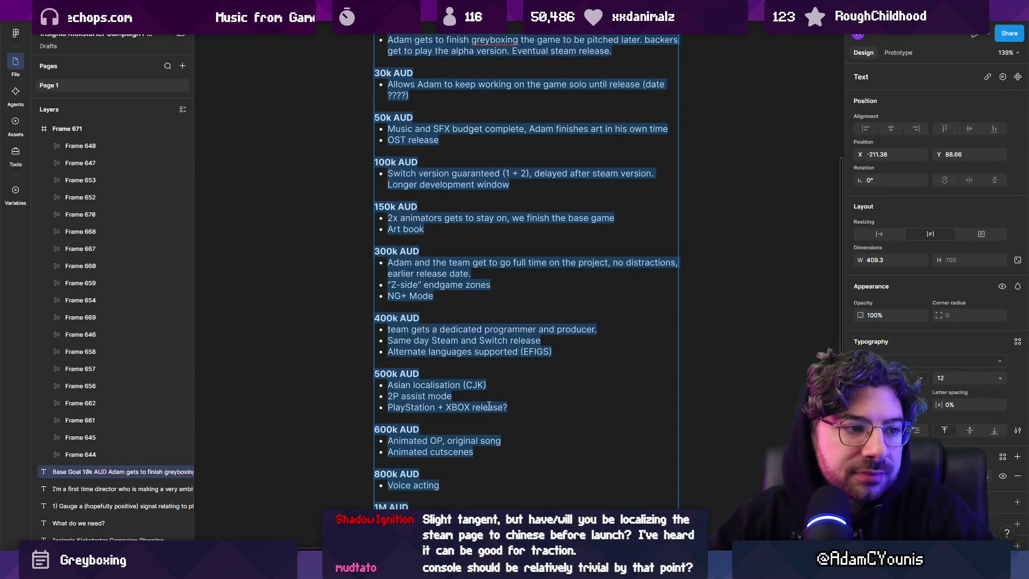
pyautogui.tripleClick(488, 406)
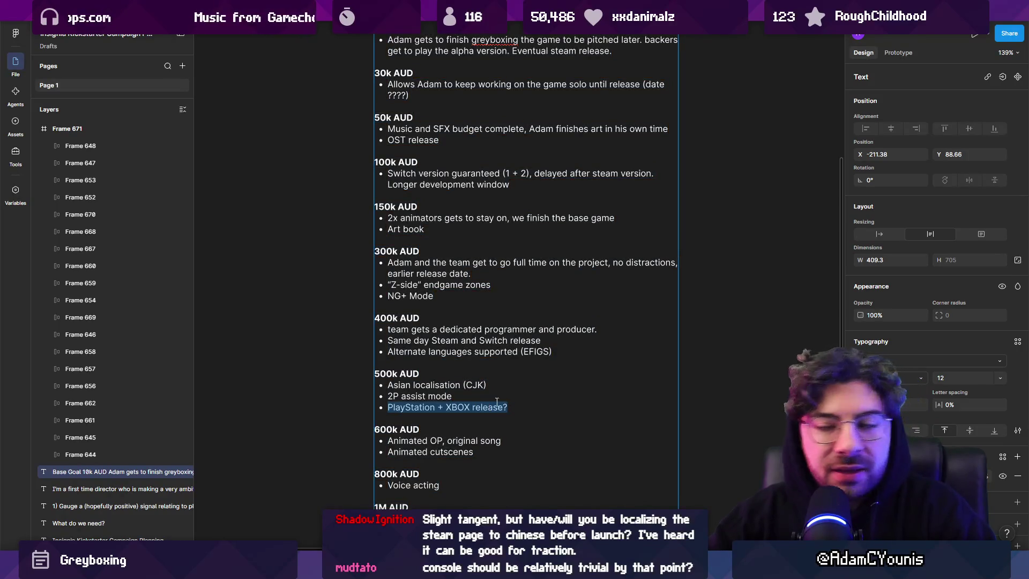
pyautogui.press('Escape')
pyautogui.press('Escape')
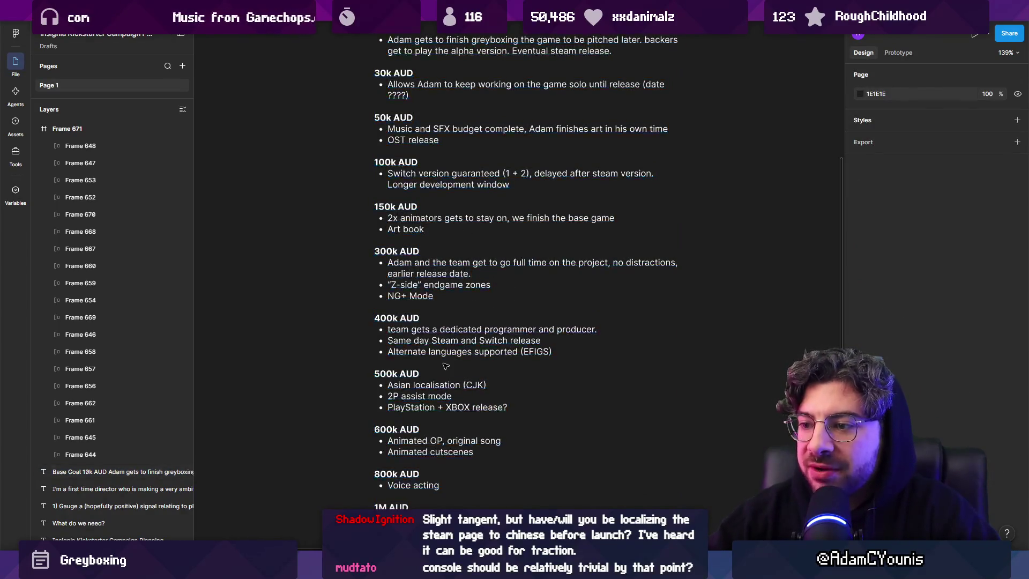
pyautogui.click(475, 384)
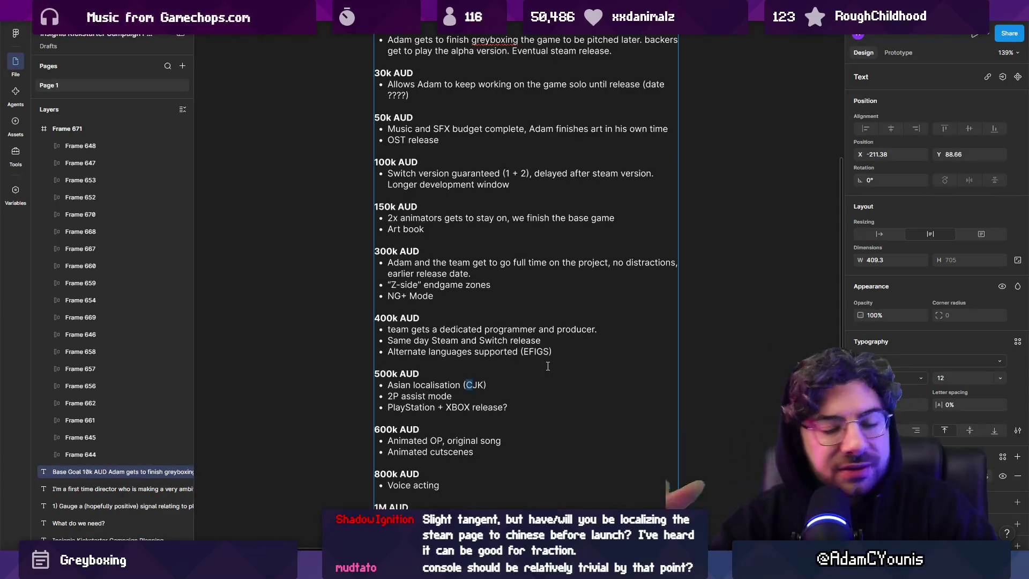
pyautogui.scroll(-5, 499, 351)
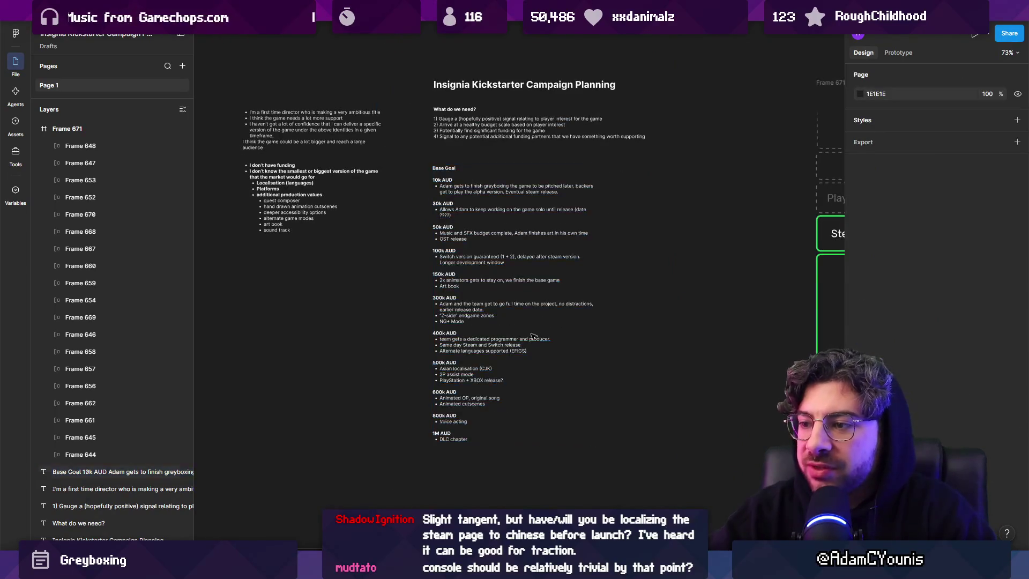
pyautogui.scroll(5, 517, 351)
pyautogui.moveTo(469, 383); pyautogui.dragTo(365, 385)
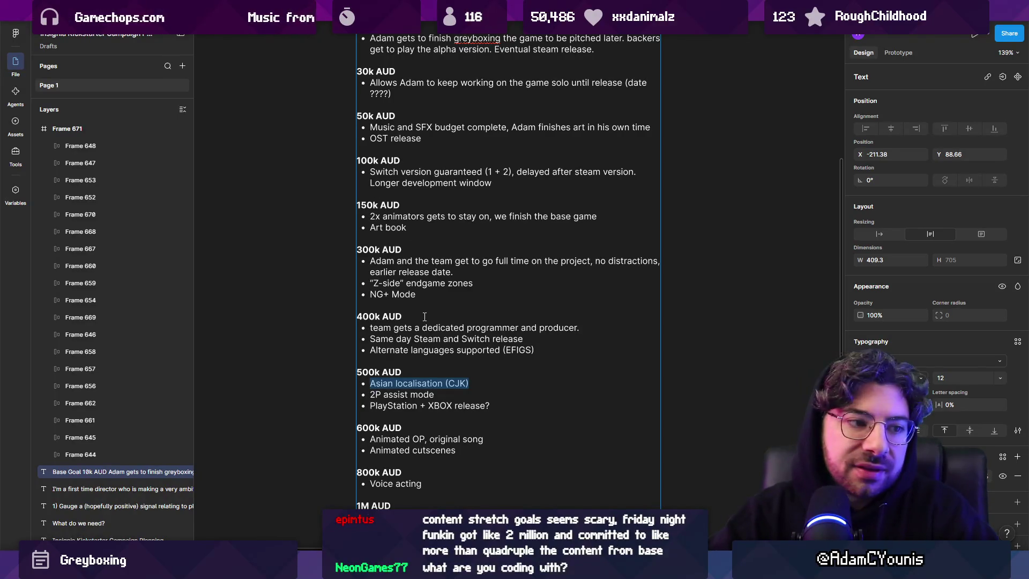
pyautogui.press('Escape')
pyautogui.press('Escape')
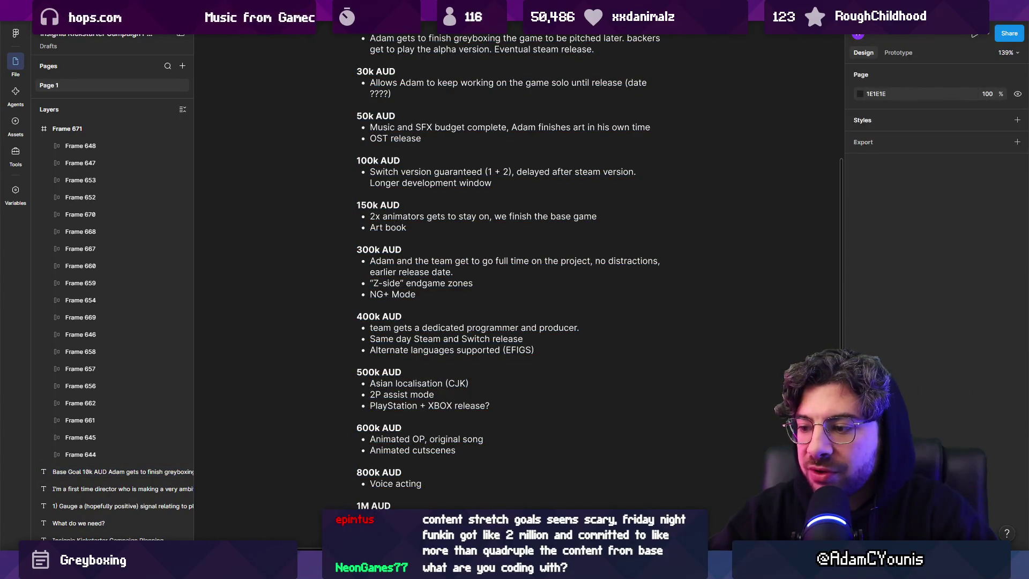
# Step: In Unity, search the project for 'arminbe' and open ArminBehaviour in VS Code
pyautogui.hotkey('alt', 'Tab')
pyautogui.click(440, 420)
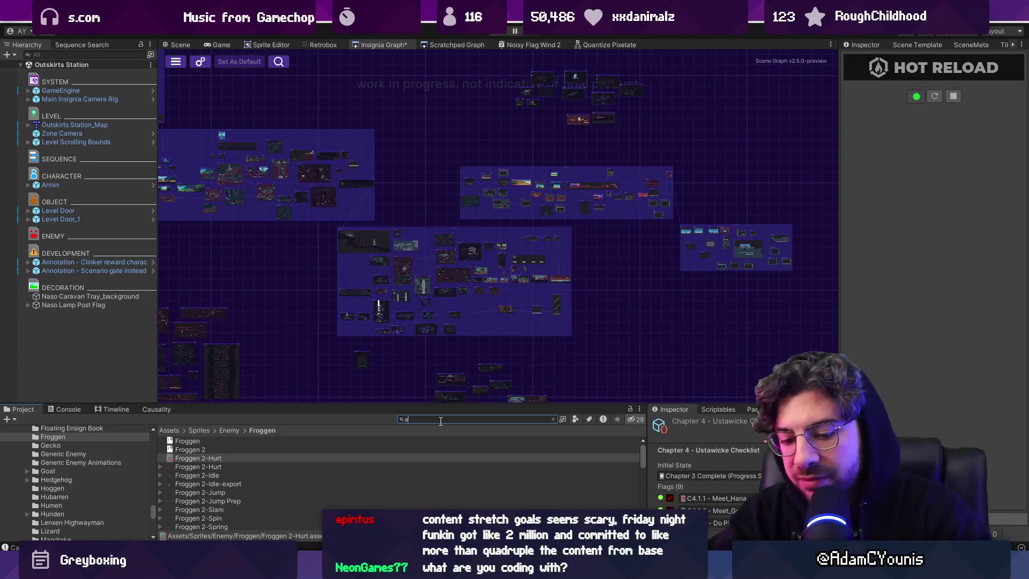
pyautogui.write('rminbe')
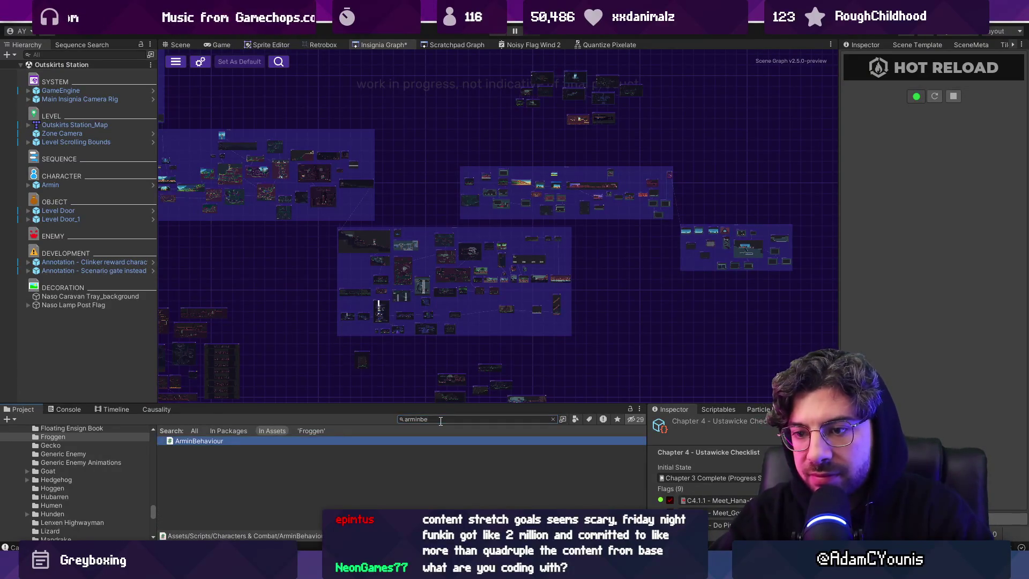
pyautogui.press('Return')
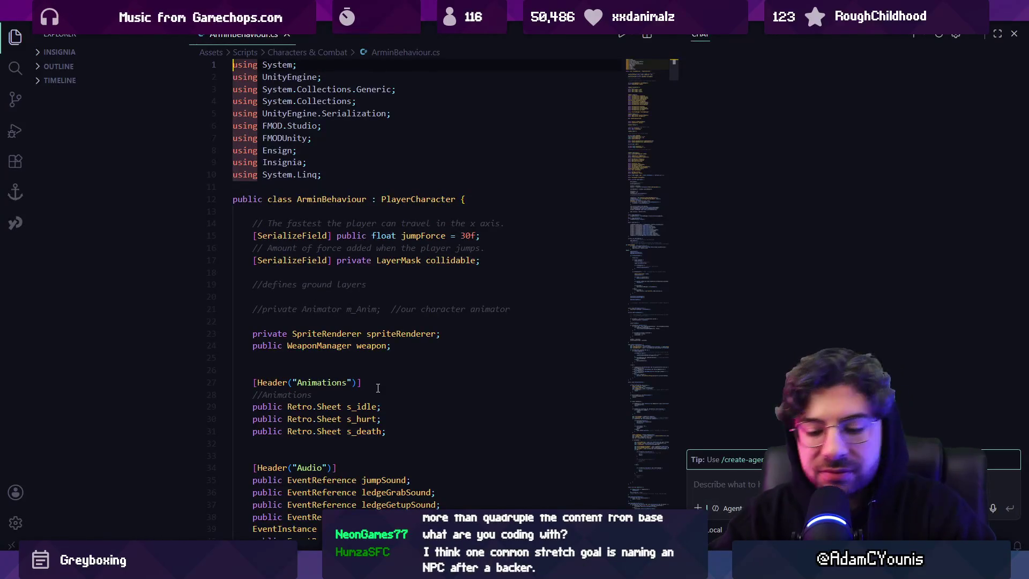
# Step: Close the chat panel, skim ArminBehaviour.cs down to TakeDamage, and return to Figma via Unity
pyautogui.hotkey('ctrl', 'alt', 'b')
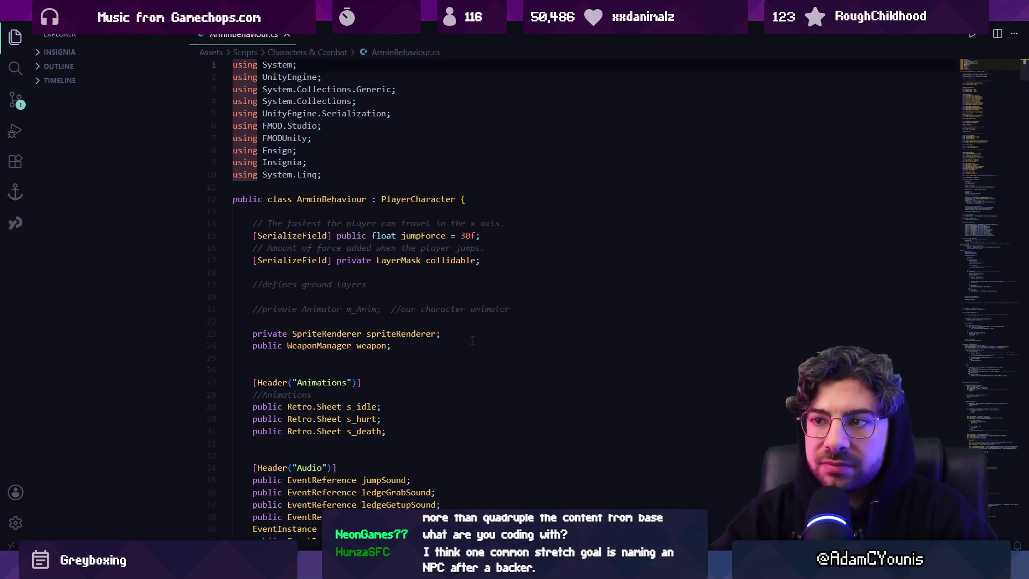
pyautogui.scroll(-20, 533, 288)
pyautogui.moveTo(982, 114); pyautogui.dragTo(975, 308)
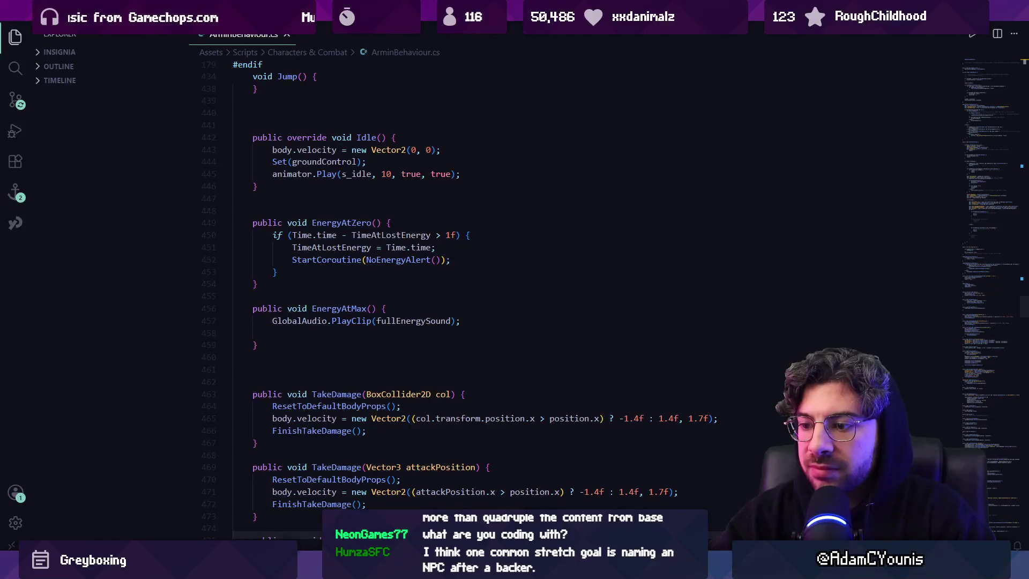
pyautogui.hotkey('alt', 'Tab')
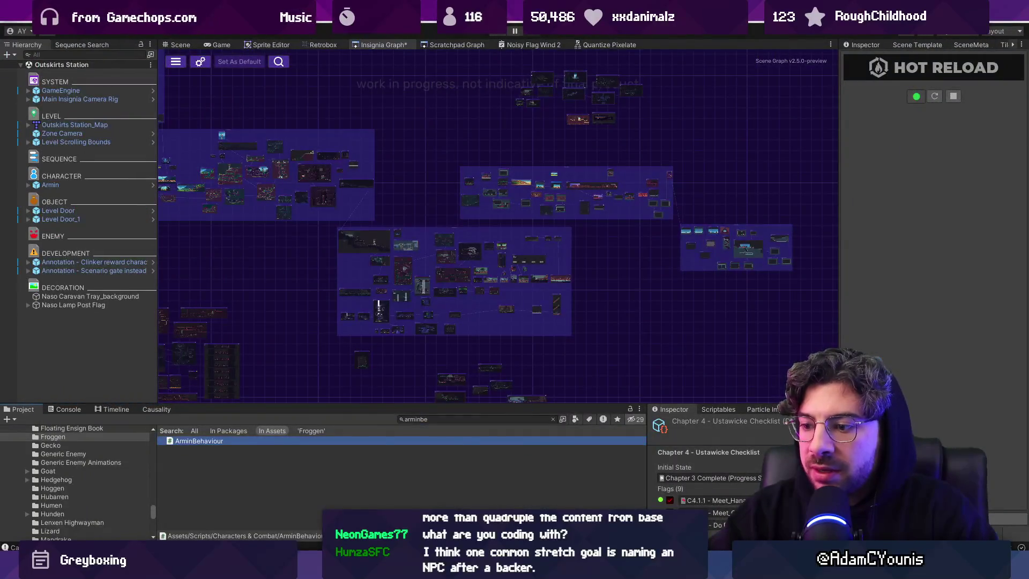
pyautogui.hotkey('alt', 'Tab')
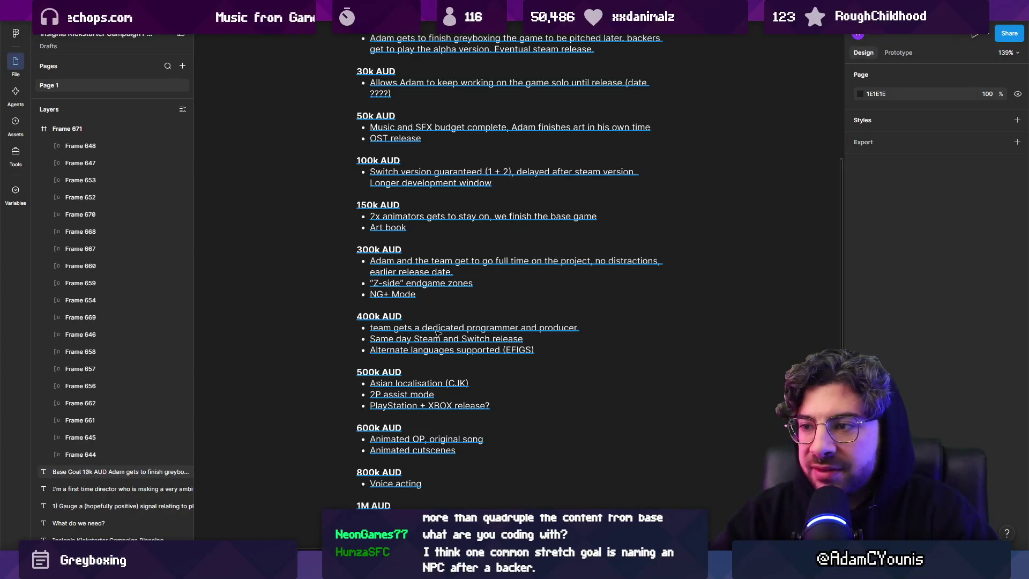
pyautogui.click(364, 270)
pyautogui.scroll(-5, 507, 288)
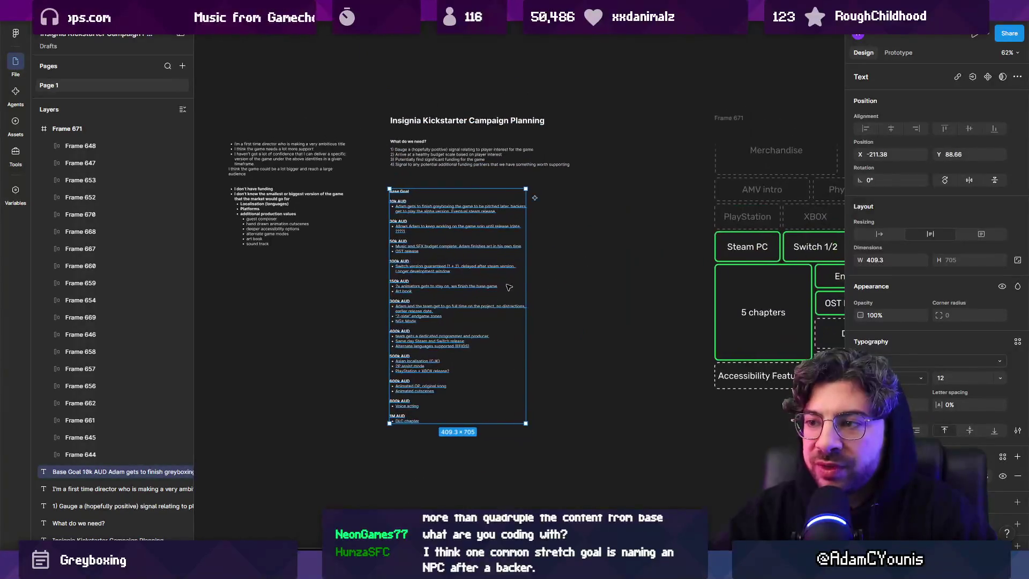
pyautogui.moveTo(531, 281)
pyautogui.mouseDown()
pyautogui.moveTo(558, 281)
pyautogui.moveTo(539, 281)
pyautogui.mouseUp()
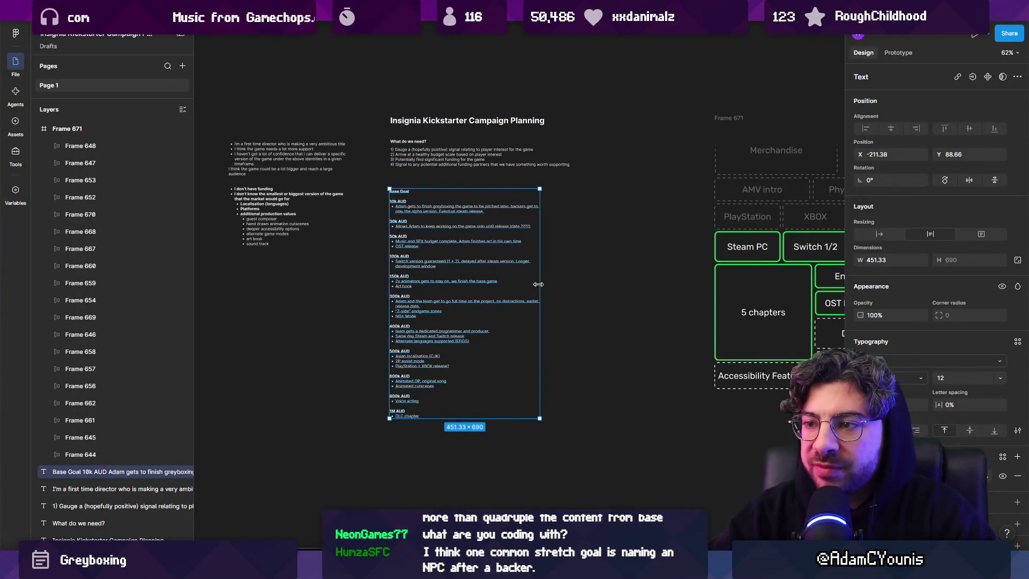
pyautogui.scroll(5, 470, 300)
pyautogui.hscroll(3, 469, 300)
pyautogui.moveTo(478, 148)
pyautogui.mouseDown()
pyautogui.moveTo(567, 343)
pyautogui.moveTo(583, 345)
pyautogui.mouseUp()
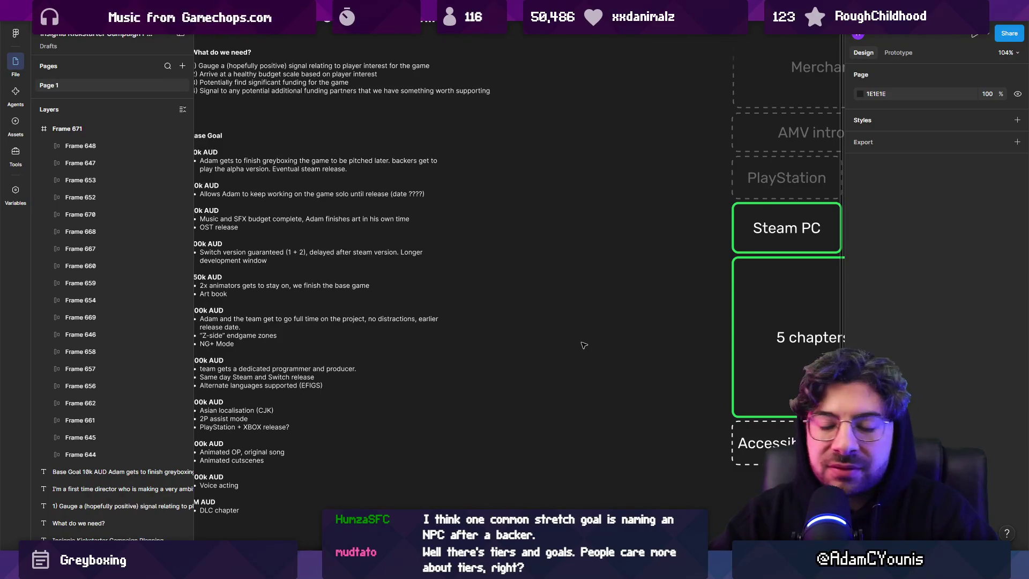
pyautogui.hscroll(-5, 581, 343)
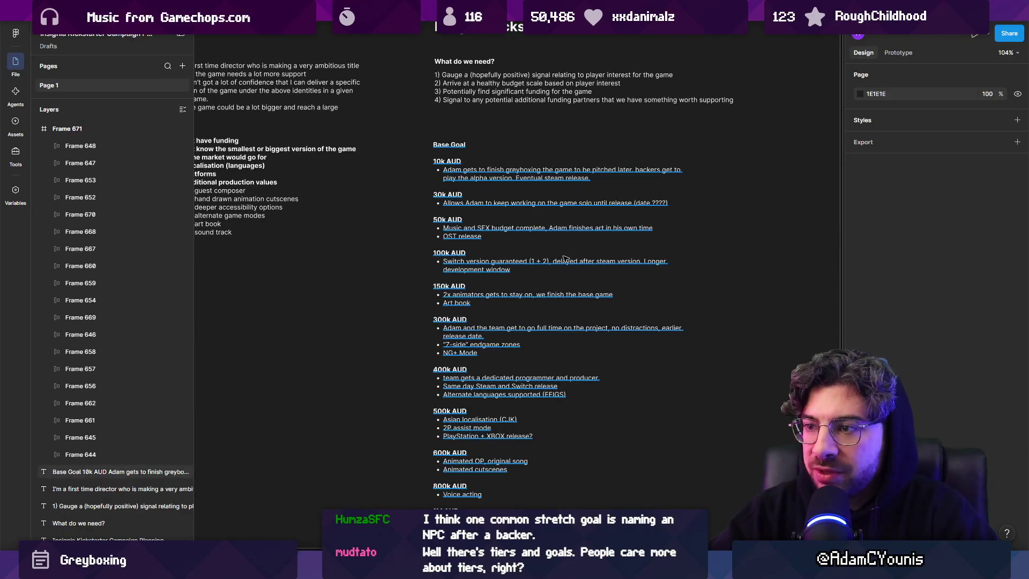
pyautogui.click(562, 256)
pyautogui.hscroll(3, 536, 252)
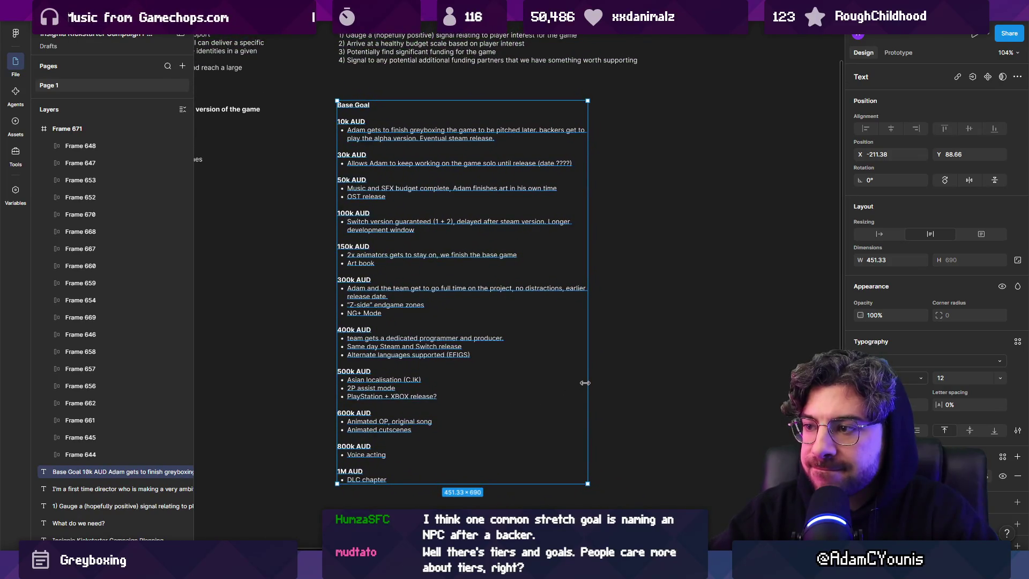
pyautogui.moveTo(587, 382); pyautogui.dragTo(571, 383)
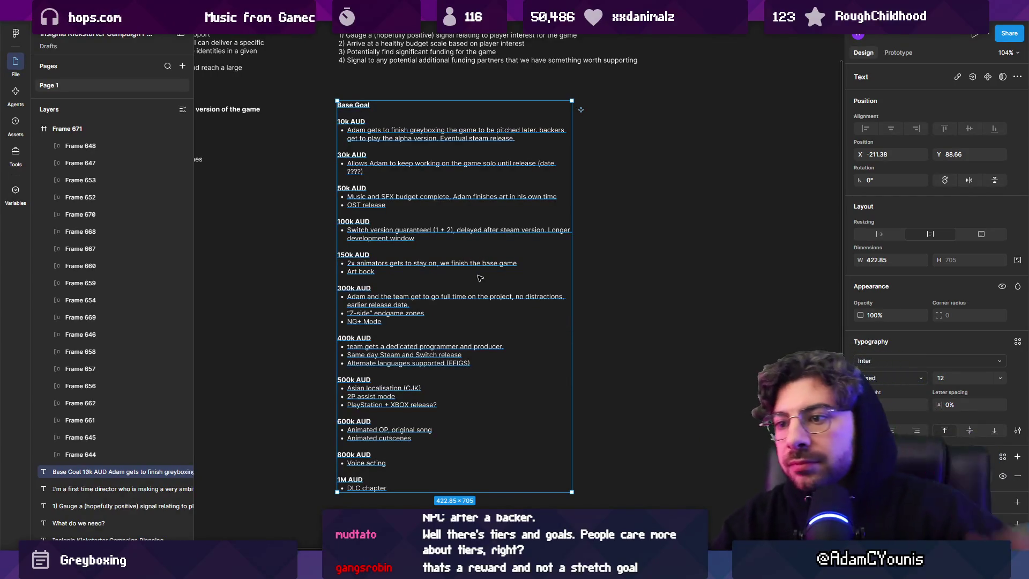
pyautogui.keyDown('ctrl'); pyautogui.scroll(3, 456, 278); pyautogui.keyUp('ctrl')
pyautogui.doubleClick(356, 297)
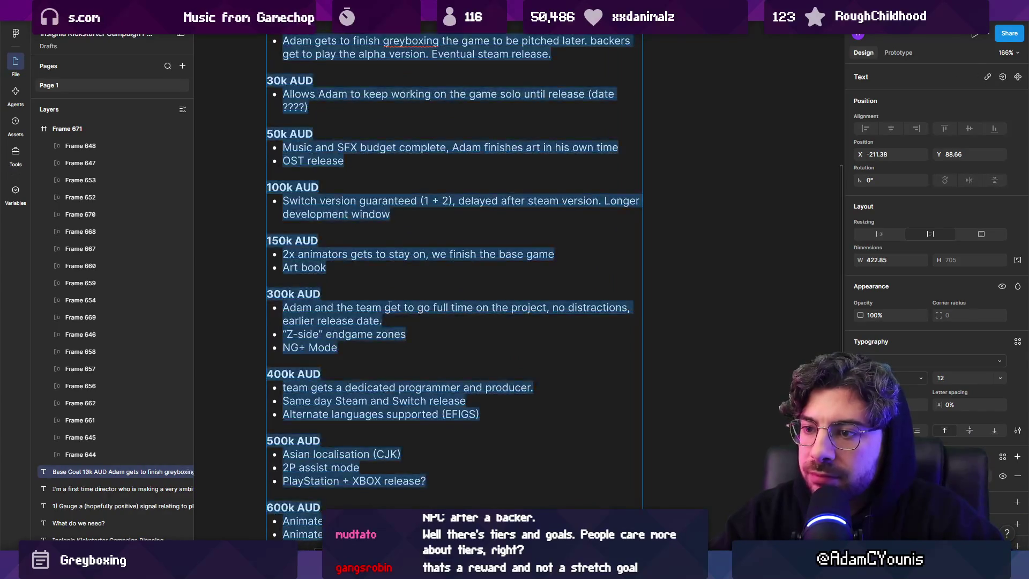
pyautogui.moveTo(274, 293); pyautogui.dragTo(263, 293)
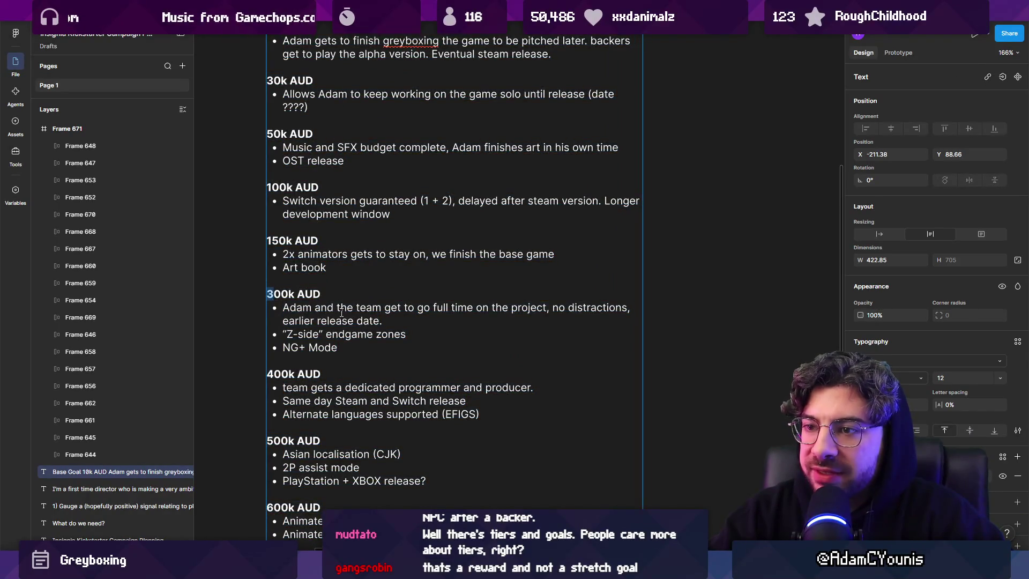
pyautogui.click(343, 269)
pyautogui.moveTo(319, 264); pyautogui.dragTo(267, 240)
pyautogui.click(346, 257)
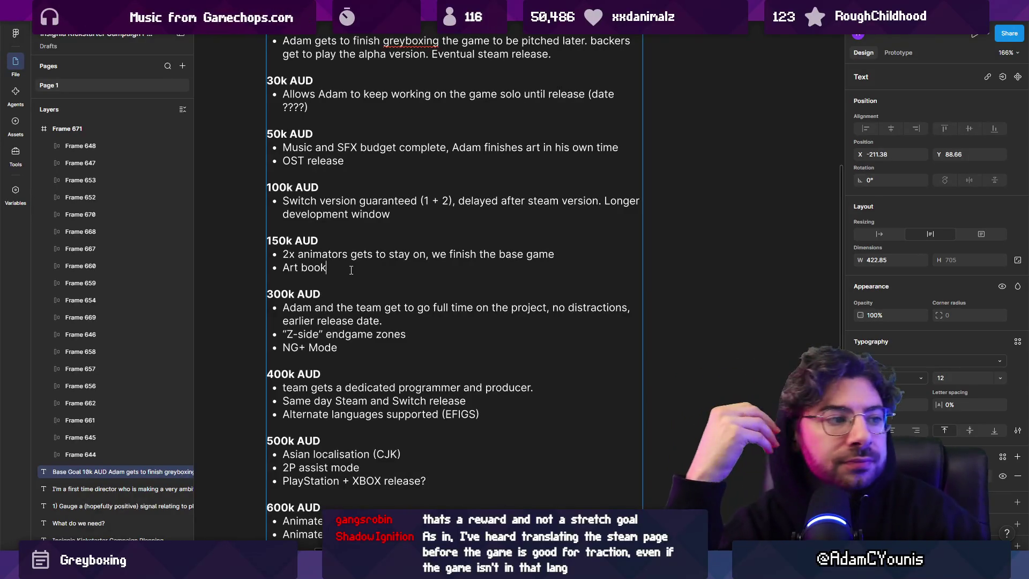
pyautogui.scroll(-3, 568, 289)
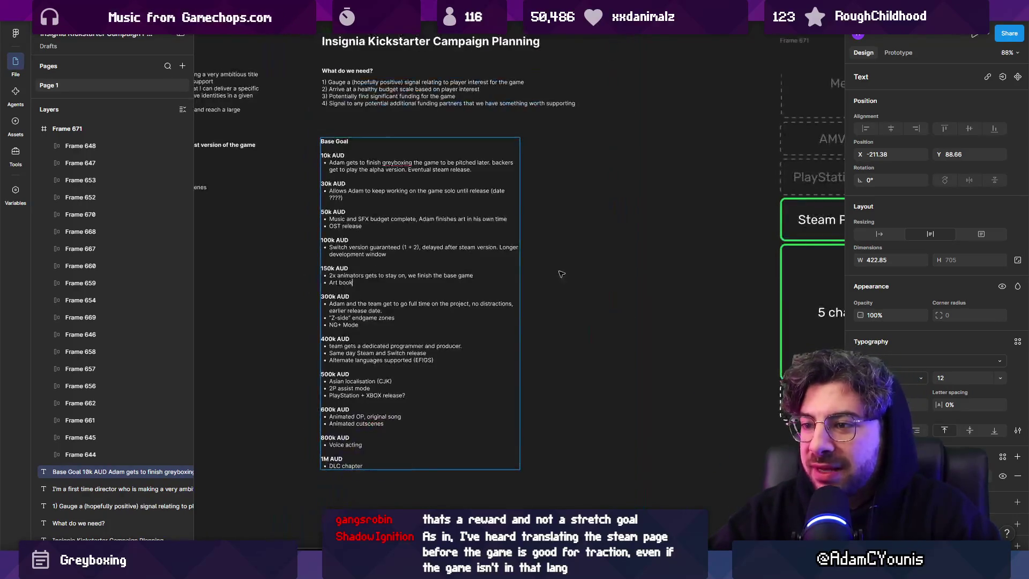
# Step: Drag the Base Goal text block's right edge wider so its bullet lines reflow
pyautogui.scroll(-6, 567, 290)
pyautogui.click(567, 290)
pyautogui.scroll(5, 567, 290)
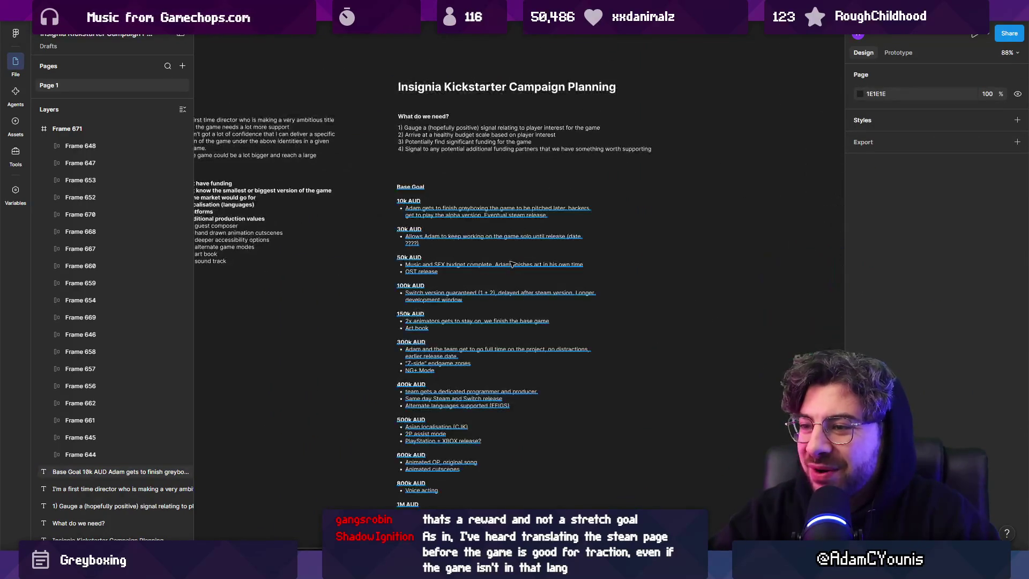
pyautogui.click(592, 270)
pyautogui.moveTo(594, 266)
pyautogui.mouseDown()
pyautogui.moveTo(617, 271)
pyautogui.moveTo(594, 271)
pyautogui.moveTo(609, 274)
pyautogui.mouseUp()
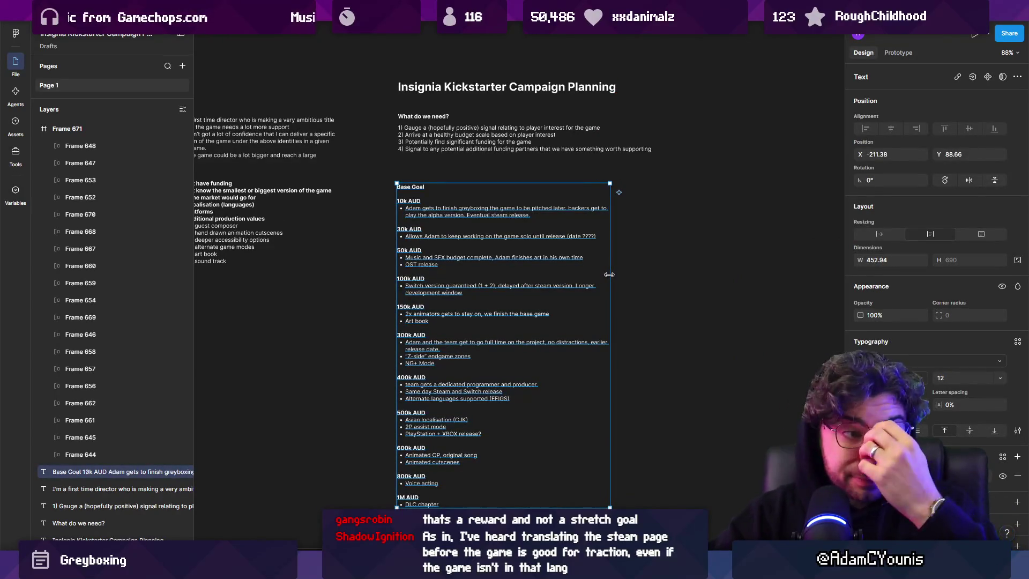
pyautogui.press('Escape')
pyautogui.scroll(-1, 528, 235)
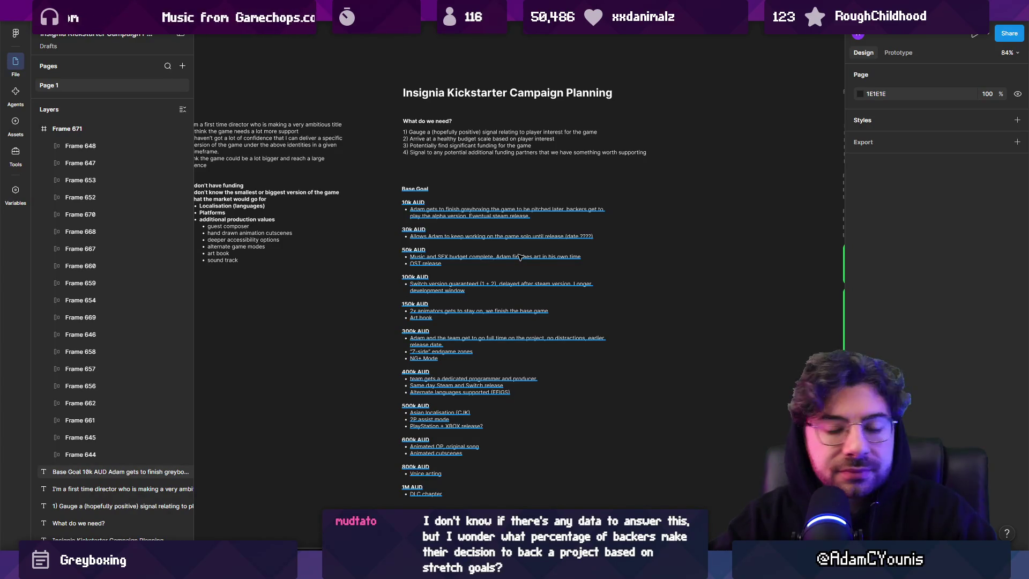
pyautogui.scroll(5, 518, 257)
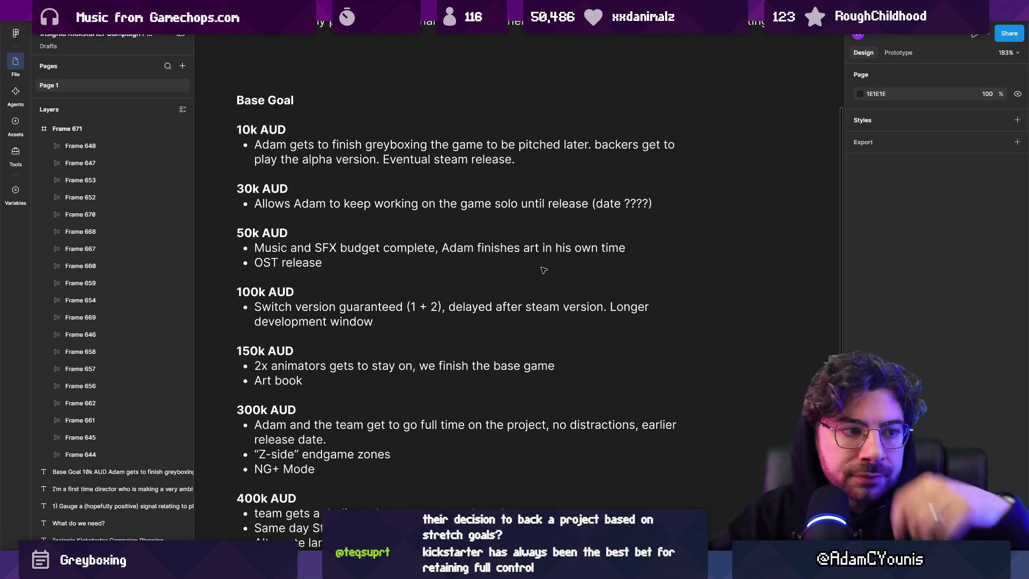
# Step: Widen the Base Goal block a little more, to about 455 W, then clear the selection
pyautogui.click(371, 174)
pyautogui.scroll(-3, 372, 174)
pyautogui.scroll(2, 519, 241)
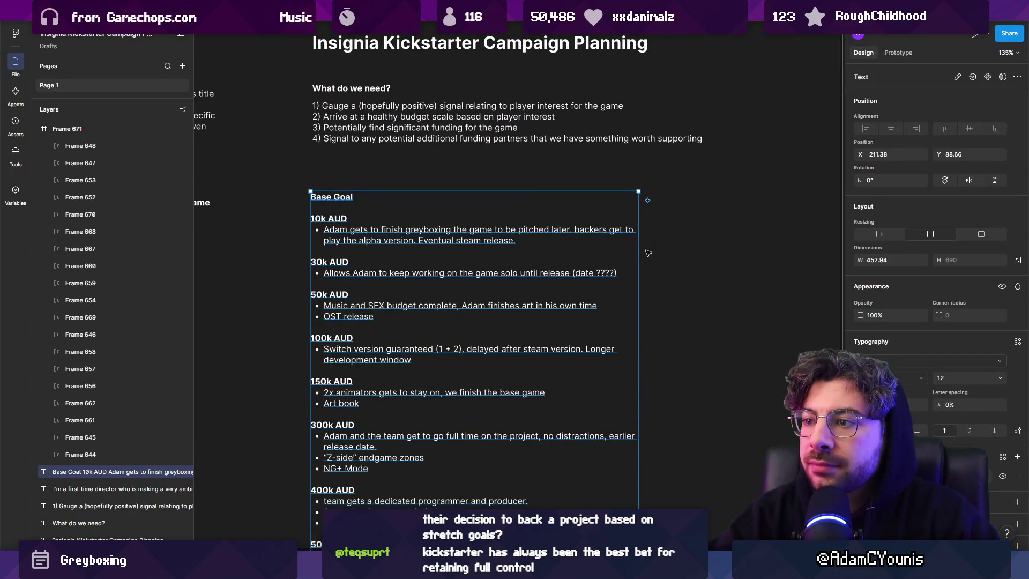
pyautogui.moveTo(641, 248)
pyautogui.mouseDown()
pyautogui.moveTo(656, 247)
pyautogui.moveTo(643, 248)
pyautogui.mouseUp()
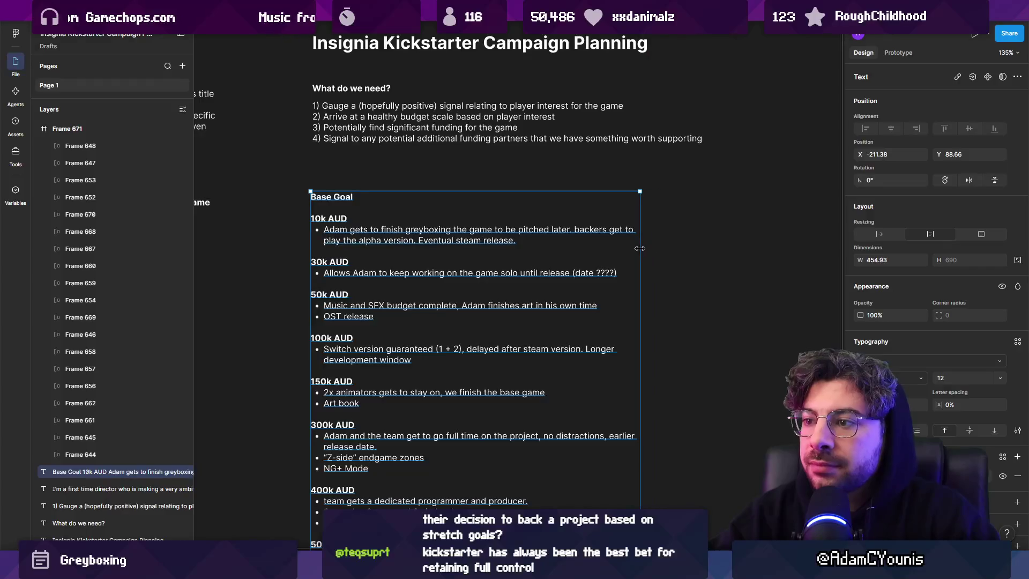
pyautogui.doubleClick(542, 242)
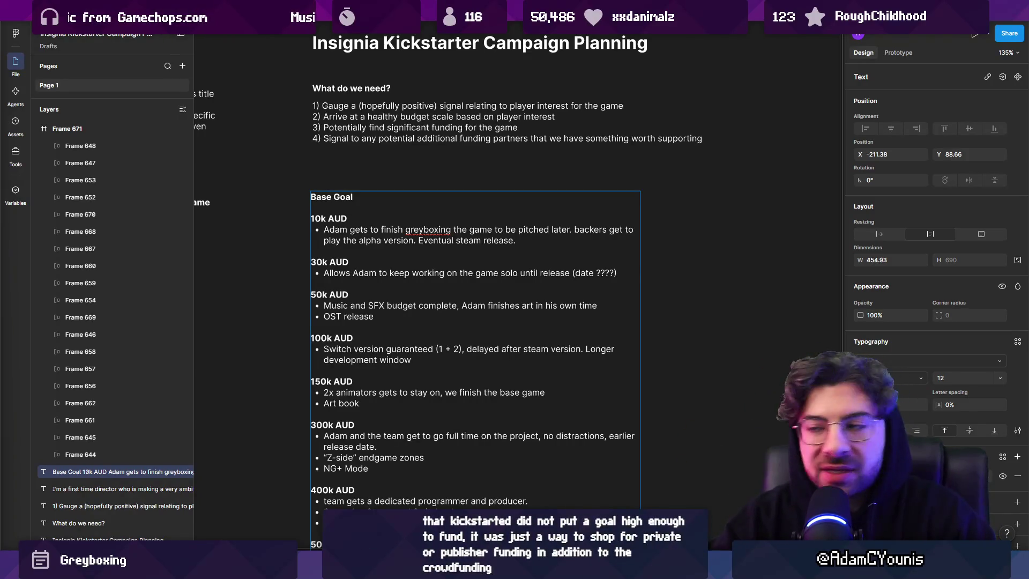
pyautogui.scroll(-5, 243, 252)
pyautogui.moveTo(420, 228)
pyautogui.mouseDown()
pyautogui.moveTo(497, 414)
pyautogui.moveTo(513, 423)
pyautogui.moveTo(502, 405)
pyautogui.mouseUp()
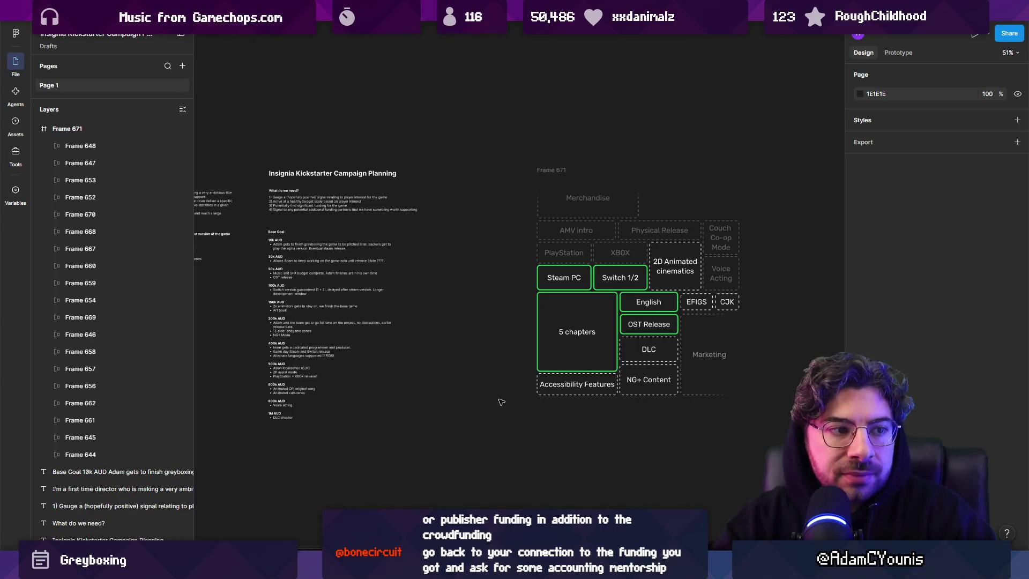
# Step: Duplicate the Base Goal text block to its right and begin retitling it Reward Tiers
pyautogui.click(346, 294)
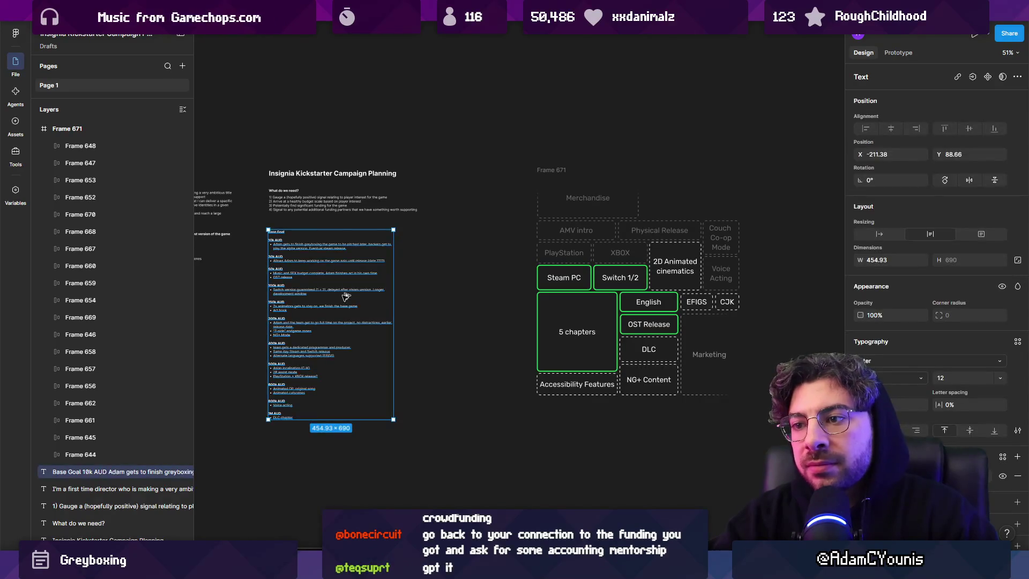
pyautogui.moveTo(346, 294); pyautogui.dragTo(474, 294)
pyautogui.press('Escape')
pyautogui.doubleClick(474, 297)
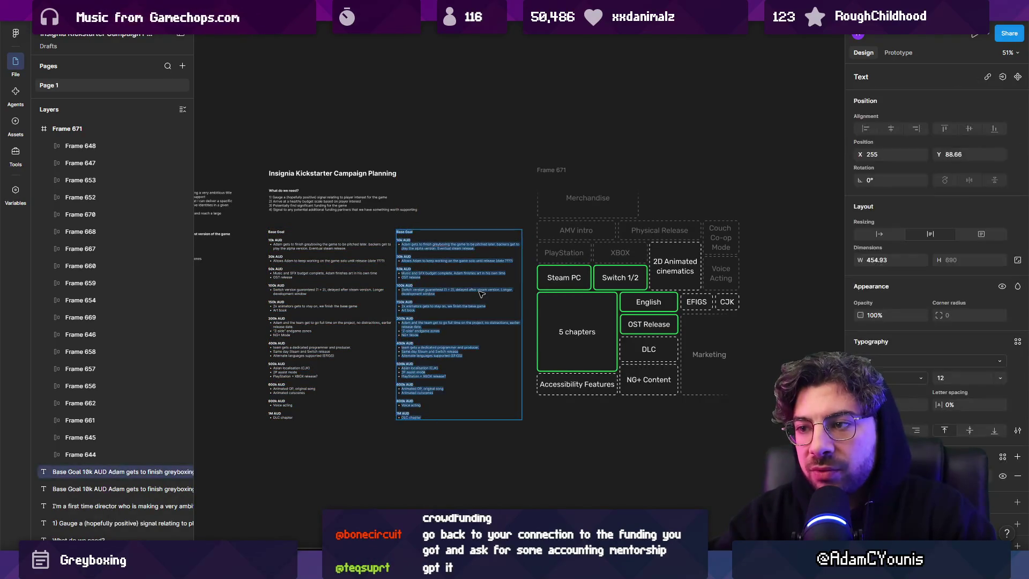
pyautogui.write('Reward Tiers')
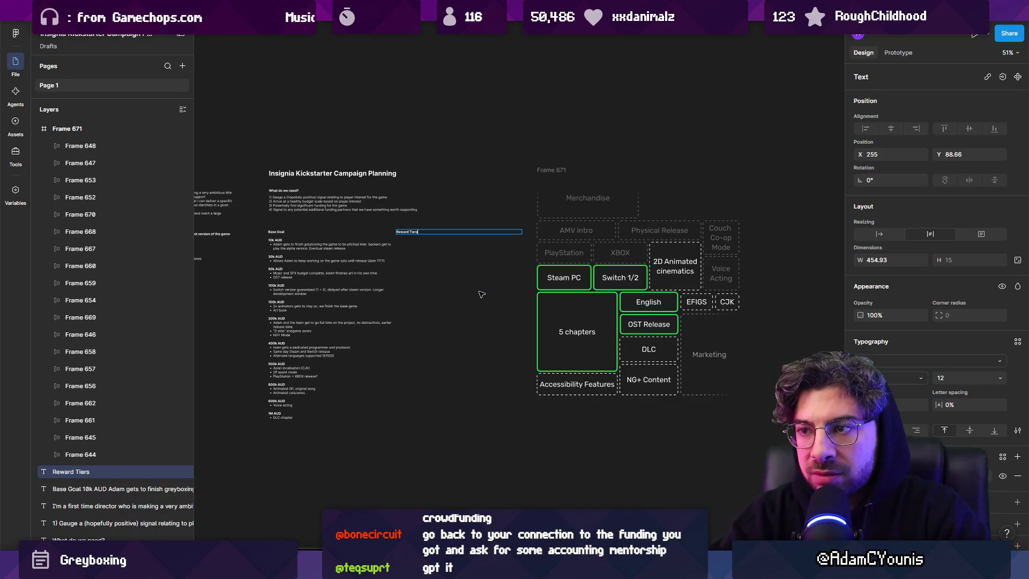
pyautogui.scroll(5, 435, 252)
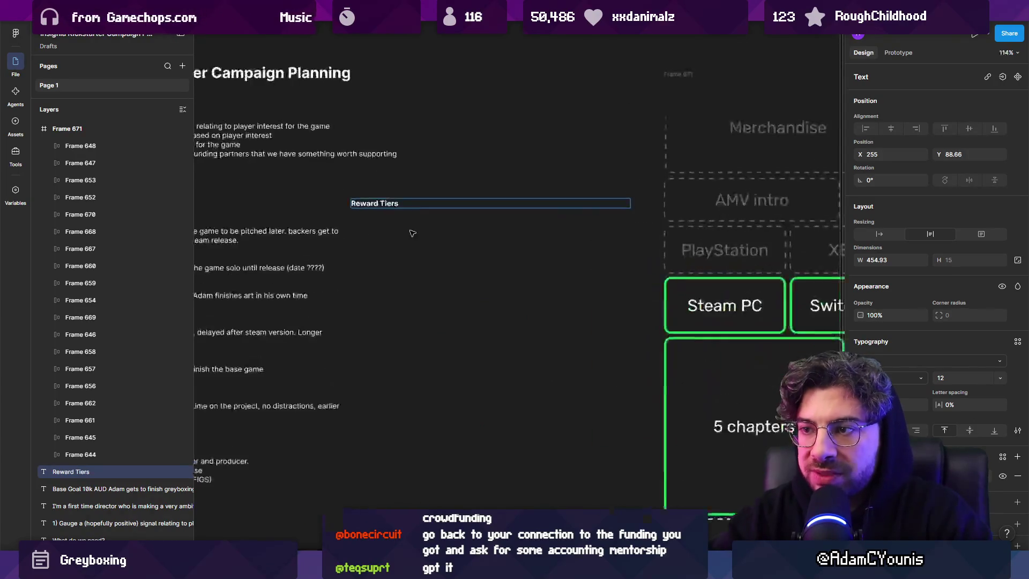
pyautogui.press('Return')
# Step: Add a first bullet 'Get the game' in regular weight rather than bold
pyautogui.write('Gte')
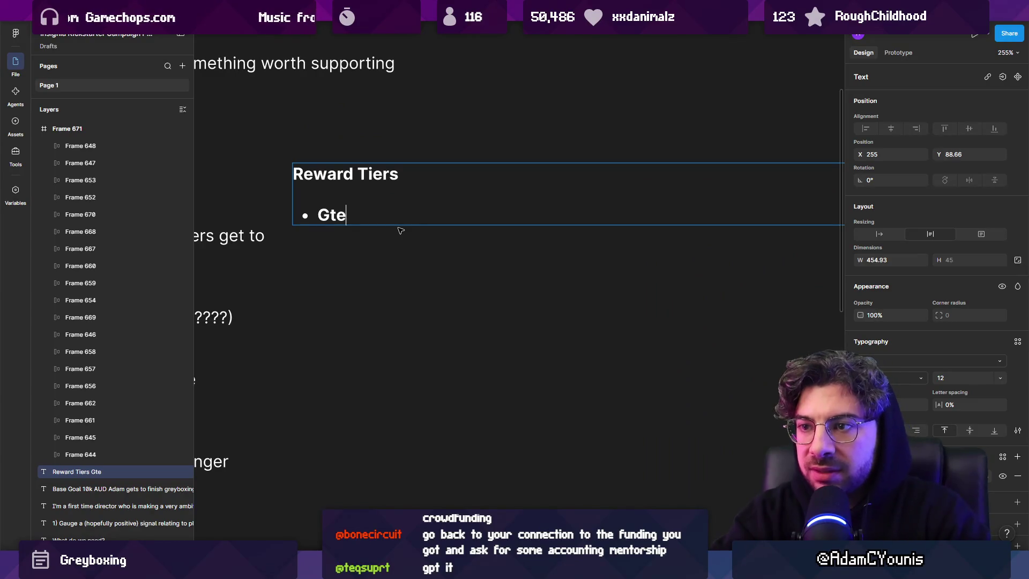
pyautogui.press('BackSpace')
pyautogui.press('BackSpace')
pyautogui.write('et the game')
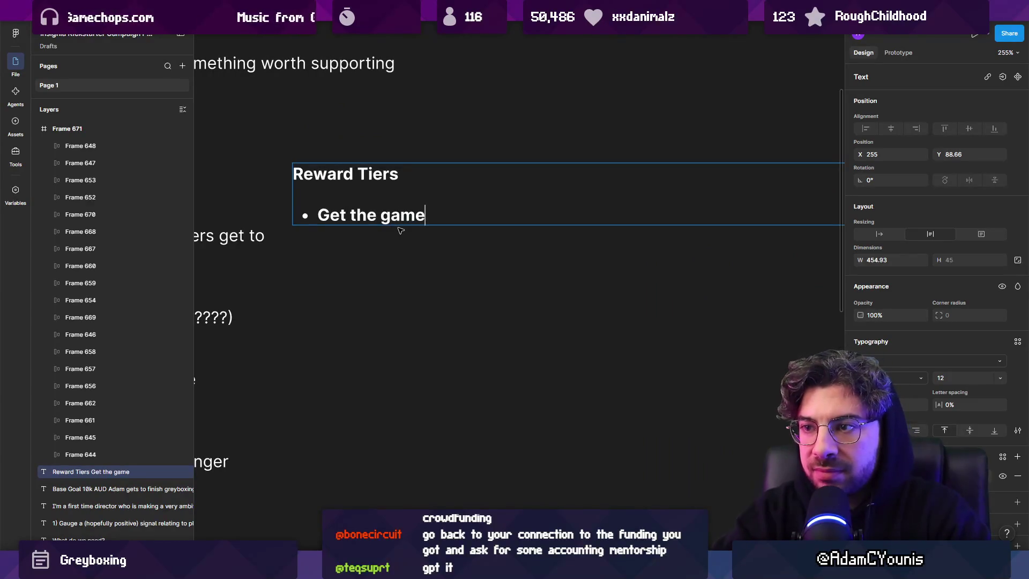
pyautogui.hotkey('shift', 'Home')
pyautogui.hotkey('ctrl', 'b')
pyautogui.press('End')
# Step: Add bullets OST, Artbook, Name a character and Design a character
pyautogui.press('Return')
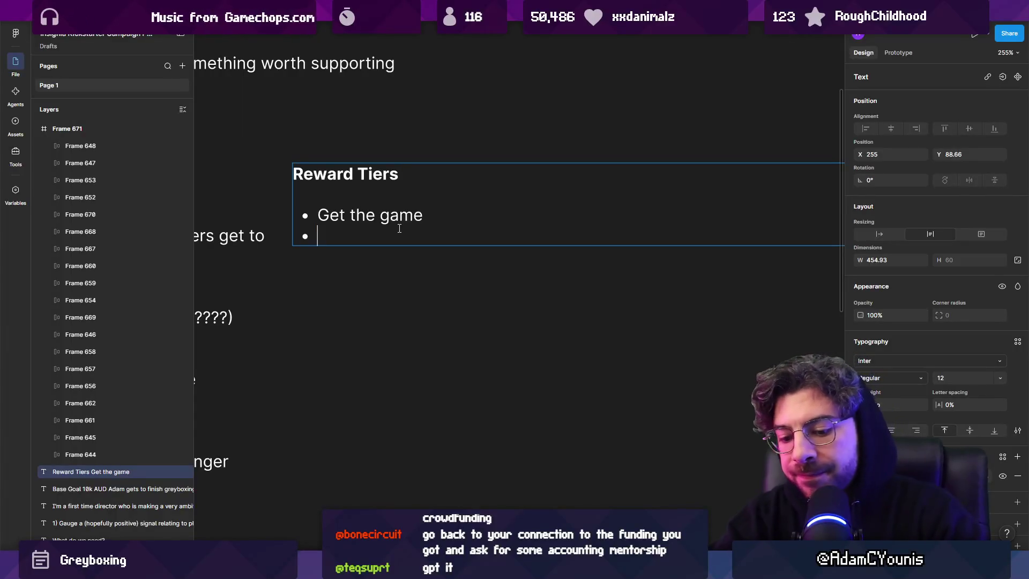
pyautogui.write('OST')
pyautogui.press('Return')
pyautogui.write('Art')
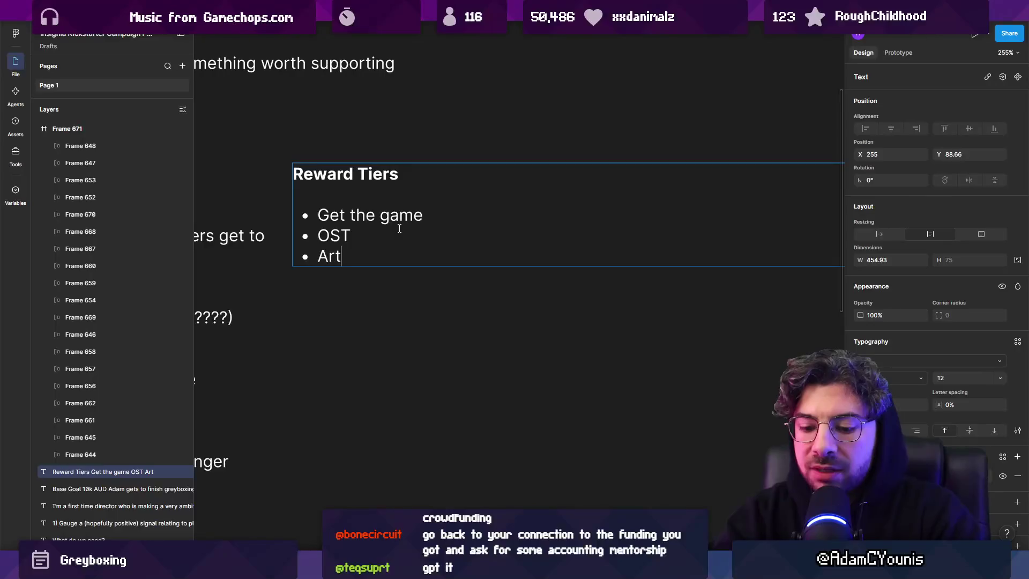
pyautogui.write('book')
pyautogui.press('Return')
pyautogui.write('Name a character')
pyautogui.press('Return')
pyautogui.write('Design a character')
pyautogui.press('Return')
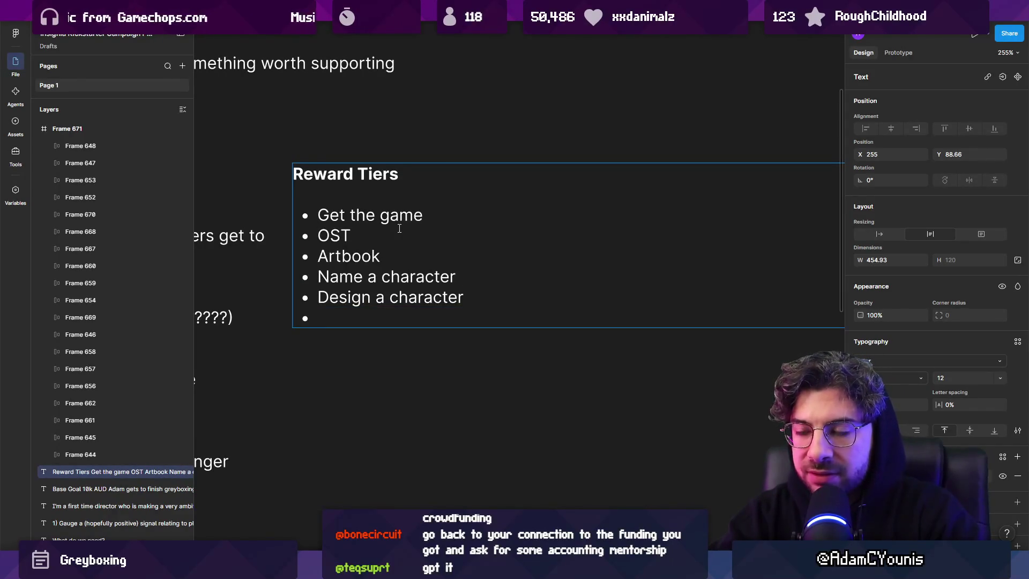
# Step: Add a 'story beta testing' bullet at the end of the list
pyautogui.write('bety')
pyautogui.press('BackSpace')
pyautogui.write('as')
pyautogui.press('BackSpace')
pyautogui.write('tr3e')
pyautogui.press('BackSpace')
pyautogui.press('BackSpace')
pyautogui.press('BackSpace')
pyautogui.write('esting')
pyautogui.hotkey('ctrl', 'shift', 'Left')
pyautogui.press('Home')
pyautogui.write('story')
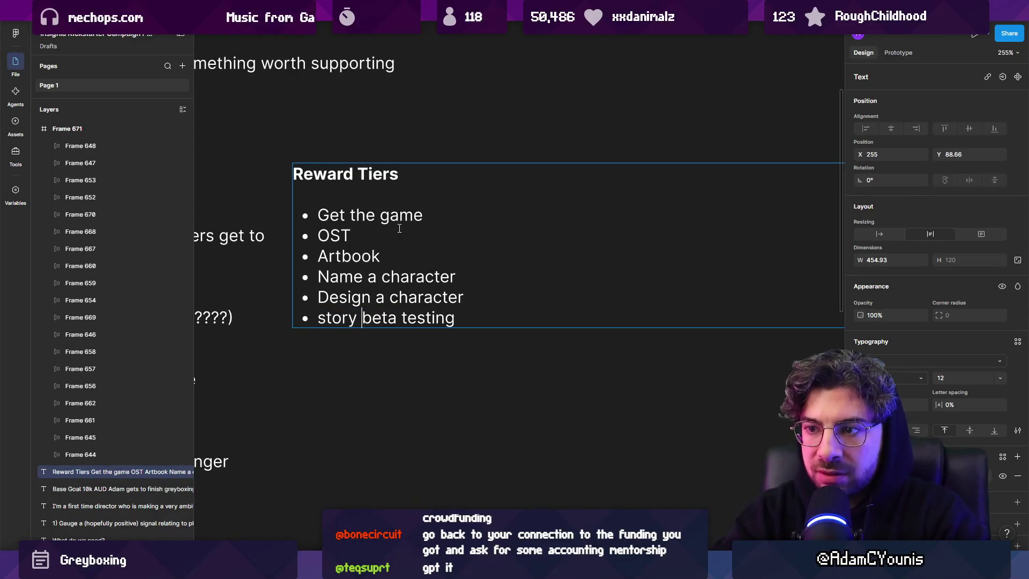
pyautogui.press('End')
pyautogui.press('Return')
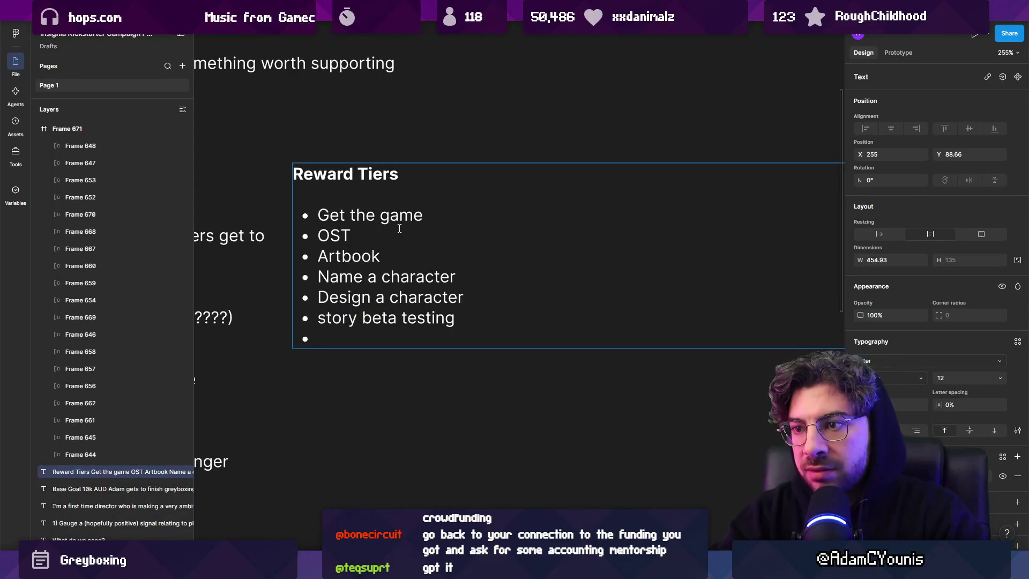
# Step: Move the story beta testing line above OST and delete the leftover empty bullets
pyautogui.press('Left')
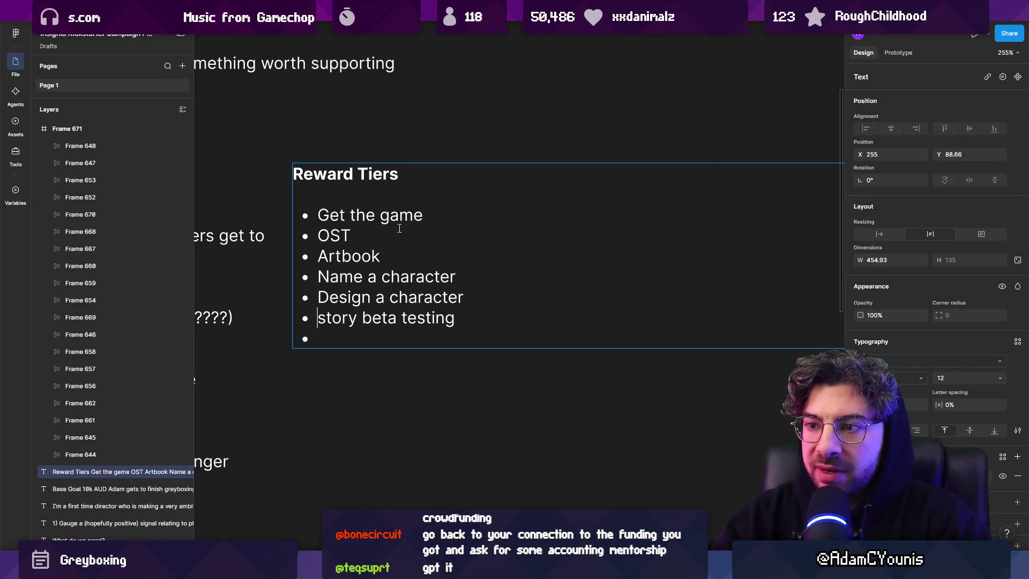
pyautogui.hotkey('shift', 'End')
pyautogui.hotkey('ctrl', 'x')
pyautogui.press('Up')
pyautogui.press('Up')
pyautogui.press('Up')
pyautogui.hotkey('ctrl', 'v')
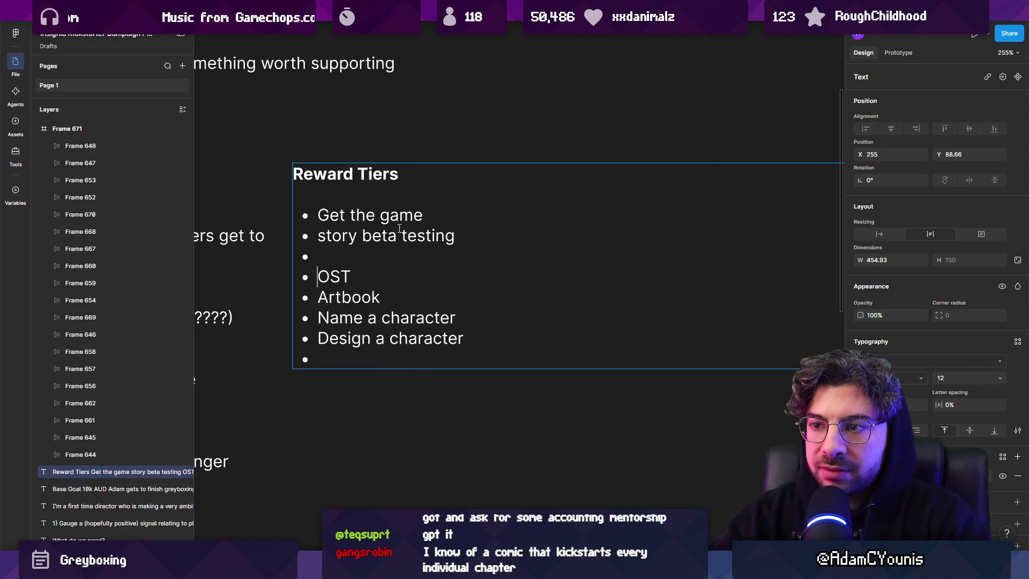
pyautogui.press('Down')
pyautogui.press('Down')
pyautogui.press('Up')
pyautogui.press('Up')
pyautogui.press('Up')
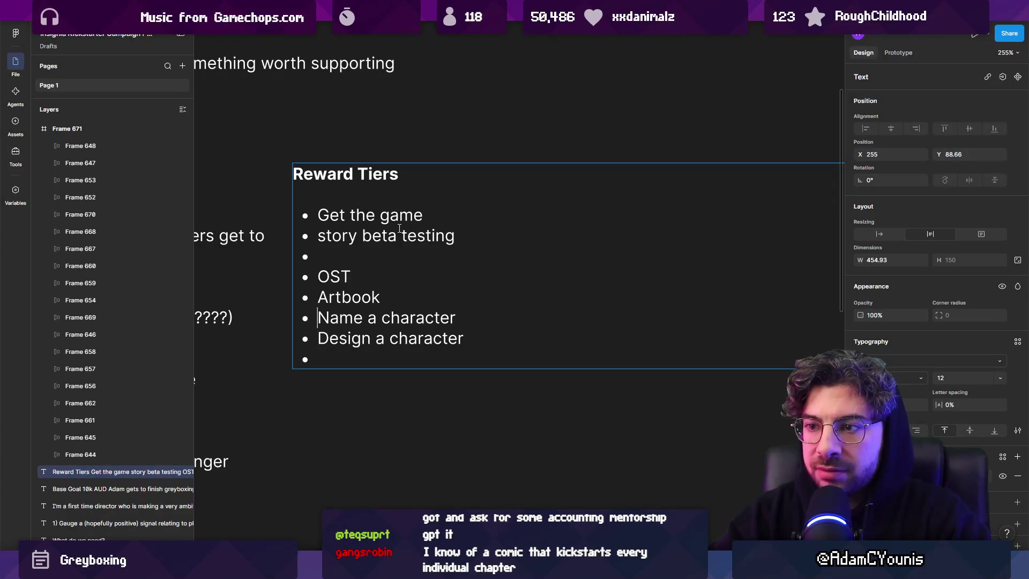
pyautogui.press('BackSpace')
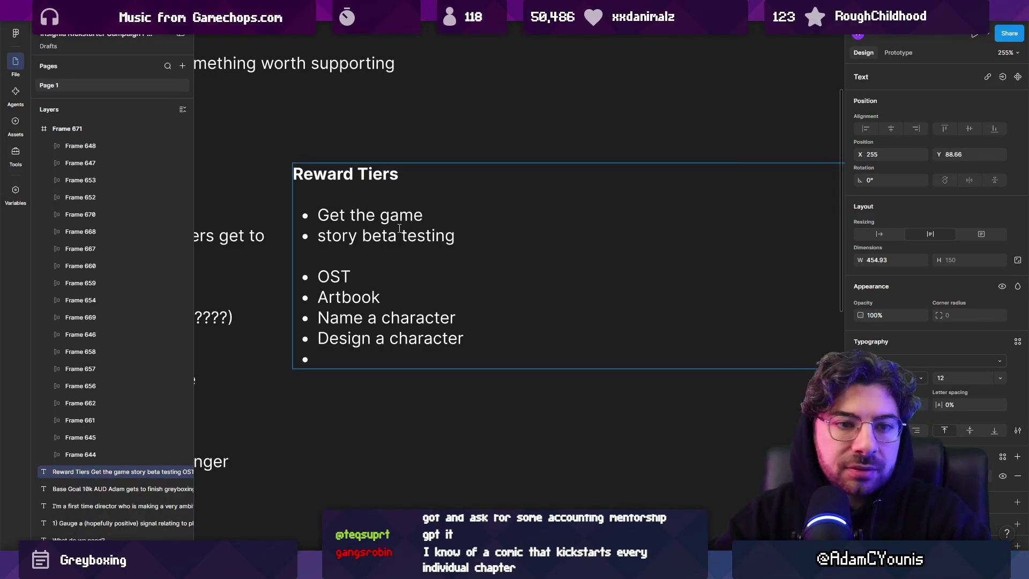
pyautogui.press('BackSpace')
pyautogui.press('Down')
pyautogui.press('Down')
pyautogui.press('Down')
pyautogui.press('BackSpace')
pyautogui.press('BackSpace')
# Step: Rename Artbook to 'PDF Artbook' and add a 'Hardcopy Artbook' bullet below it
pyautogui.press('Up')
pyautogui.press('Up')
pyautogui.press('Up')
pyautogui.press('Right')
pyautogui.write('PDF')
pyautogui.press('End')
pyautogui.press('Return')
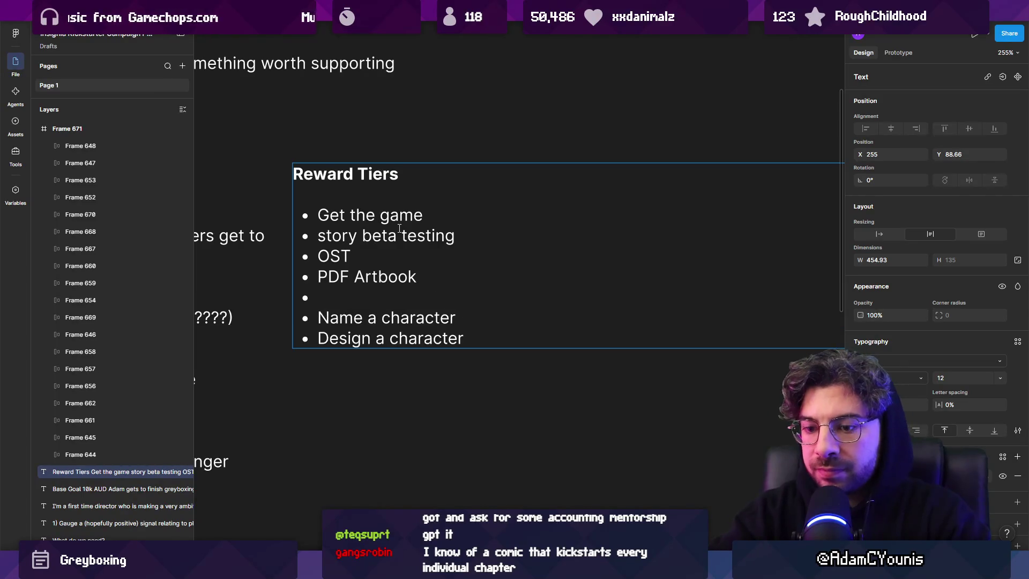
pyautogui.press('BackSpace')
pyautogui.press('Return')
pyautogui.write('Har')
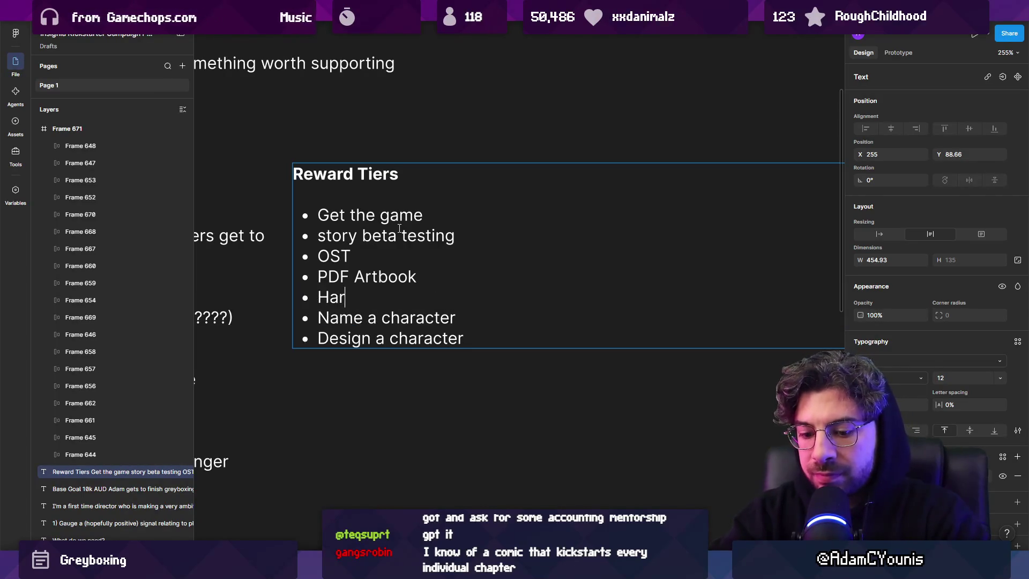
pyautogui.write('dcopy Artbook')
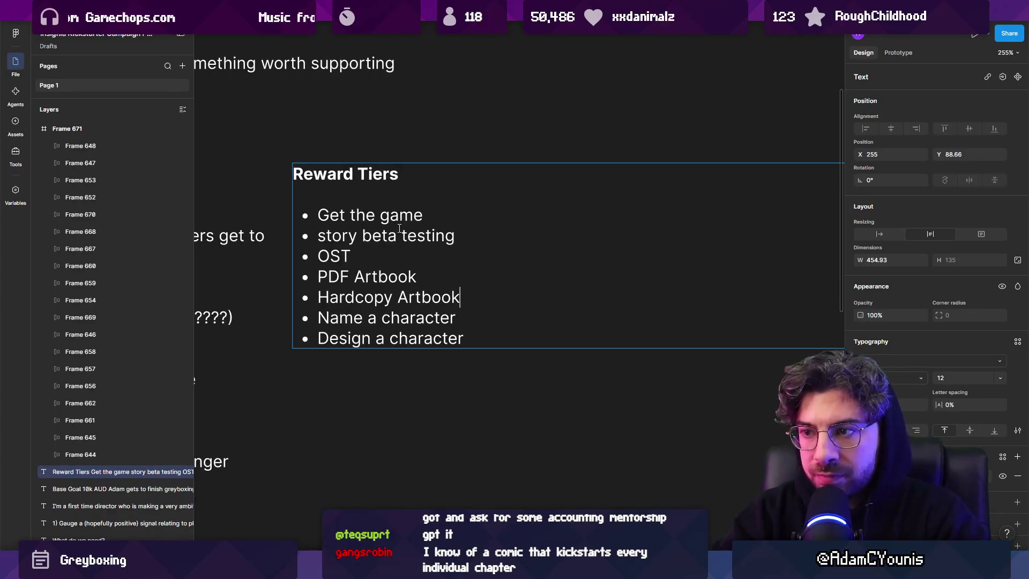
# Step: Move Hardcopy Artbook below Design a character, then delete it
pyautogui.press('Right')
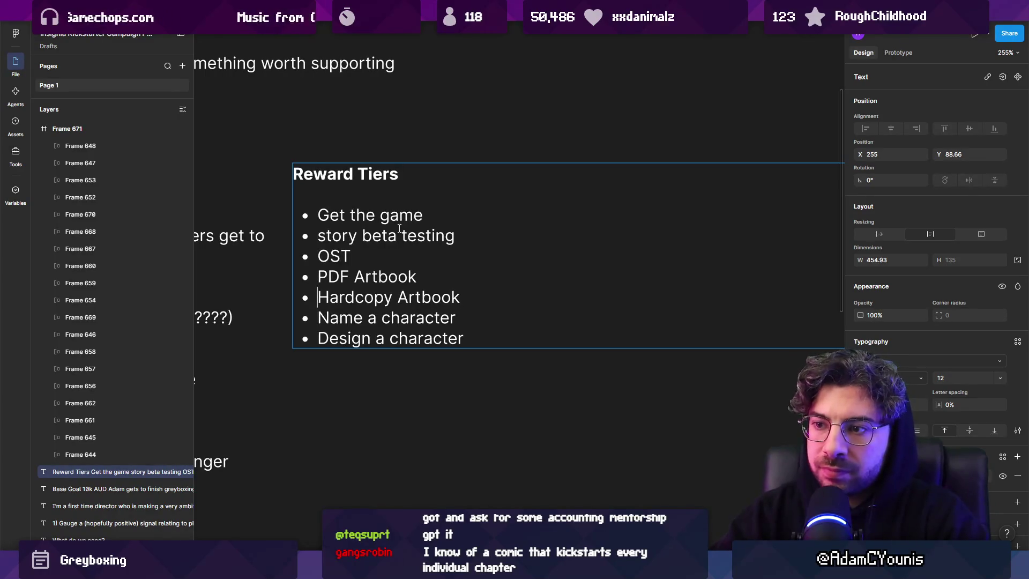
pyautogui.hotkey('shift', 'Down')
pyautogui.hotkey('ctrl', 'x')
pyautogui.hotkey('ctrl', 'End')
pyautogui.press('Return')
pyautogui.hotkey('ctrl', 'v')
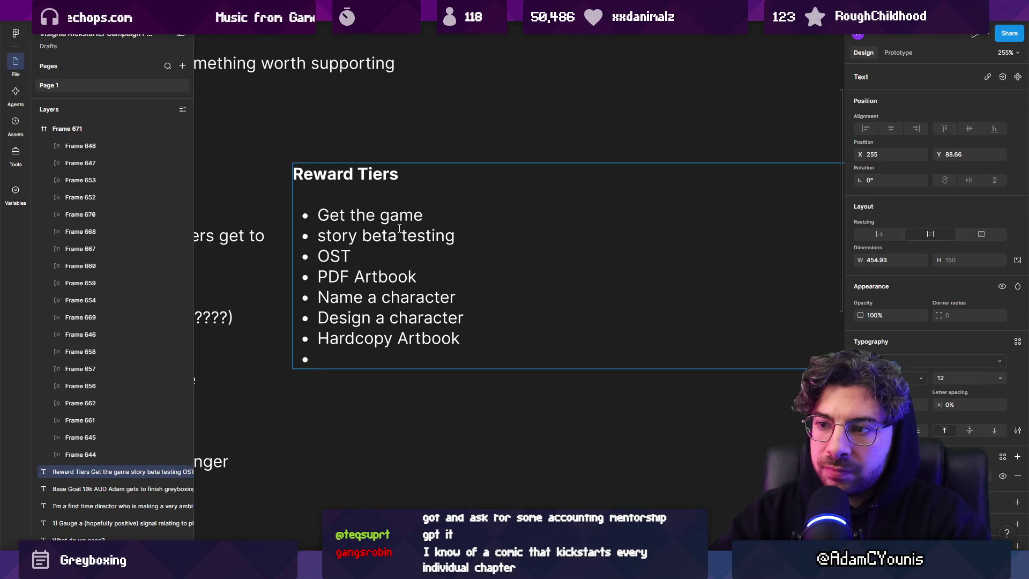
pyautogui.press('BackSpace')
pyautogui.hotkey('ctrl', 'shift', 'Left')
pyautogui.hotkey('ctrl', 'shift', 'Left')
pyautogui.press('BackSpace')
pyautogui.press('BackSpace')
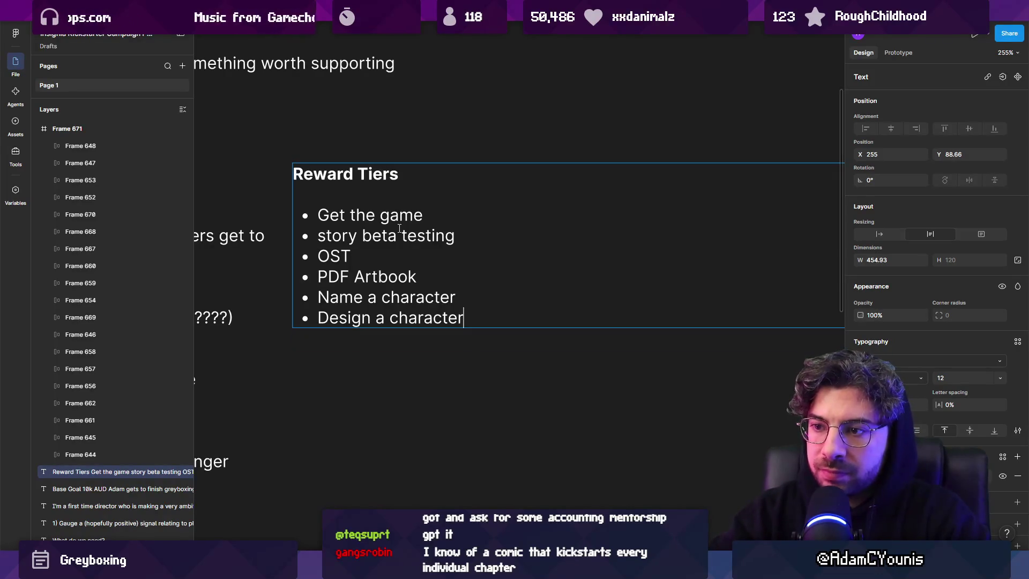
# Step: Clear the stray empty bullet after PDF Artbook and select the PDF Artbook text
pyautogui.press('Up')
pyautogui.press('Up')
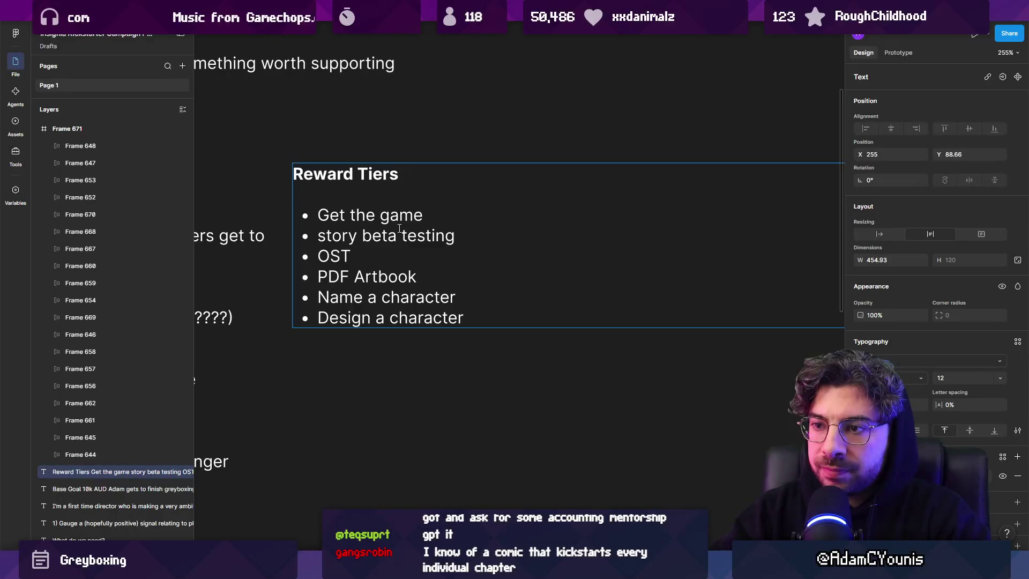
pyautogui.press('Return')
pyautogui.press('BackSpace')
pyautogui.press('Up')
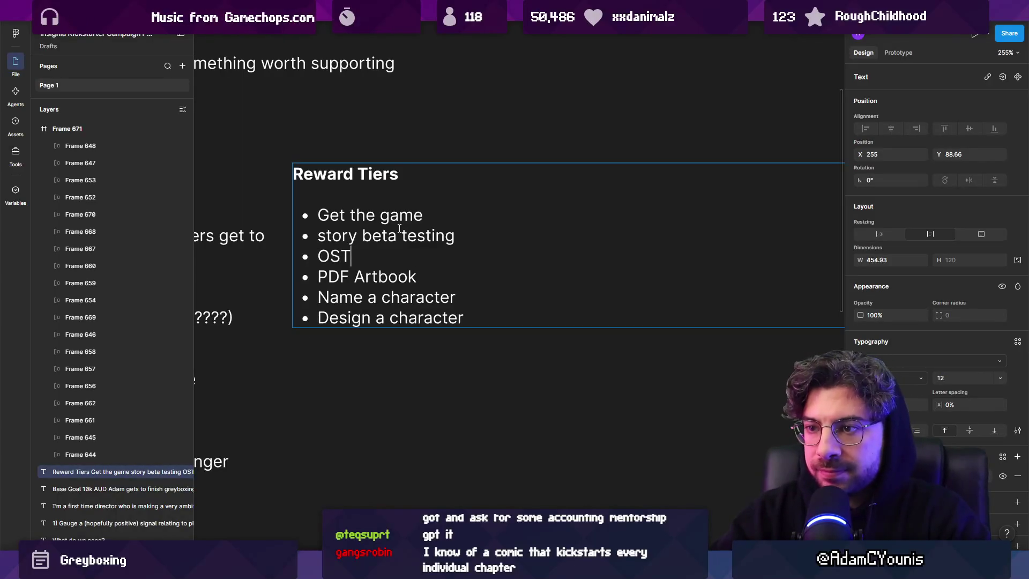
pyautogui.press('Down')
pyautogui.press('Down')
pyautogui.press('Down')
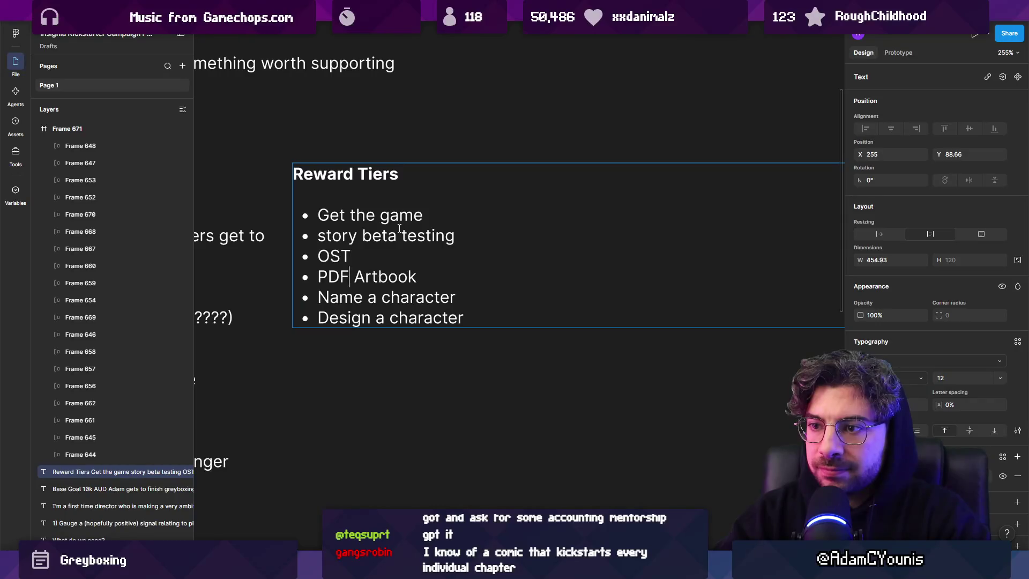
pyautogui.press('Up')
pyautogui.press('Up')
pyautogui.hotkey('shift', 'Home')
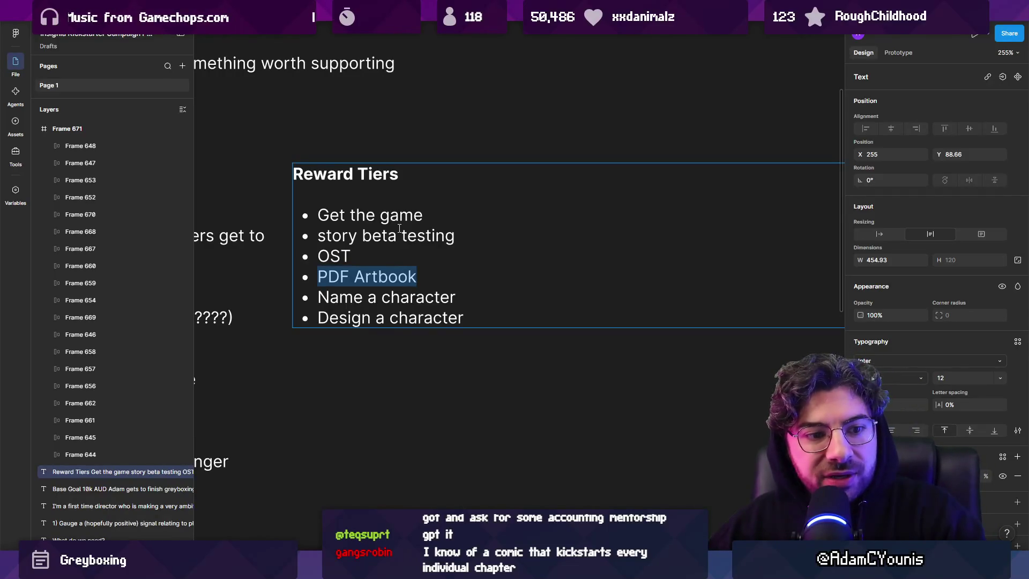
pyautogui.keyDown('ctrl'); pyautogui.scroll(-5, 399, 229); pyautogui.keyUp('ctrl')
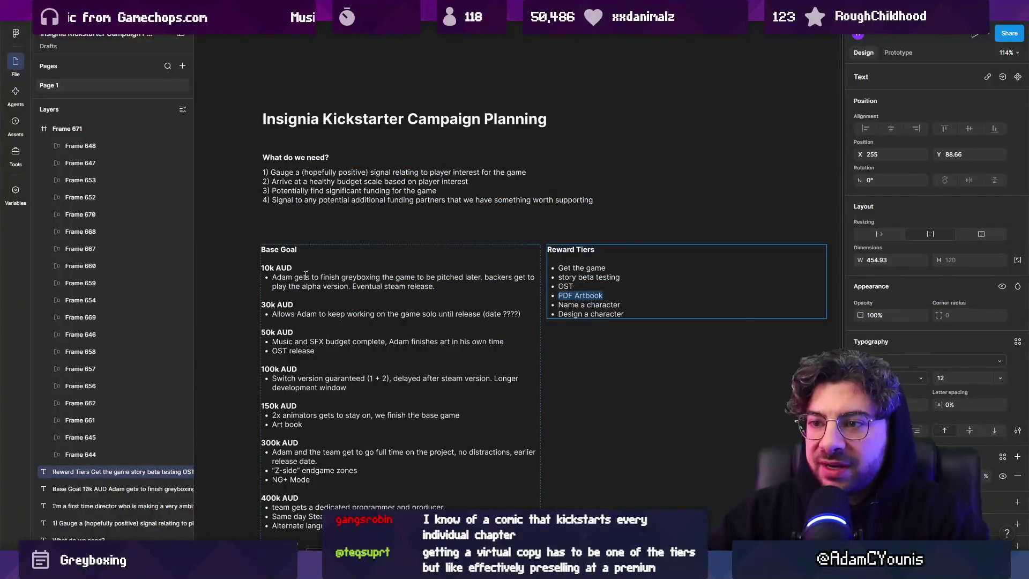
# Step: Insert a new first bullet reading 'Get a mention in the credits'
pyautogui.keyDown('ctrl'); pyautogui.scroll(4, 513, 278); pyautogui.keyUp('ctrl')
pyautogui.moveTo(505, 289); pyautogui.dragTo(589, 294)
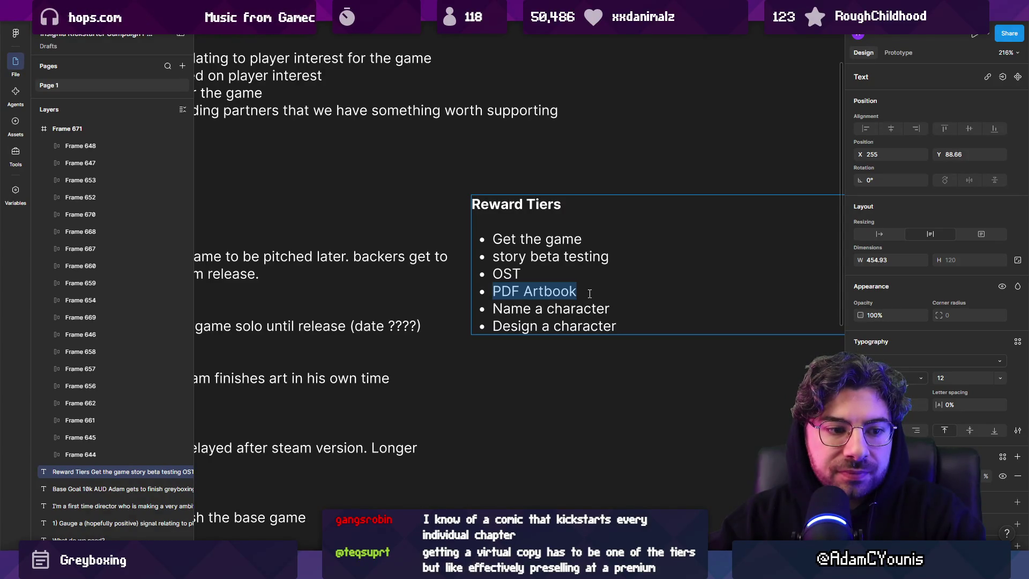
pyautogui.click(530, 226)
pyautogui.press('Return')
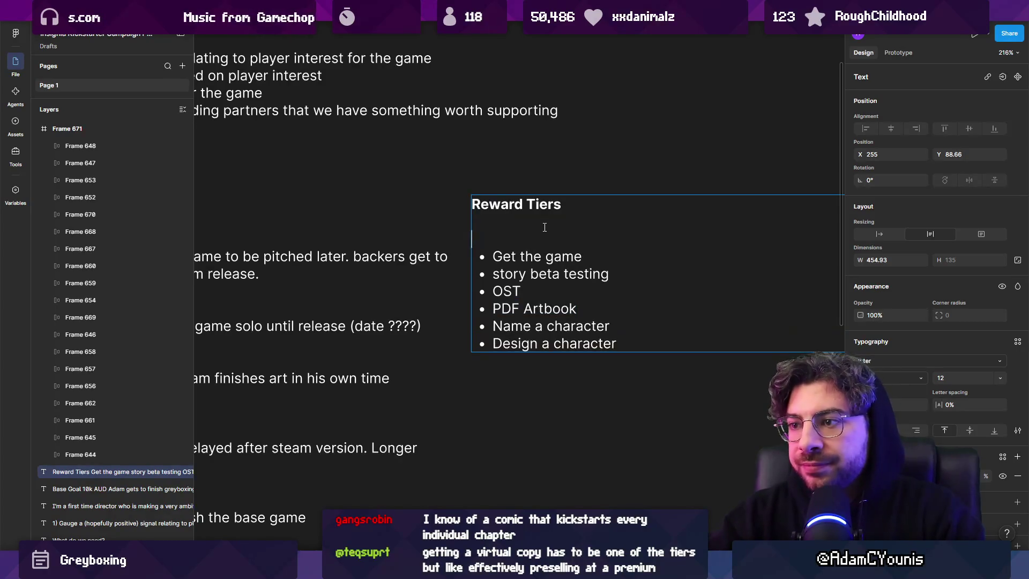
pyautogui.write('Get a mention in the credits')
# Step: Reword the first bullet to 'Get a special thanks mention in the credits'
pyautogui.hotkey('shift', 'Home')
pyautogui.press('End')
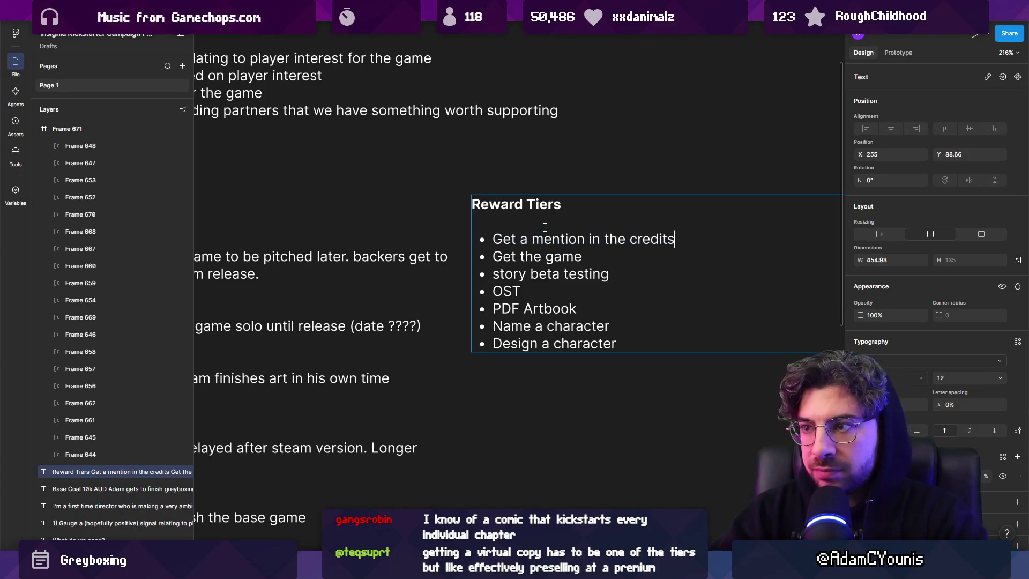
pyautogui.hotkey('ctrl', 'Right')
pyautogui.hotkey('ctrl', 'Right')
pyautogui.write('speci')
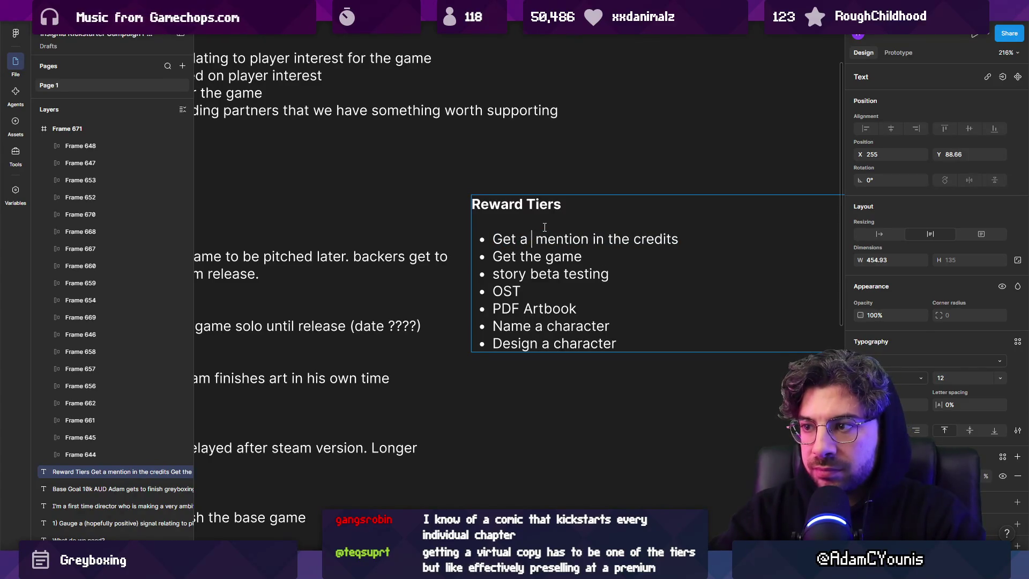
pyautogui.write('al thanks')
pyautogui.hotkey('ctrl', 'shift', 'Right')
pyautogui.press('BackSpace')
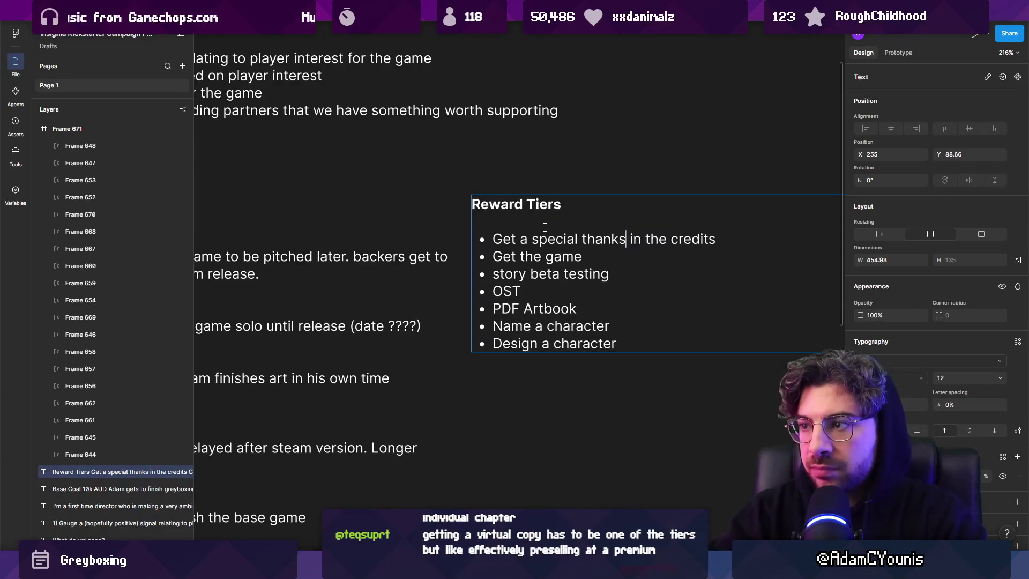
pyautogui.write('mention')
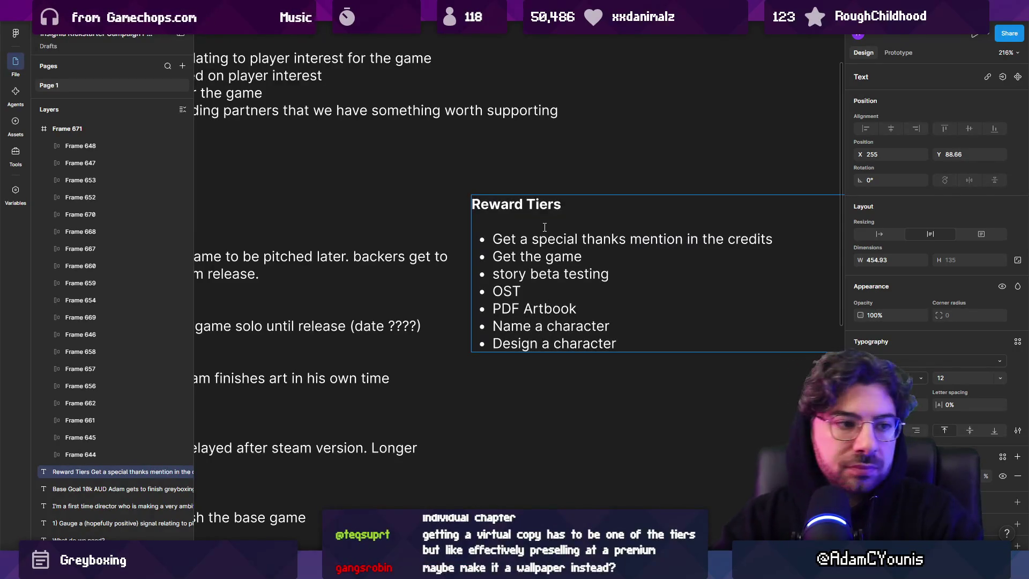
pyautogui.hscroll(3, 553, 254)
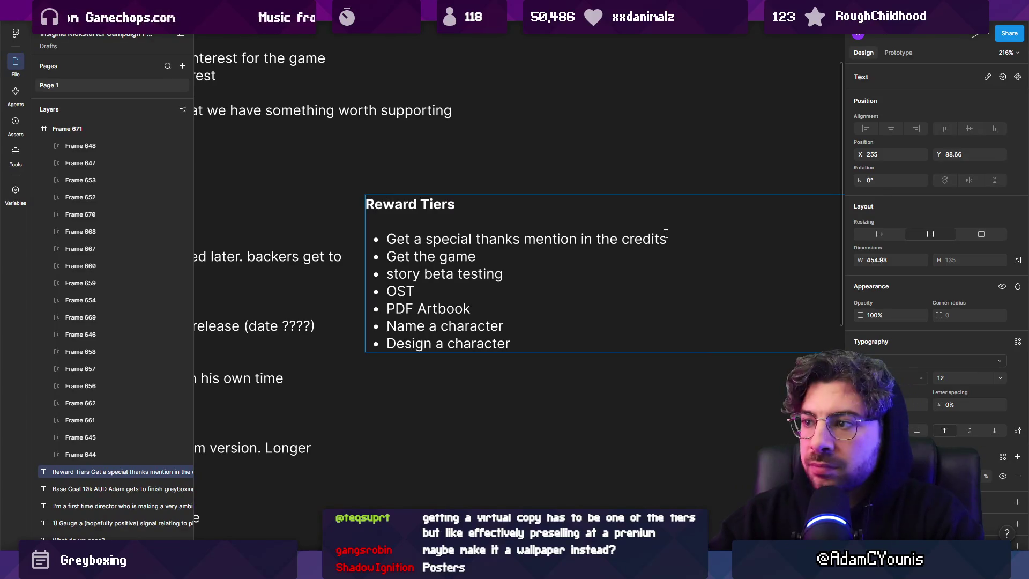
# Step: Add a second bullet starting 'virtual post cards', dropping a personalised-message wording
pyautogui.press('Return')
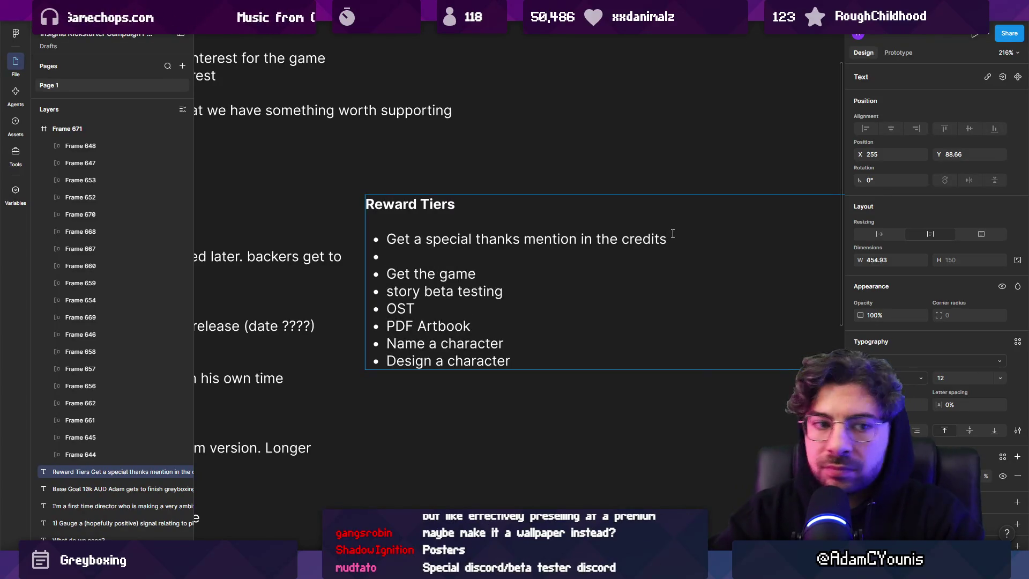
pyautogui.write('Wallpaper')
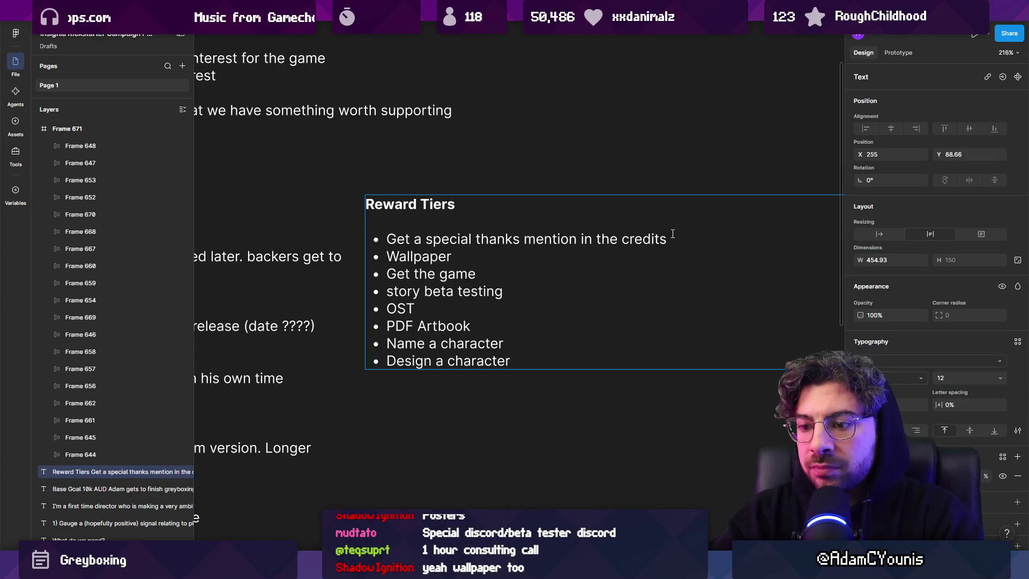
pyautogui.hotkey('shift', 'Home')
pyautogui.write('virt')
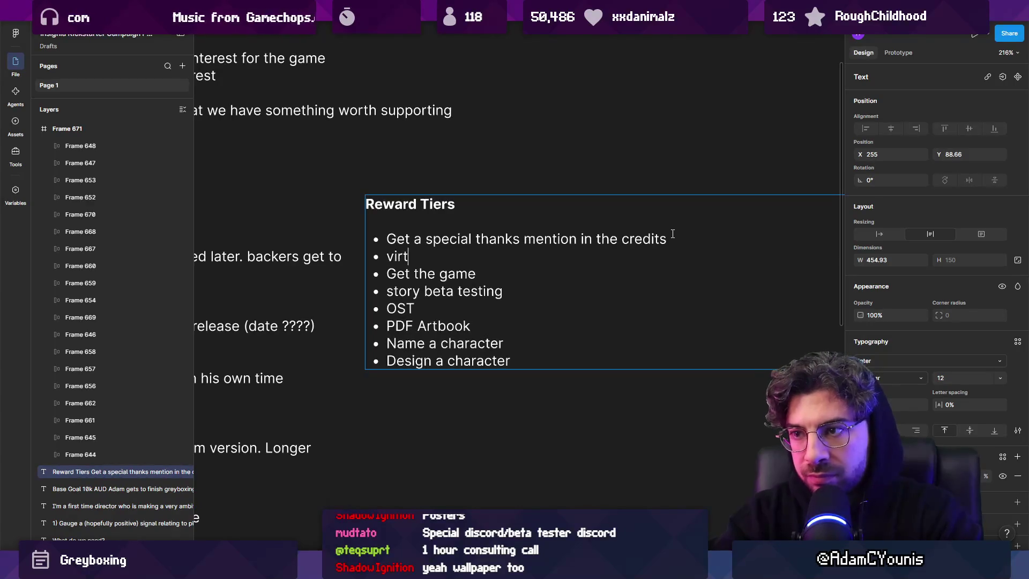
pyautogui.write('ual post v')
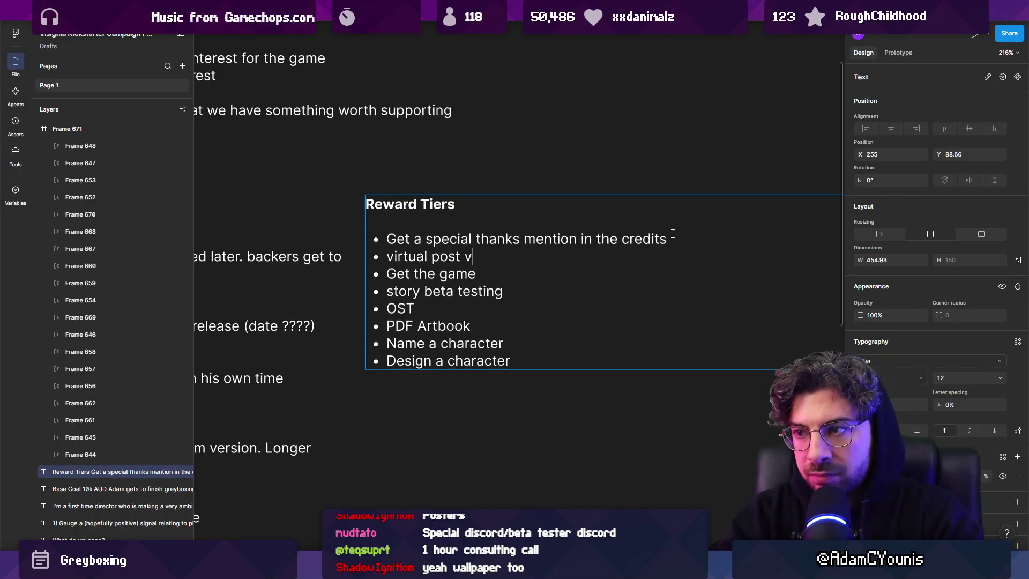
pyautogui.press('BackSpace')
pyautogui.write('cardsw')
pyautogui.press('BackSpace')
pyautogui.write('with a personalised message')
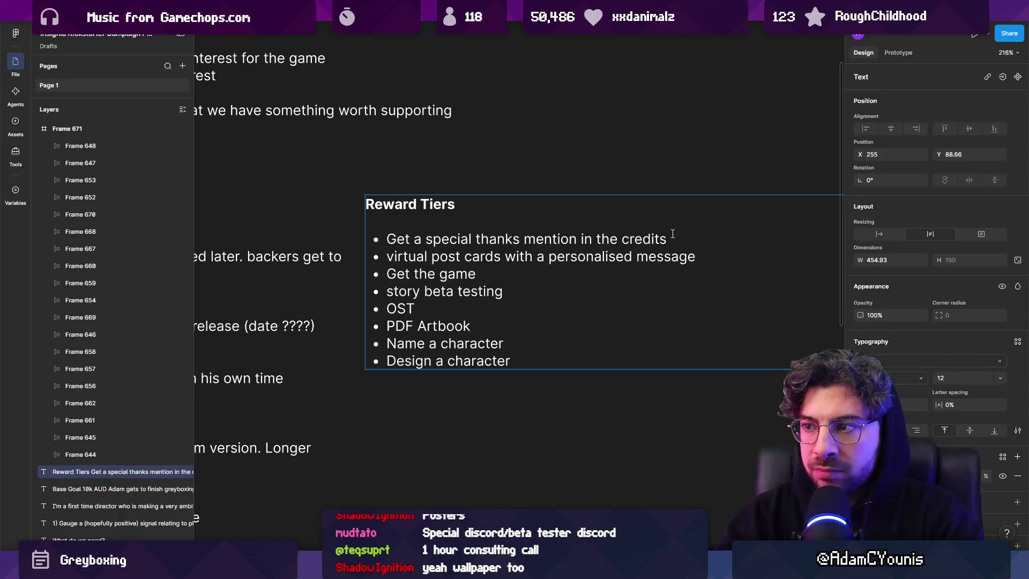
pyautogui.hotkey('shift', 'Home')
pyautogui.hotkey('ctrl', 'shift', 'Right')
pyautogui.hotkey('ctrl', 'shift', 'Right')
pyautogui.hotkey('ctrl', 'shift', 'Right')
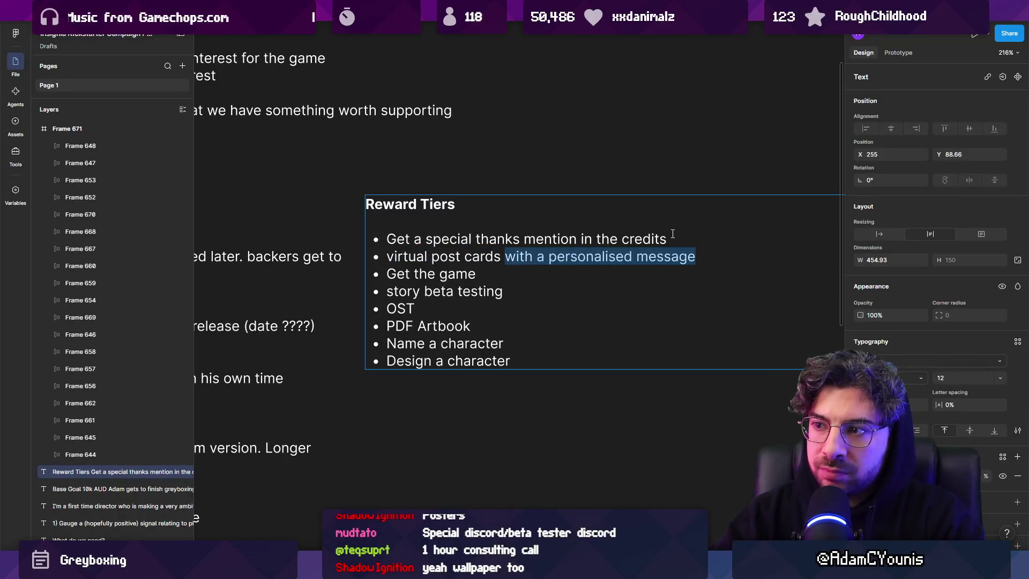
pyautogui.press('BackSpace')
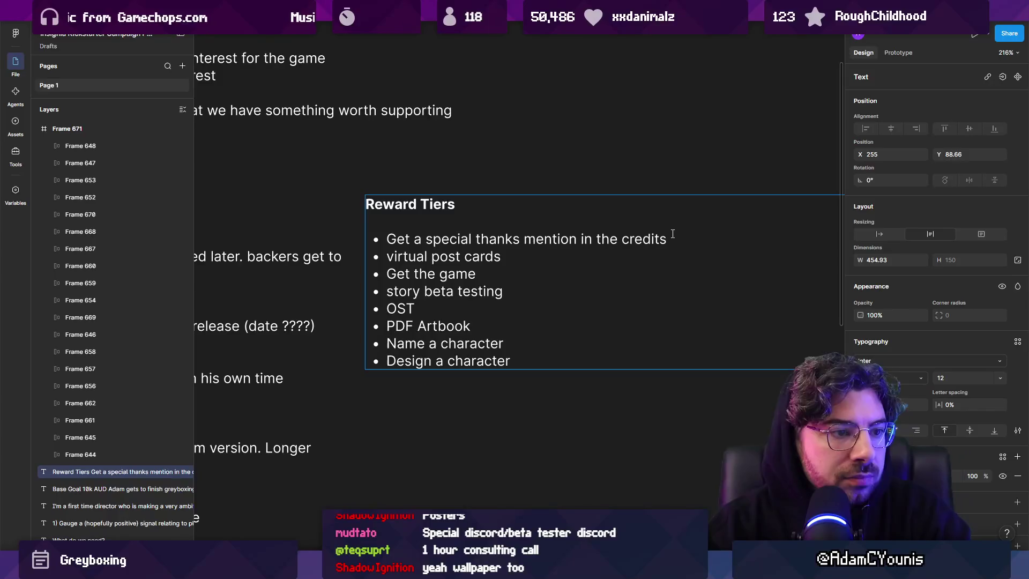
# Step: Extend the second bullet with ', wallpaper, other art assets'
pyautogui.write(', wallpaper')
pyautogui.press('BackSpace')
pyautogui.press('BackSpace')
pyautogui.write('aper.')
pyautogui.press('BackSpace')
pyautogui.write(',')
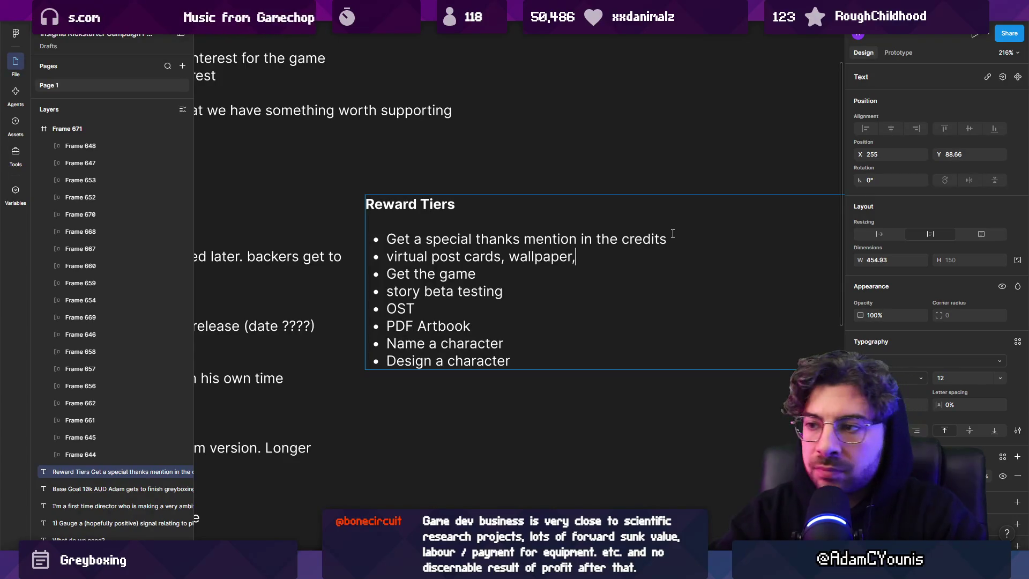
pyautogui.write('other art assets')
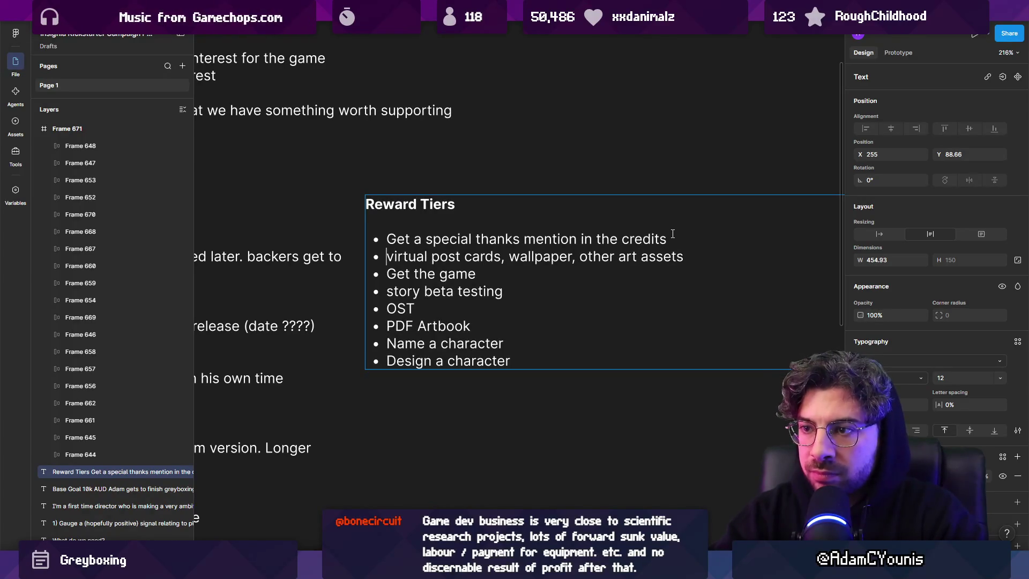
# Step: Capitalise 'Virtual' and 'Story' at the start of their bullets
pyautogui.press('BackSpace')
pyautogui.write('V')
pyautogui.press('Down')
pyautogui.press('BackSpace')
pyautogui.write('S')
pyautogui.press('Left')
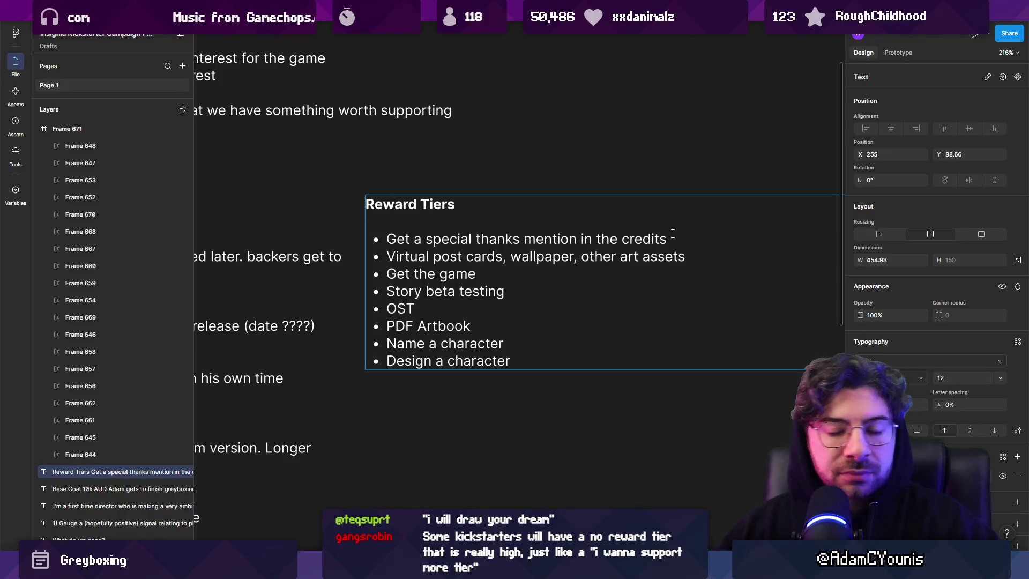
# Step: Add a final bullet reading 'Special thanks tier'
pyautogui.press('Down')
pyautogui.press('Down')
pyautogui.press('Down')
pyautogui.press('Return')
pyautogui.write('Special')
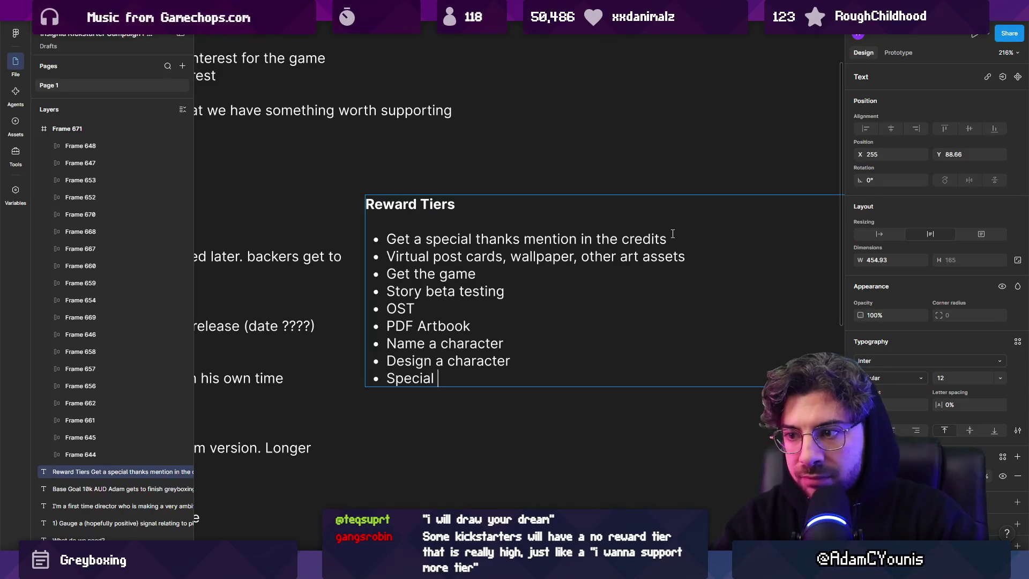
pyautogui.hotkey('ctrl', 'shift', 'Left')
pyautogui.press('Right')
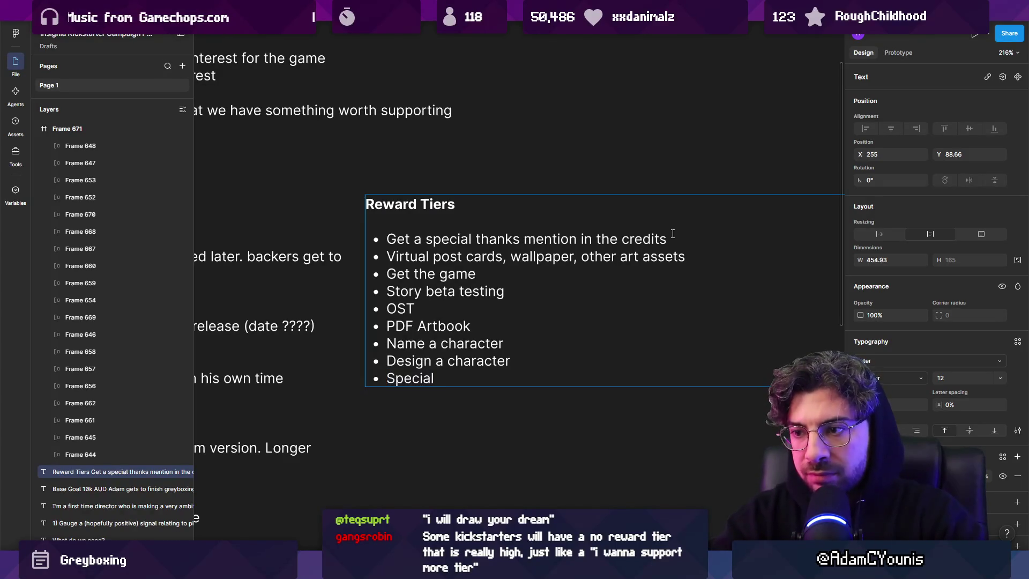
pyautogui.write(' thanks tier')
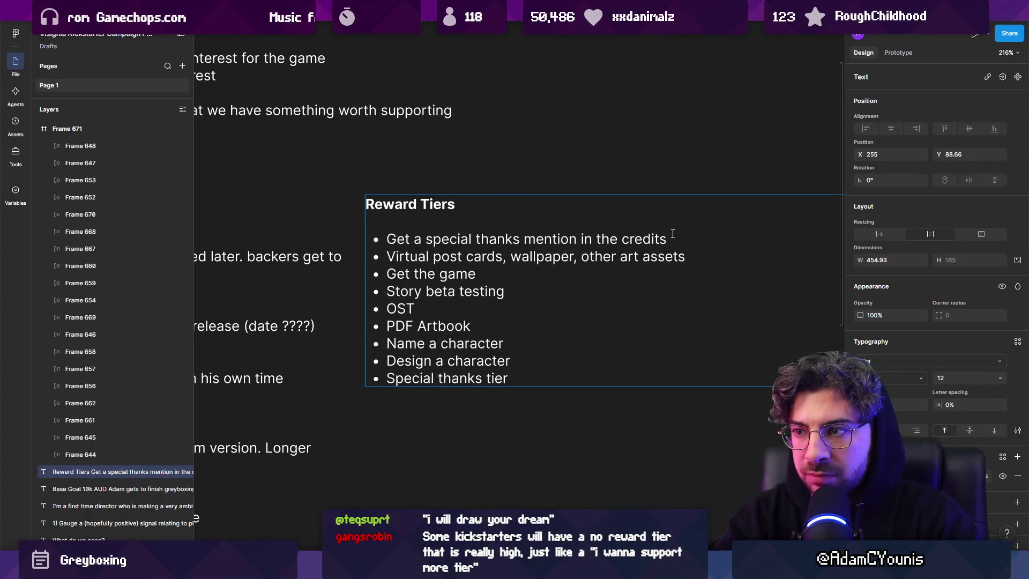
# Step: Complete the final bullet as 'Special thanks tier, separate credits position', trimming 'special thanks' from the first bullet
pyautogui.press('Up')
pyautogui.press('Up')
pyautogui.press('Up')
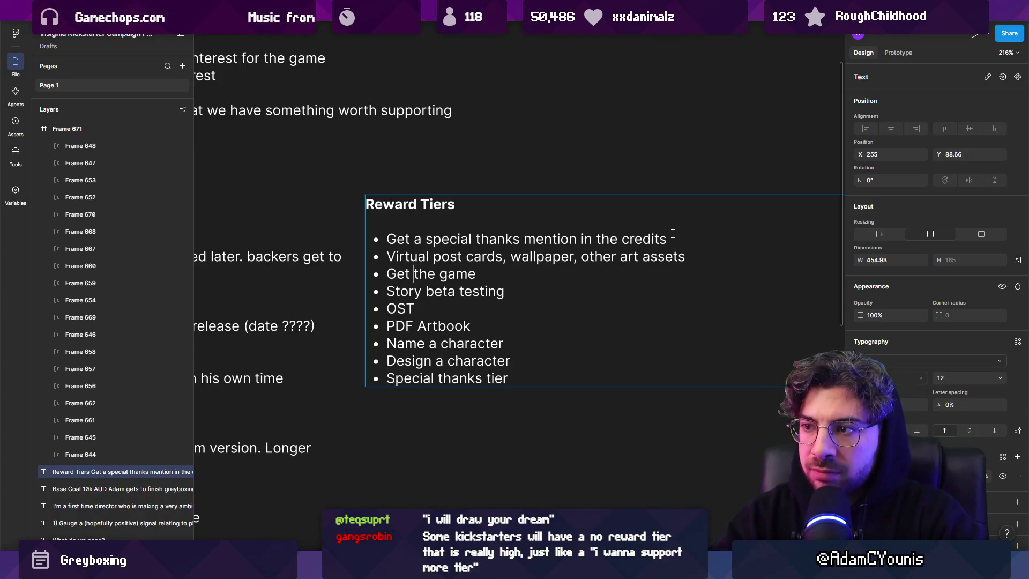
pyautogui.hotkey('ctrl', 'Right')
pyautogui.hotkey('ctrl', 'shift', 'Right')
pyautogui.hotkey('ctrl', 'shift', 'Right')
pyautogui.press('BackSpace')
pyautogui.press('Down')
pyautogui.write(', ')
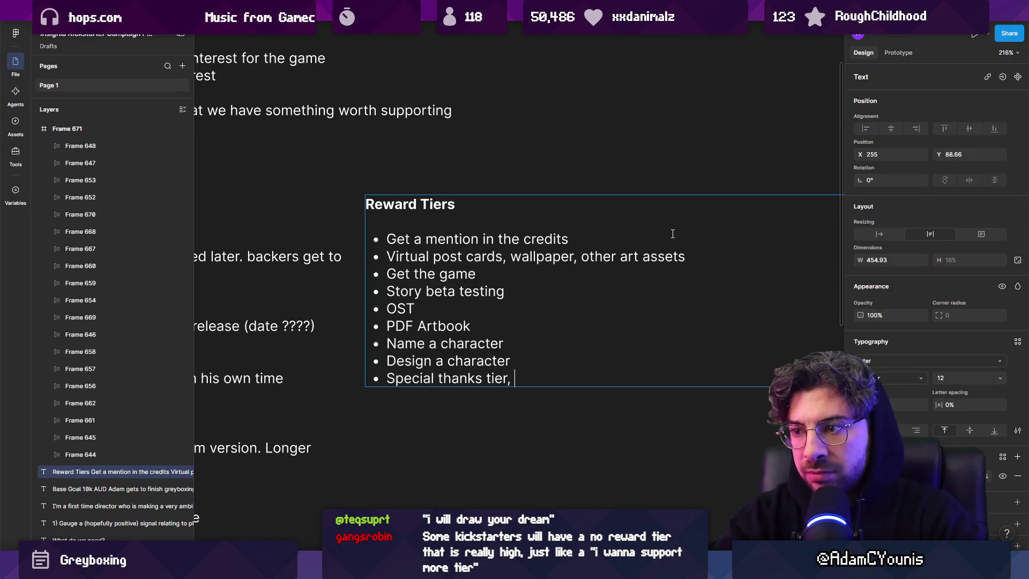
pyautogui.write('contribution lis')
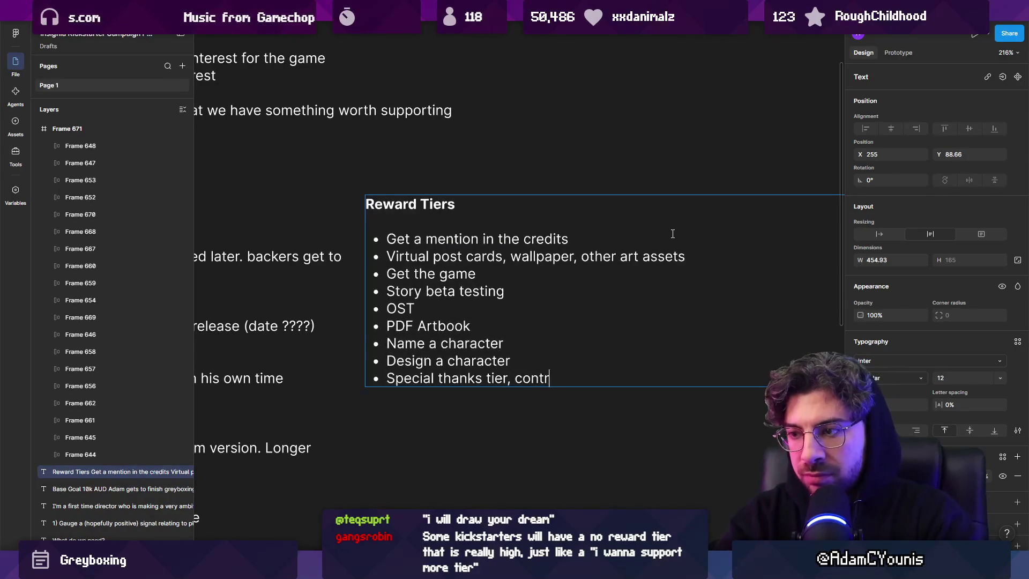
pyautogui.press('BackSpace')
pyautogui.press('BackSpace')
pyautogui.press('BackSpace')
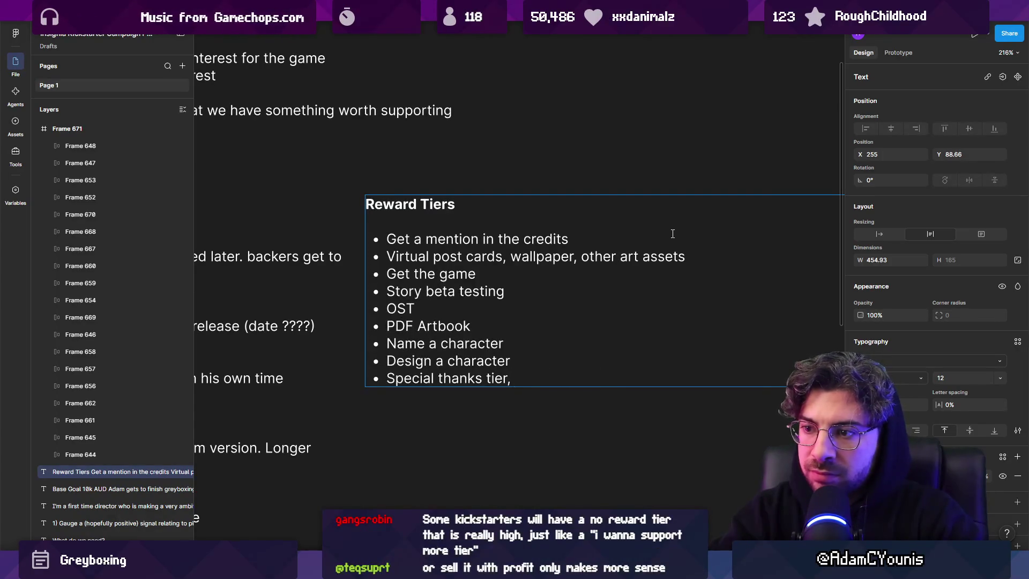
pyautogui.write('higher credits position')
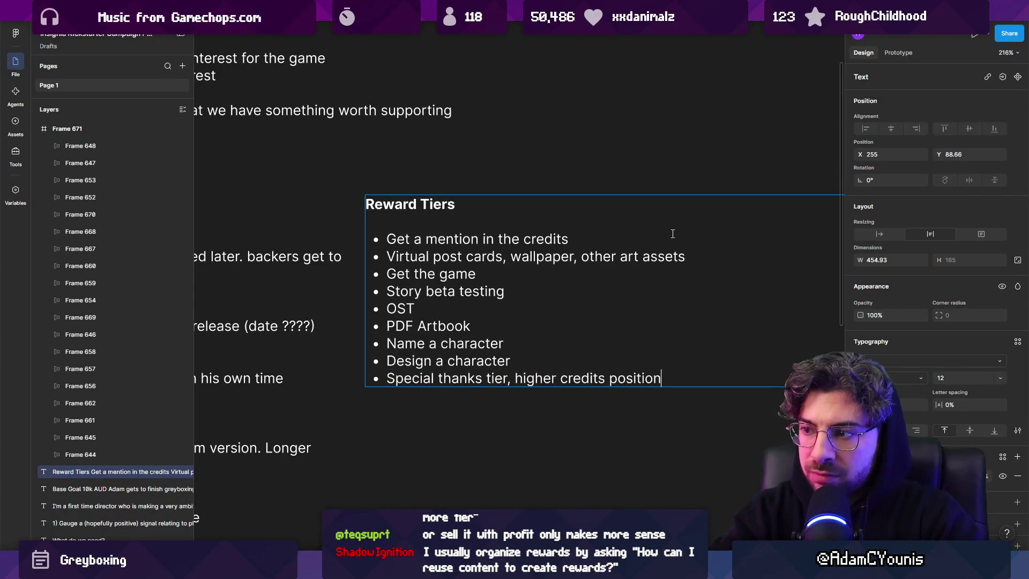
pyautogui.hotkey('ctrl', 'shift', 'Left')
pyautogui.hotkey('ctrl', 'shift', 'Left')
pyautogui.hotkey('ctrl', 'shift', 'Left')
pyautogui.press('Left')
pyautogui.hotkey('ctrl', 'Right')
pyautogui.hotkey('ctrl', 'shift', 'Right')
pyautogui.write('separate')
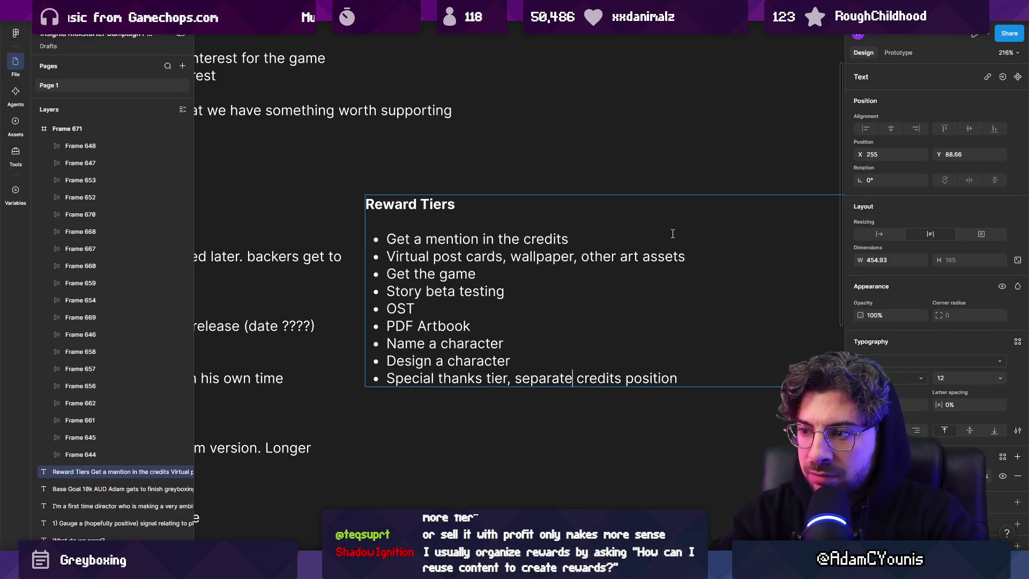
pyautogui.press('Left')
pyautogui.press('End')
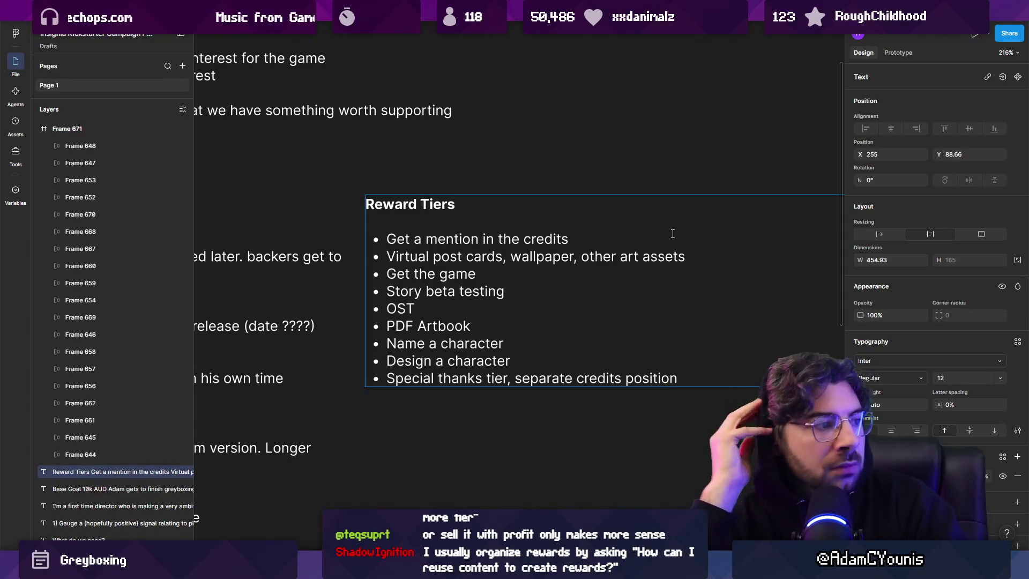
# Step: Add an empty bullet after Design a character
pyautogui.press('Right')
pyautogui.press('Left')
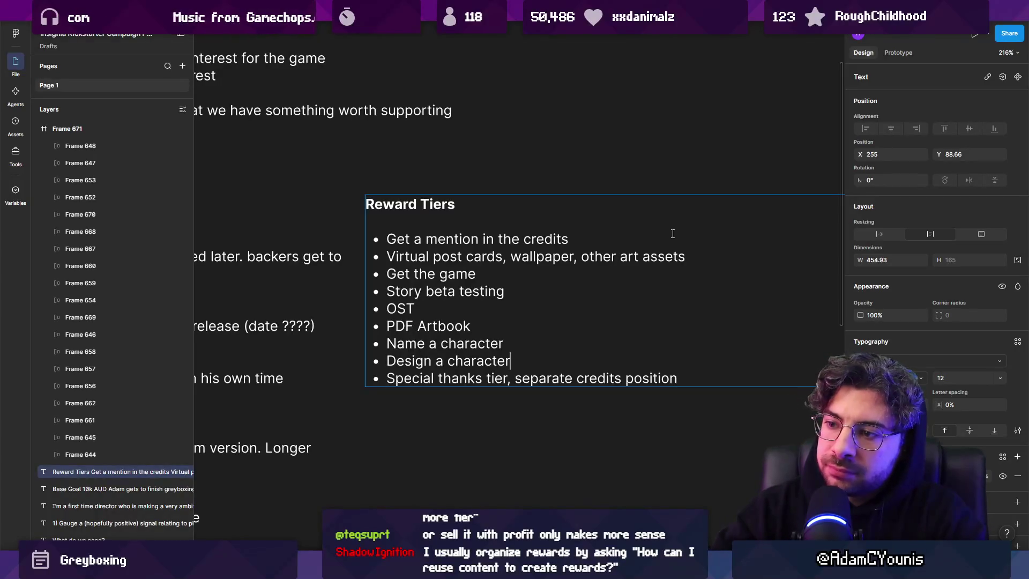
pyautogui.press('Return')
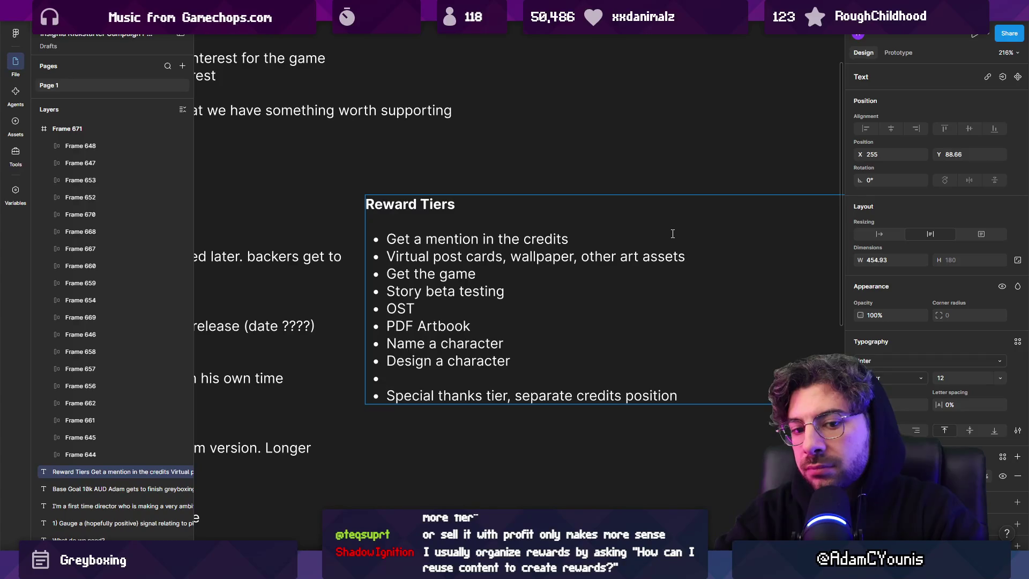
# Step: Remove the blank bullet, append ' / npc with me' to 'Design a character', and begin a new bullet
pyautogui.press('BackSpace')
pyautogui.write('/ npc')
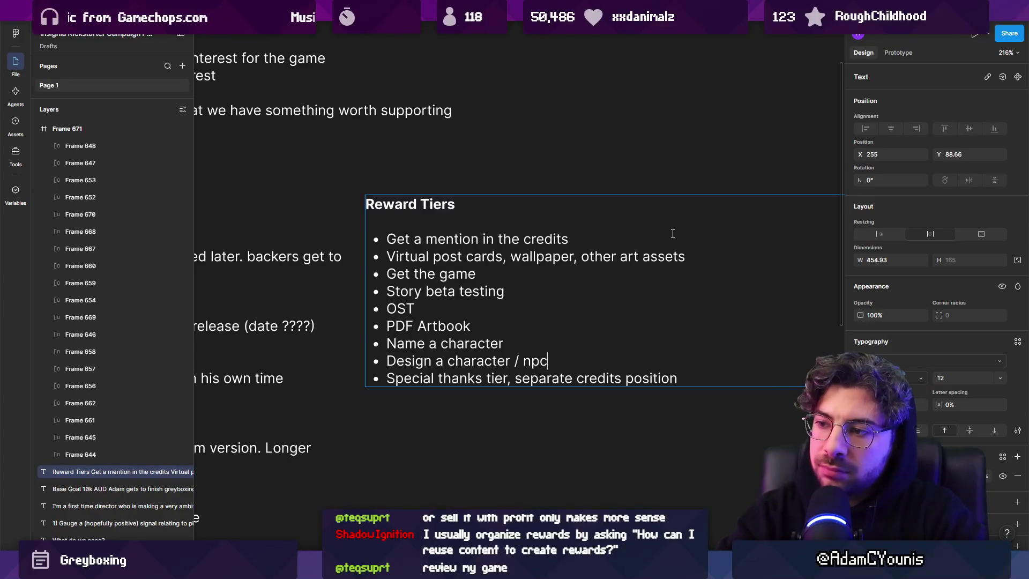
pyautogui.write(' with mew')
pyautogui.press('BackSpace')
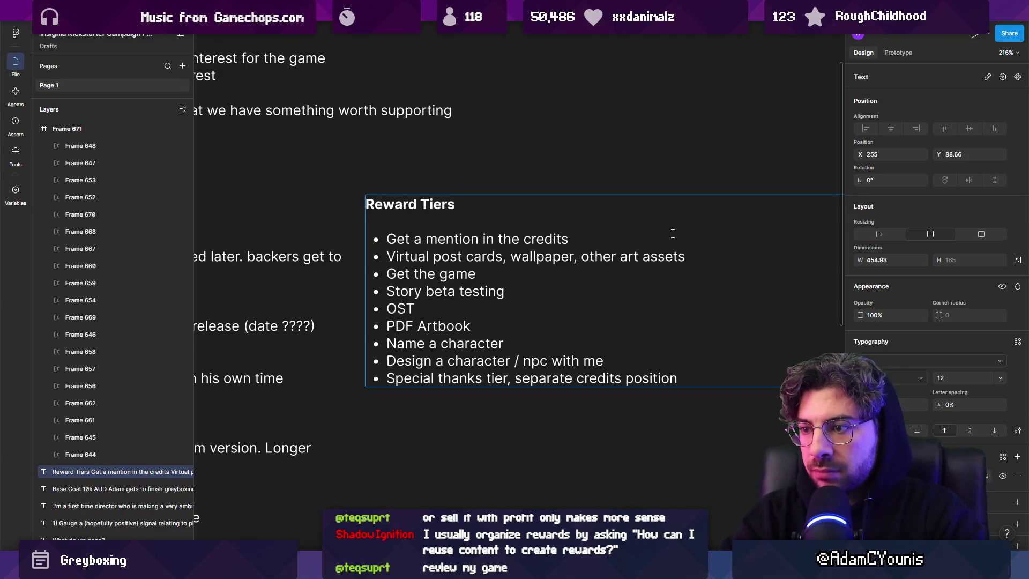
pyautogui.hotkey('shift', 'Home')
pyautogui.hotkey('ctrl', 'shift', 'Right')
pyautogui.hotkey('ctrl', 'shift', 'Right')
pyautogui.hotkey('ctrl', 'shift', 'Right')
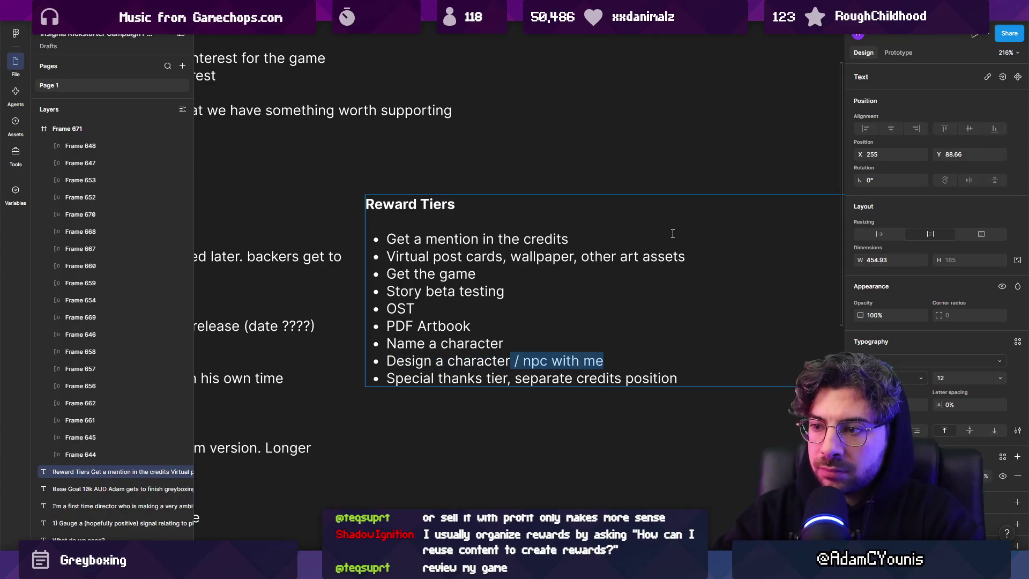
pyautogui.press('Right')
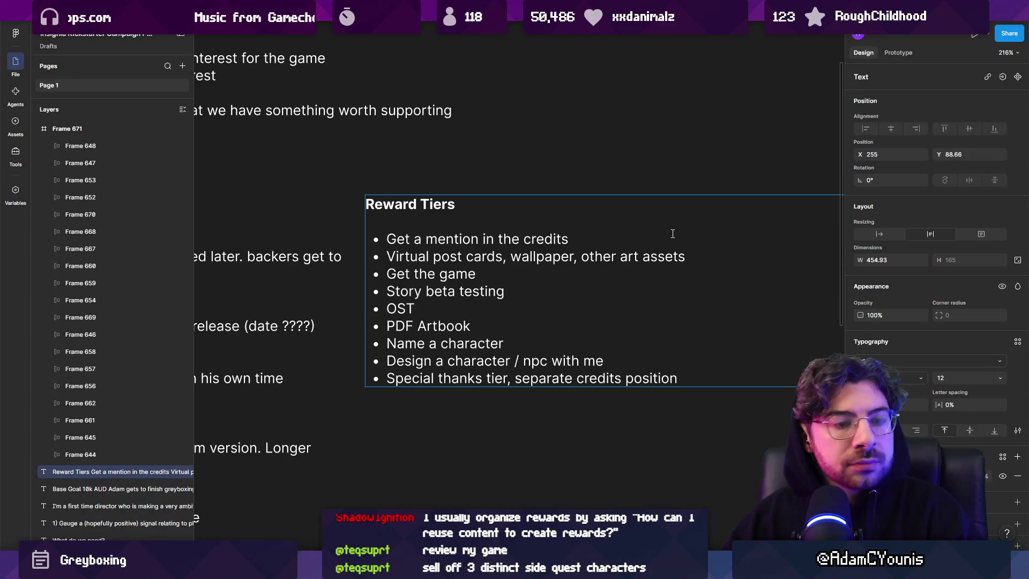
pyautogui.press('Return')
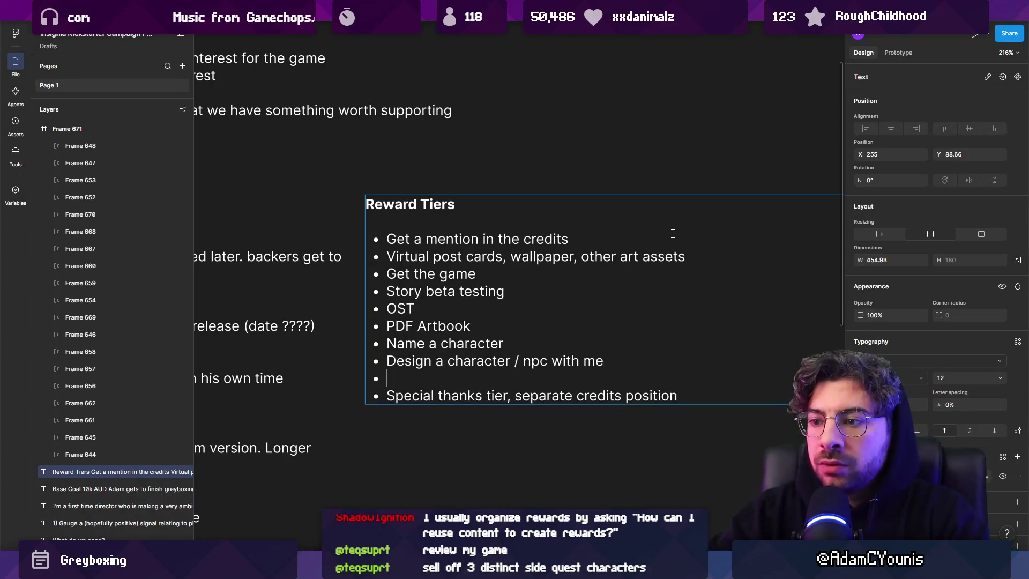
# Step: Fill the new bullet with the tier '5x Design a quest'
pyautogui.write('Get a ')
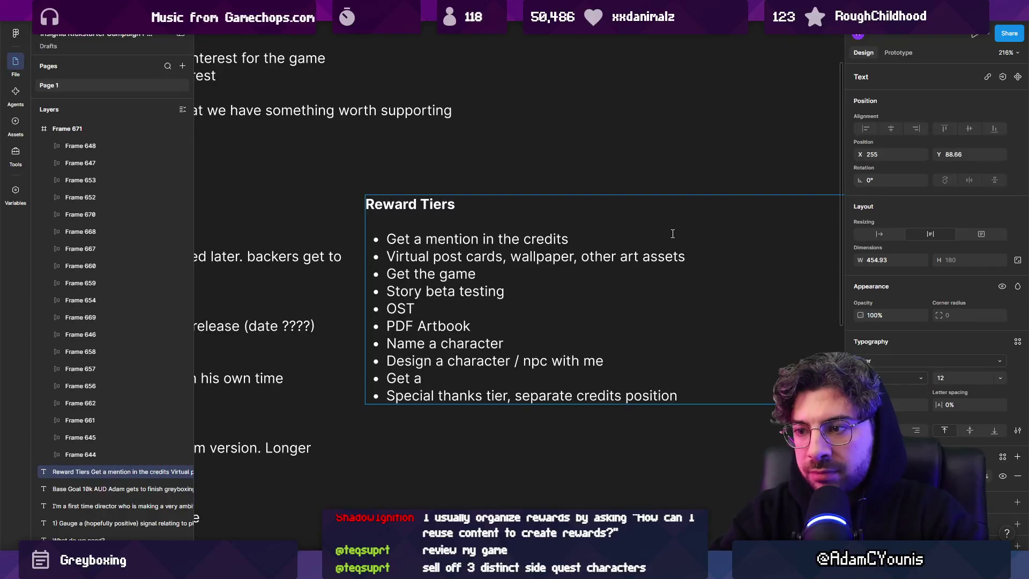
pyautogui.write(' character')
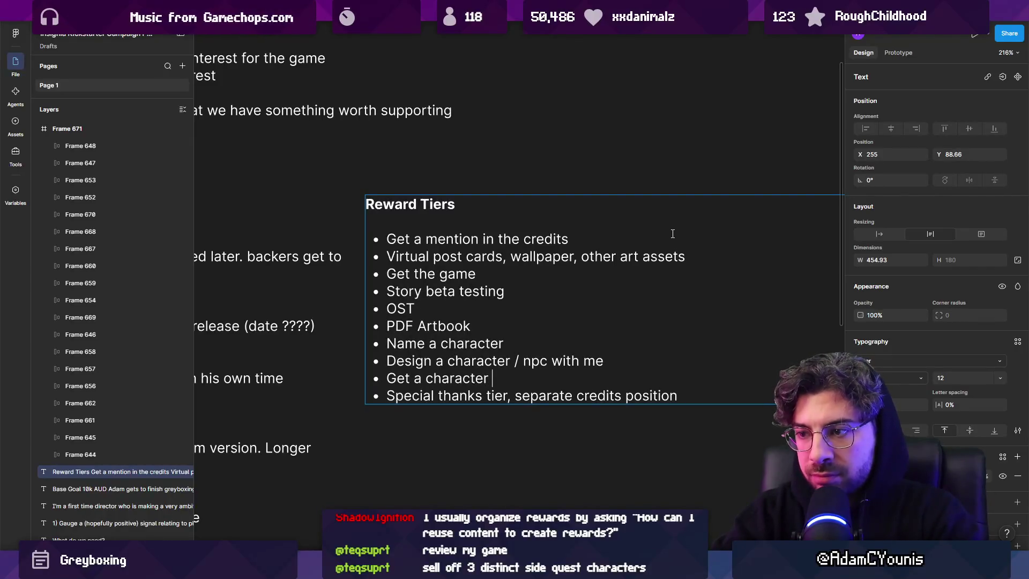
pyautogui.write(' with their own ')
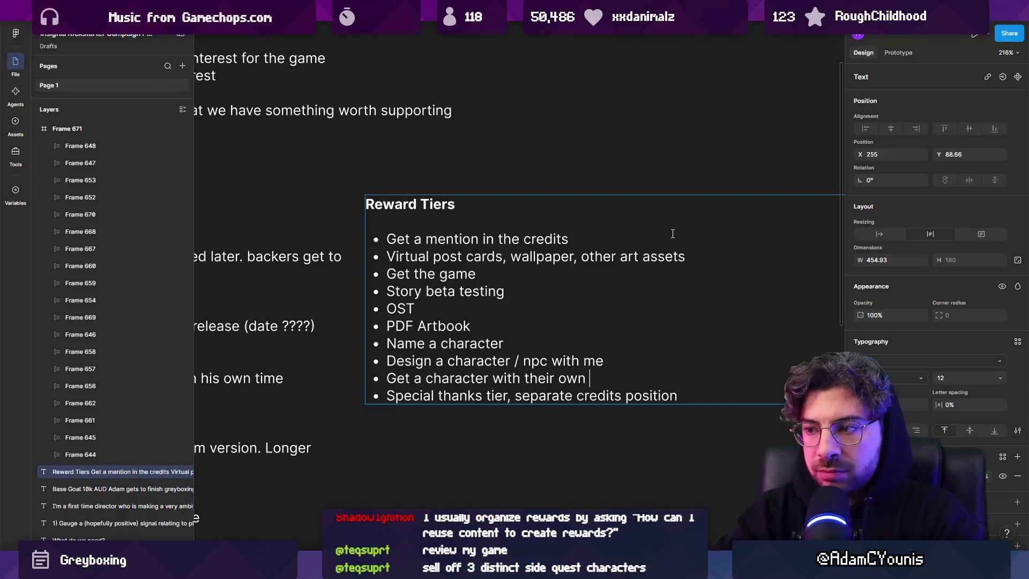
pyautogui.write('sideqes')
pyautogui.press('BackSpace')
pyautogui.press('BackSpace')
pyautogui.write('uest')
pyautogui.hotkey('shift', 'Home')
pyautogui.write('Desi')
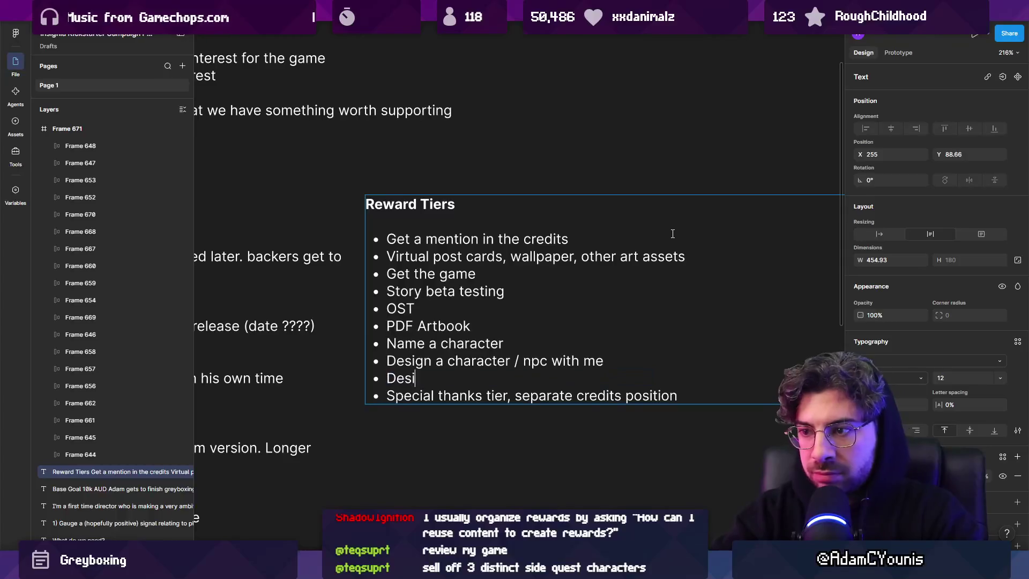
pyautogui.write('gn a quest')
pyautogui.hotkey('ctrl', 'shift', 'Left')
pyautogui.hotkey('ctrl', 'shift', 'Left')
pyautogui.hotkey('ctrl', 'shift', 'Left')
pyautogui.press('Left')
pyautogui.write('5x')
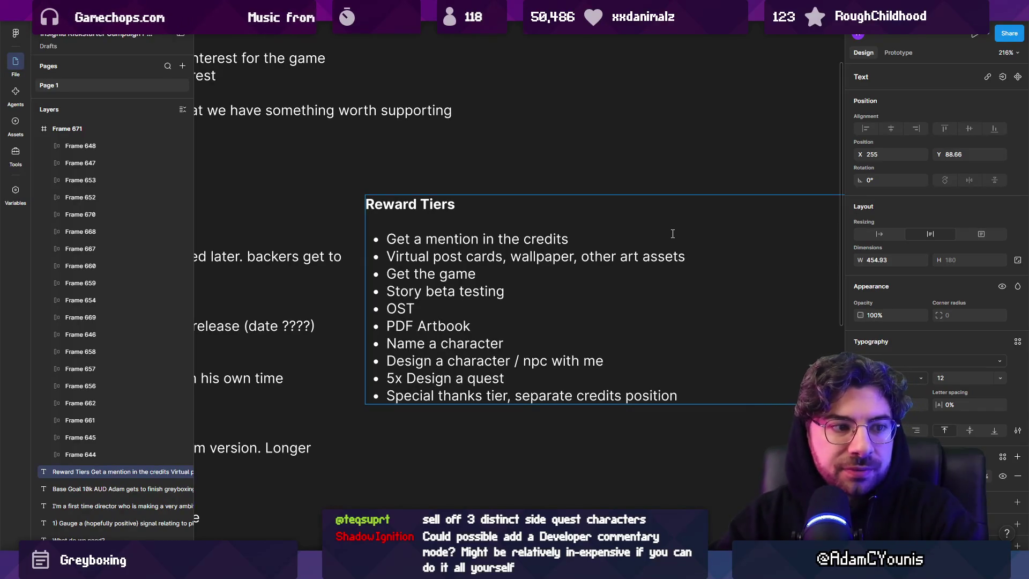
# Step: Cap the character design tier at 15x
pyautogui.press('Up')
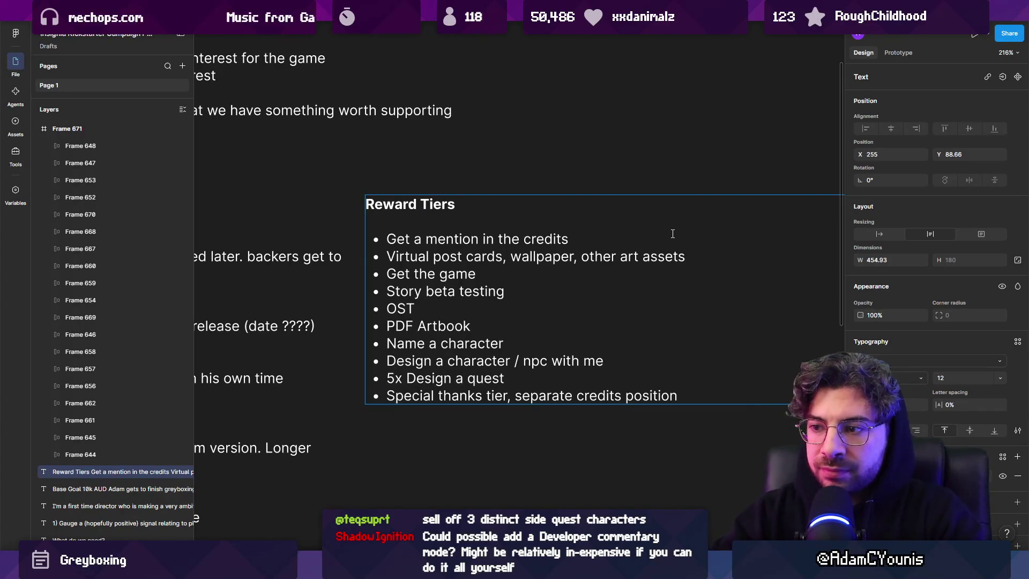
pyautogui.write('10x')
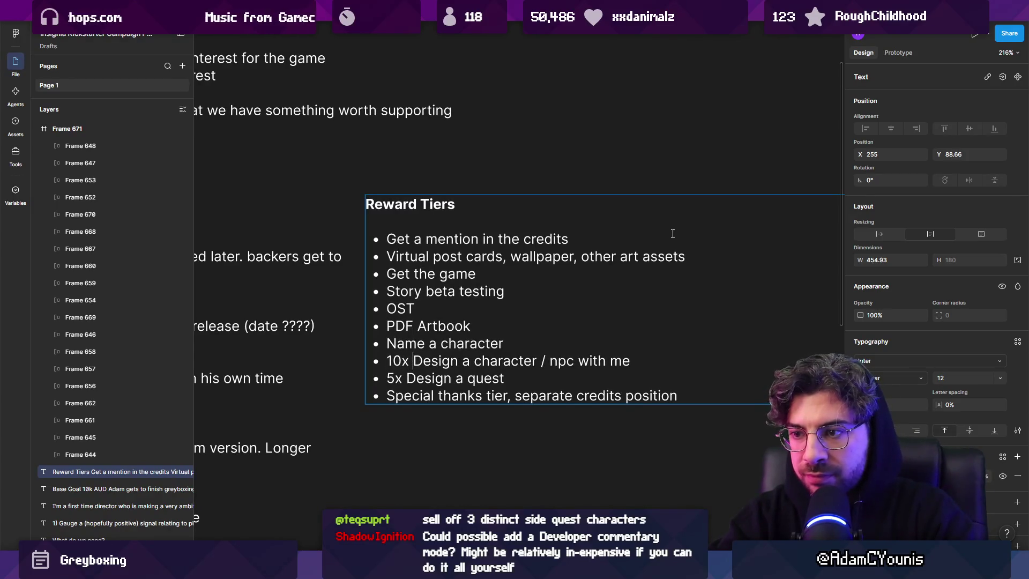
pyautogui.press('Left')
pyautogui.press('BackSpace')
pyautogui.write('5')
# Step: Rewrite the naming tier as '25x Name something in the game (item, place, npc, enemy)'
pyautogui.press('Down')
pyautogui.press('Down')
pyautogui.press('Left')
pyautogui.press('Left')
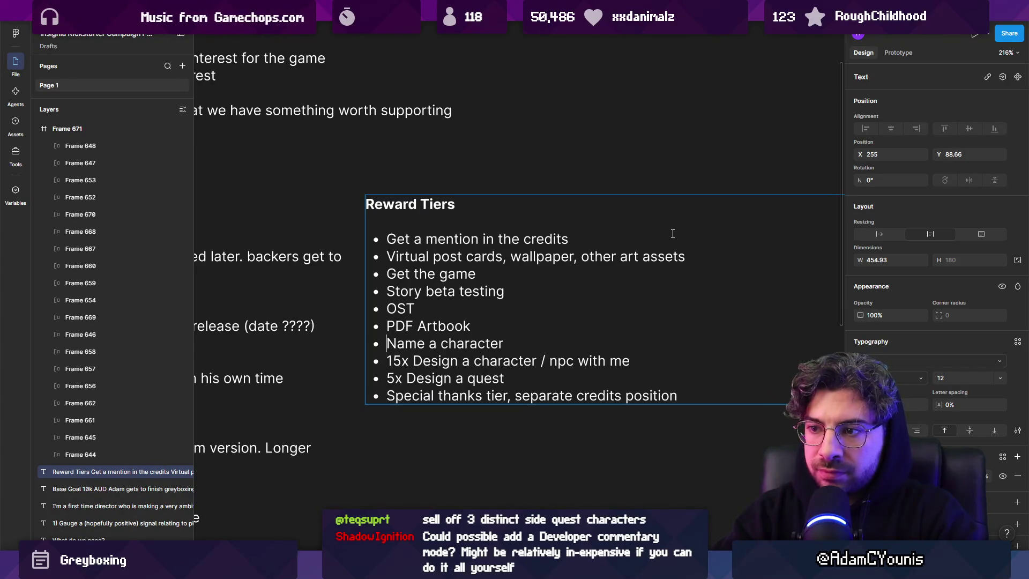
pyautogui.write('25x')
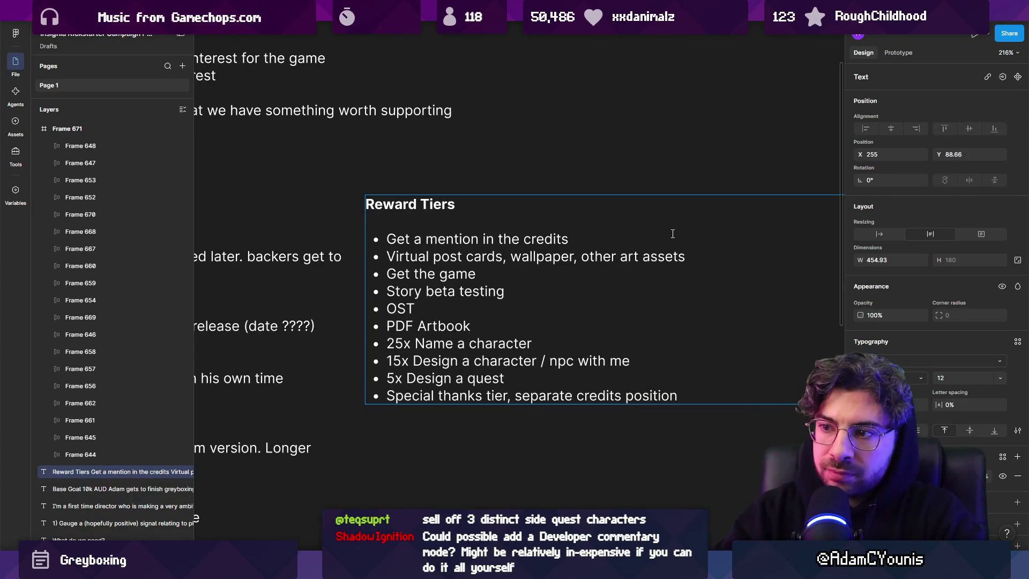
pyautogui.hotkey('ctrl', 'shift', 'Right')
pyautogui.hotkey('ctrl', 'shift', 'Right')
pyautogui.hotkey('ctrl', 'shift', 'Right')
pyautogui.press('Right')
pyautogui.hotkey('ctrl', 'shift', 'Left')
pyautogui.press('BackSpace')
pyautogui.press('BackSpace')
pyautogui.press('BackSpace')
pyautogui.write('something in the game')
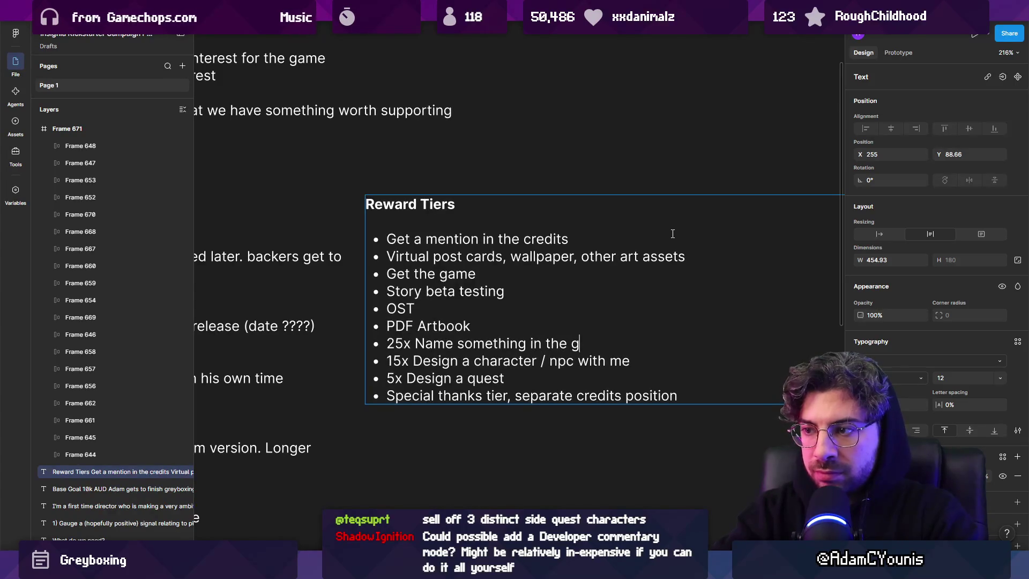
pyautogui.write(' (item')
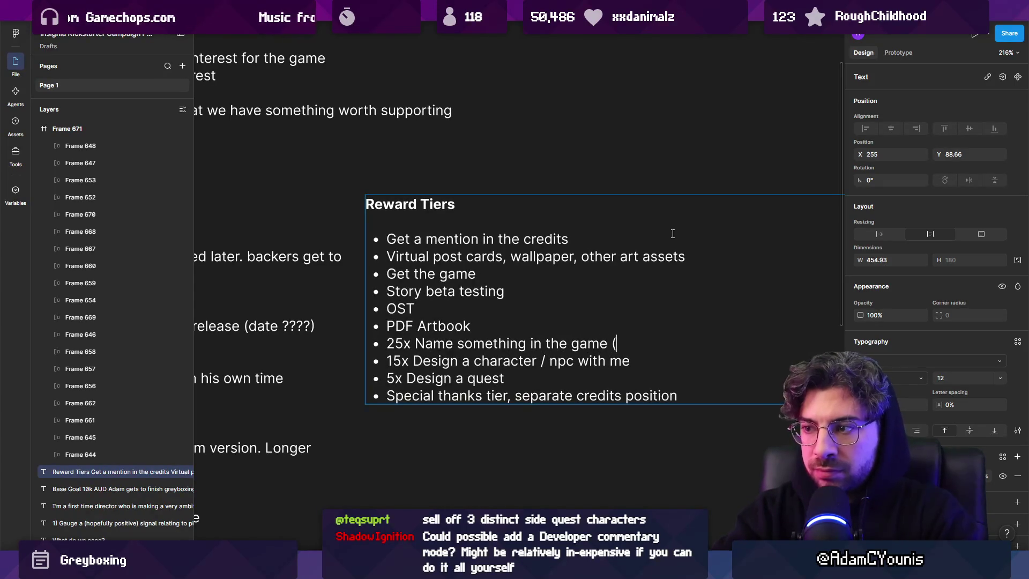
pyautogui.hotkey('ctrl', 'shift', 'Left')
pyautogui.hotkey('ctrl', 'shift', 'Left')
pyautogui.hotkey('ctrl', 'shift', 'Left')
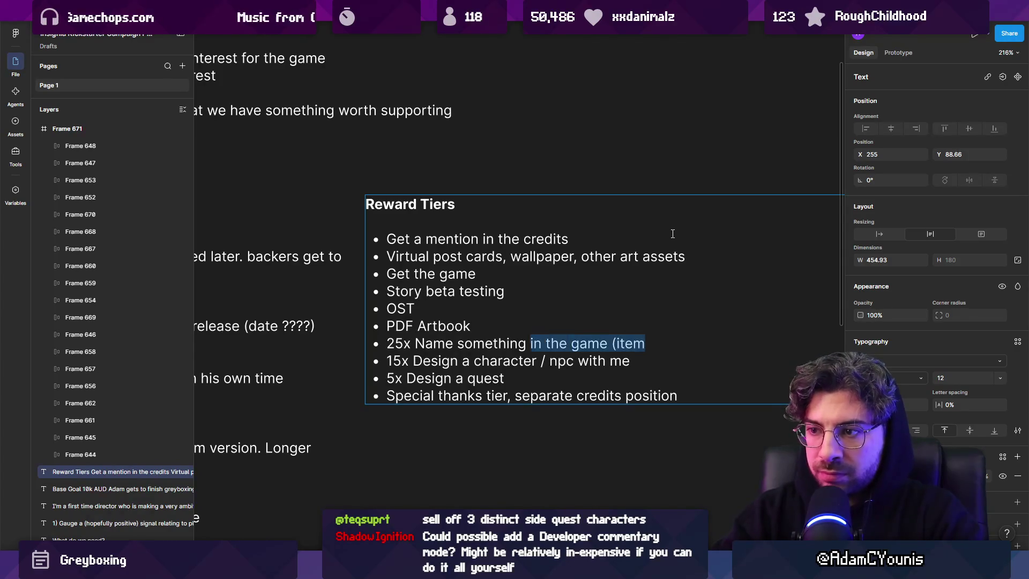
pyautogui.press('Right')
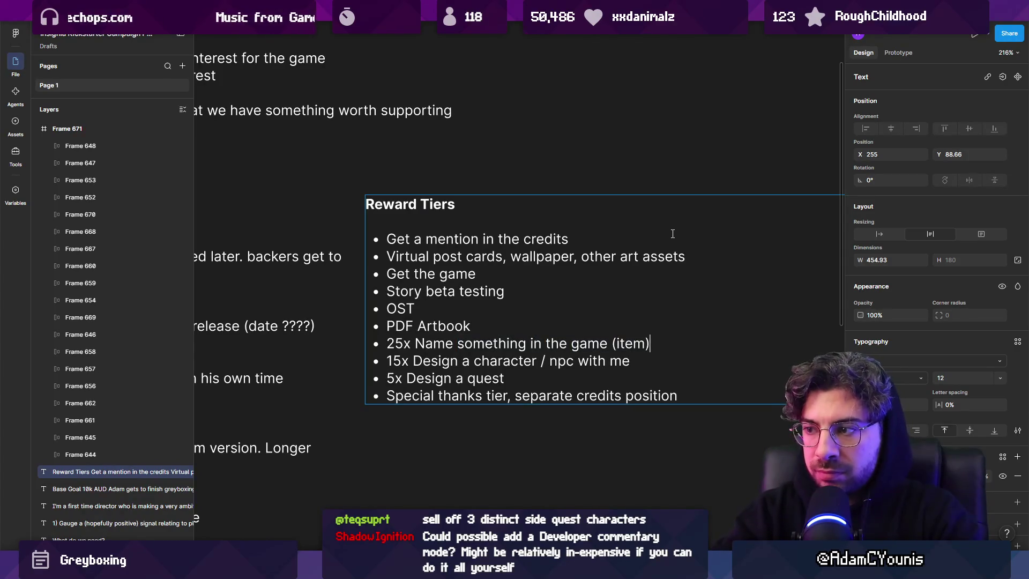
pyautogui.write(', place, ')
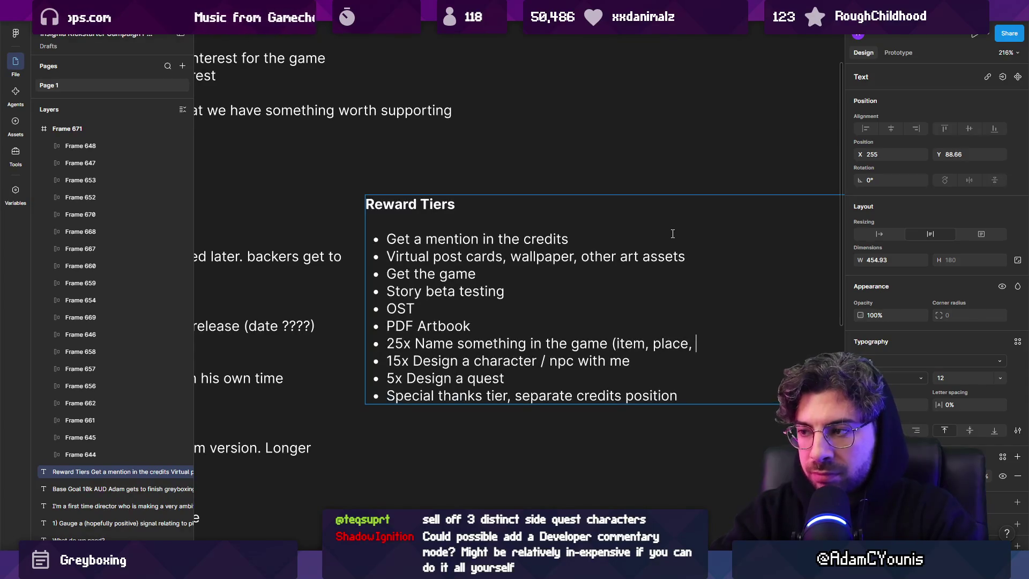
pyautogui.write('npc, enemy')
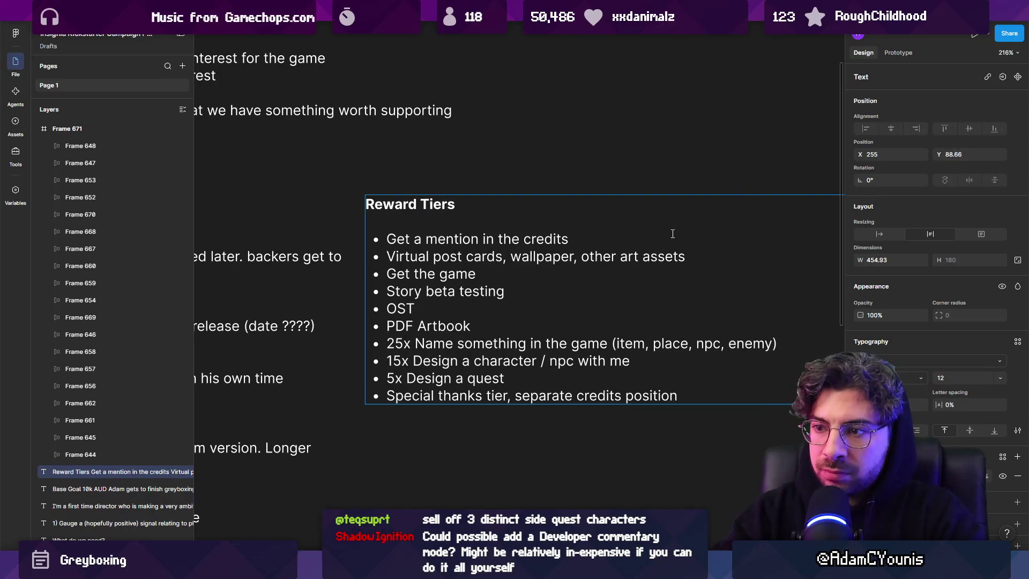
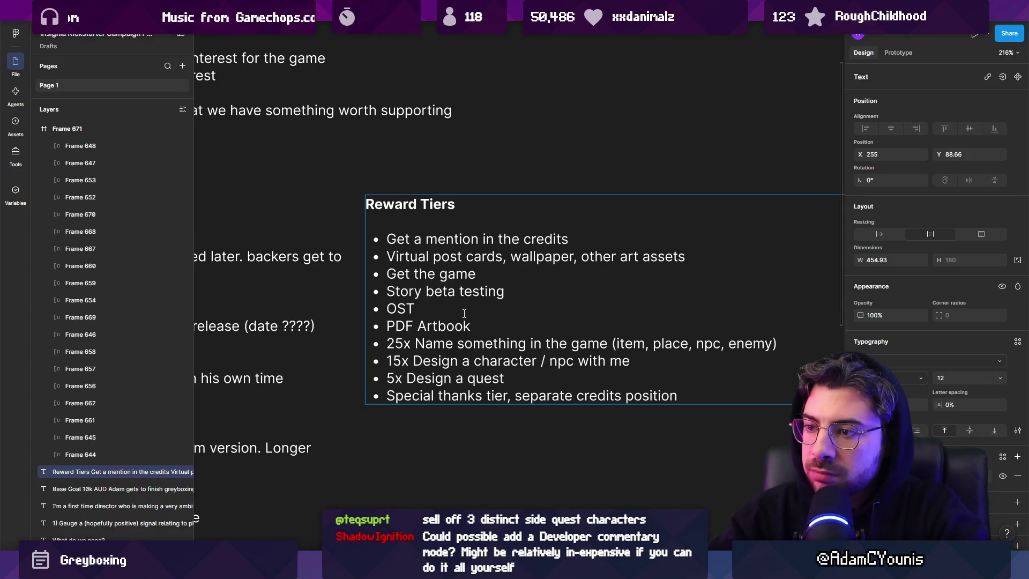
# Step: Finish editing the ten-item Reward Tiers list and switch to the Kickstarter Blasphemous page
pyautogui.press('Right')
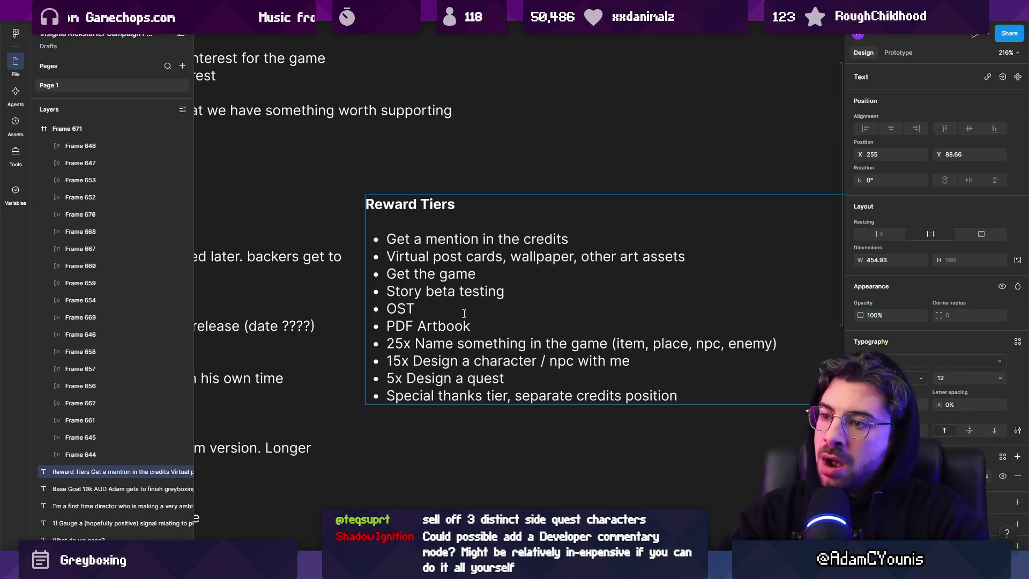
pyautogui.press('Escape')
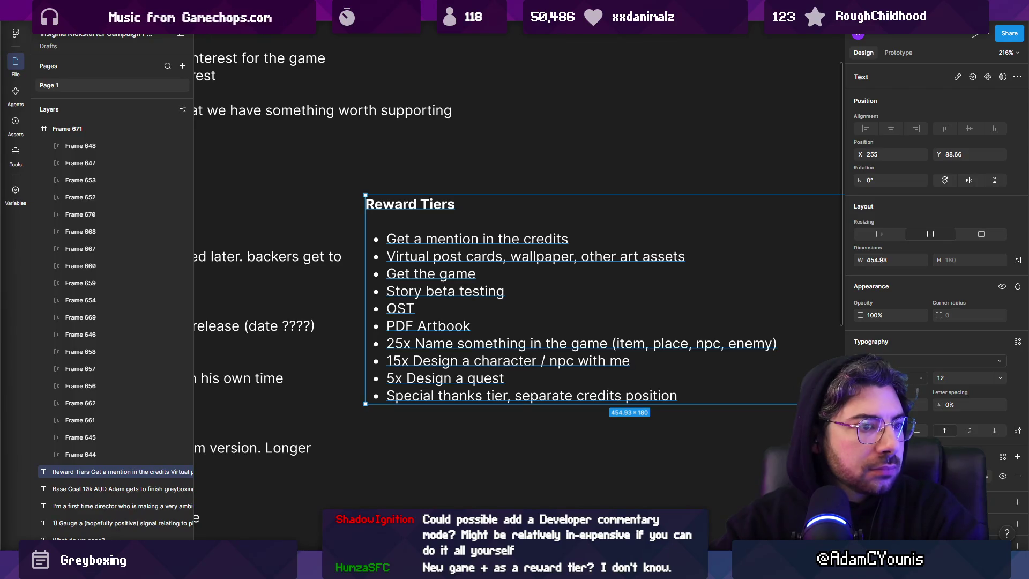
pyautogui.hotkey('alt', 'Tab')
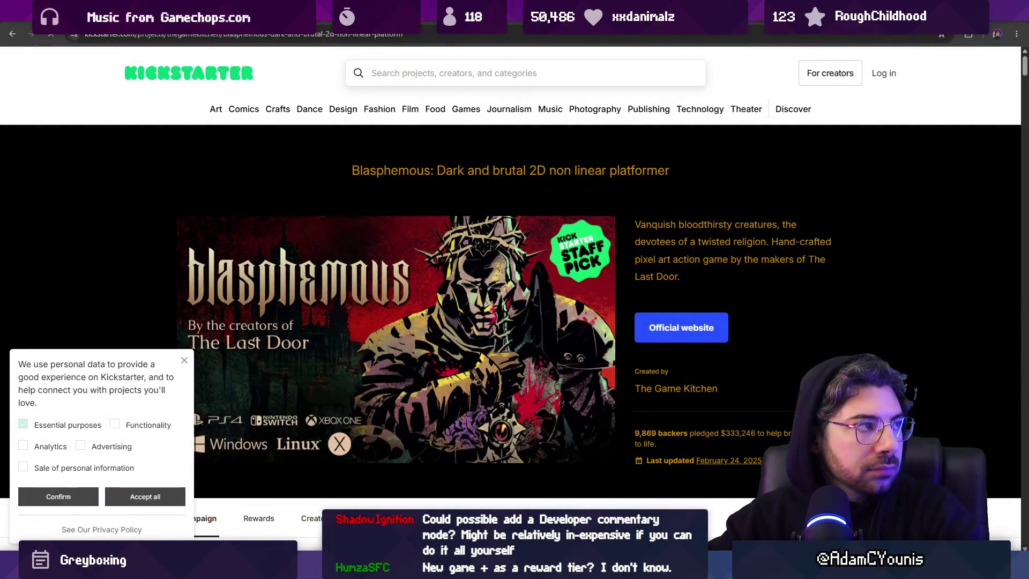
# Step: Scroll through the Blasphemous reward tiers, reading the Cultist and Tabernacle descriptions
pyautogui.scroll(-3, 631, 333)
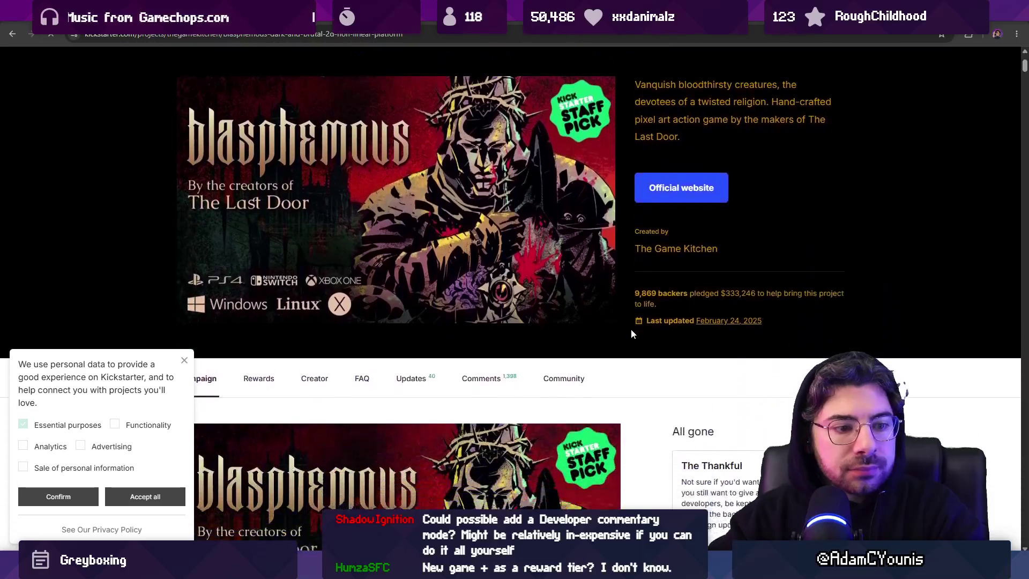
pyautogui.scroll(-1, 632, 334)
pyautogui.scroll(-2, 652, 343)
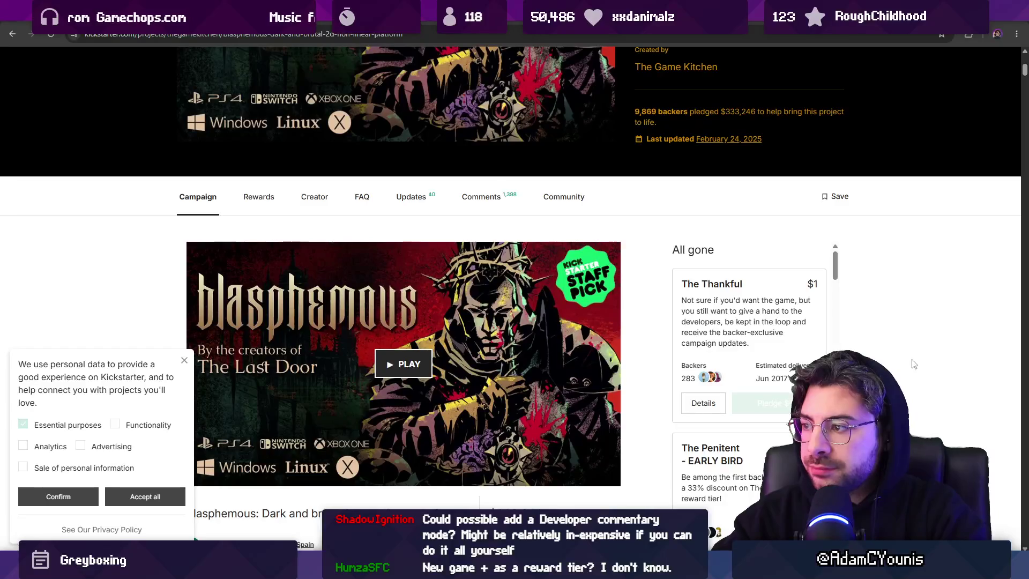
pyautogui.scroll(-3, 948, 335)
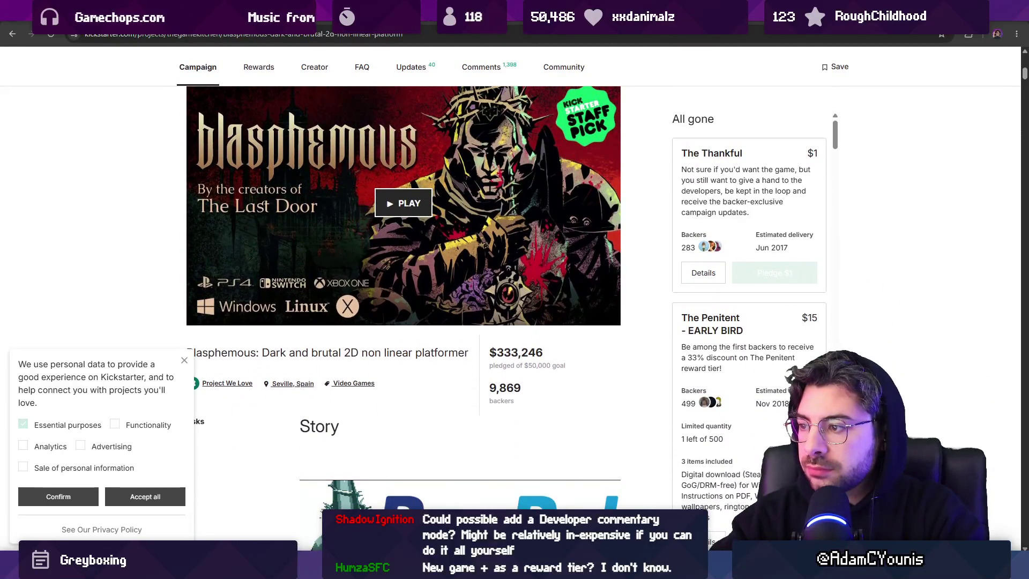
pyautogui.scroll(-1, 403, 268)
pyautogui.scroll(-1, 749, 311)
pyautogui.scroll(-1, 749, 311)
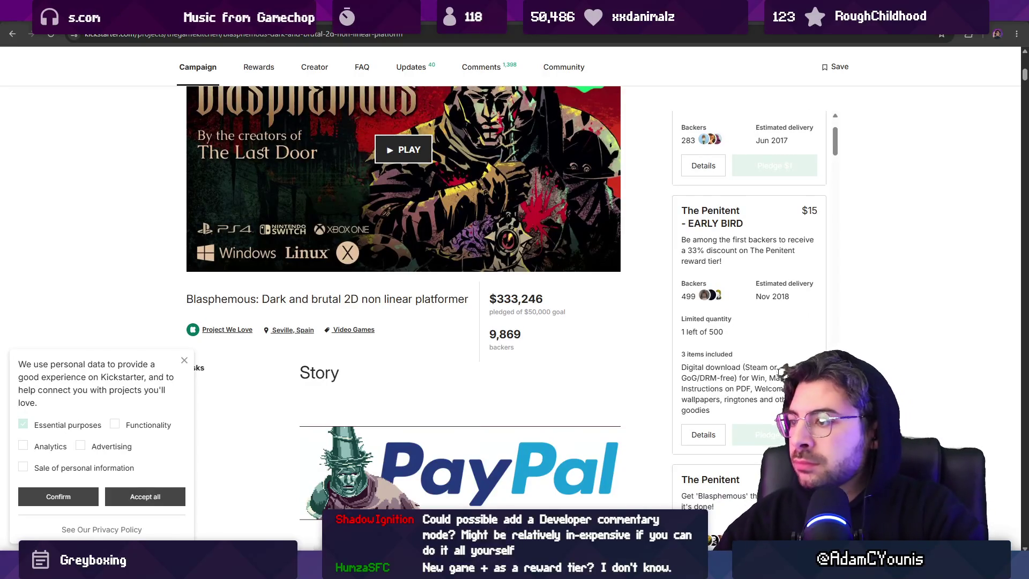
pyautogui.scroll(-7, 752, 326)
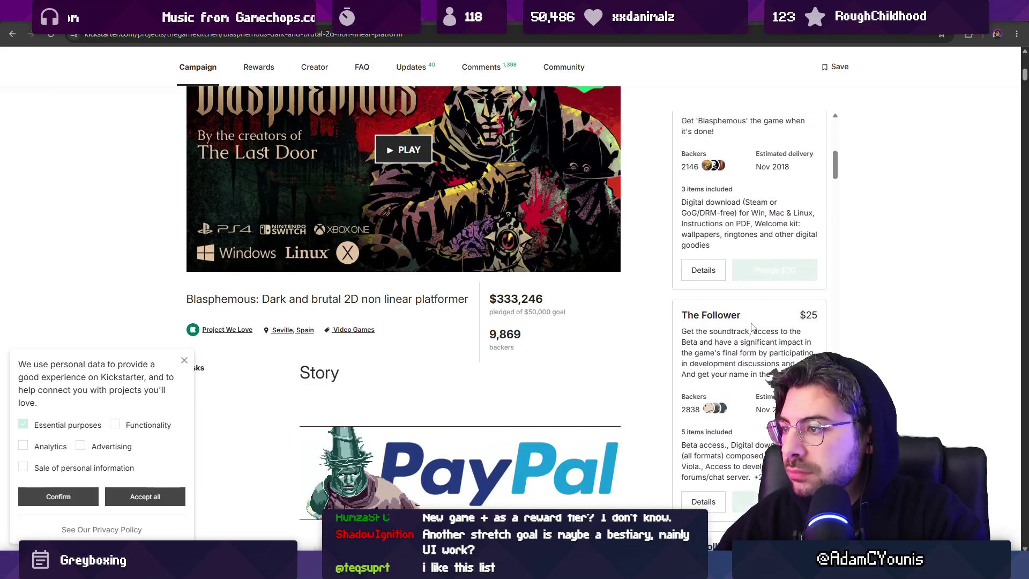
pyautogui.scroll(-2, 752, 327)
pyautogui.scroll(10, 751, 326)
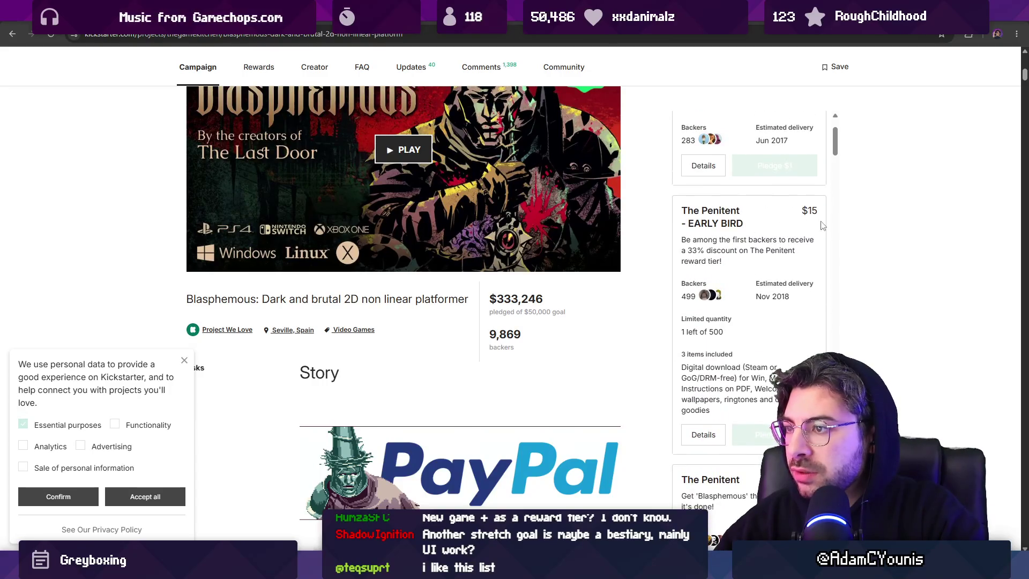
pyautogui.scroll(-5, 825, 228)
pyautogui.scroll(-15, 788, 265)
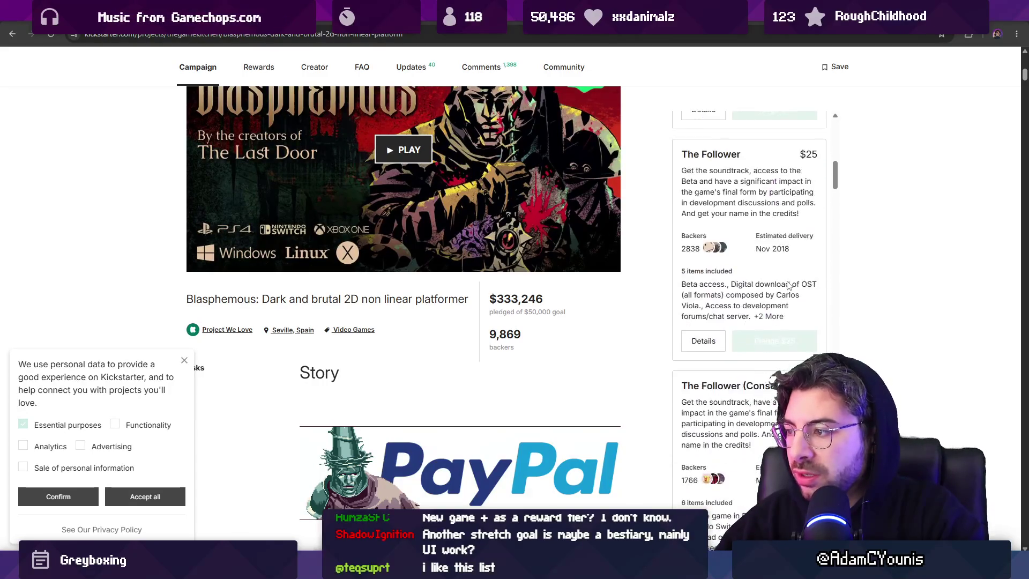
pyautogui.scroll(-15, 785, 280)
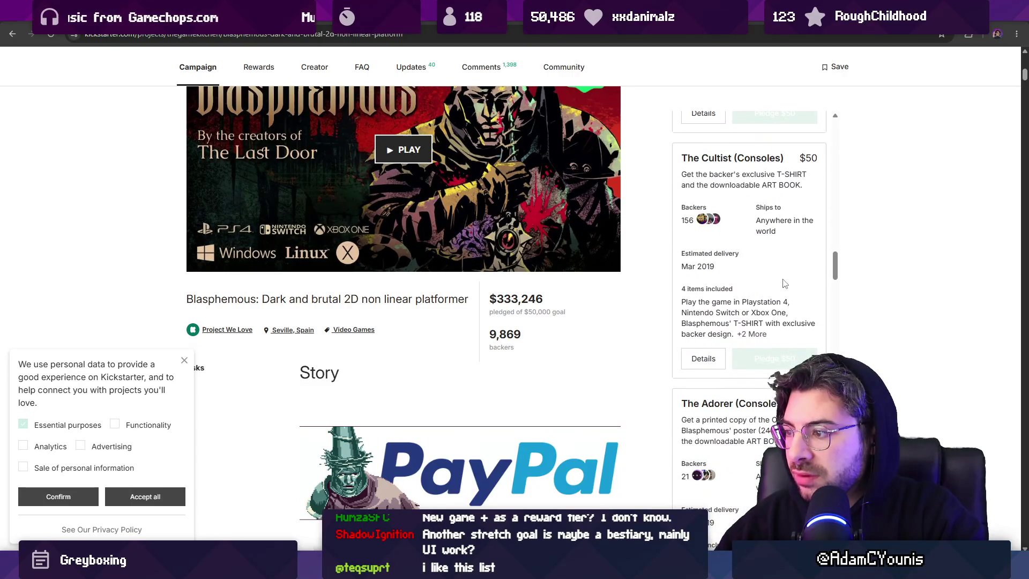
pyautogui.scroll(-2, 784, 283)
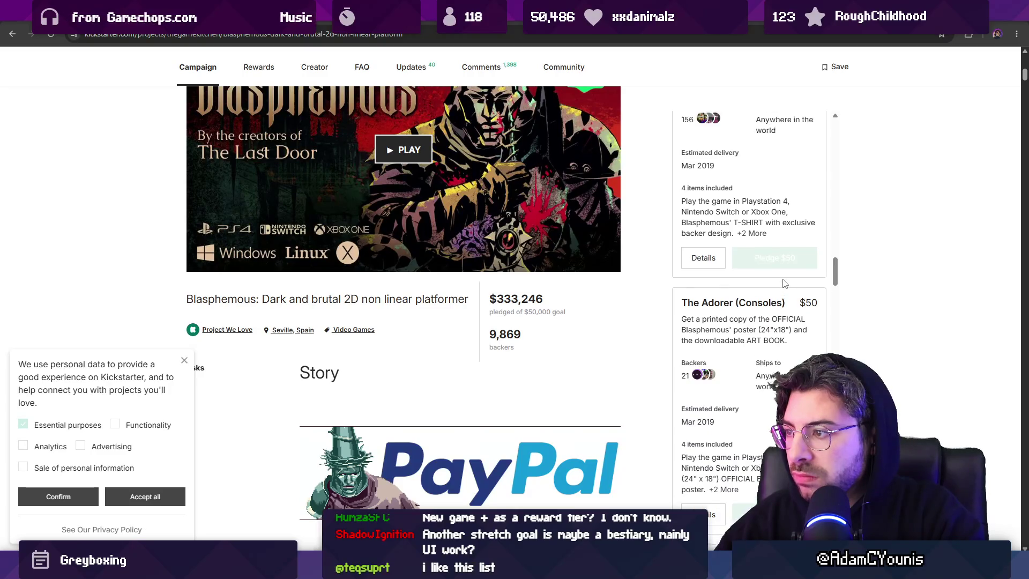
pyautogui.scroll(3, 784, 283)
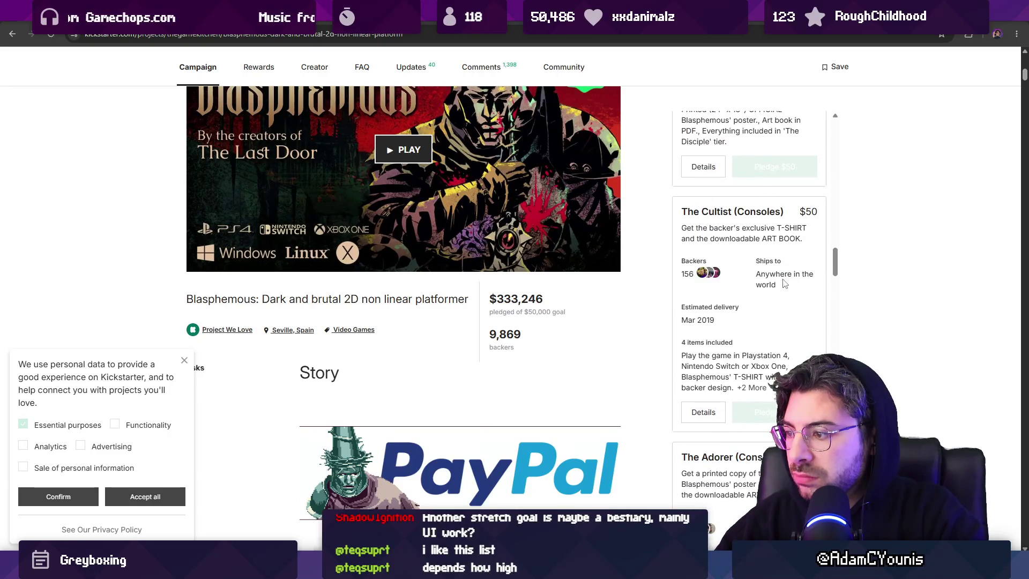
pyautogui.scroll(-6, 784, 283)
pyautogui.scroll(7, 784, 283)
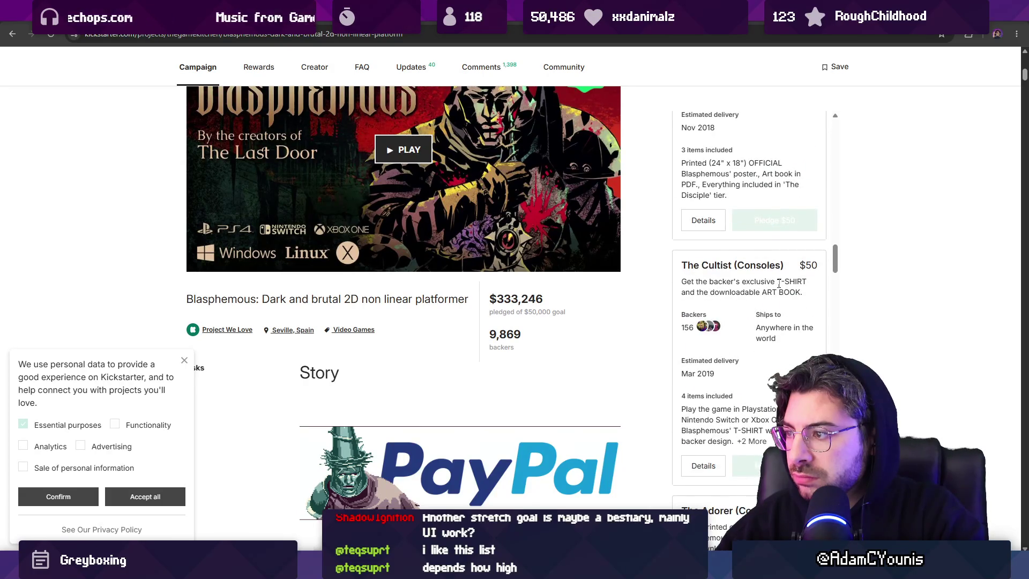
pyautogui.moveTo(683, 282); pyautogui.dragTo(808, 283)
pyautogui.click(808, 266)
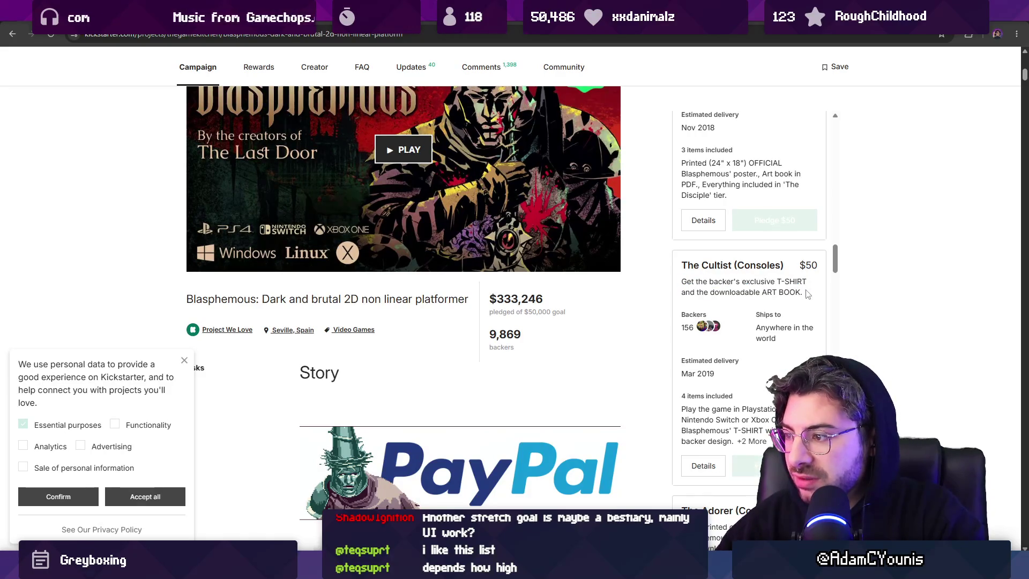
pyautogui.scroll(-4, 805, 283)
pyautogui.scroll(-5, 805, 293)
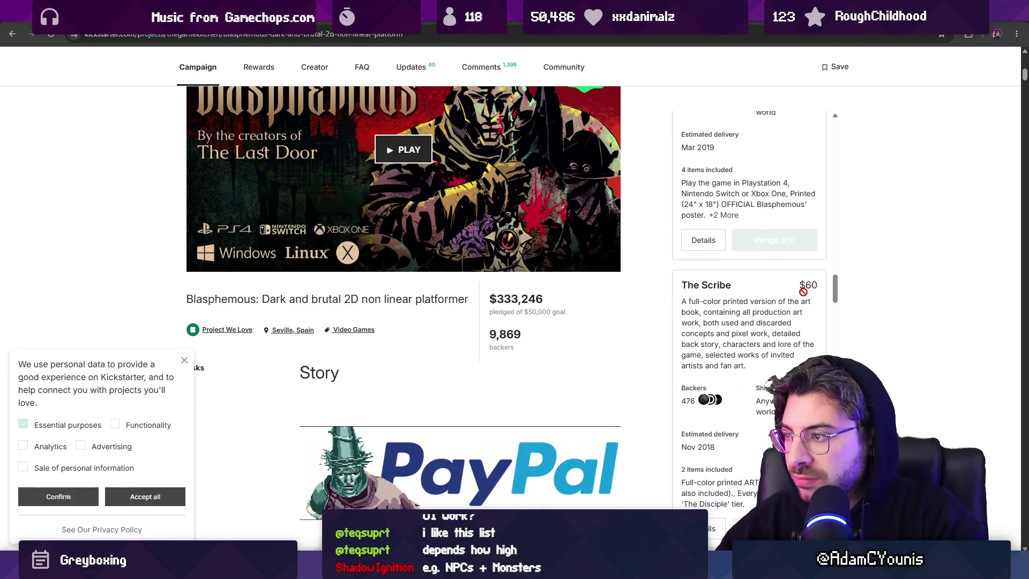
pyautogui.scroll(-4, 794, 315)
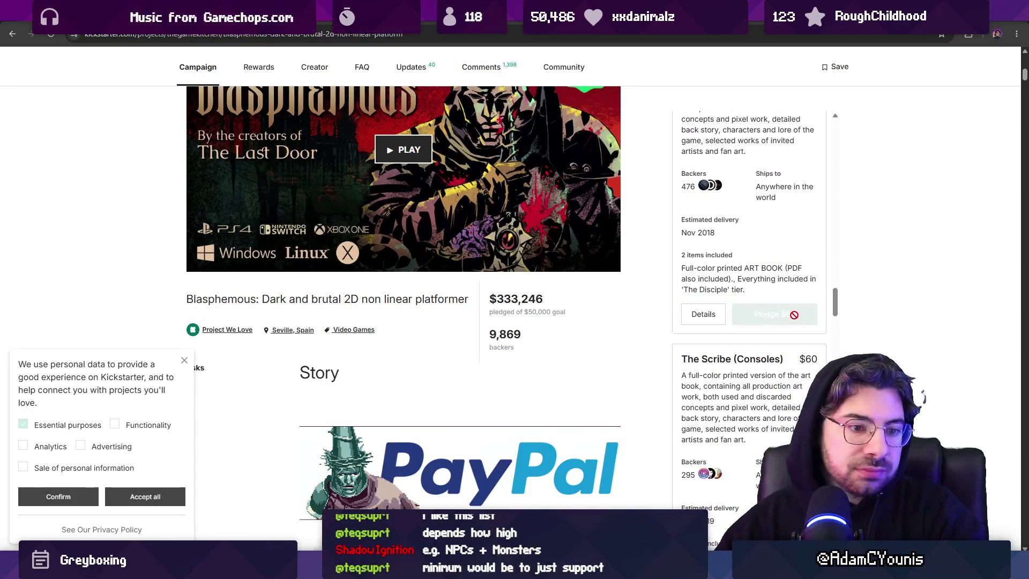
pyautogui.scroll(-2, 771, 332)
pyautogui.scroll(-8, 758, 347)
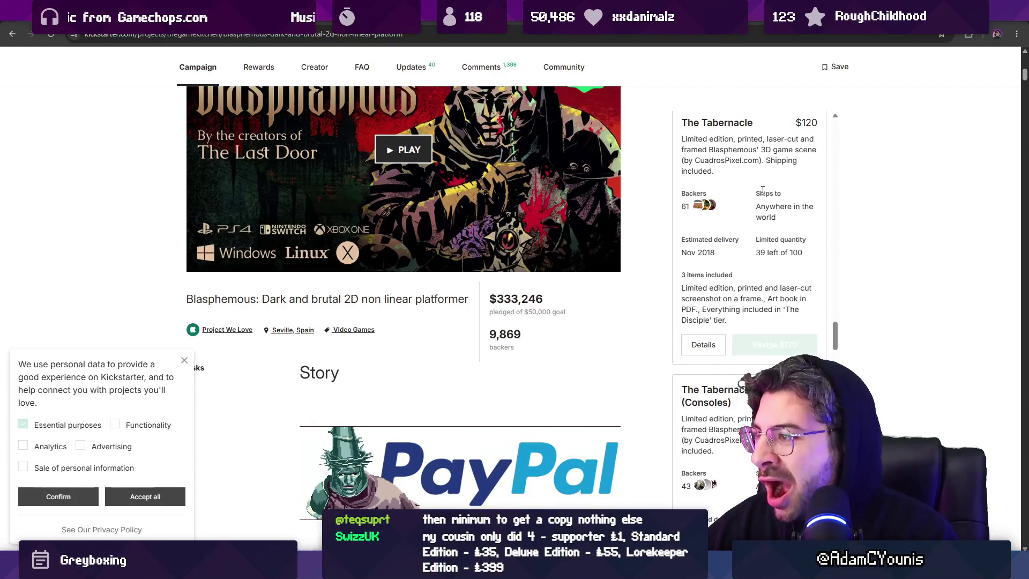
pyautogui.scroll(1, 749, 214)
pyautogui.moveTo(739, 194); pyautogui.dragTo(793, 193)
pyautogui.click(704, 202)
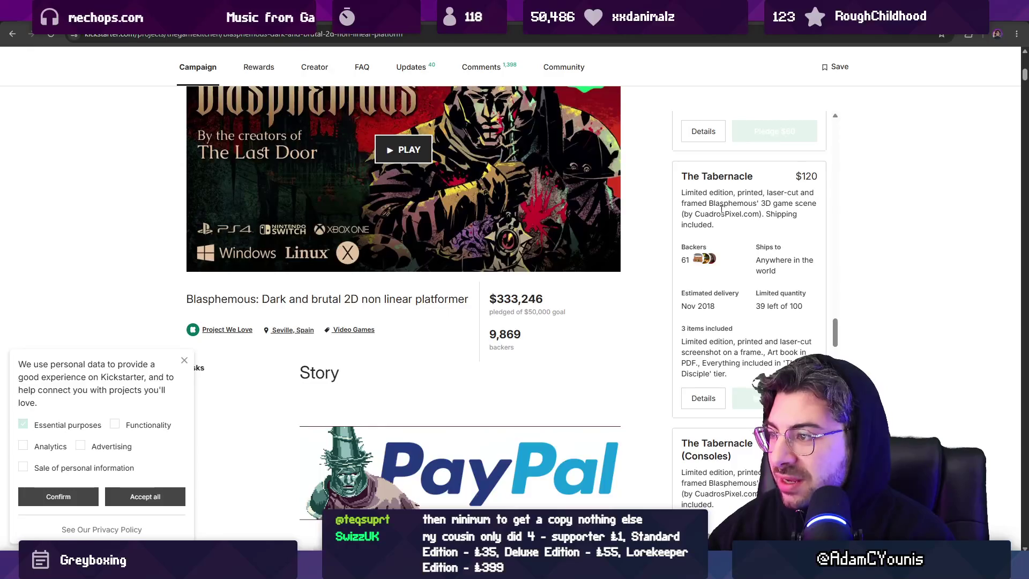
# Step: Copy 'CuadrosPixel.com' from The Tabernacle tier and load it in a new tab
pyautogui.moveTo(695, 213); pyautogui.dragTo(759, 214)
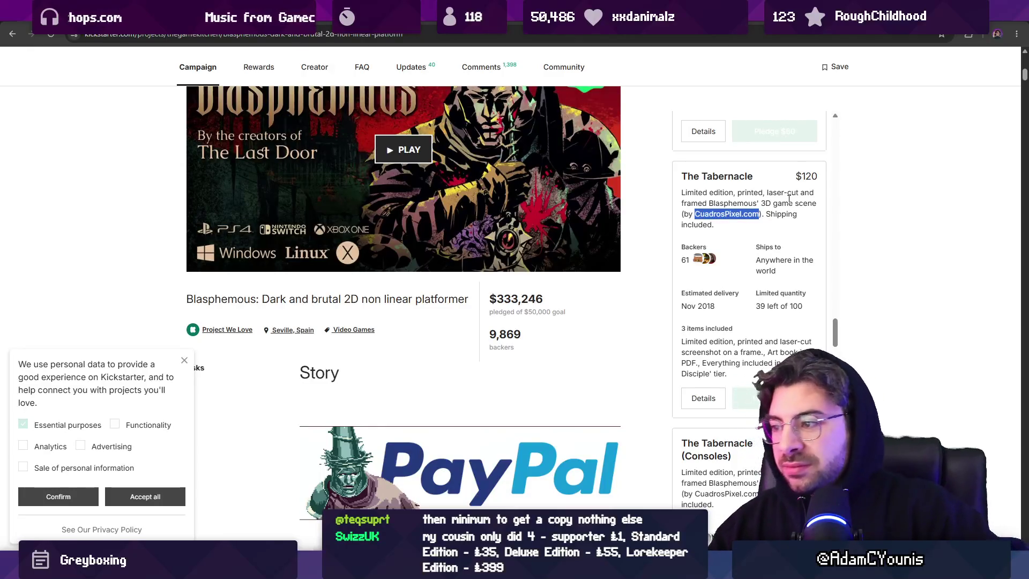
pyautogui.hotkey('ctrl', 'c')
pyautogui.hotkey('ctrl', 't')
pyautogui.hotkey('ctrl', 'v')
pyautogui.press('Return')
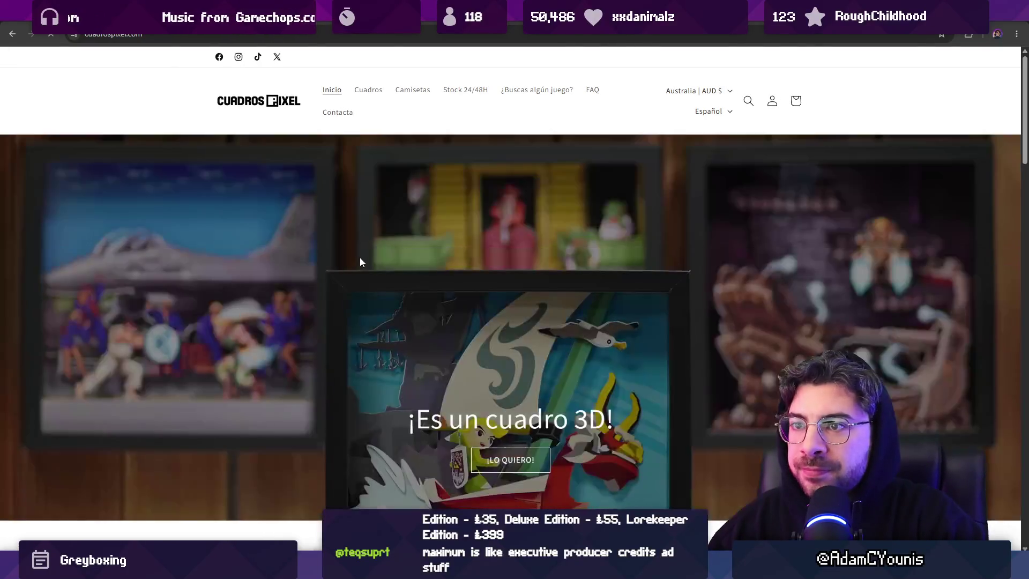
# Step: Check the Poke Rojo fuego y Verde agua frame at $101.00 AUD, then close the tab
pyautogui.scroll(-2, 399, 280)
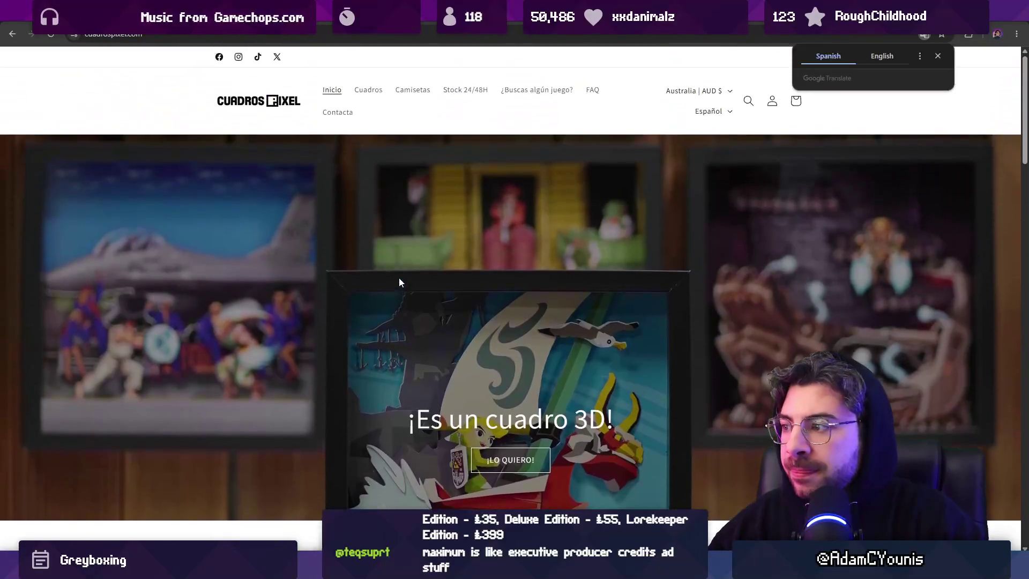
pyautogui.scroll(-5, 397, 275)
pyautogui.click(313, 302)
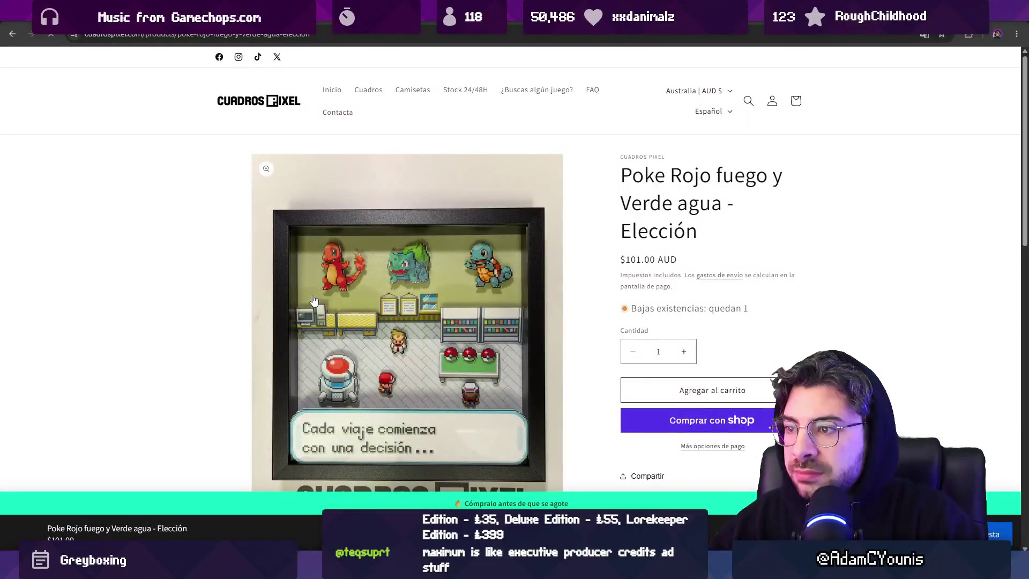
pyautogui.scroll(-3, 315, 298)
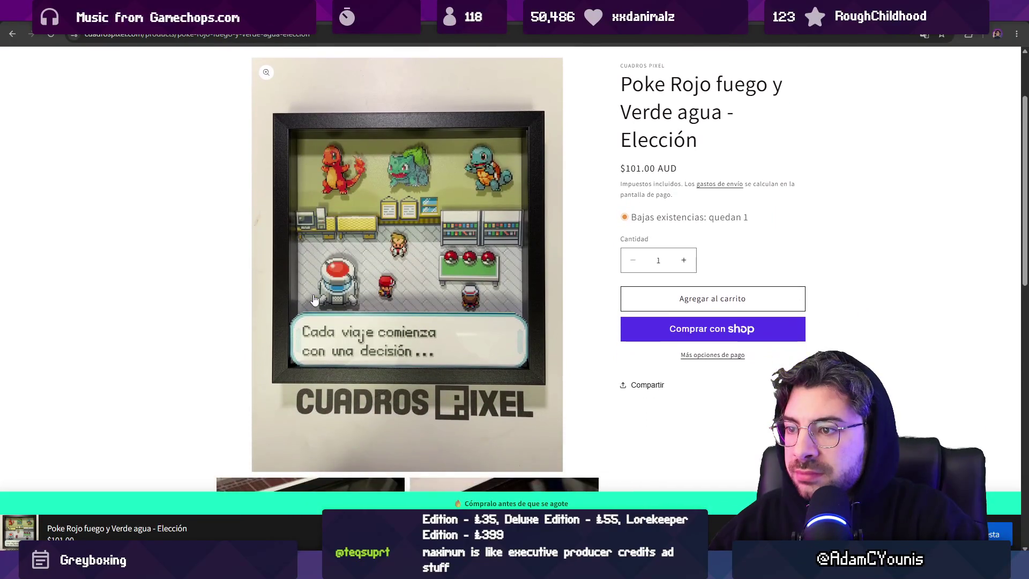
pyautogui.scroll(-10, 314, 298)
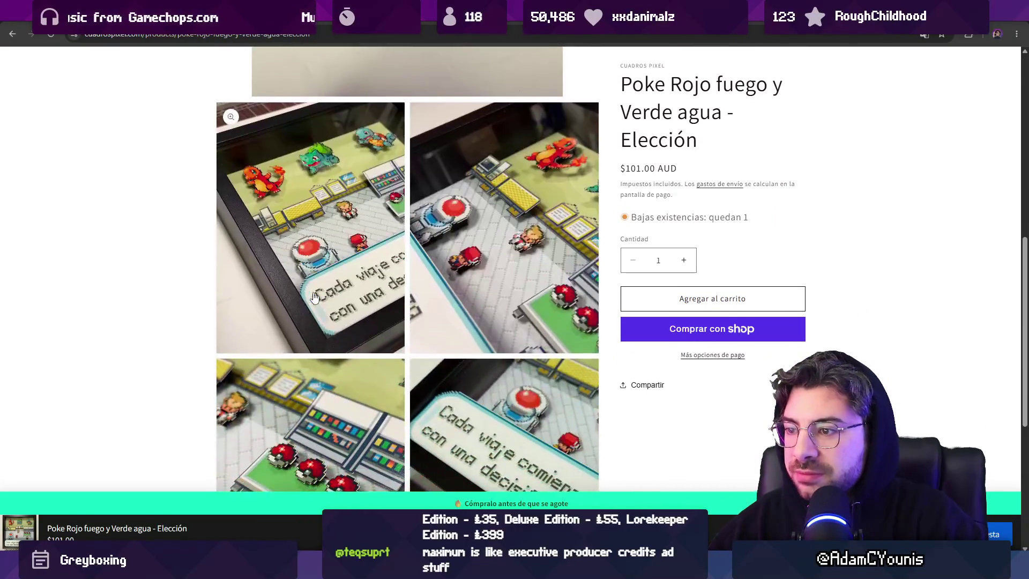
pyautogui.scroll(-5, 314, 298)
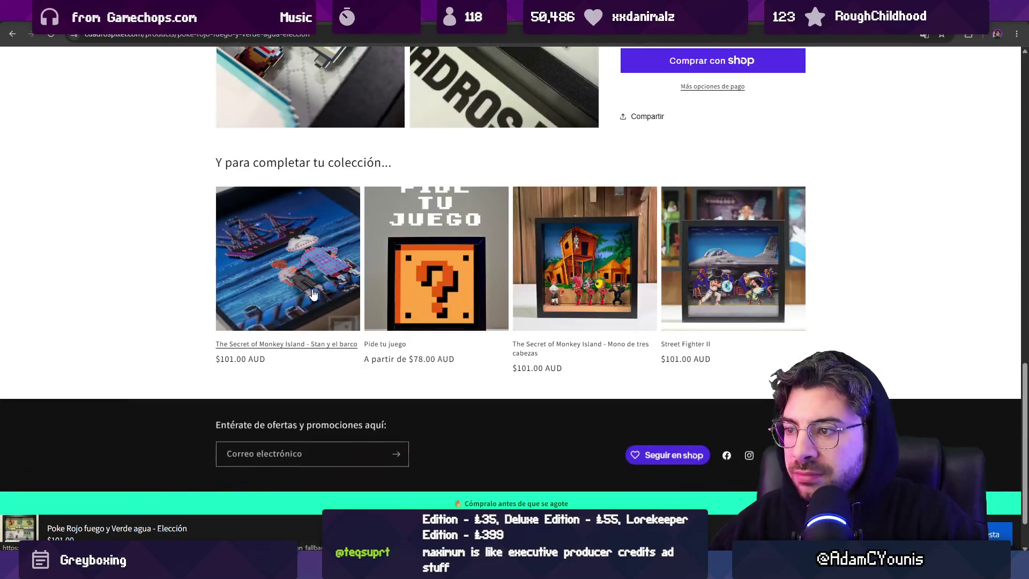
pyautogui.scroll(8, 322, 290)
pyautogui.scroll(8, 321, 290)
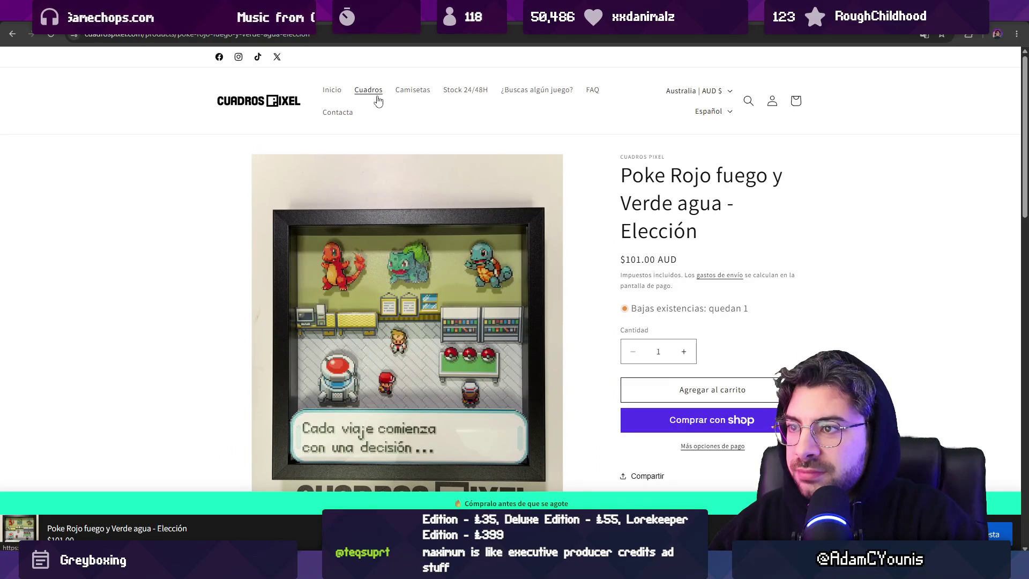
pyautogui.scroll(-1, 540, 294)
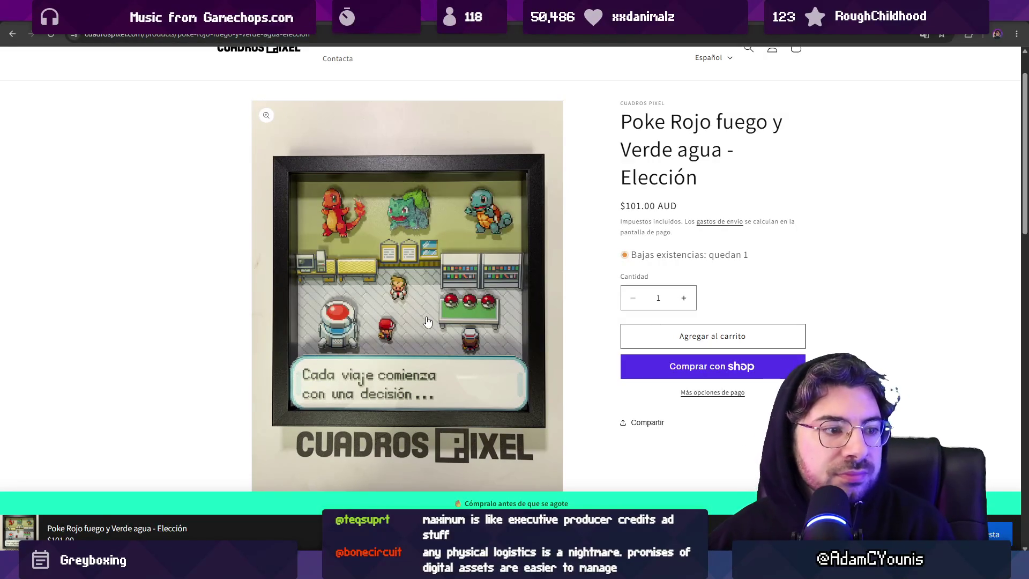
pyautogui.hotkey('ctrl', 'w')
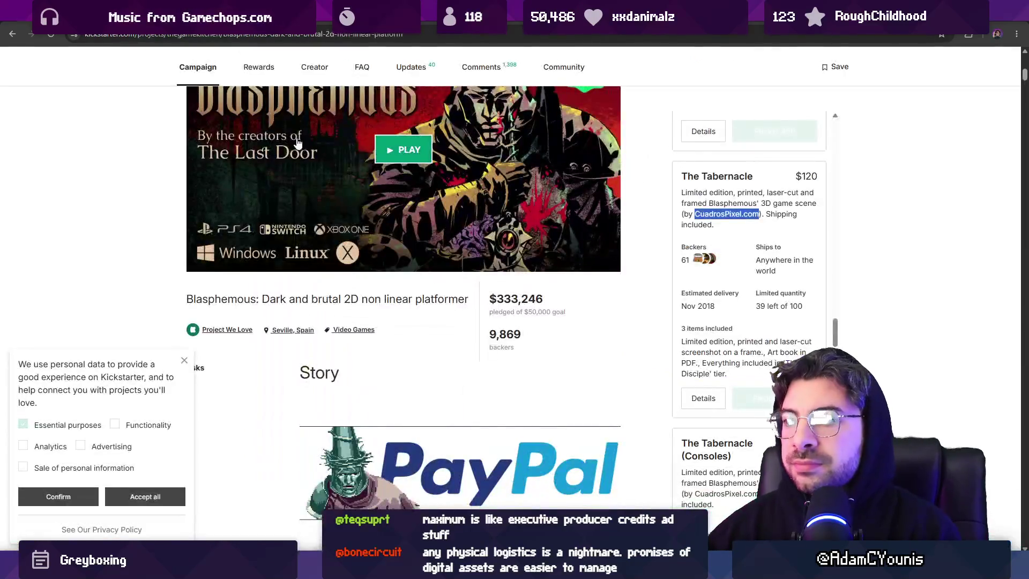
# Step: Scroll back up the Blasphemous campaign page, then return to the Figma board
pyautogui.scroll(4, 483, 310)
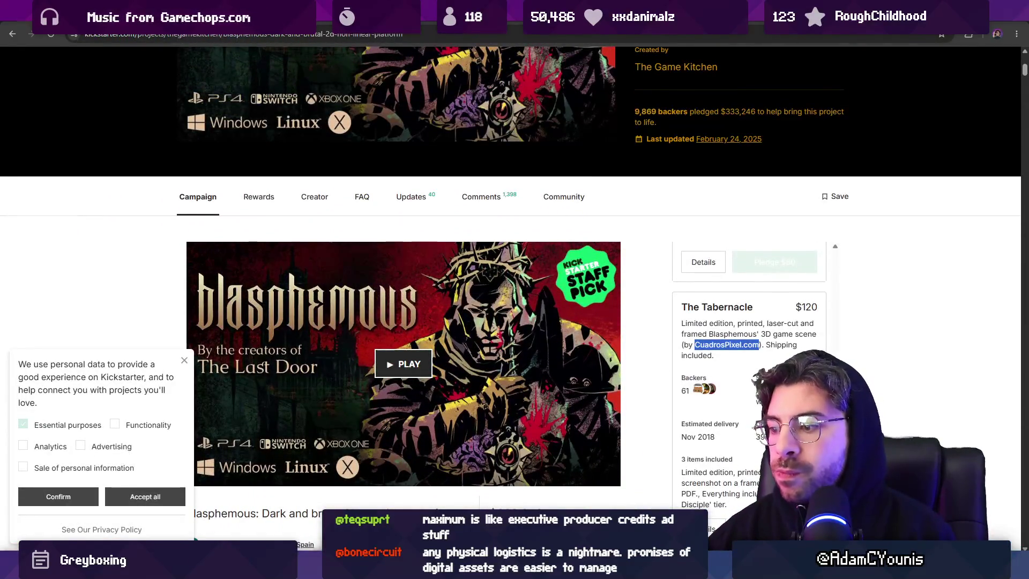
pyautogui.moveTo(503, 569)
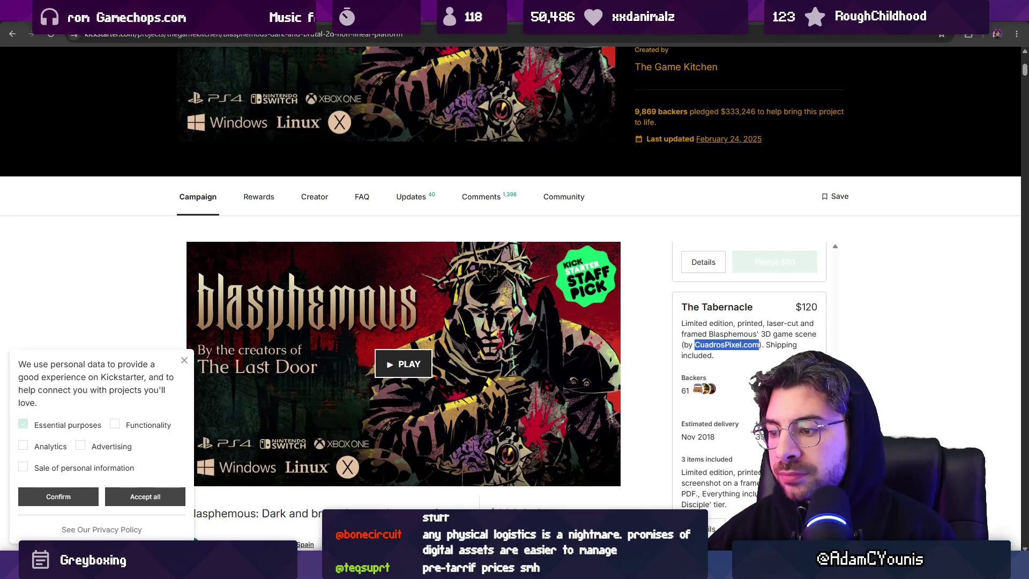
pyautogui.moveTo(595, 569)
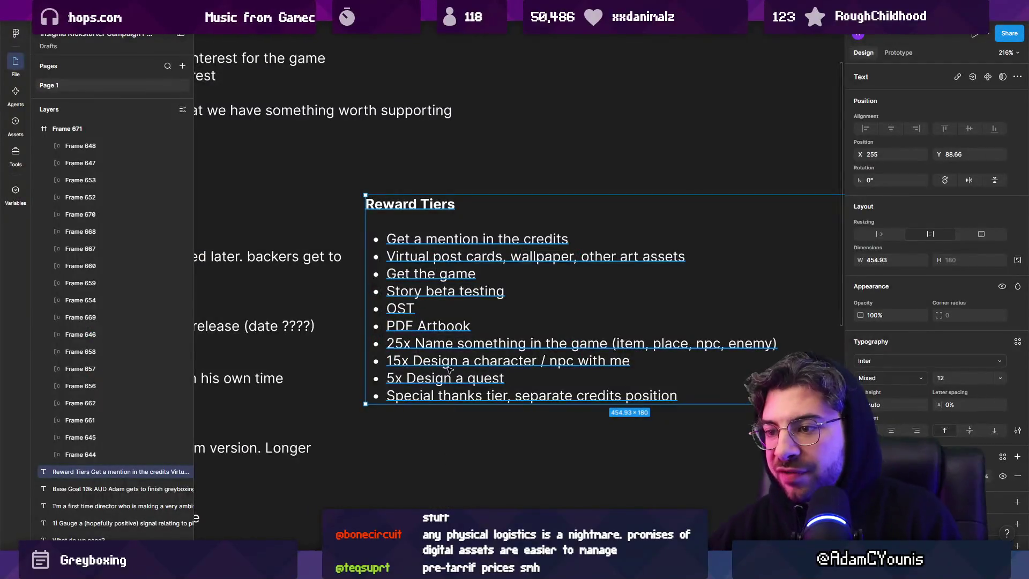
# Step: Add a bold '700k AUD' line after Animated cutscenes with a physical boxed copy bullet
pyautogui.press('Escape')
pyautogui.scroll(-5, 710, 300)
pyautogui.scroll(5, 383, 413)
pyautogui.doubleClick(384, 413)
pyautogui.click(418, 410)
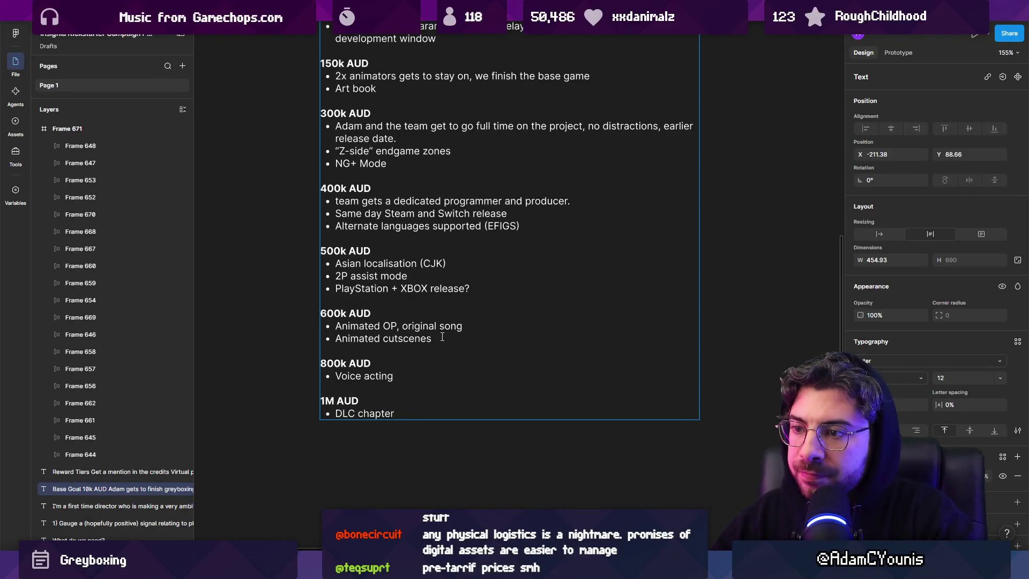
pyautogui.click(461, 330)
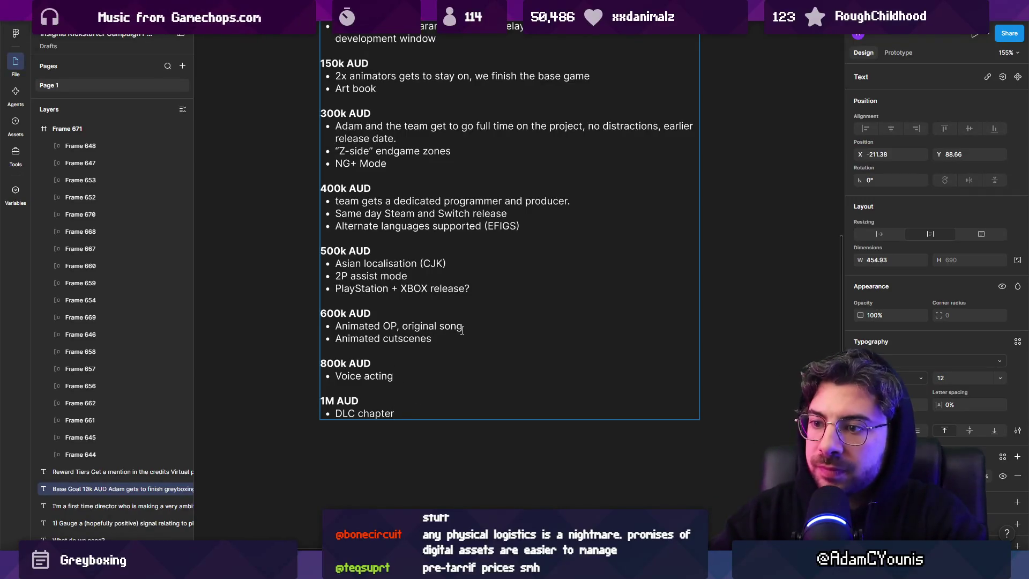
pyautogui.press('Return')
pyautogui.press('Return')
pyautogui.write('700')
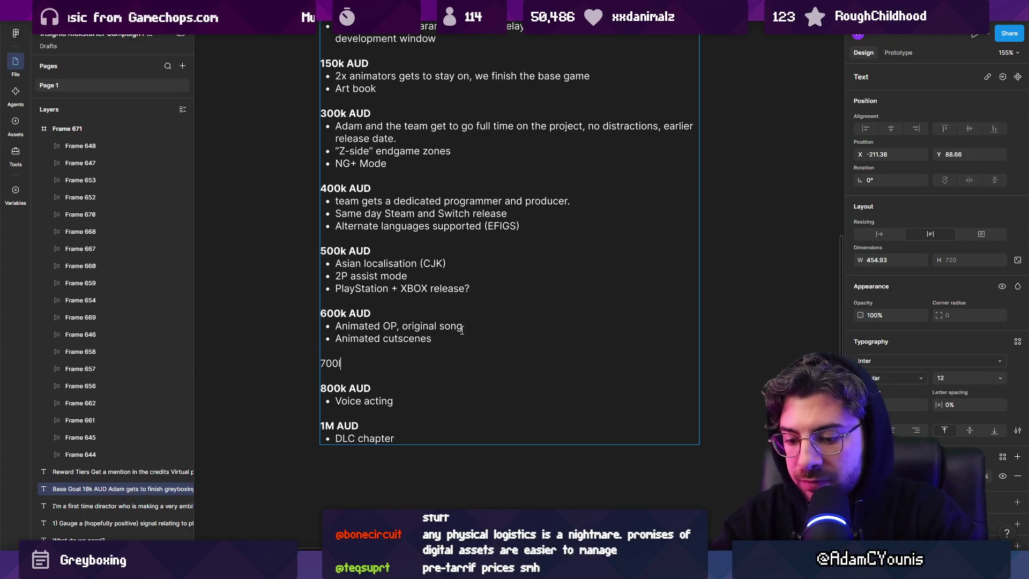
pyautogui.write('k AUD')
pyautogui.hotkey('shift', 'Home')
pyautogui.hotkey('ctrl', 'b')
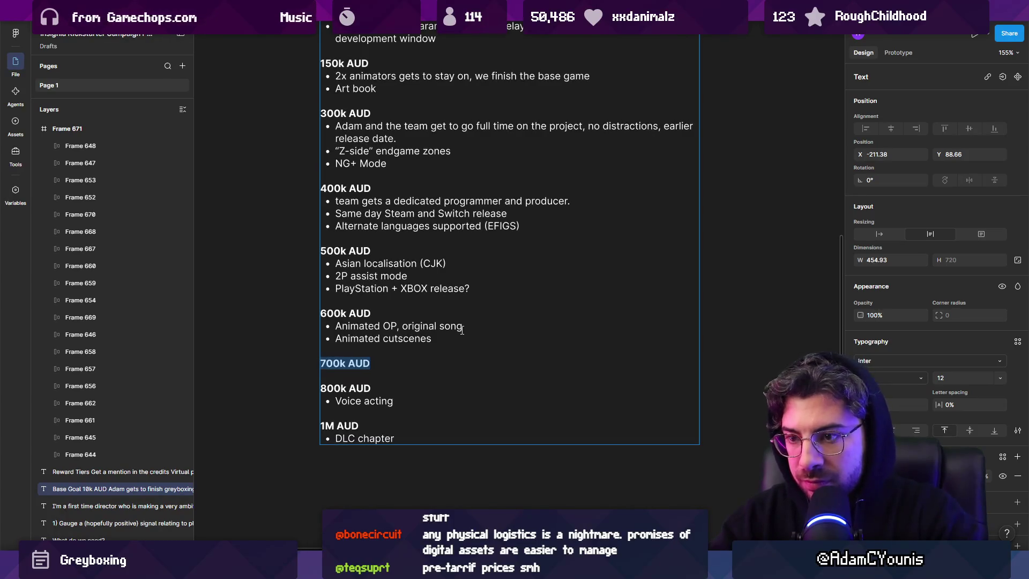
pyautogui.press('End')
pyautogui.press('Return')
pyautogui.write('-hysical bo')
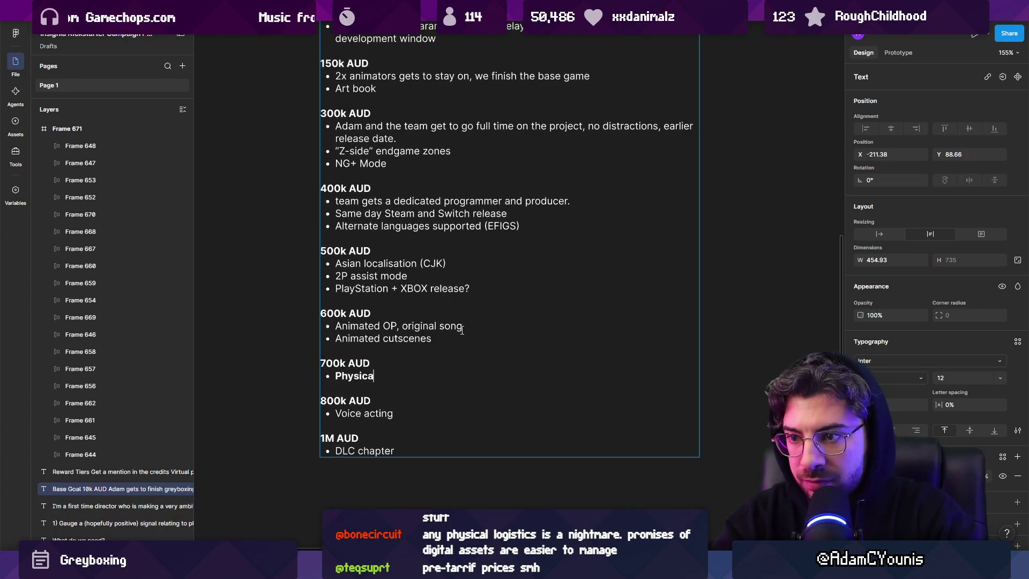
pyautogui.write('d copy')
pyautogui.hotkey('shift', 'Home')
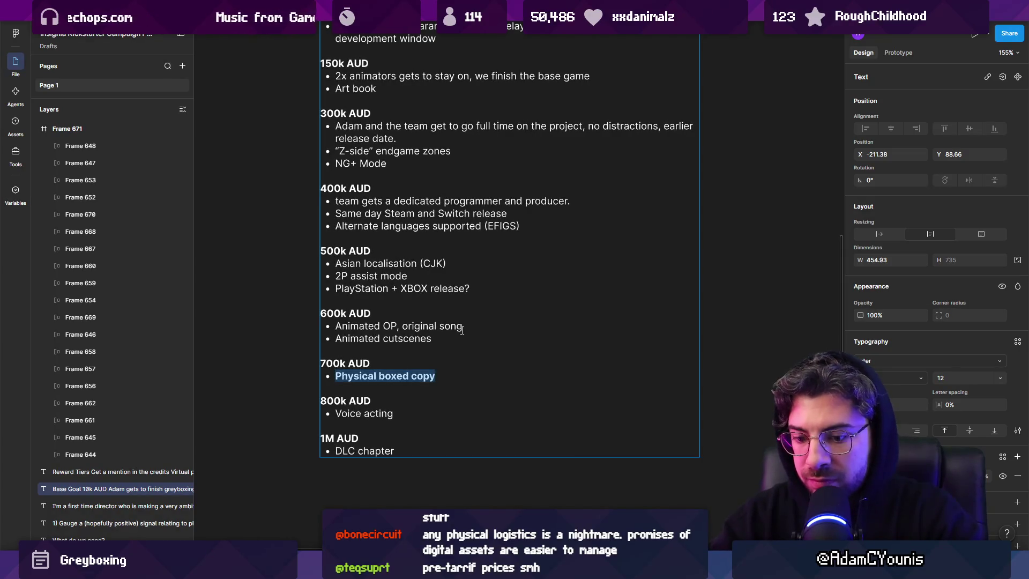
pyautogui.press('Escape')
pyautogui.press('Escape')
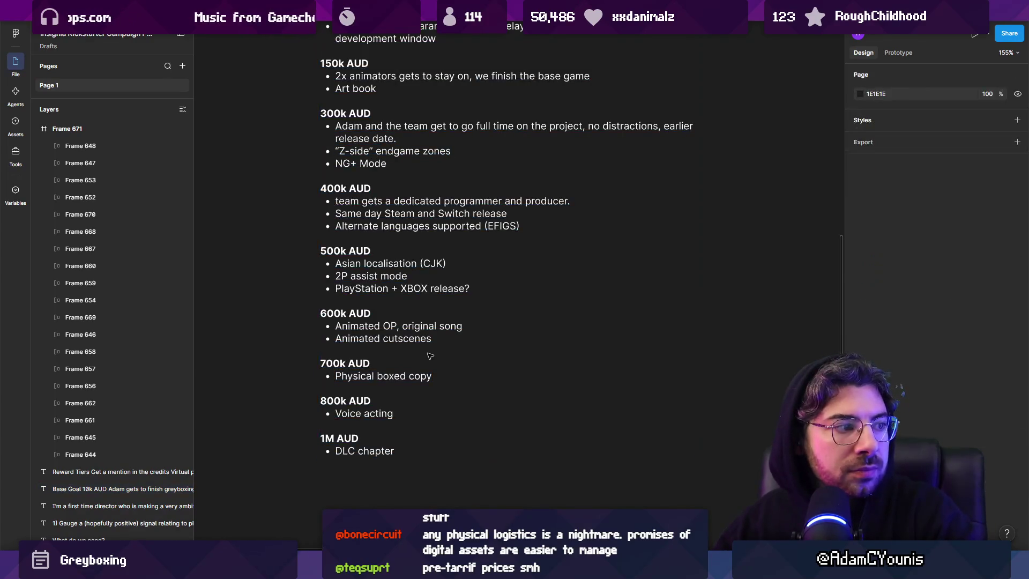
# Step: Append 'edition' so the bullet reads 'Physical boxed copy edition'
pyautogui.moveTo(427, 361); pyautogui.dragTo(428, 419)
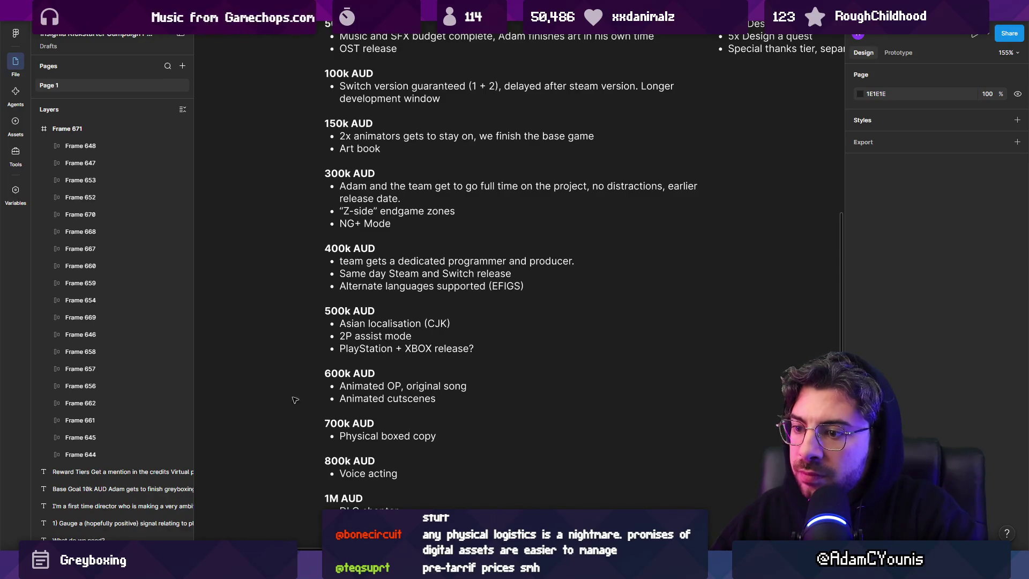
pyautogui.click(410, 448)
pyautogui.write('edition')
pyautogui.press('Escape')
pyautogui.press('Escape')
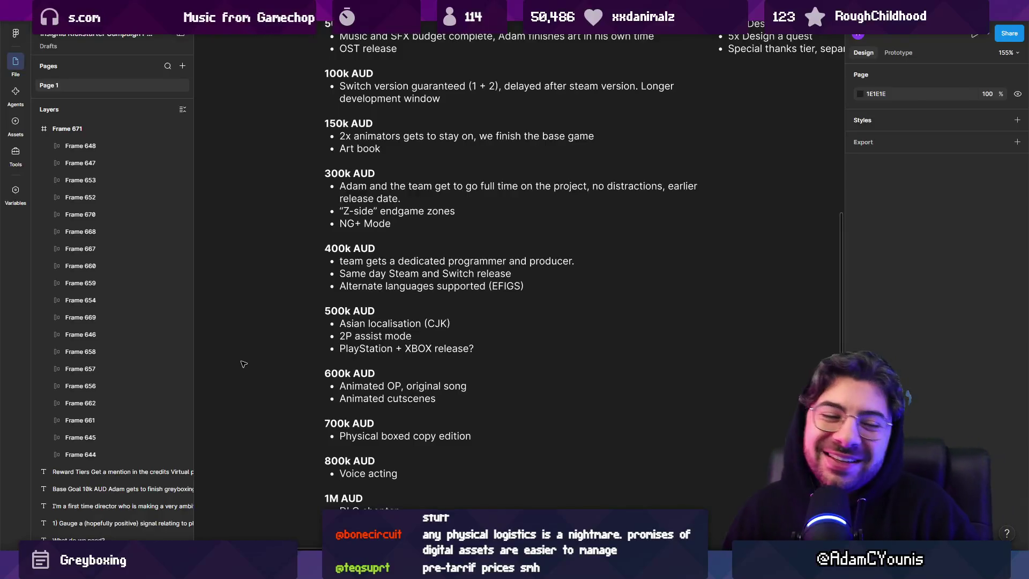
# Step: Narrow the Base Goal text box to a width of 404.77 and return to the browser
pyautogui.scroll(-5, 244, 359)
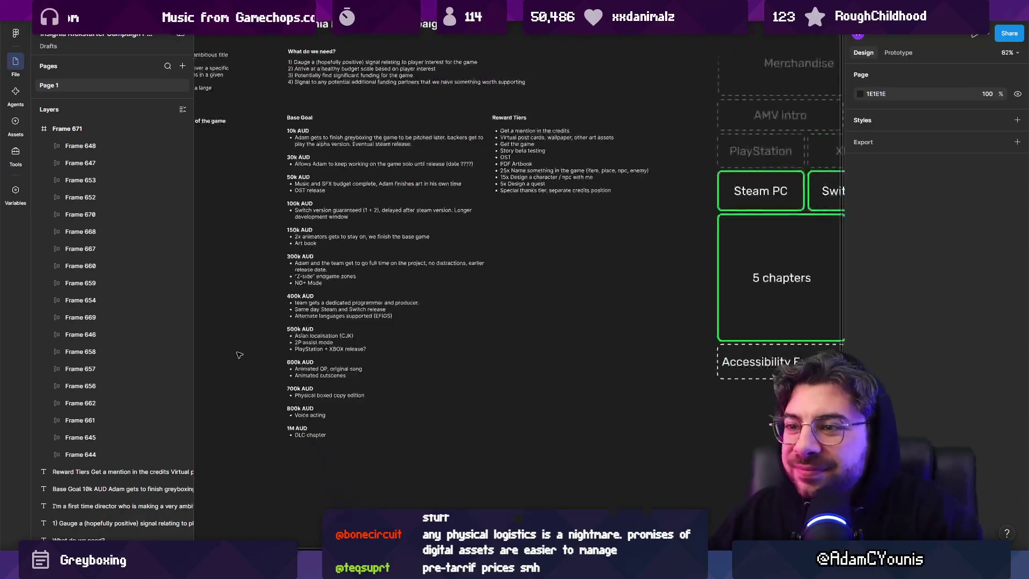
pyautogui.scroll(2, 355, 305)
pyautogui.click(355, 305)
pyautogui.moveTo(472, 313); pyautogui.dragTo(455, 314)
pyautogui.moveTo(454, 313); pyautogui.dragTo(451, 313)
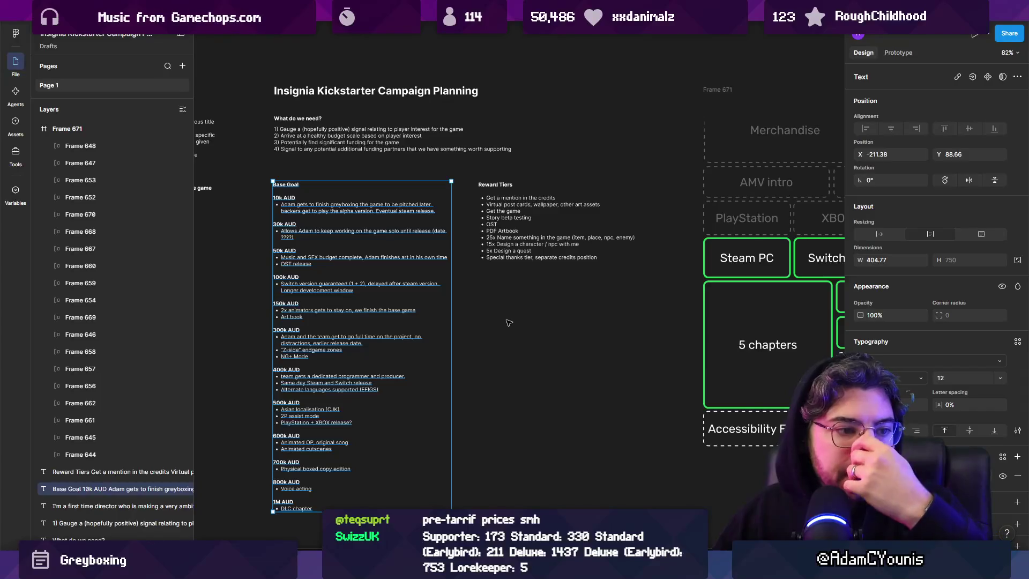
pyautogui.scroll(5, 497, 282)
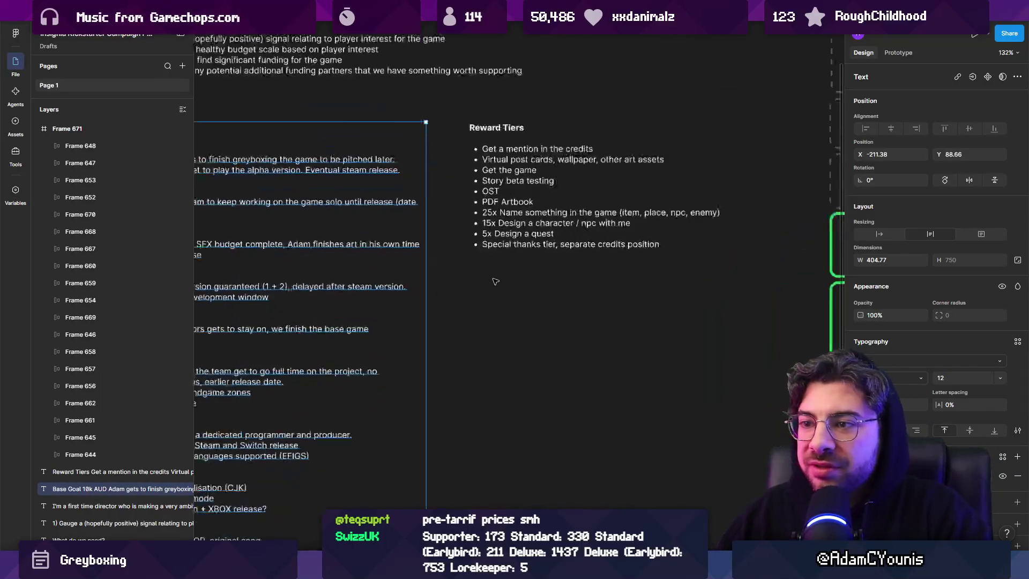
pyautogui.click(468, 291)
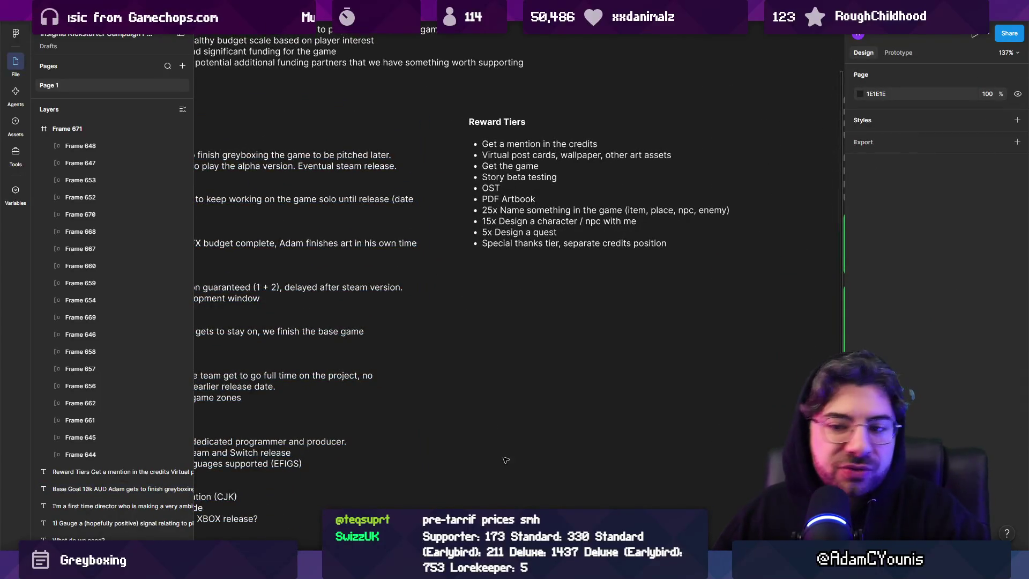
pyautogui.moveTo(598, 568)
pyautogui.click(645, 496)
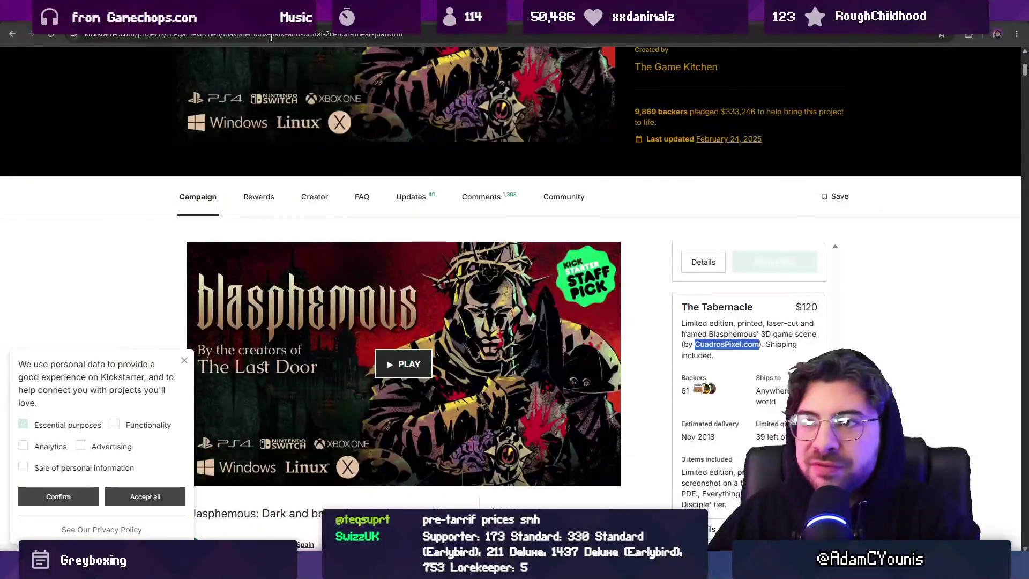
# Step: Search Google for 'excalibur roxley' and open the Excalibur Kickstarter campaign result
pyautogui.hotkey('ctrl', 't')
pyautogui.write('excaluib')
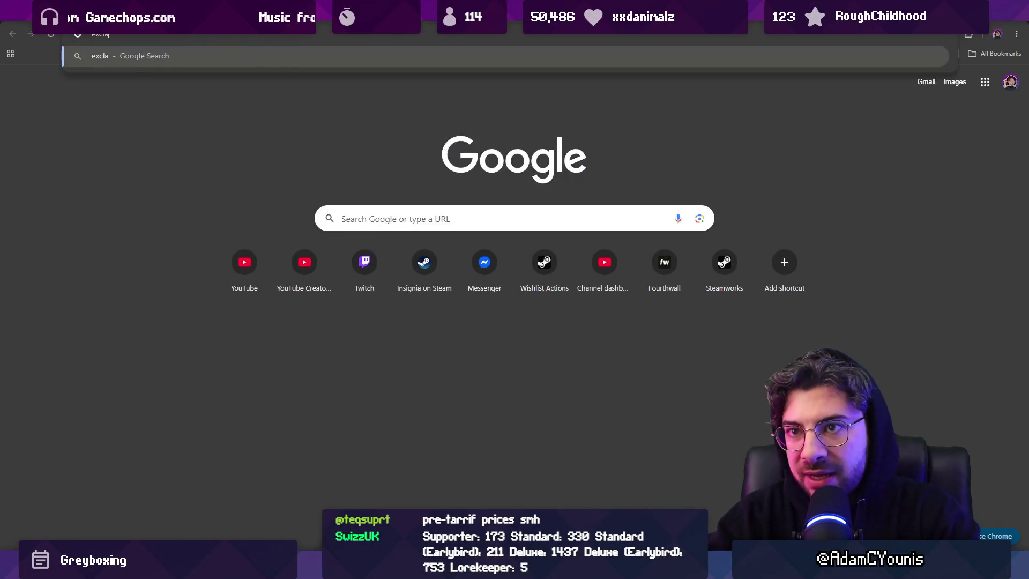
pyautogui.press('BackSpace')
pyautogui.press('BackSpace')
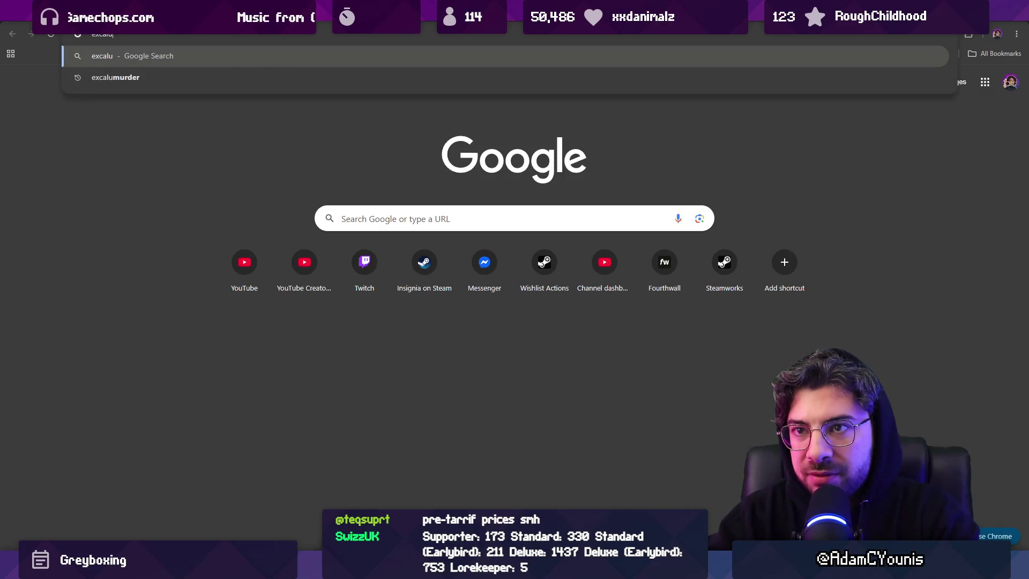
pyautogui.write('b')
pyautogui.press('BackSpace')
pyautogui.write('i')
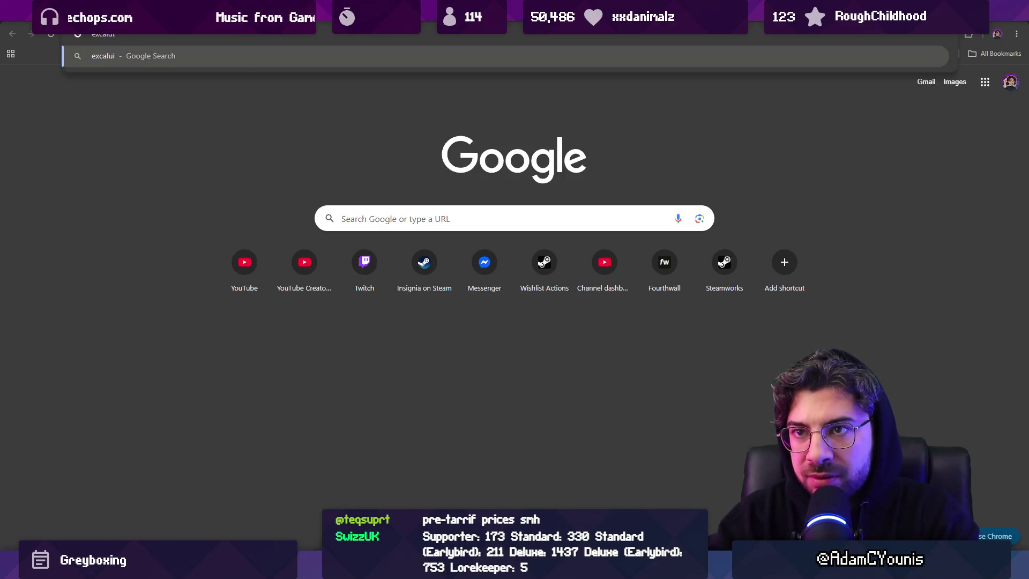
pyautogui.press('BackSpace')
pyautogui.press('BackSpace')
pyautogui.write('ibur ')
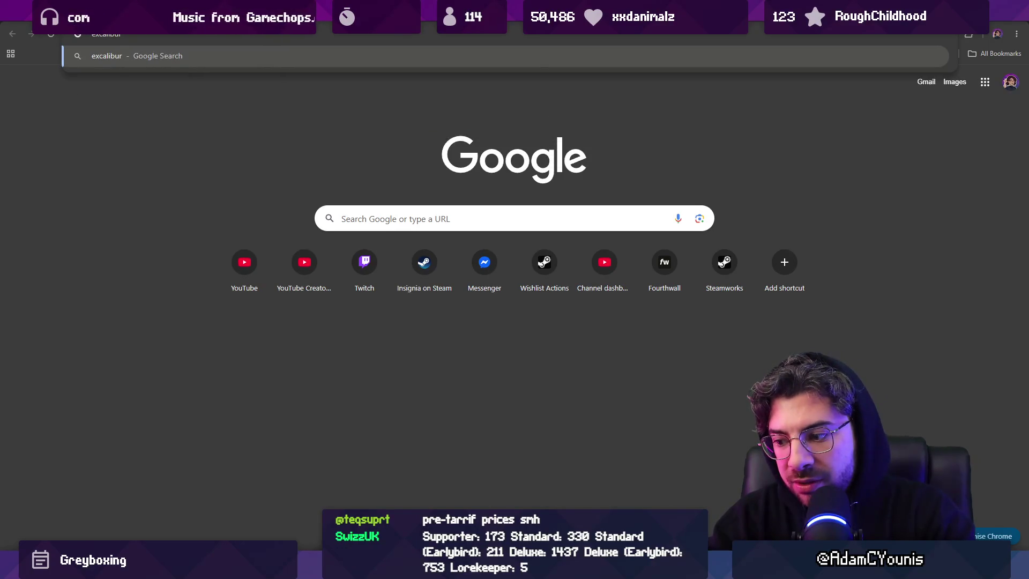
pyautogui.write('roxley')
pyautogui.press('Return')
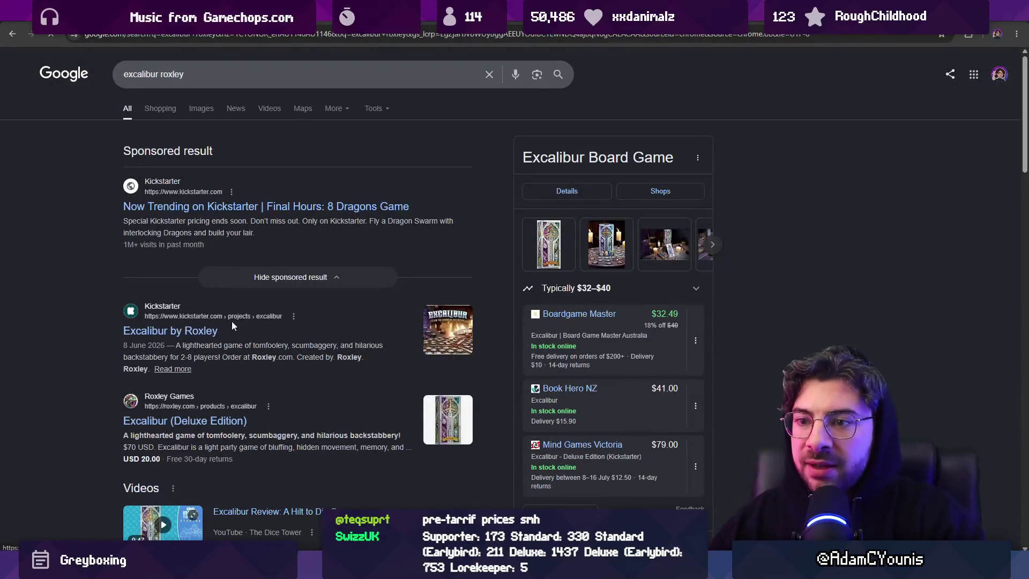
pyautogui.click(230, 328)
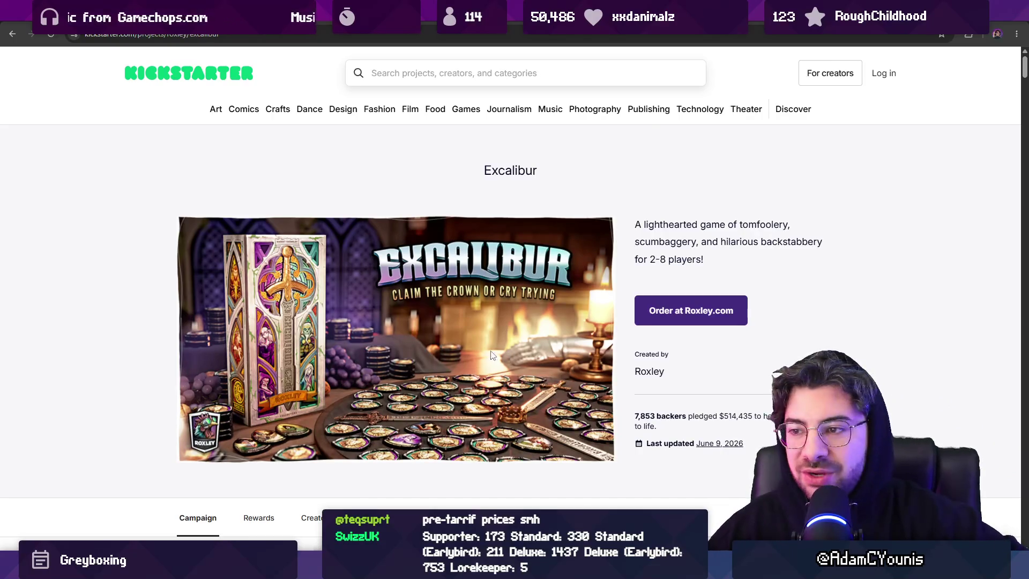
pyautogui.scroll(-15, 498, 356)
pyautogui.scroll(-10, 352, 293)
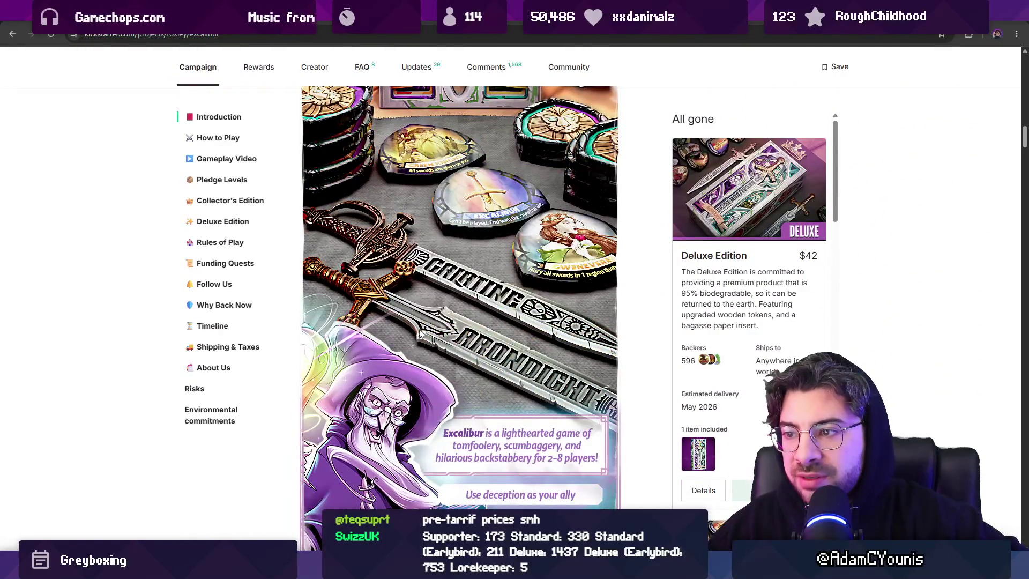
pyautogui.scroll(1, 420, 333)
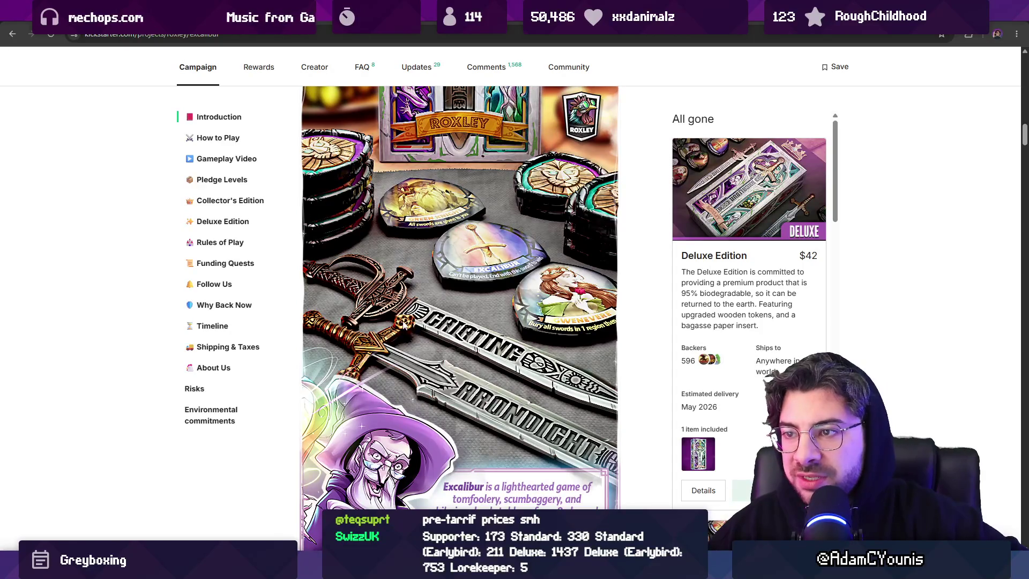
pyautogui.scroll(-9, 403, 323)
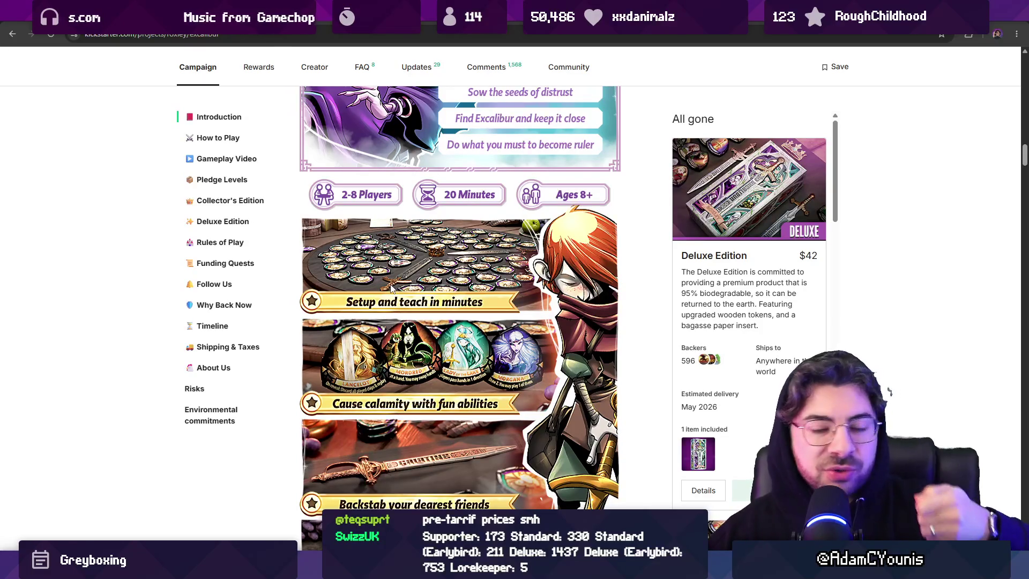
pyautogui.scroll(-3, 391, 291)
pyautogui.scroll(15, 390, 289)
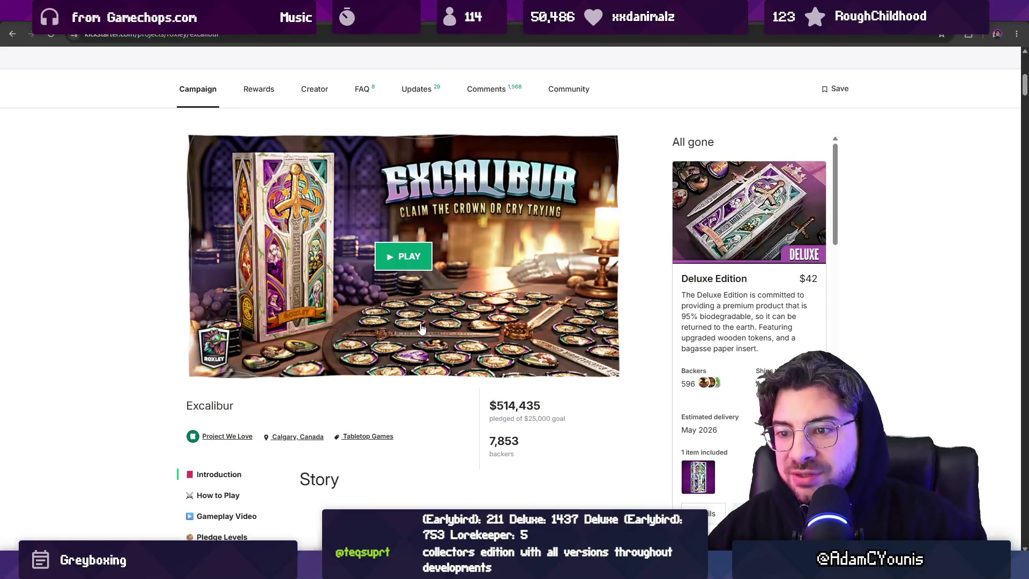
pyautogui.scroll(-10, 421, 328)
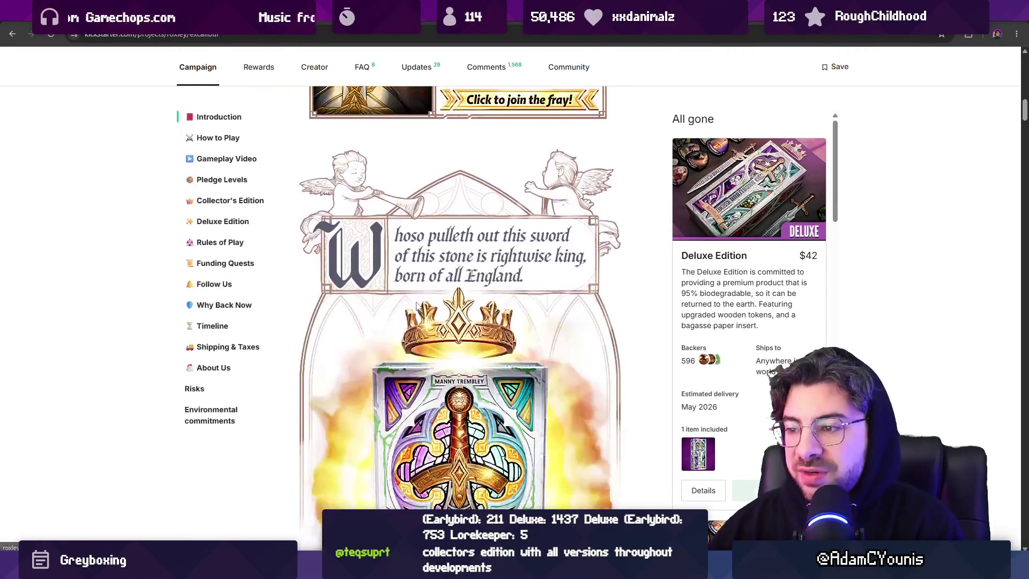
pyautogui.scroll(-10, 418, 306)
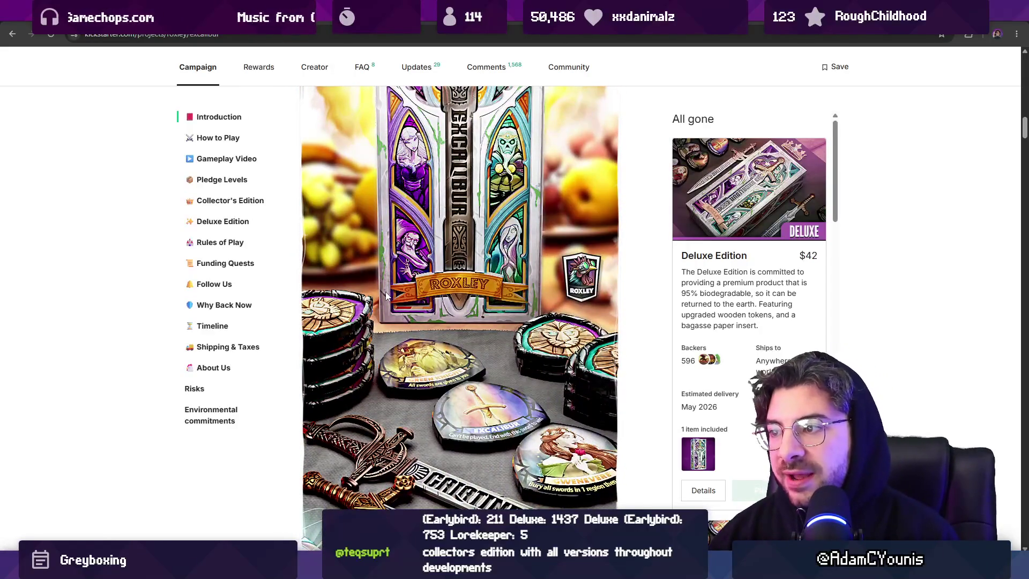
pyautogui.scroll(-3, 385, 295)
pyautogui.scroll(-3, 386, 295)
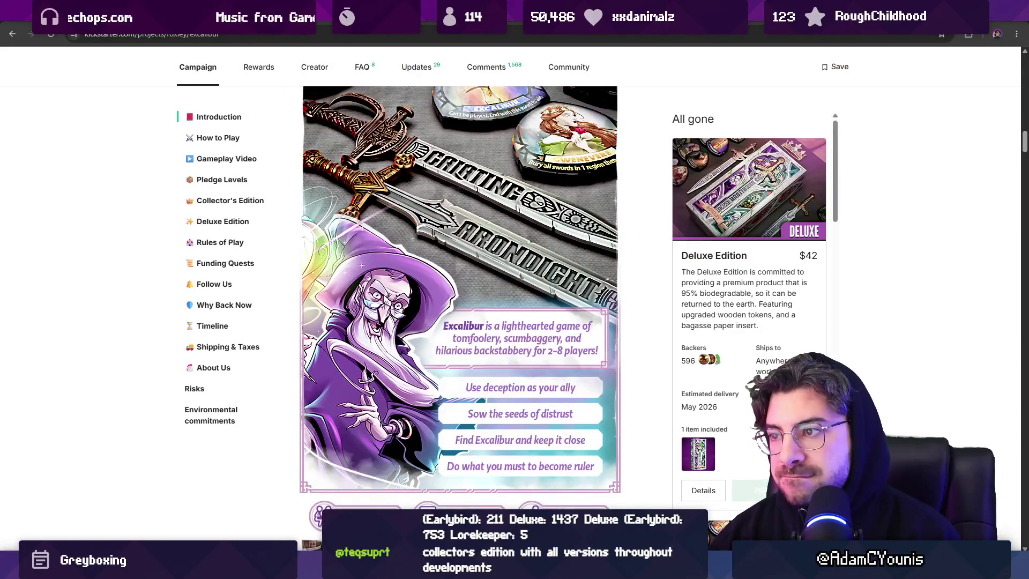
pyautogui.scroll(-13, 377, 306)
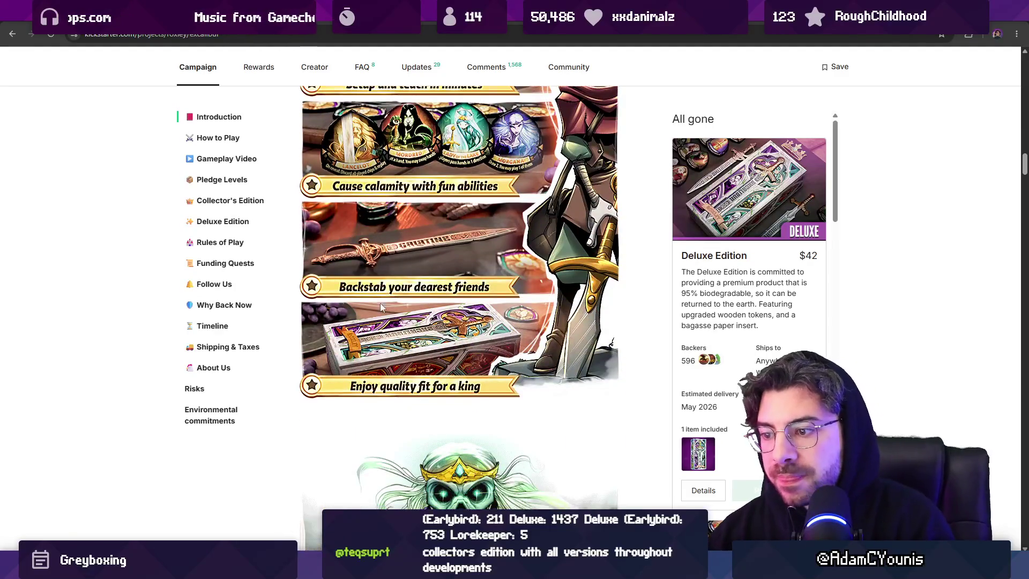
pyautogui.scroll(-4, 375, 303)
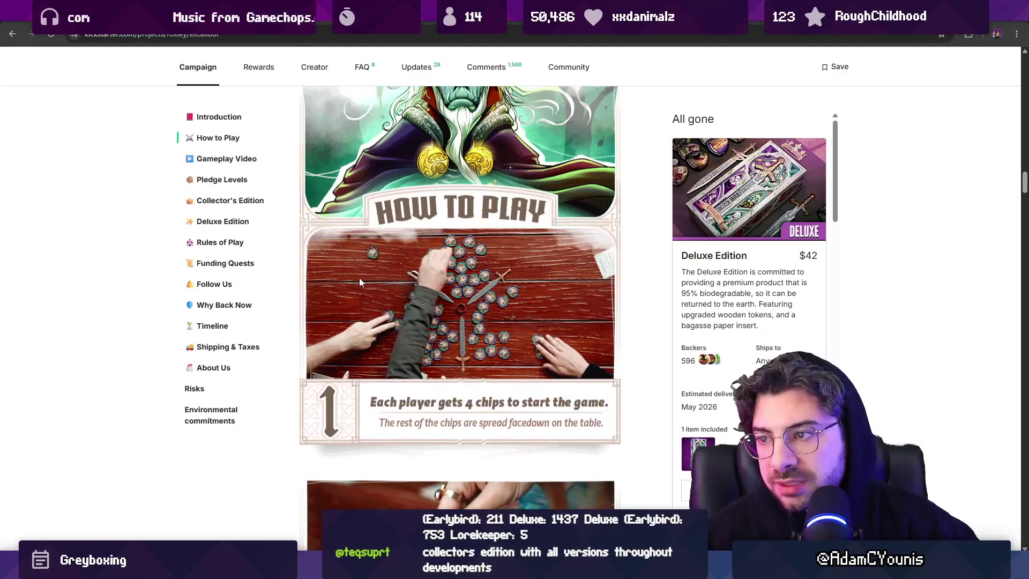
pyautogui.scroll(-4, 359, 280)
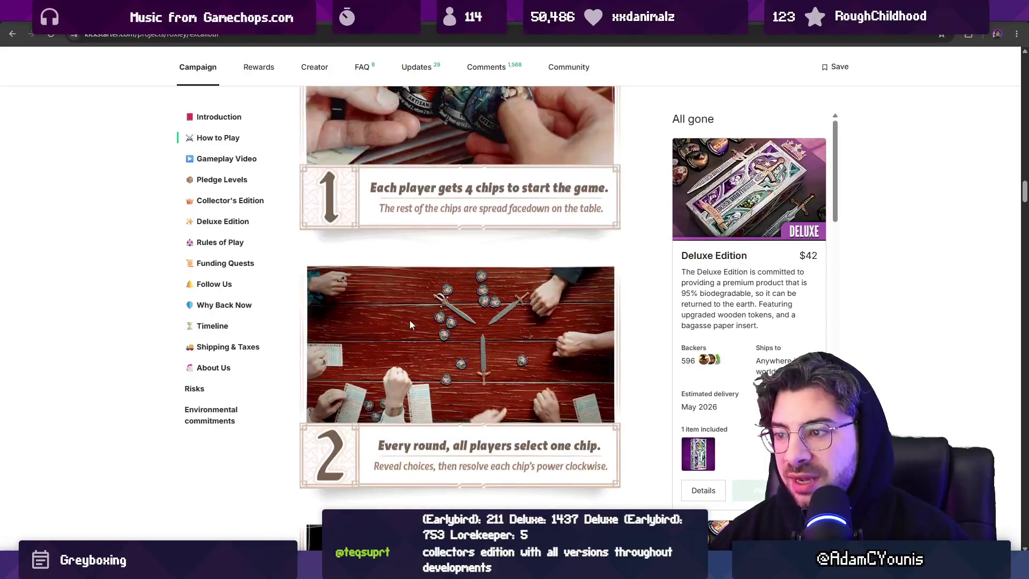
pyautogui.scroll(6, 409, 324)
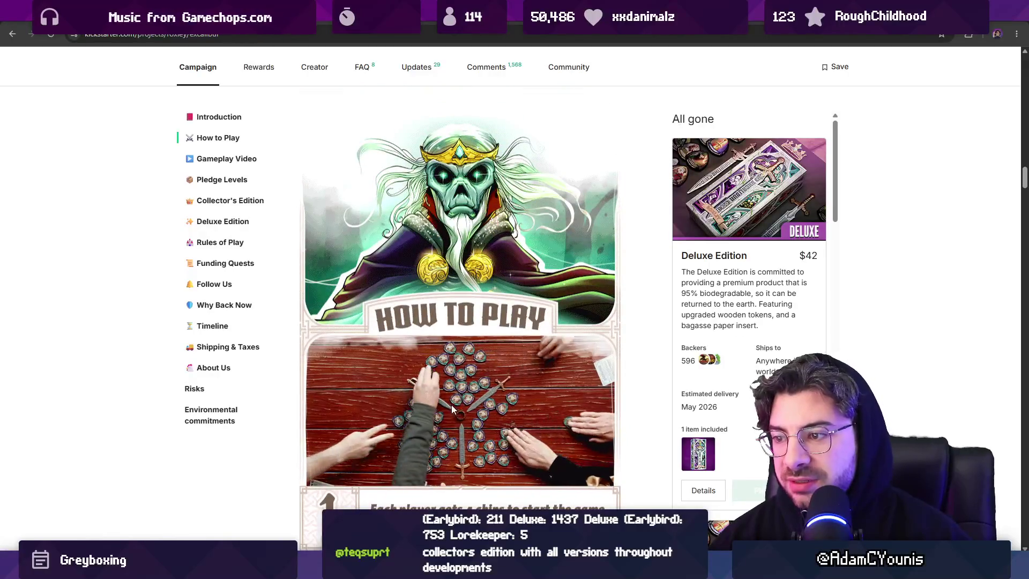
pyautogui.scroll(-9, 453, 395)
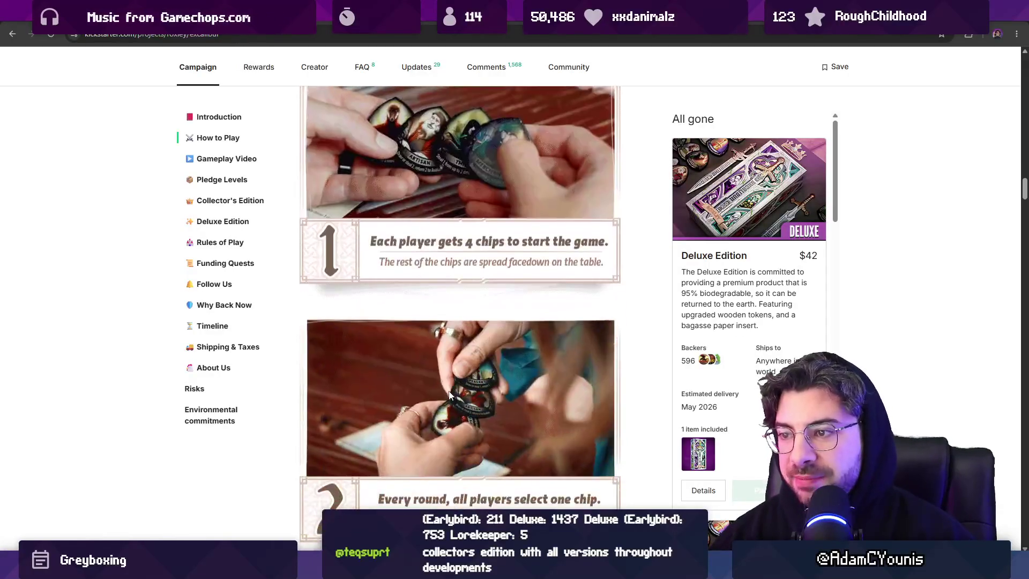
pyautogui.scroll(-3, 448, 394)
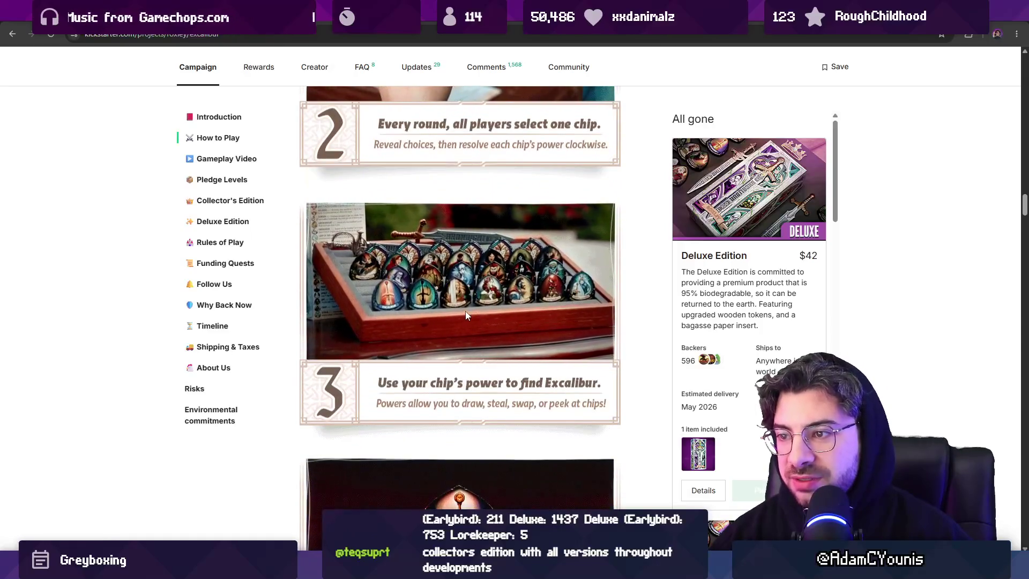
pyautogui.scroll(-5, 436, 284)
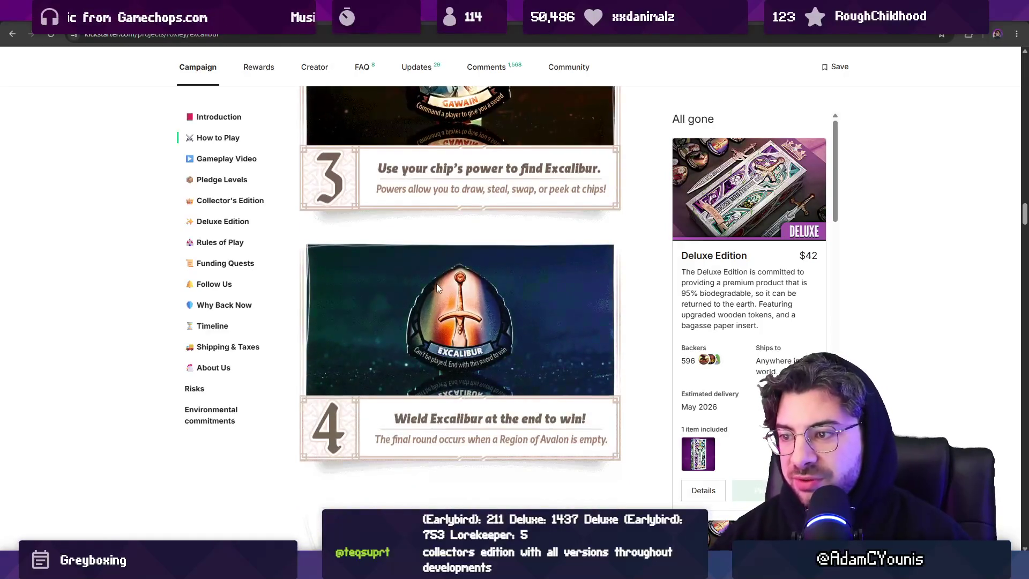
pyautogui.scroll(-4, 436, 288)
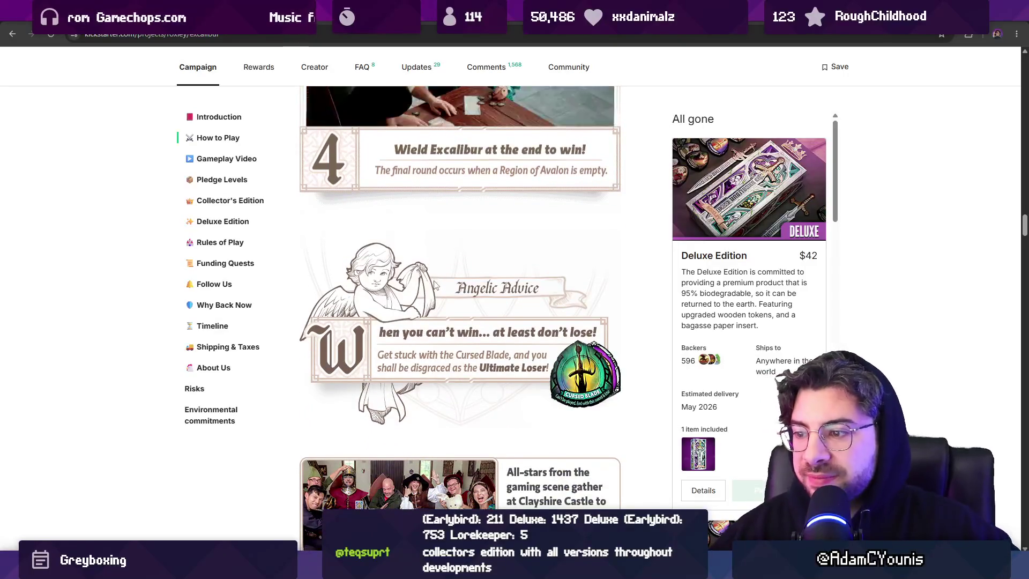
pyautogui.scroll(-15, 434, 285)
pyautogui.scroll(-15, 432, 296)
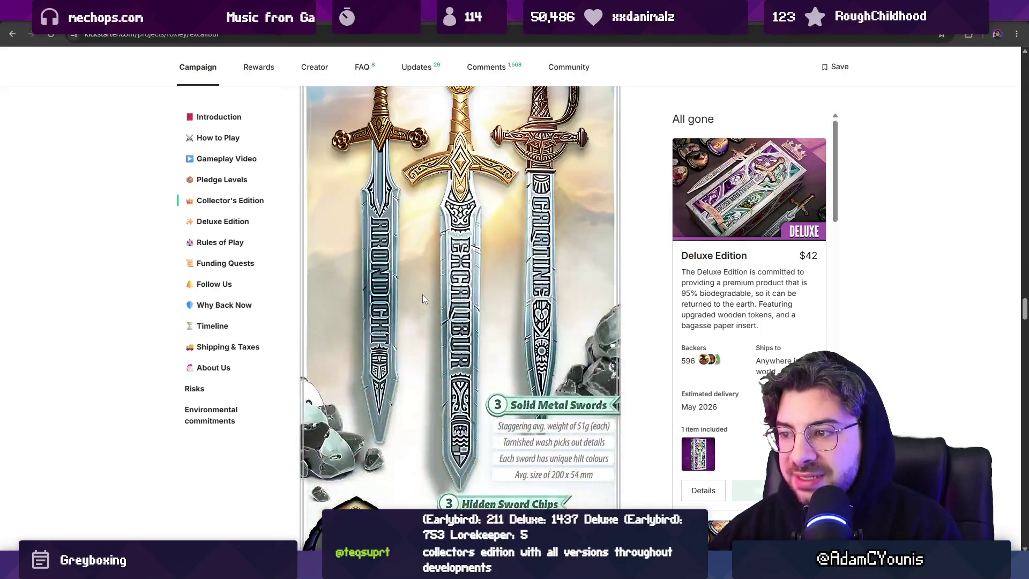
pyautogui.scroll(-5, 423, 298)
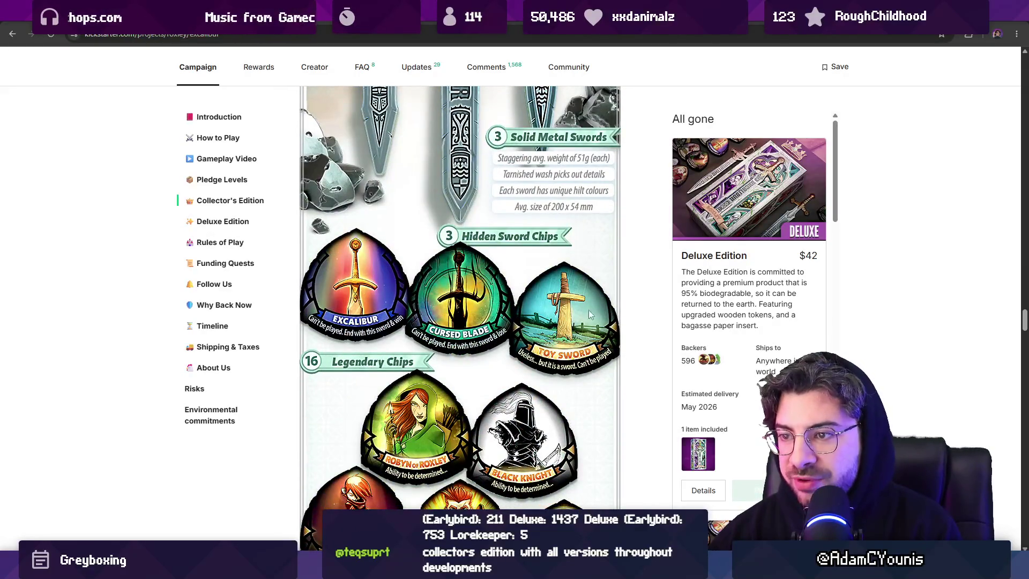
pyautogui.scroll(-2, 503, 369)
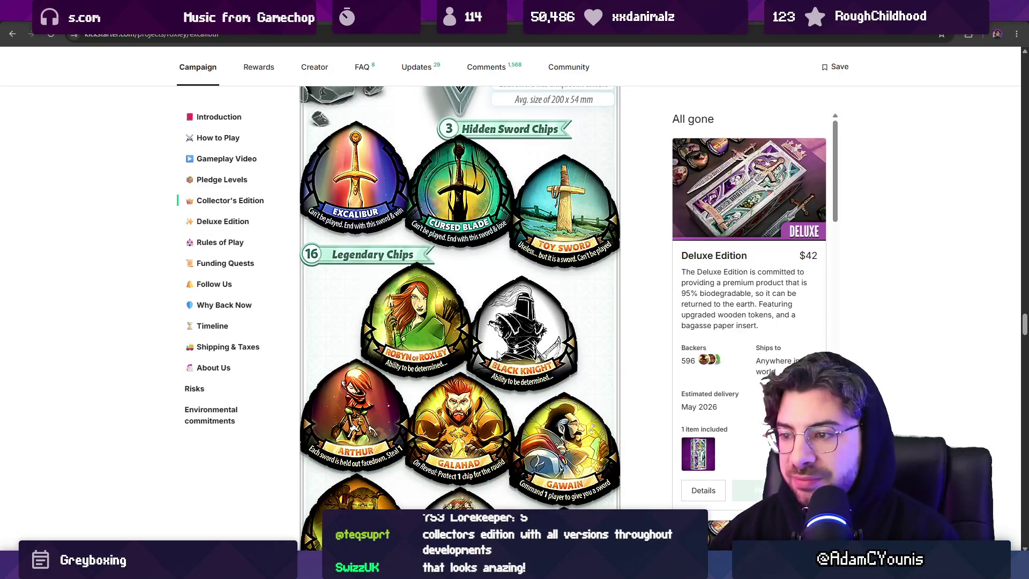
pyautogui.scroll(-10, 496, 355)
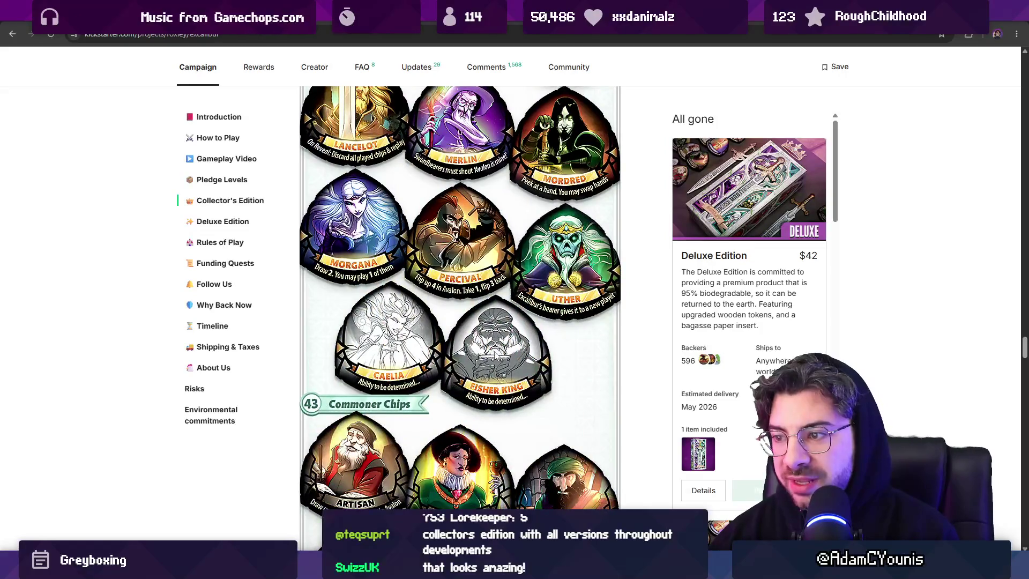
pyautogui.scroll(-15, 495, 354)
pyautogui.scroll(-15, 494, 353)
pyautogui.scroll(-7, 493, 354)
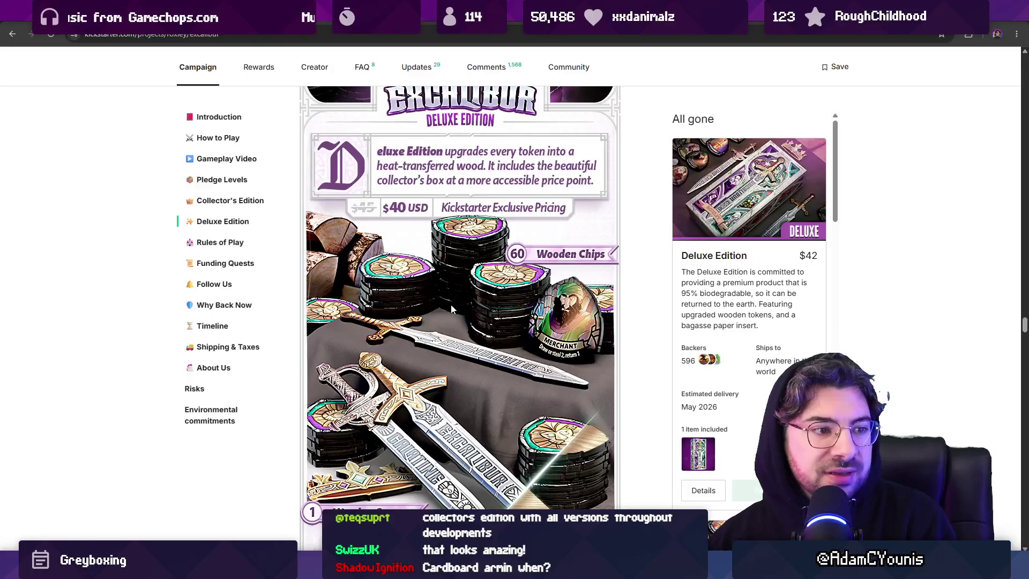
pyautogui.scroll(-4, 452, 309)
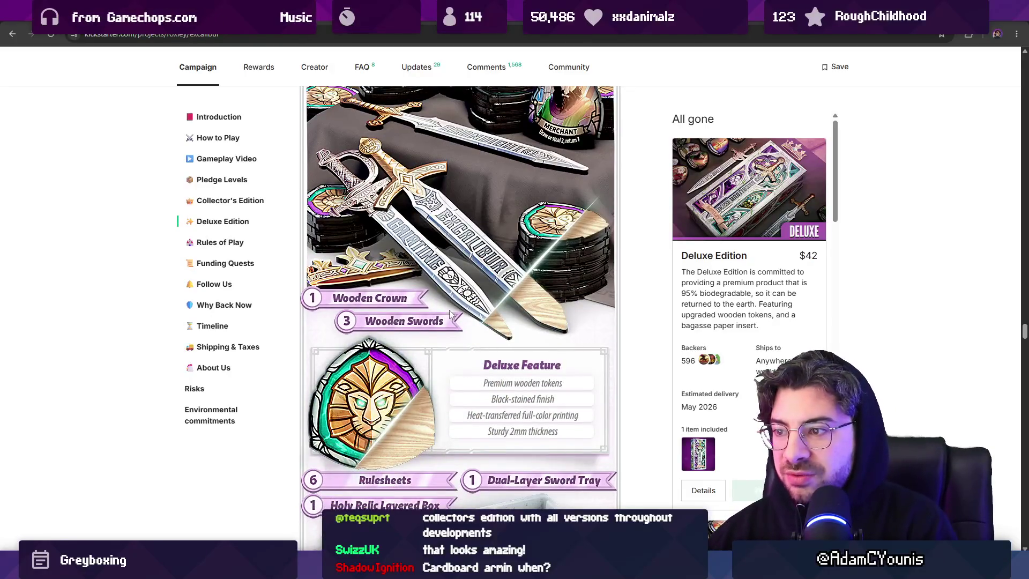
pyautogui.scroll(-1, 460, 308)
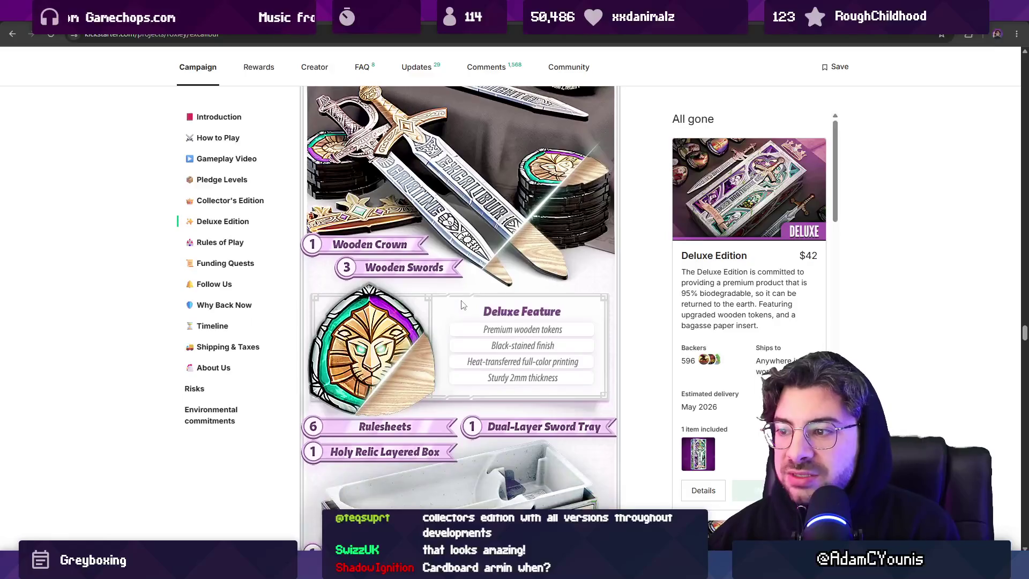
pyautogui.scroll(13, 460, 302)
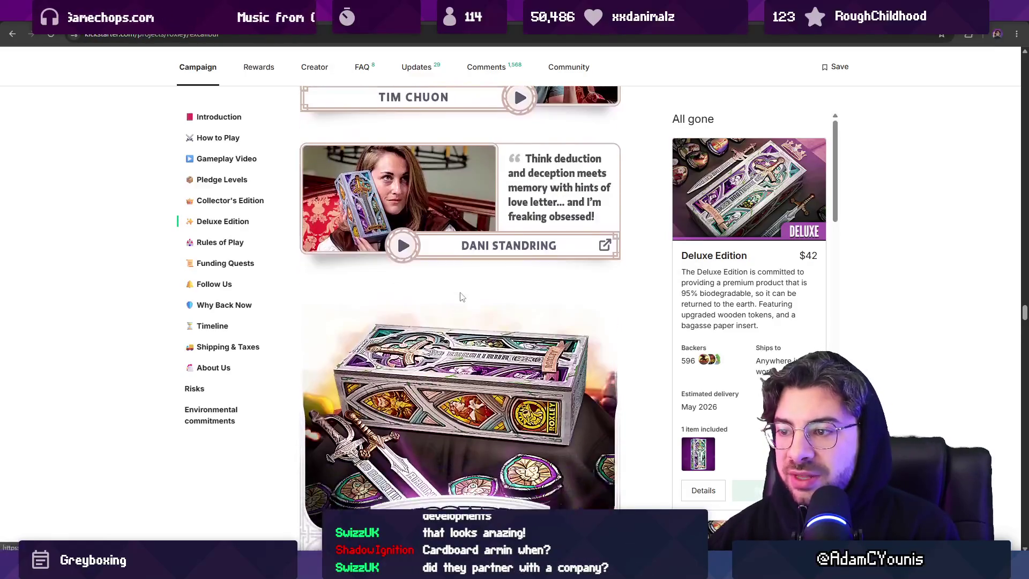
pyautogui.scroll(-7, 459, 297)
pyautogui.scroll(-10, 545, 301)
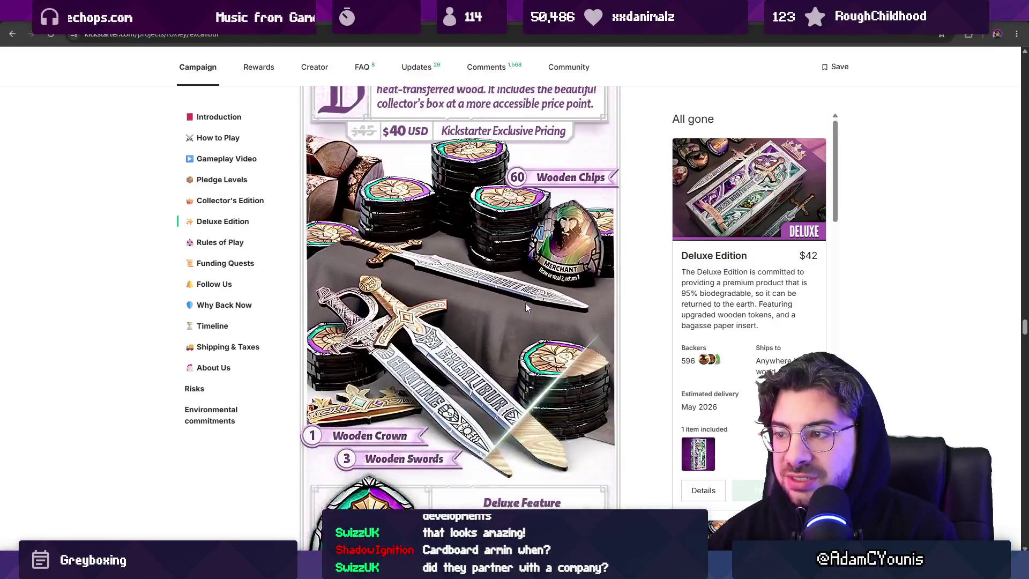
pyautogui.scroll(-20, 507, 292)
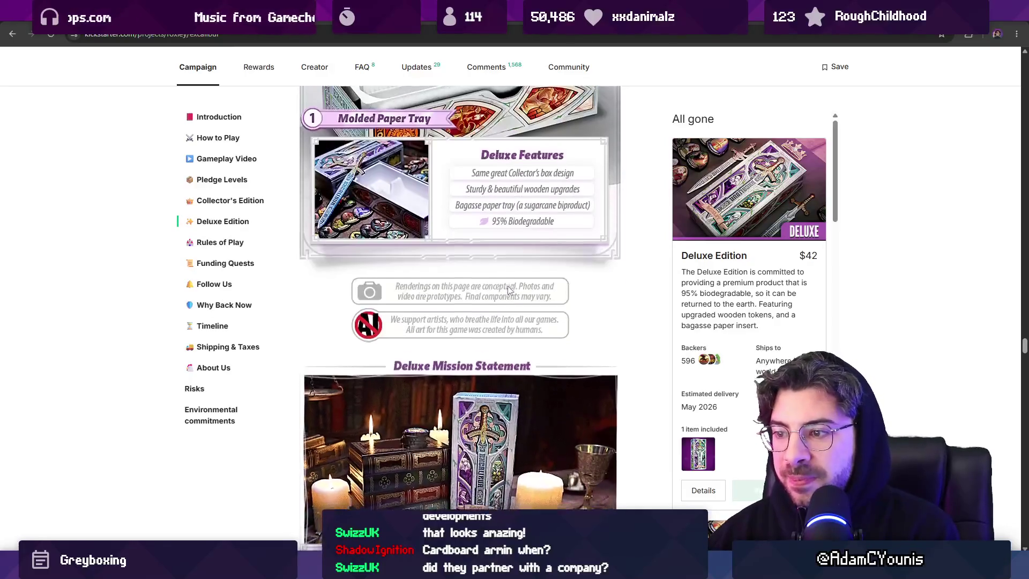
pyautogui.scroll(-20, 508, 291)
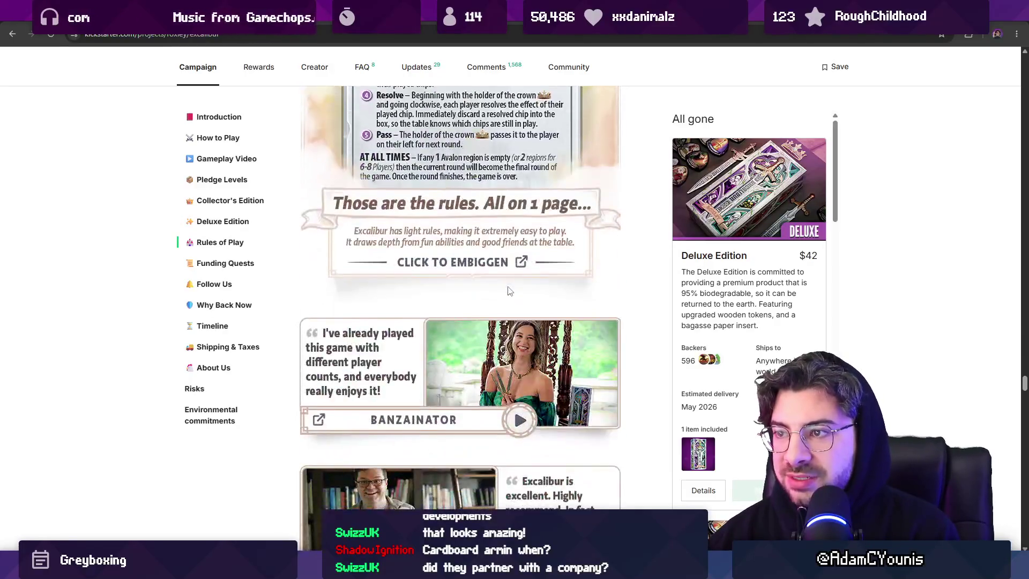
pyautogui.scroll(-13, 502, 302)
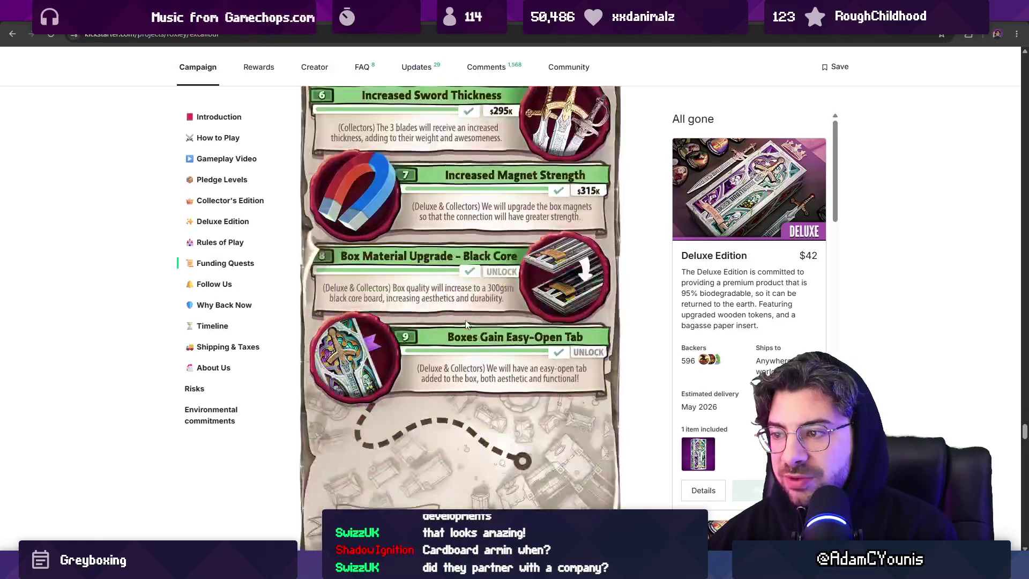
pyautogui.scroll(9, 466, 322)
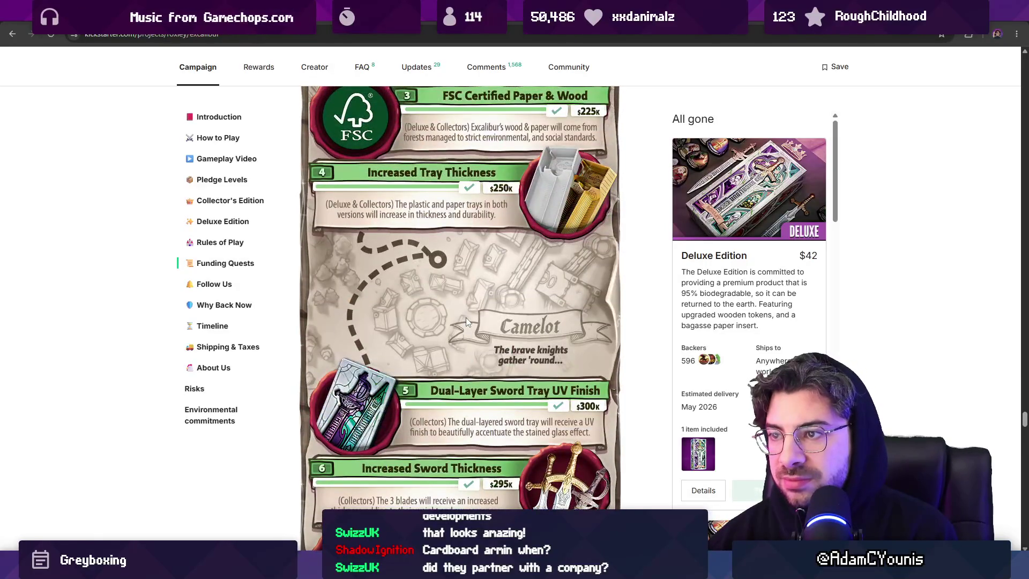
pyautogui.scroll(-15, 466, 321)
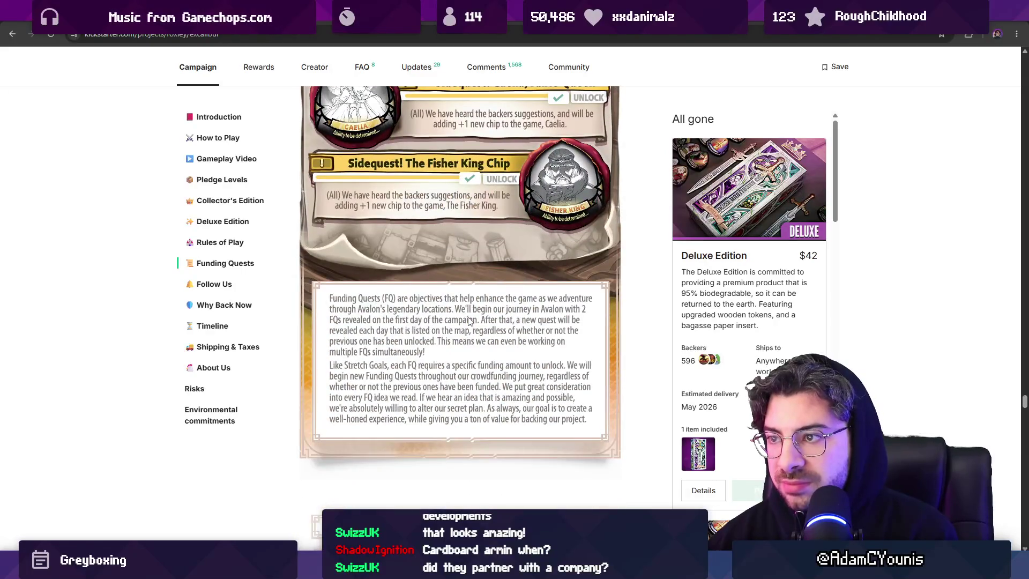
pyautogui.scroll(2, 468, 320)
pyautogui.scroll(-11, 469, 320)
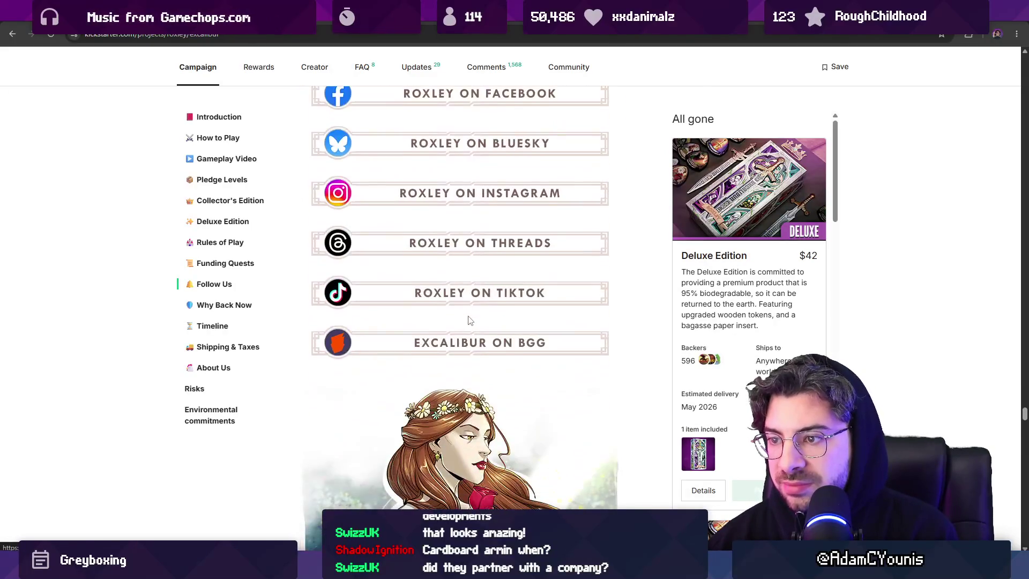
pyautogui.scroll(-4, 469, 320)
pyautogui.scroll(7, 469, 319)
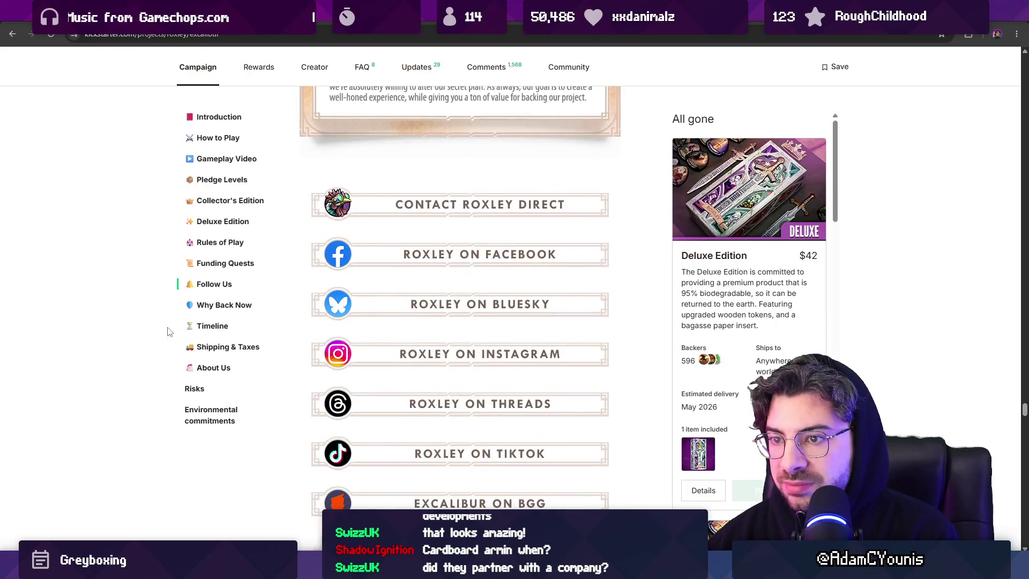
pyautogui.scroll(20, 167, 331)
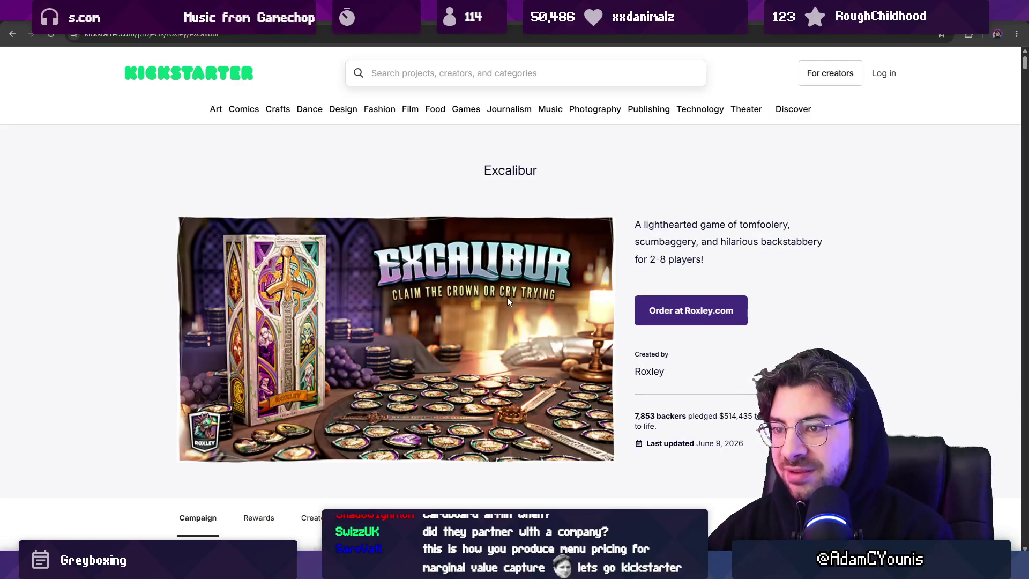
pyautogui.scroll(-6, 507, 298)
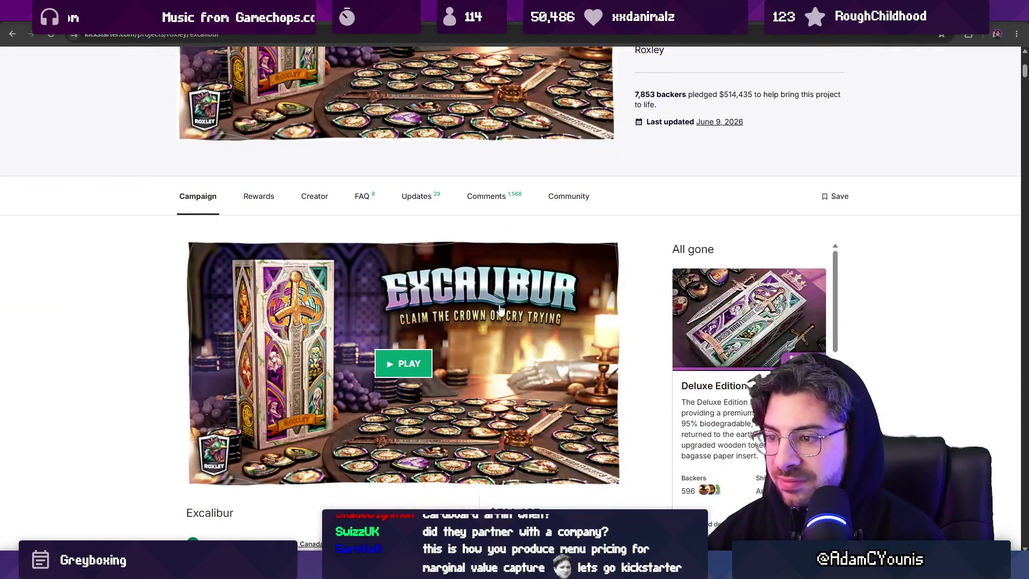
pyautogui.scroll(-8, 498, 316)
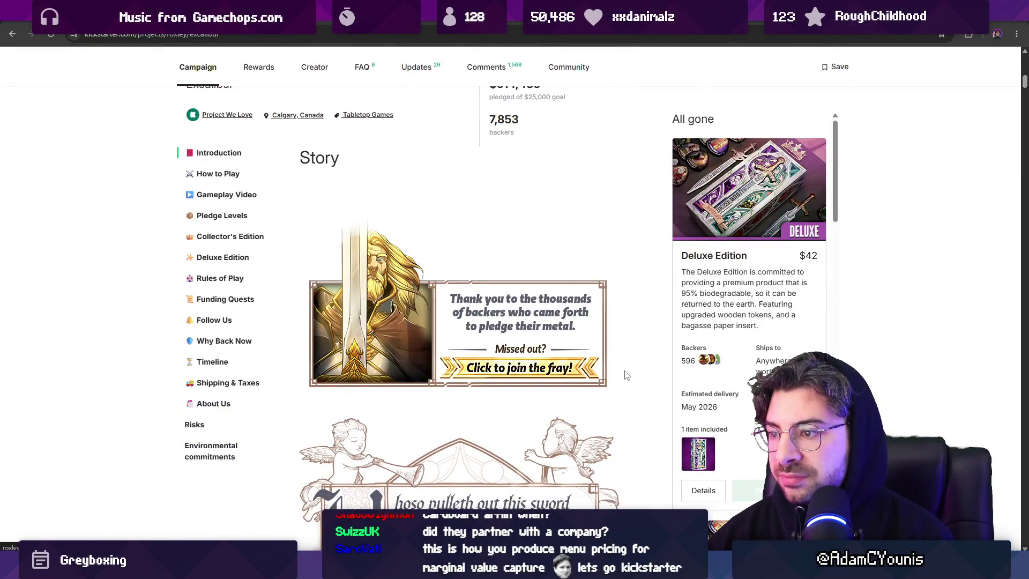
pyautogui.scroll(-2, 622, 393)
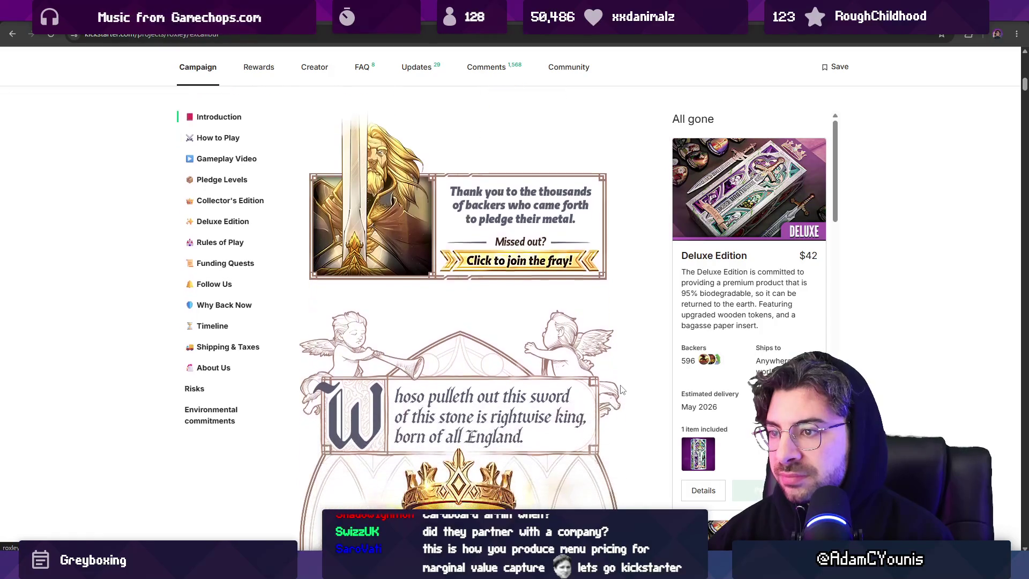
pyautogui.scroll(-5, 621, 388)
pyautogui.scroll(-8, 621, 386)
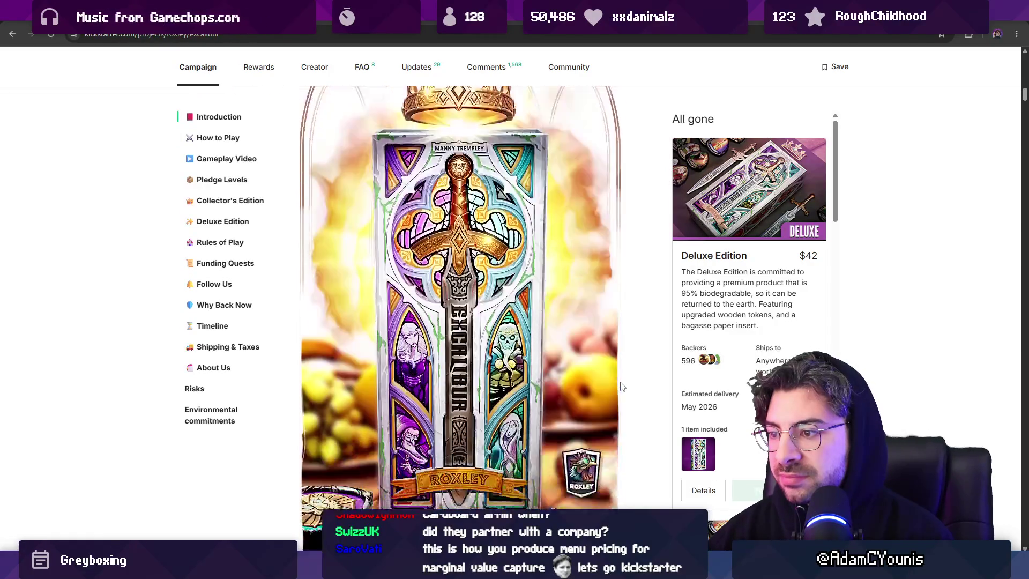
pyautogui.scroll(3, 622, 380)
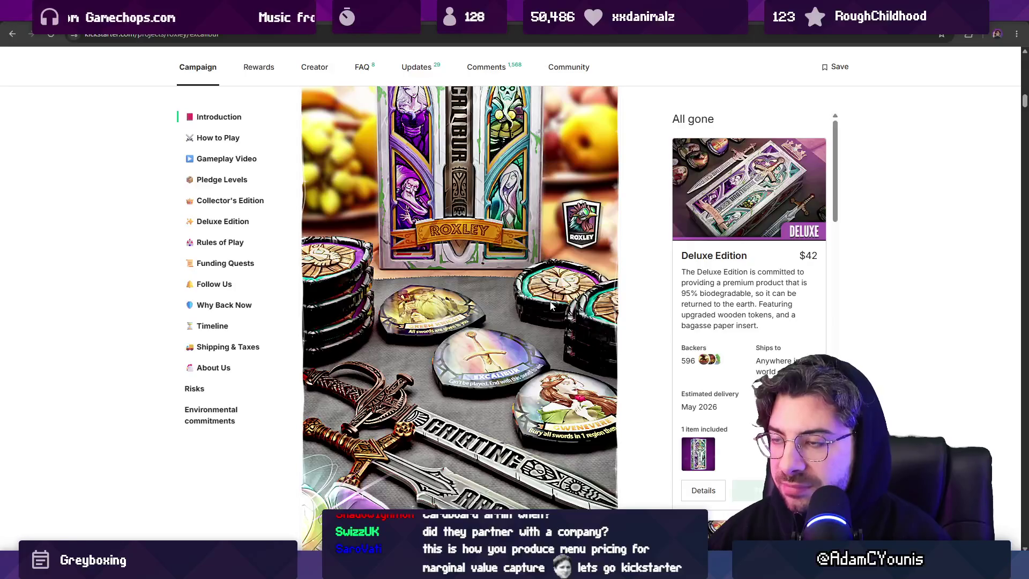
pyautogui.scroll(5, 549, 304)
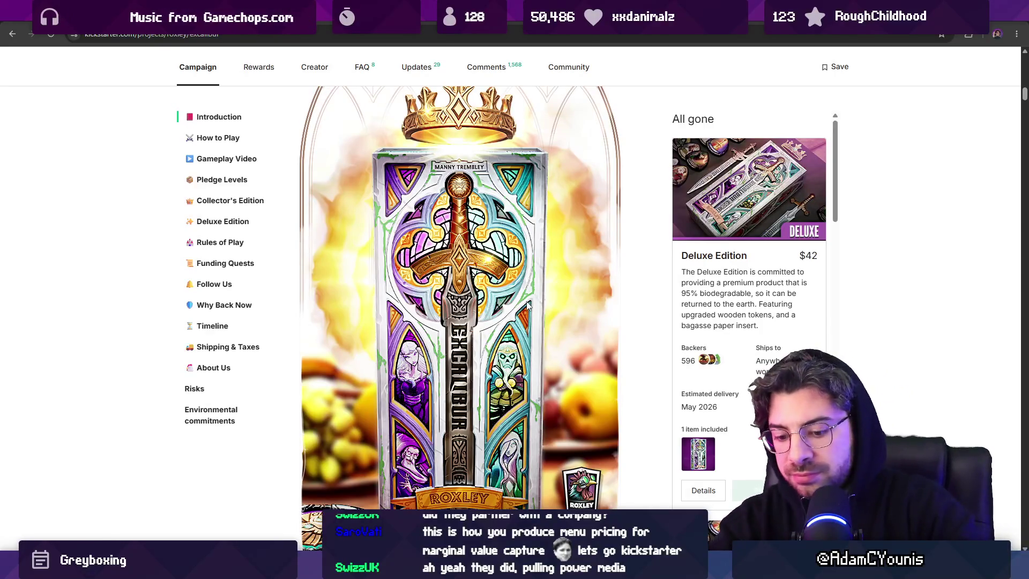
# Step: Look for the agency name on the page, then web-search 'pulling power media' in a new tab
pyautogui.hotkey('ctrl', 'f')
pyautogui.write('pulling power')
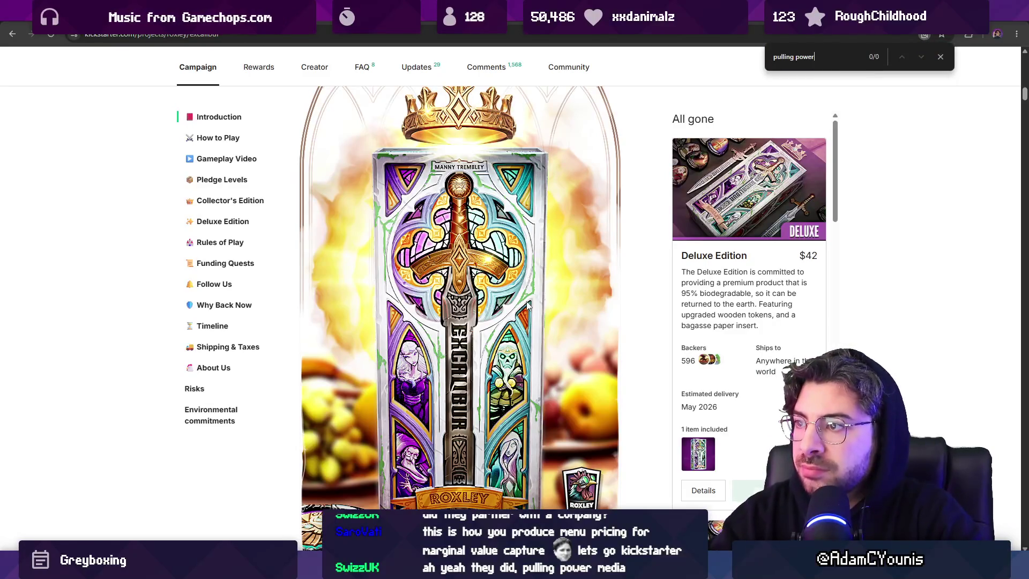
pyautogui.press('Escape')
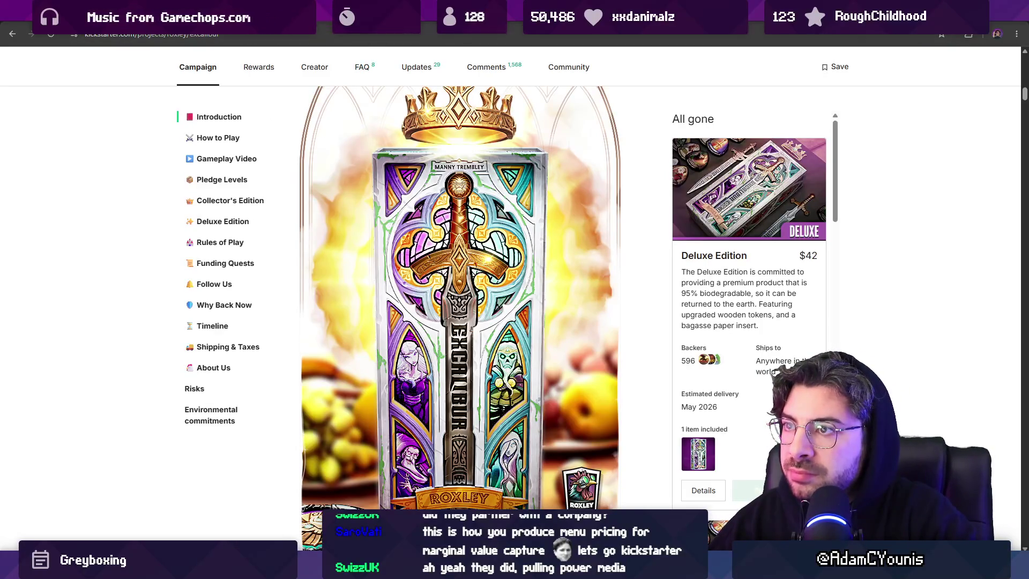
pyautogui.hotkey('ctrl', 't')
pyautogui.write('pulling power media')
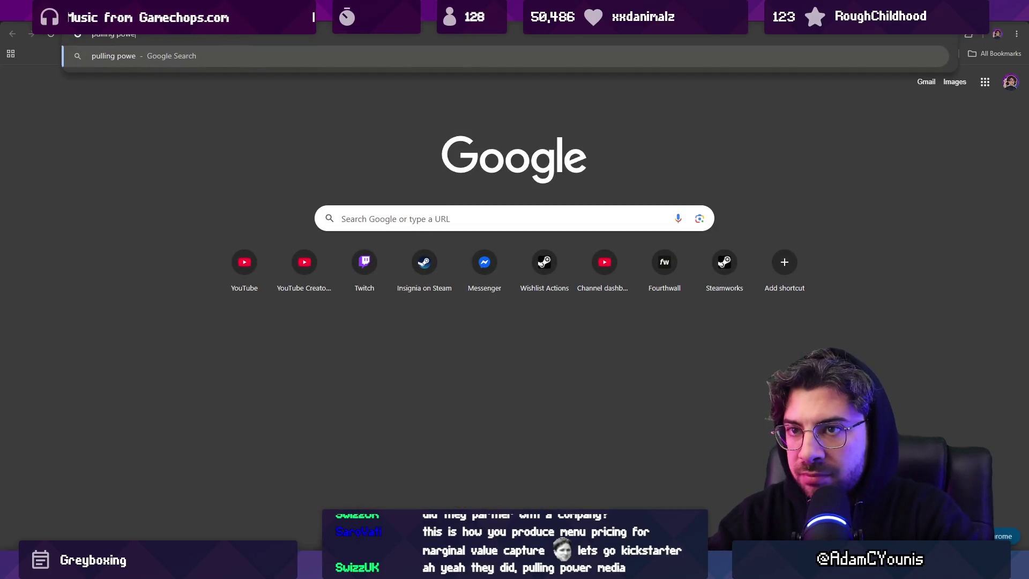
pyautogui.press('Return')
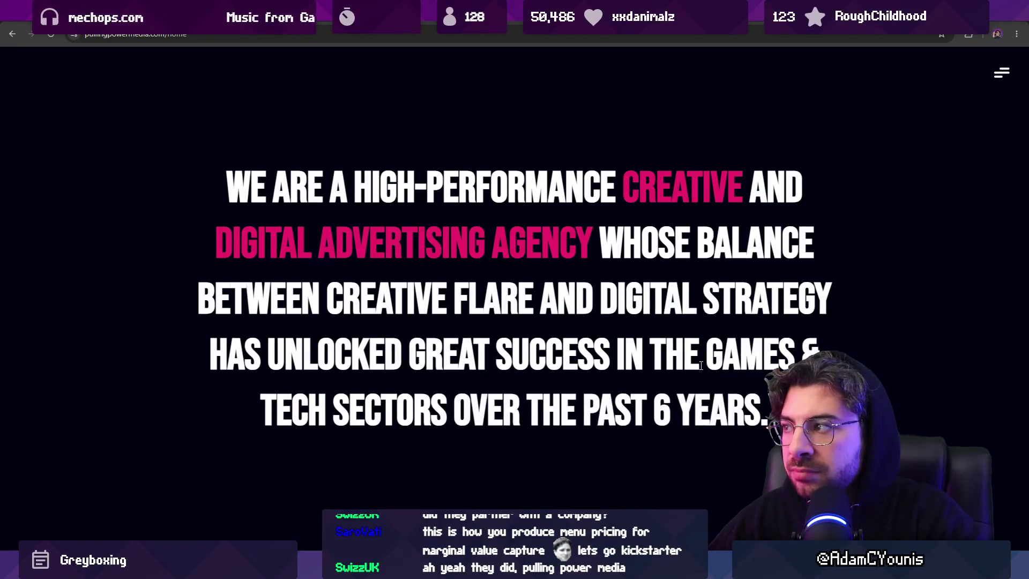
# Step: Browse the Pulling Power Media services, close its menu, and return to the Excalibur tab
pyautogui.scroll(-10, 630, 322)
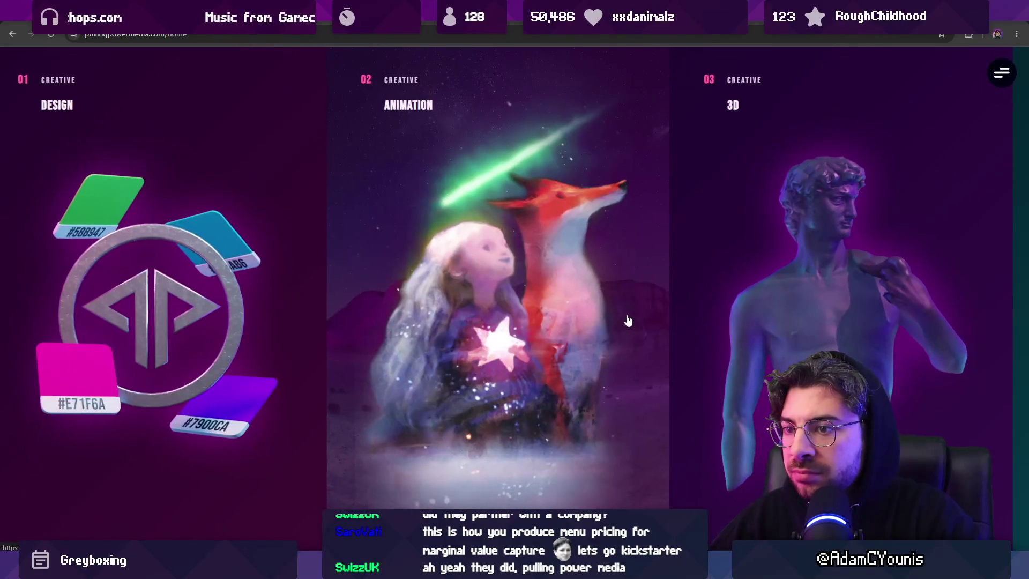
pyautogui.scroll(-5, 629, 317)
pyautogui.scroll(-5, 630, 307)
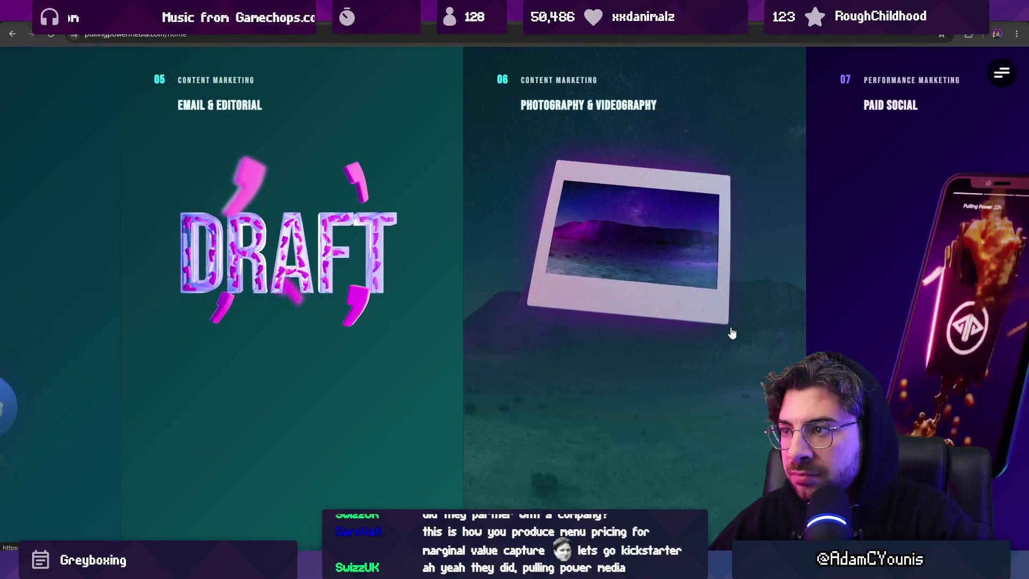
pyautogui.scroll(-7, 731, 332)
pyautogui.scroll(-10, 702, 315)
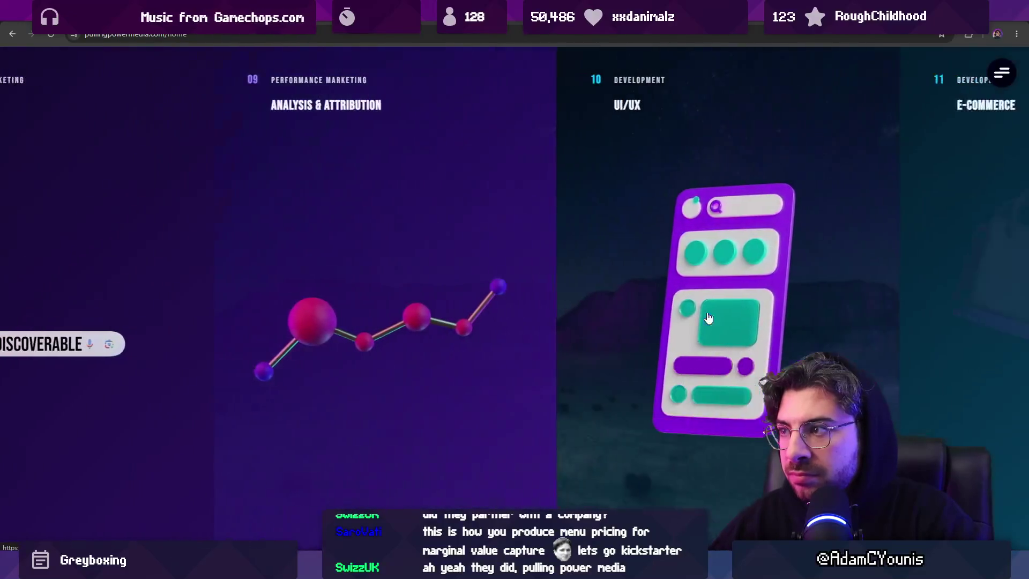
pyautogui.scroll(-6, 694, 311)
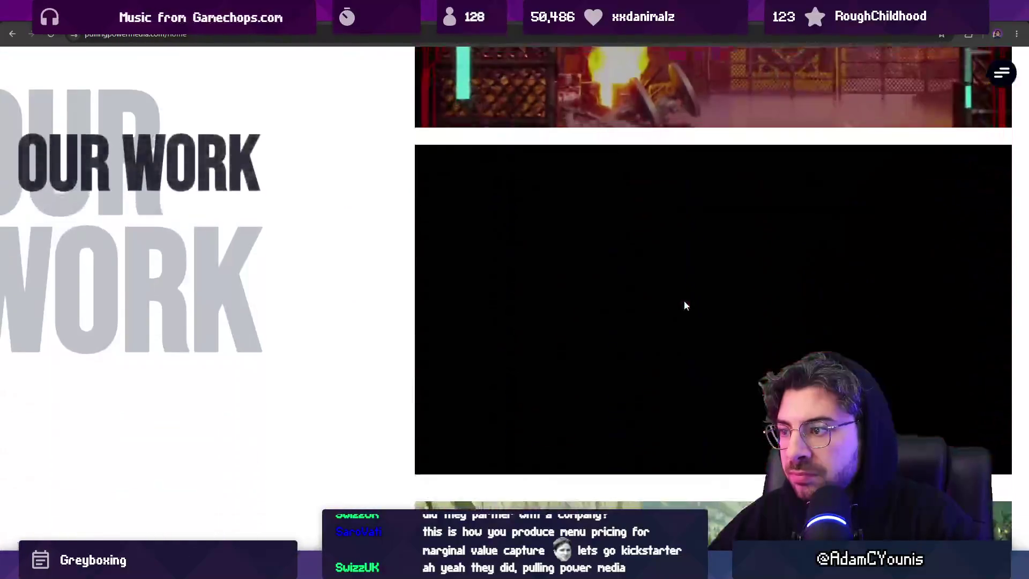
pyautogui.scroll(3, 450, 262)
pyautogui.scroll(-6, 450, 263)
pyautogui.scroll(-6, 337, 244)
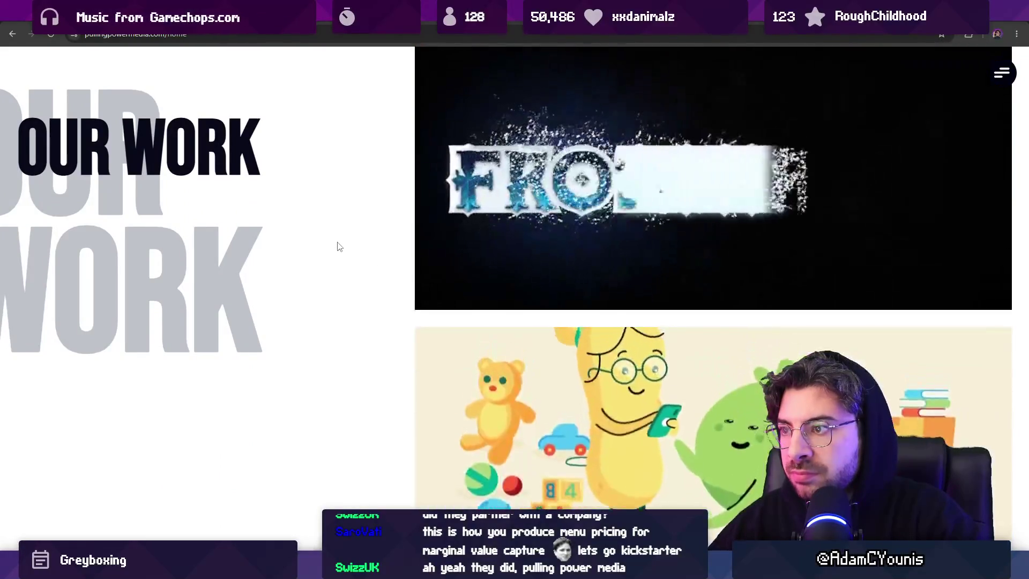
pyautogui.scroll(-3, 340, 245)
pyautogui.scroll(-5, 340, 243)
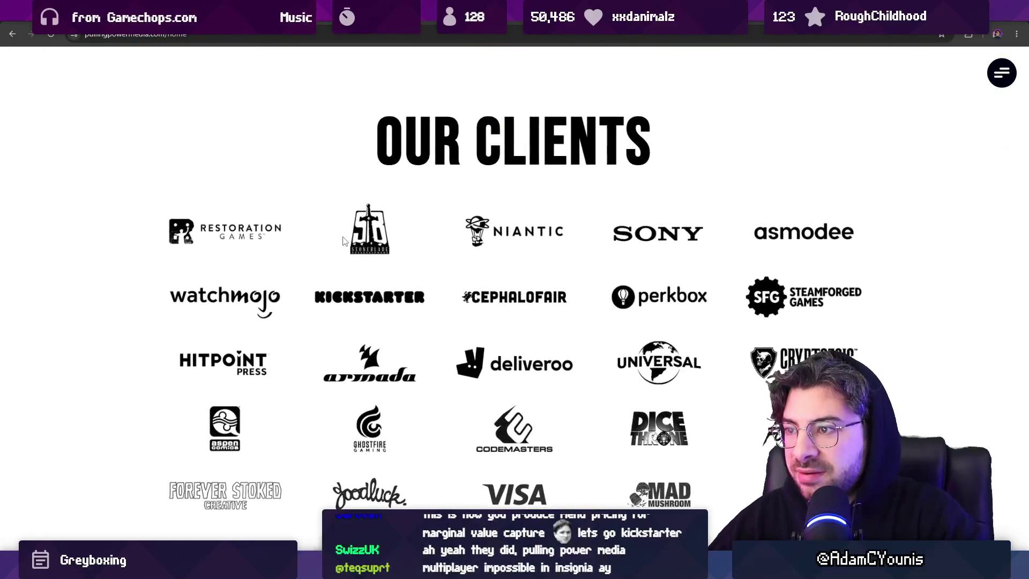
pyautogui.scroll(-1, 343, 240)
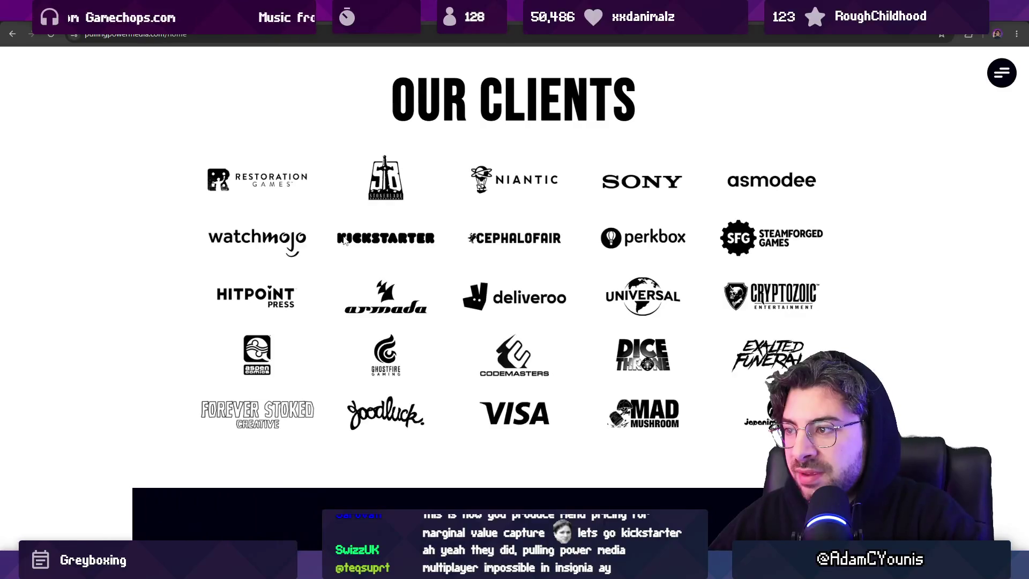
pyautogui.scroll(-6, 343, 240)
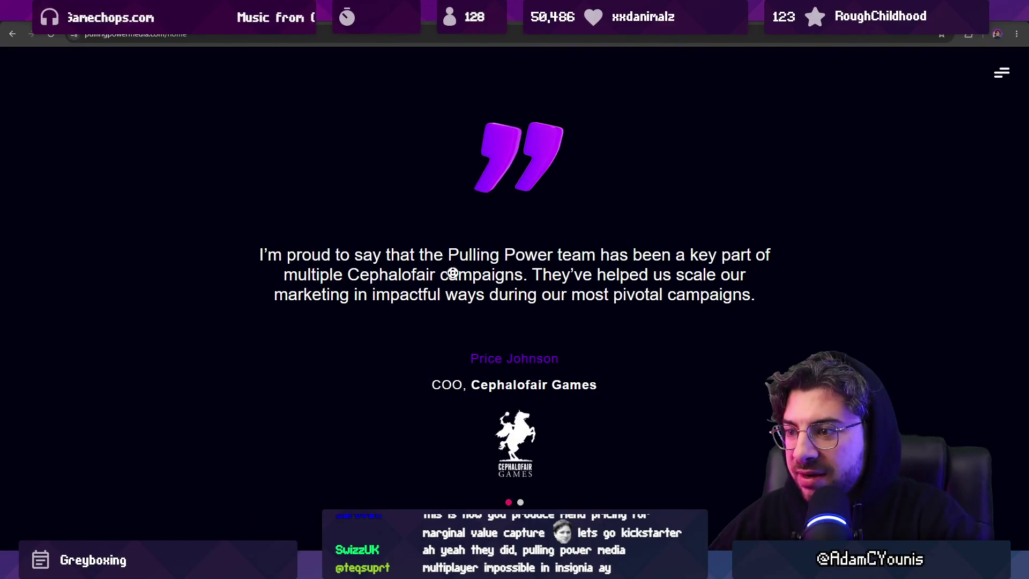
pyautogui.scroll(10, 450, 271)
pyautogui.scroll(5, 741, 129)
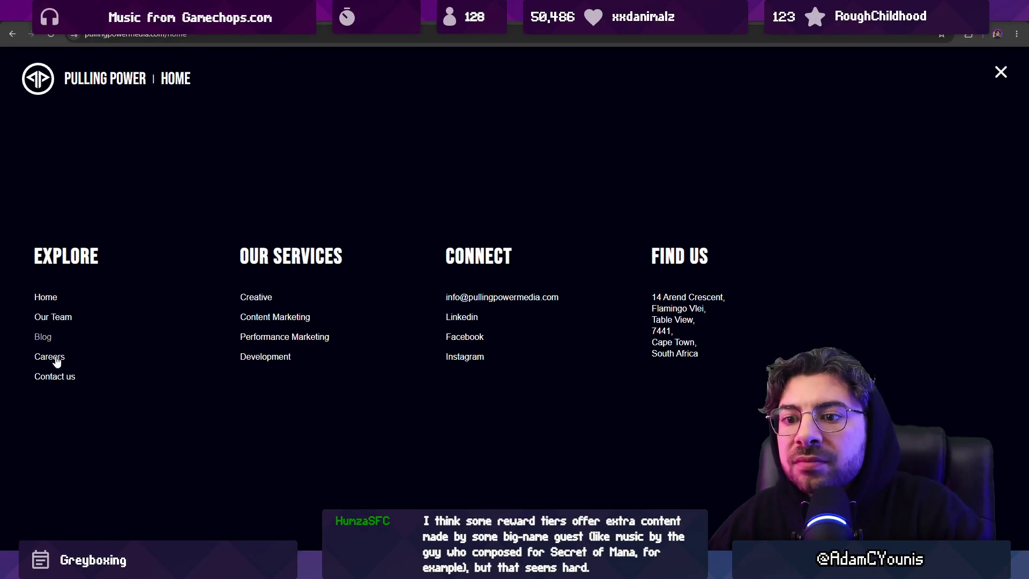
pyautogui.press('Tab')
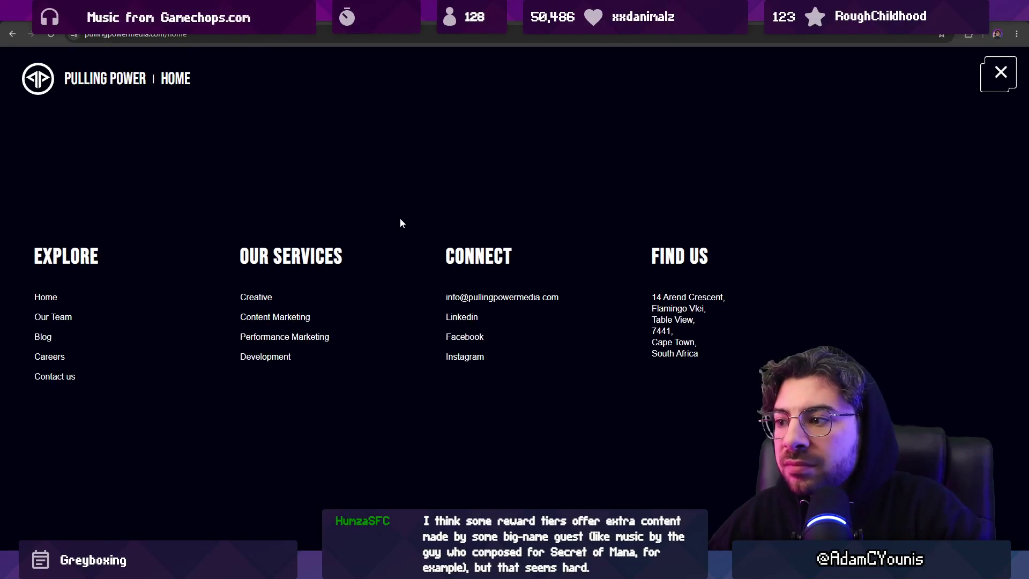
pyautogui.click(1004, 76)
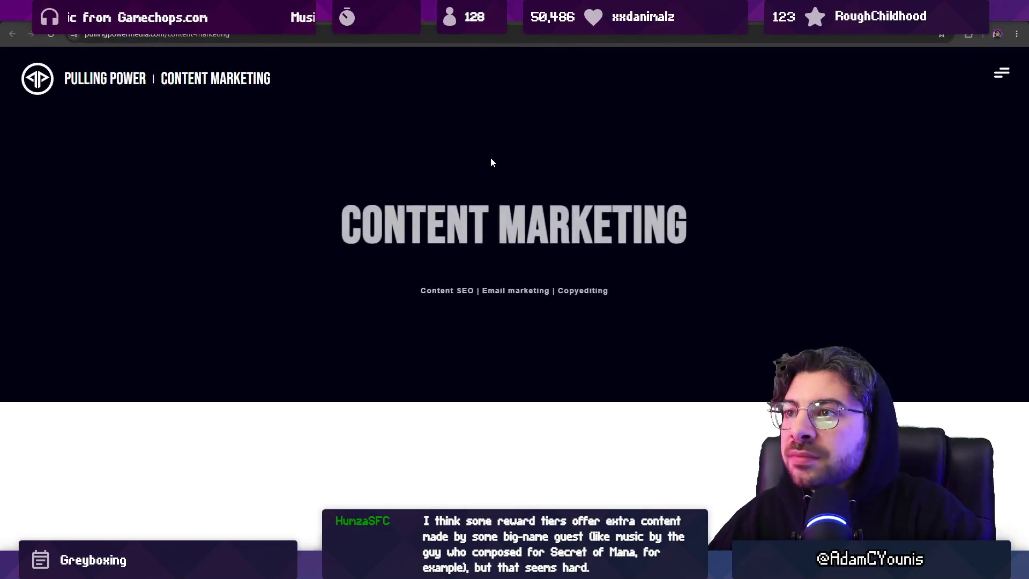
pyautogui.hotkey('ctrl', 'Tab')
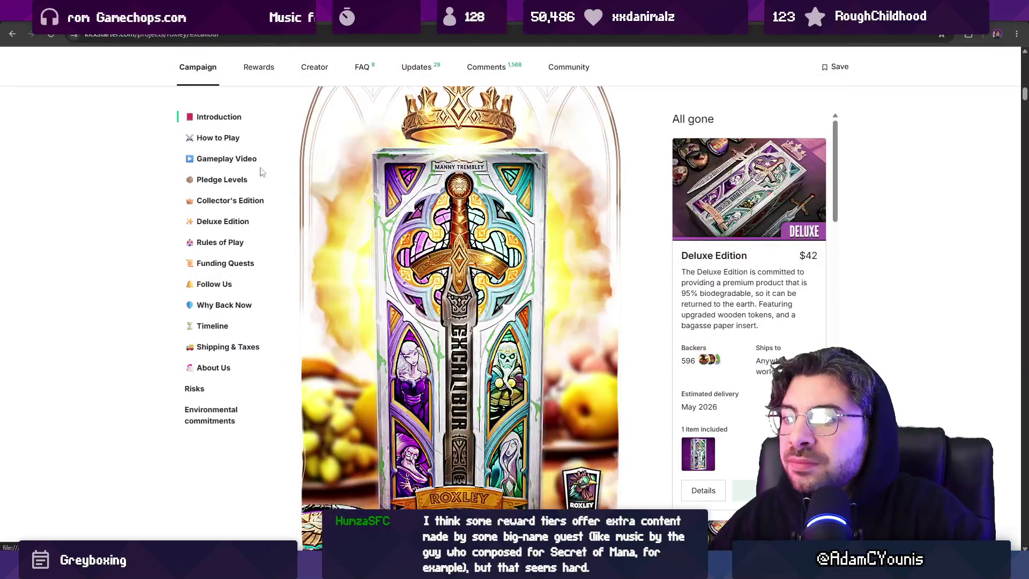
# Step: Jump to the Excalibur Environmental commitments section, then switch back to Figma
pyautogui.click(217, 419)
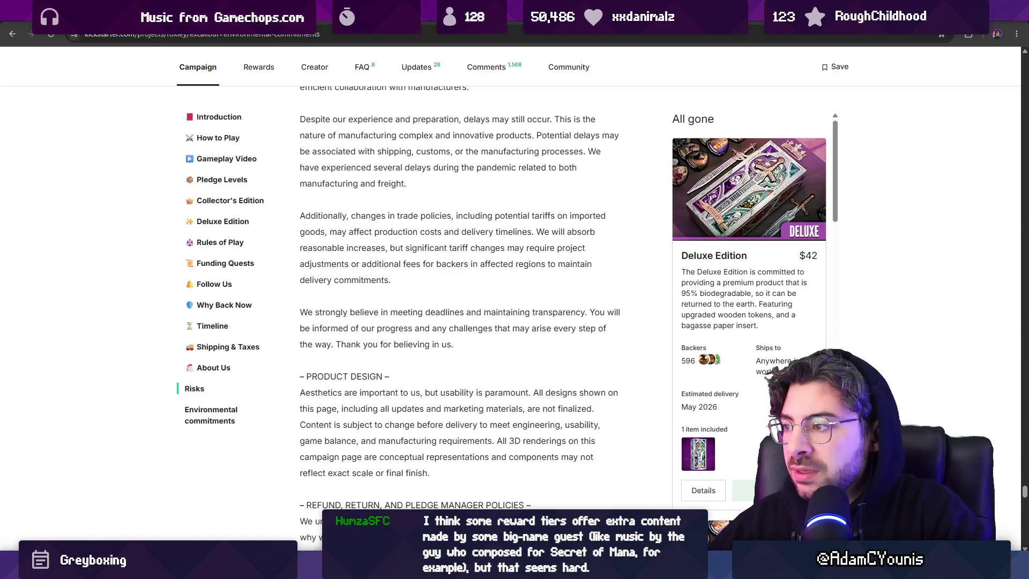
pyautogui.hotkey('alt', 'Tab')
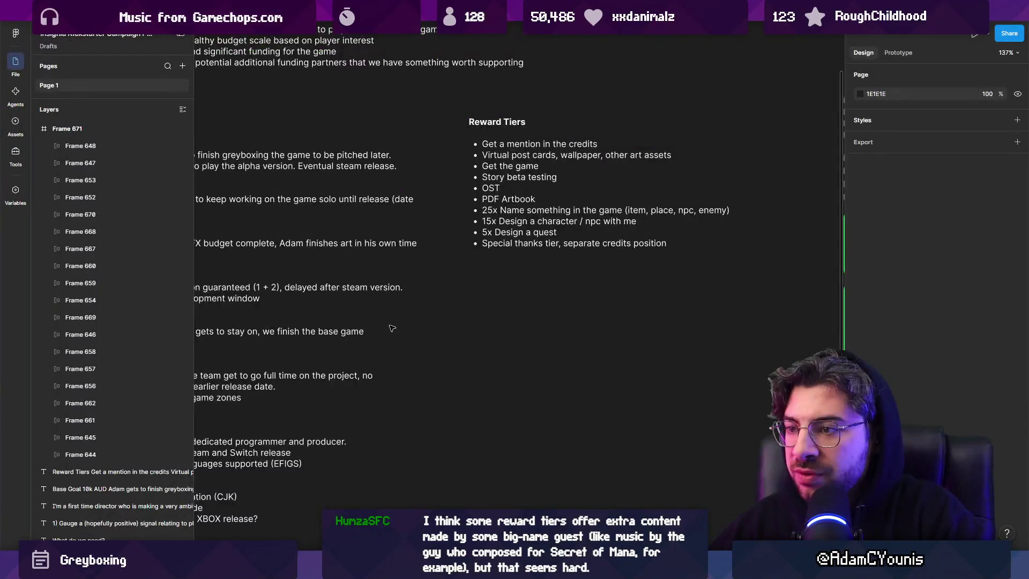
# Step: Add a 'Guest composer/Artist' credit to the 600k AUD bullet after the (EFIGS) line
pyautogui.scroll(-5, 445, 294)
pyautogui.hscroll(1, 445, 294)
pyautogui.doubleClick(429, 284)
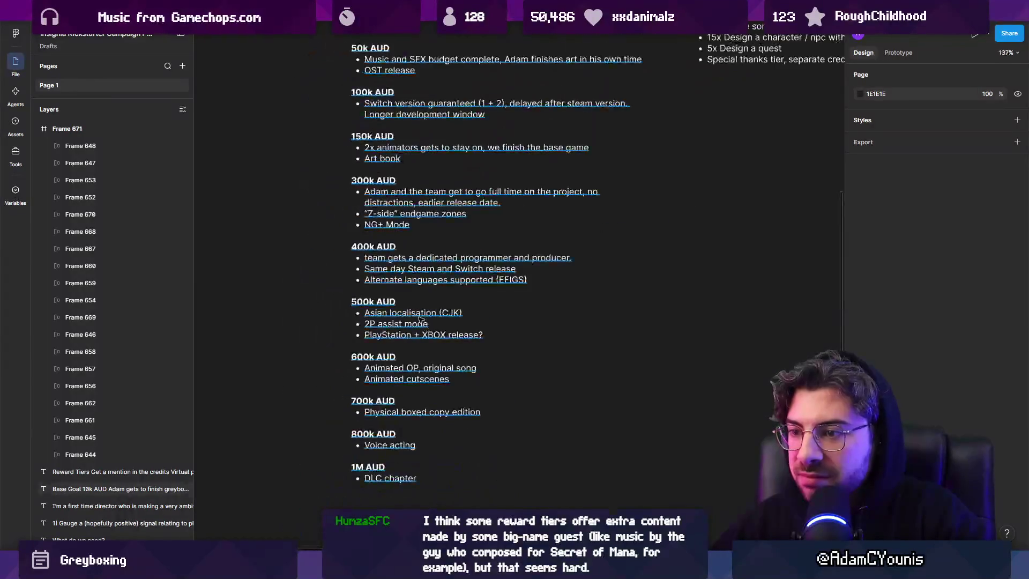
pyautogui.scroll(-2, 423, 263)
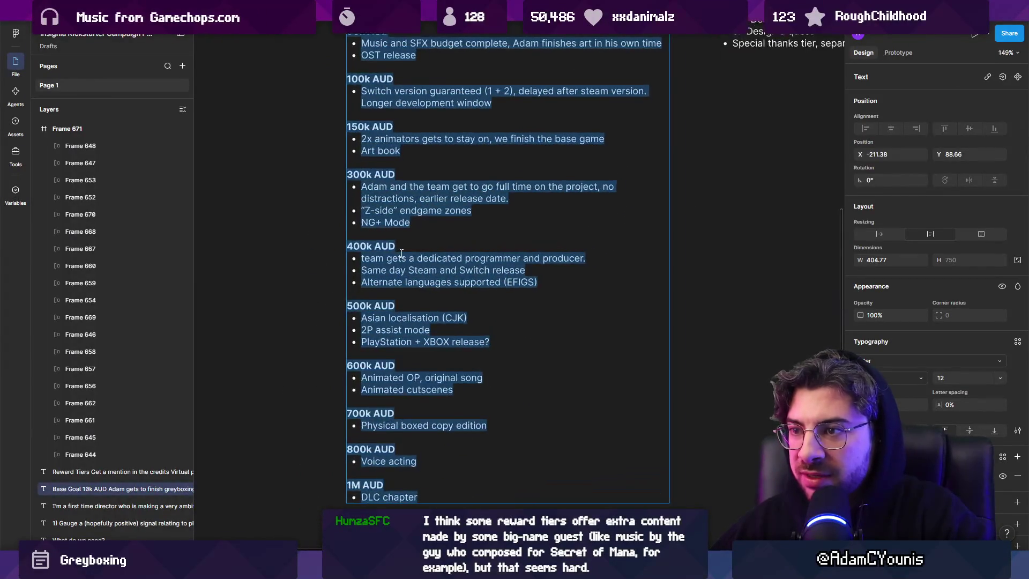
pyautogui.click(509, 279)
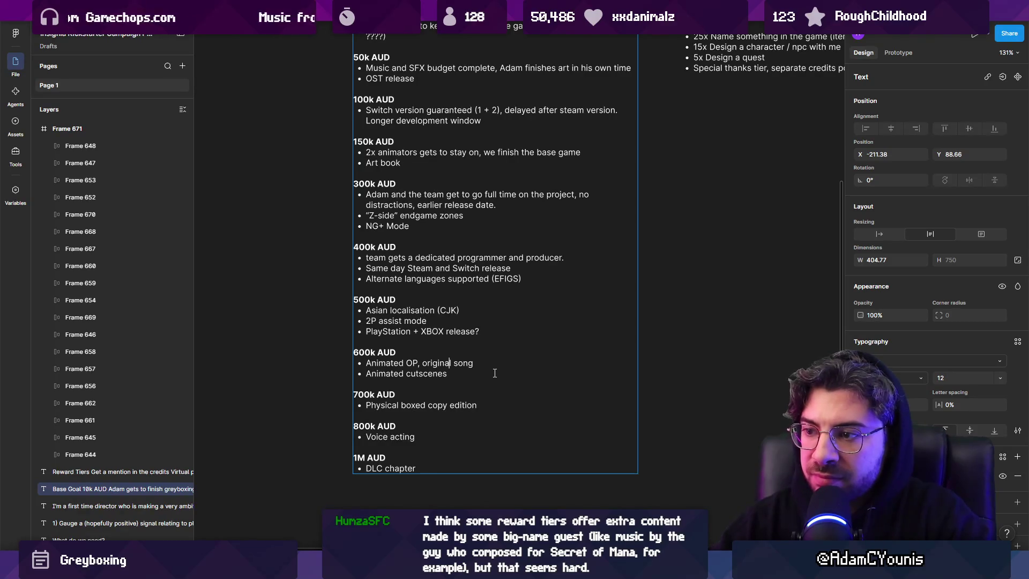
pyautogui.write(',Guest compos')
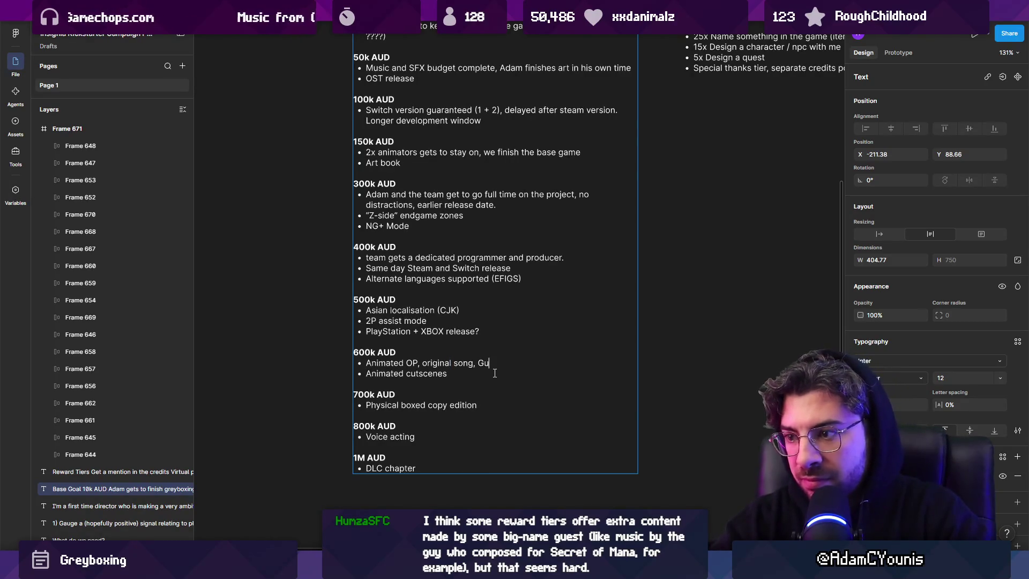
pyautogui.write('ert')
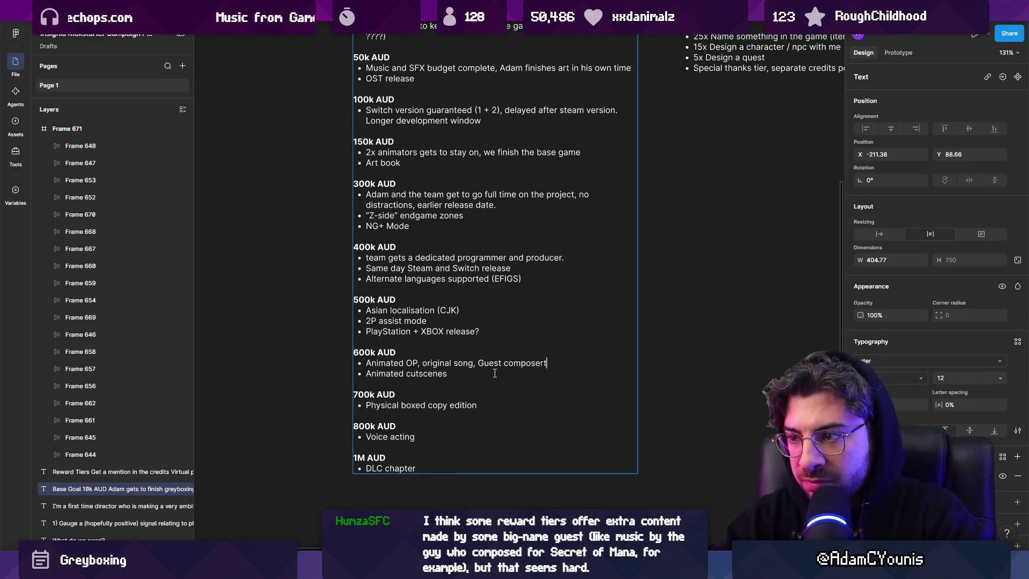
pyautogui.hotkey('ctrl', 'shift', 'Left')
pyautogui.hotkey('ctrl', 'shift', 'Left')
pyautogui.press('Left')
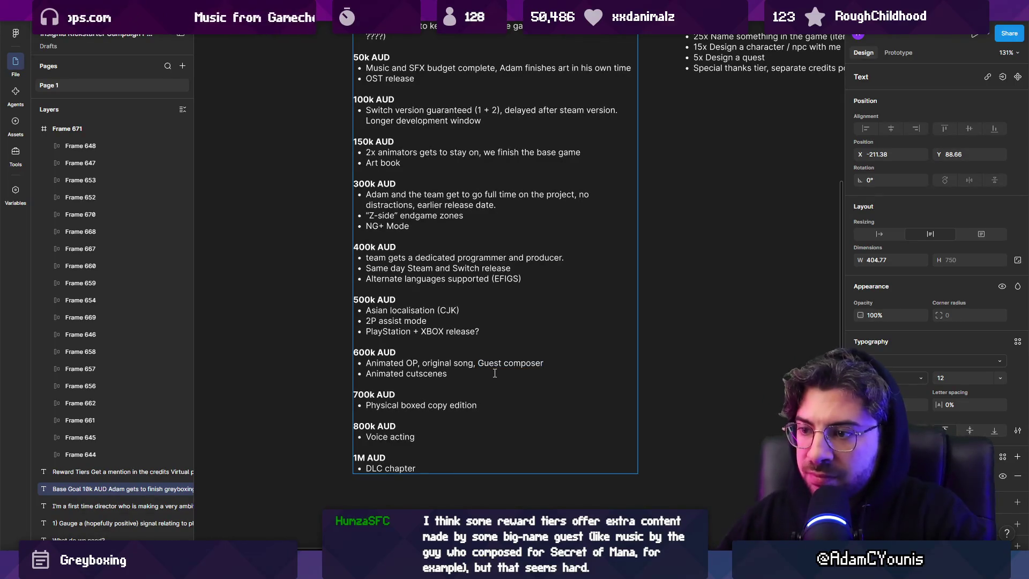
pyautogui.hotkey('ctrl', 'Right')
pyautogui.hotkey('ctrl', 'shift', 'Right')
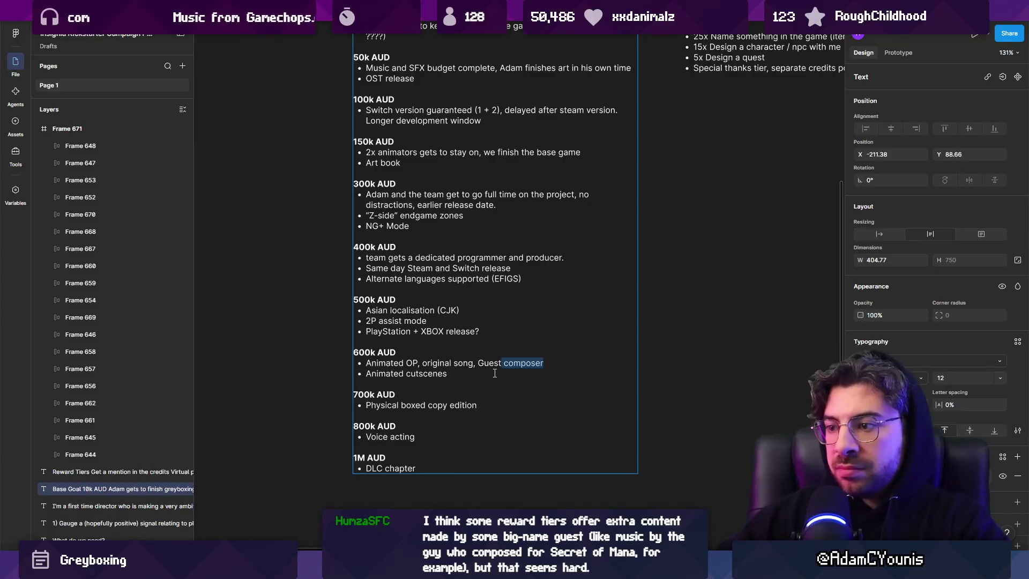
pyautogui.write('Artist')
pyautogui.press('Escape')
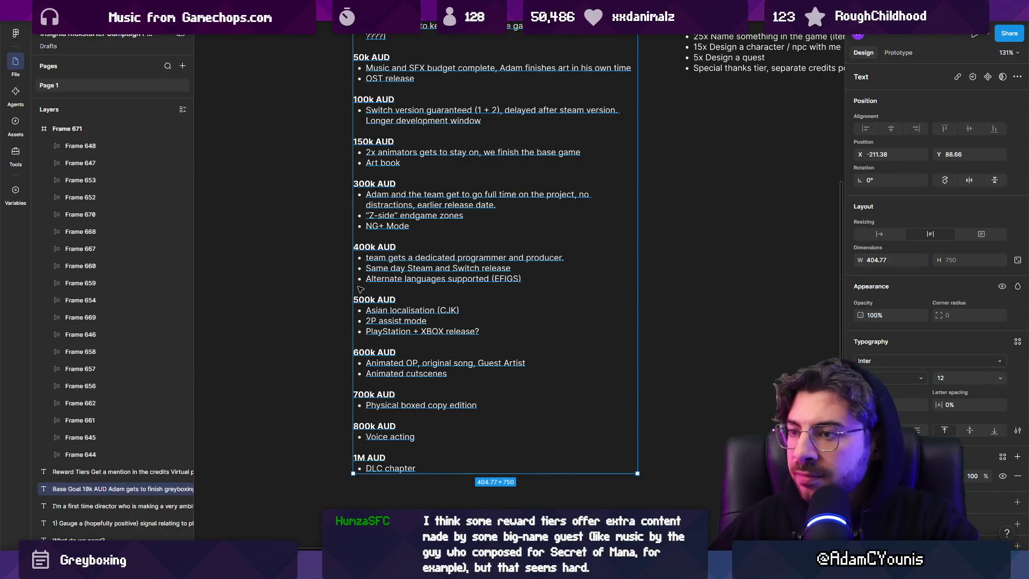
# Step: Replace 'Artist' so the bullet ends with 'Guest music producer'
pyautogui.press('Return')
pyautogui.doubleClick(501, 363)
pyautogui.write('comop')
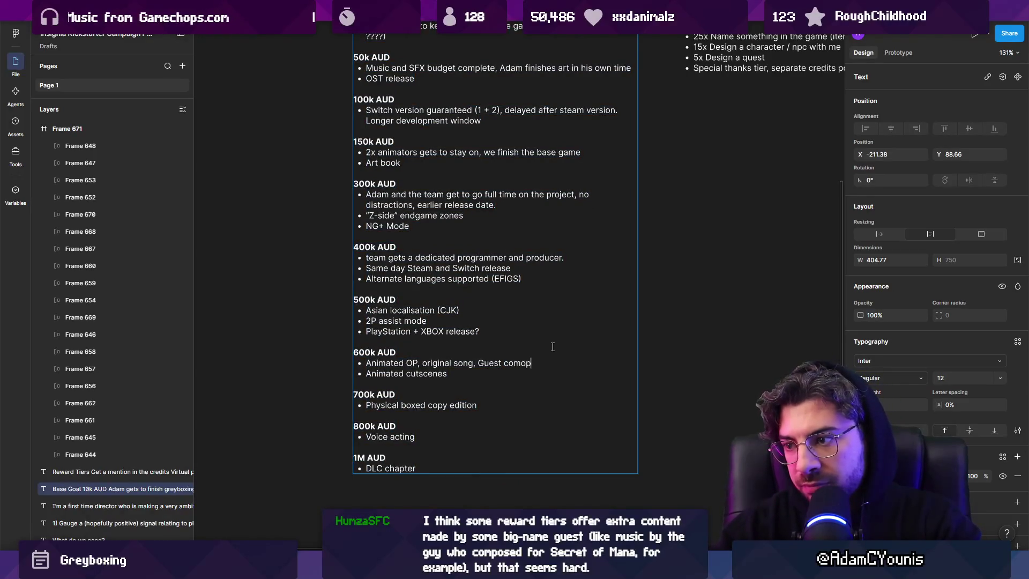
pyautogui.press('BackSpace')
pyautogui.press('BackSpace')
pyautogui.press('BackSpace')
pyautogui.write('music pro')
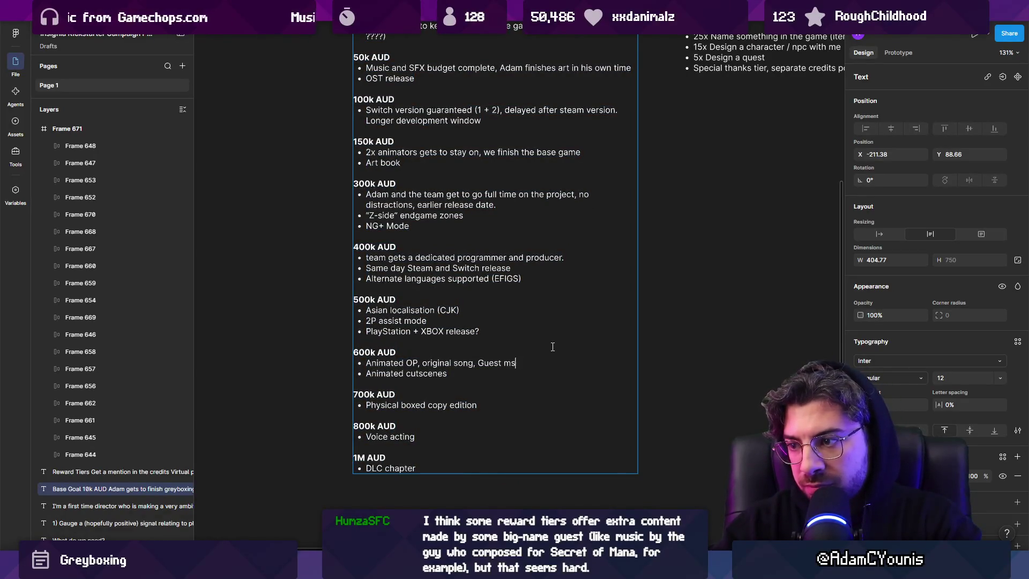
pyautogui.write('ducer')
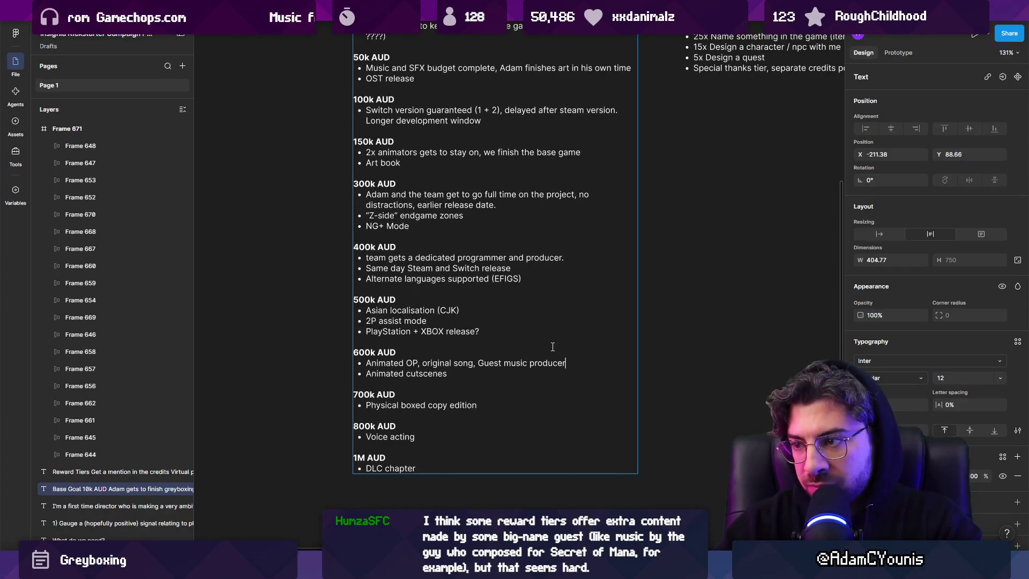
pyautogui.press('Escape')
pyautogui.press('Escape')
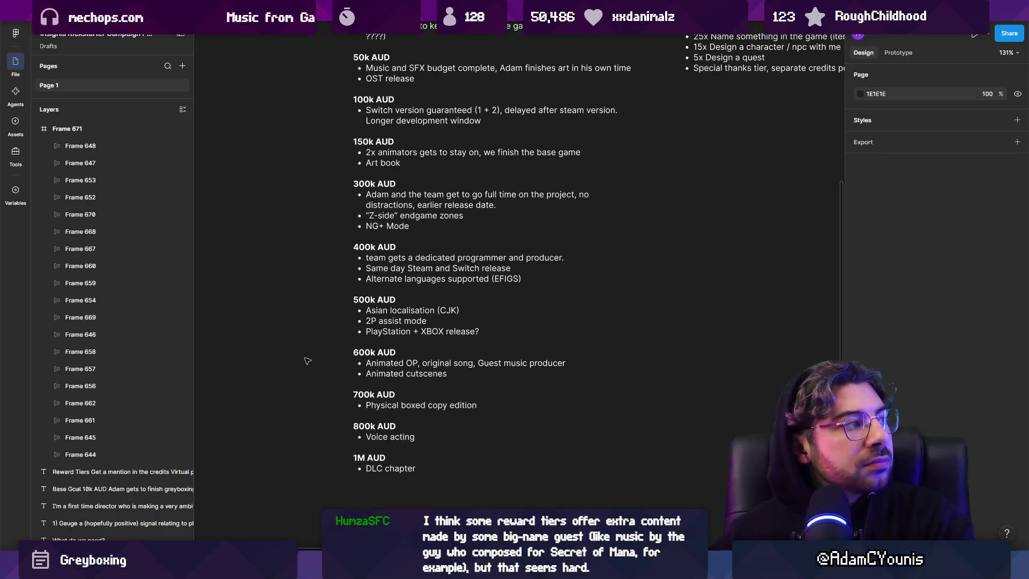
# Step: Narrow the Base Goal text box to about 337 wide and re-centre the board
pyautogui.scroll(5, 320, 361)
pyautogui.scroll(-5, 407, 328)
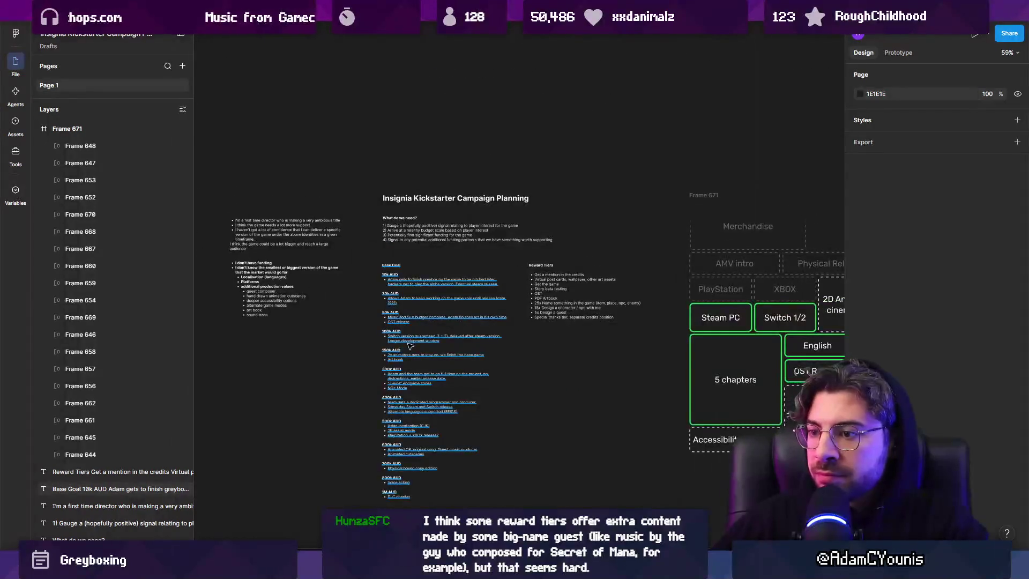
pyautogui.click(408, 326)
pyautogui.moveTo(509, 347); pyautogui.dragTo(490, 345)
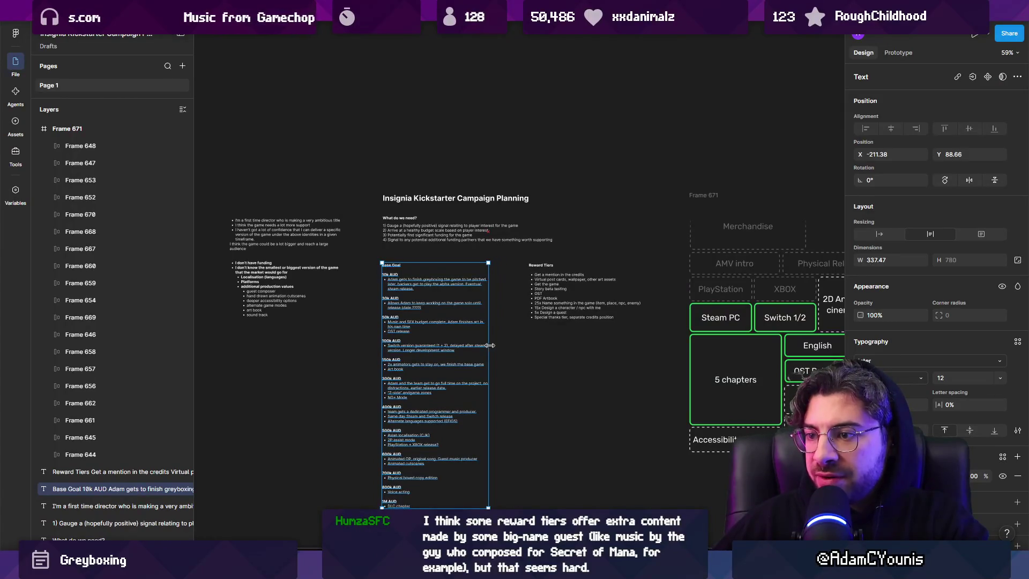
pyautogui.click(524, 349)
pyautogui.moveTo(631, 372); pyautogui.dragTo(467, 376)
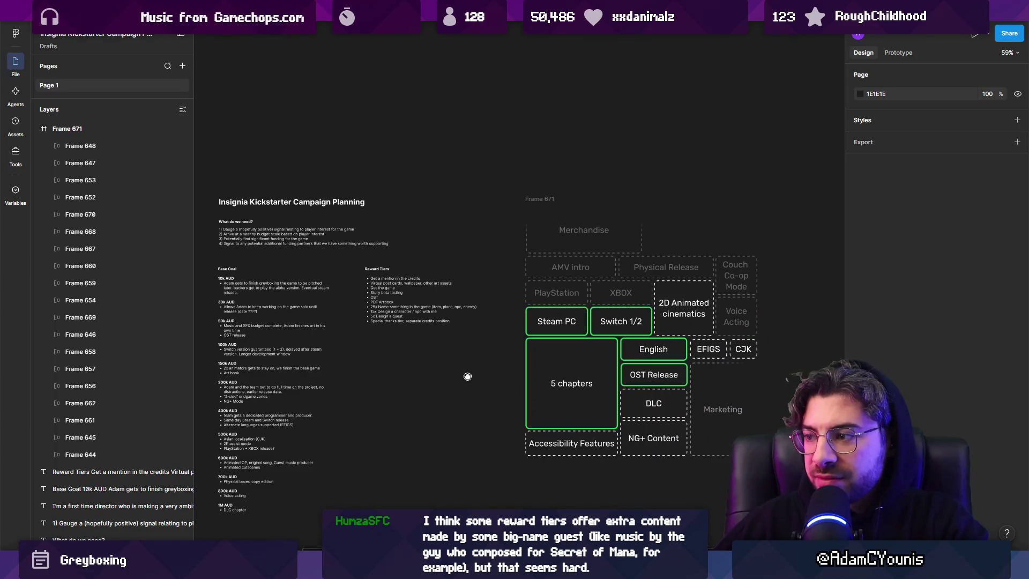
pyautogui.scroll(5, 467, 376)
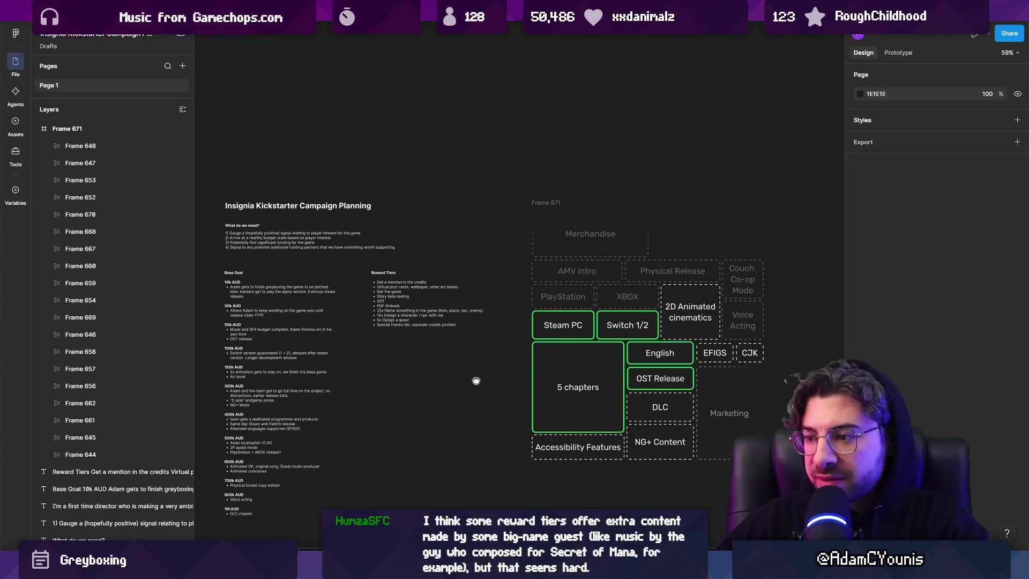
pyautogui.scroll(-2, 444, 374)
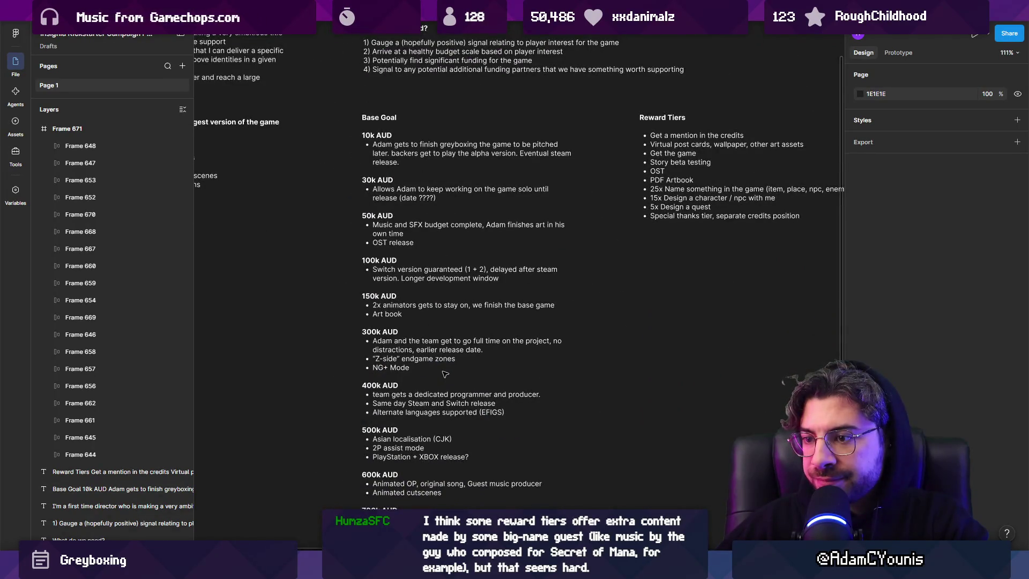
pyautogui.scroll(-4, 445, 374)
pyautogui.scroll(3, 433, 258)
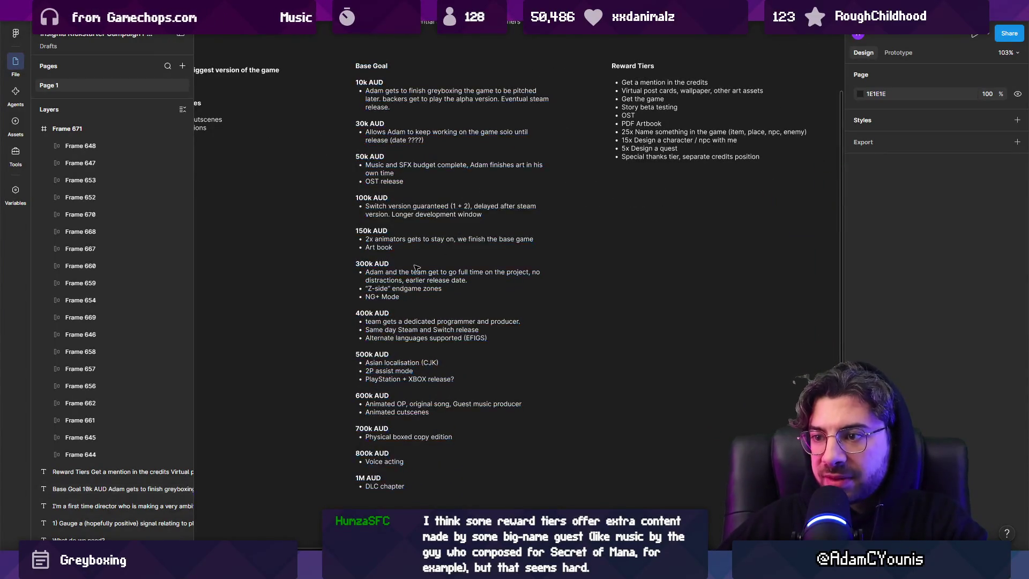
# Step: Replace the 400k AUD tier's programmer bullet with 'Additional engineer for QA and Distribution features'
pyautogui.click(369, 329)
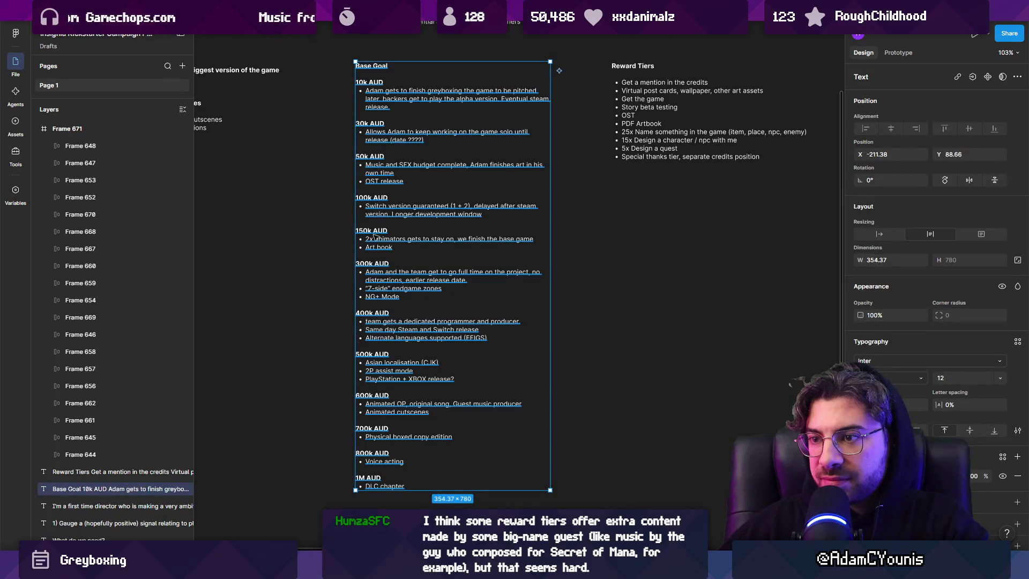
pyautogui.scroll(5, 396, 321)
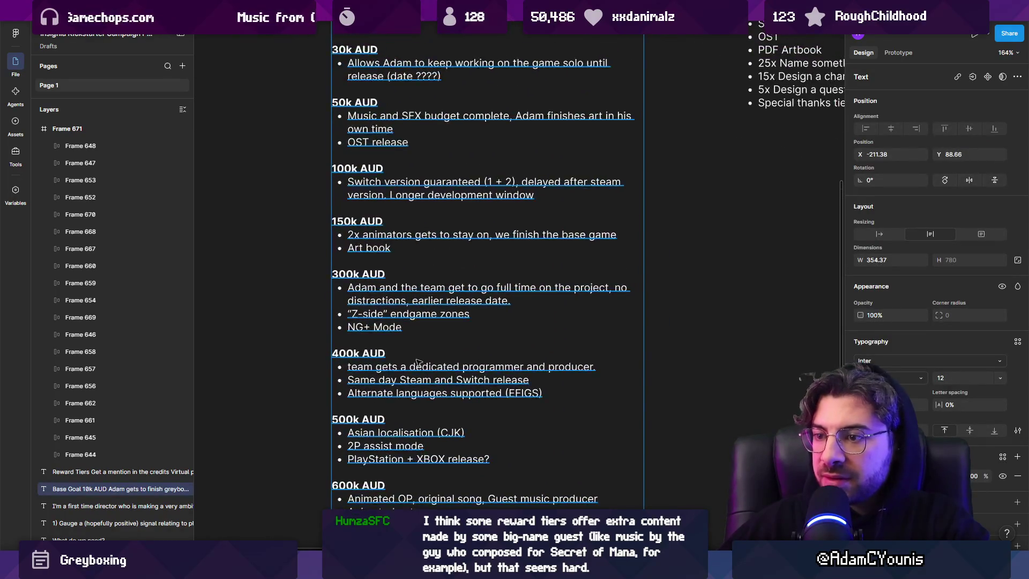
pyautogui.scroll(-3, 434, 370)
pyautogui.tripleClick(604, 371)
pyautogui.write('A')
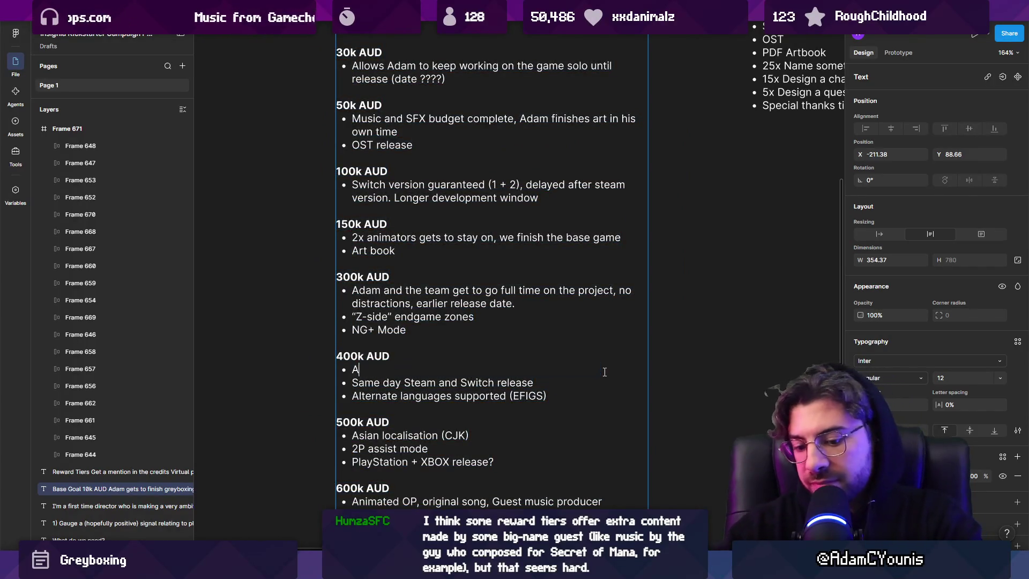
pyautogui.write('dditional team members fdo')
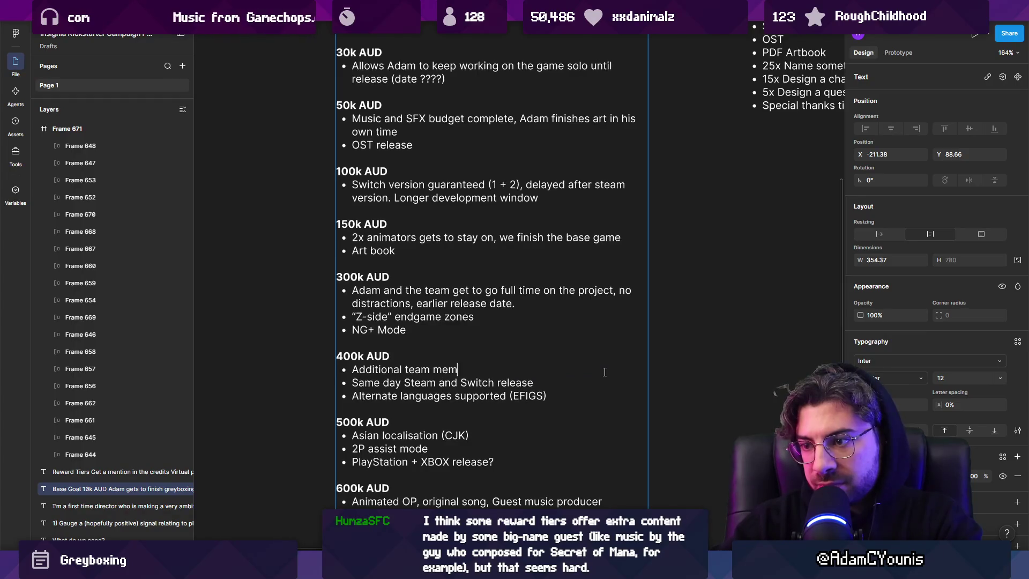
pyautogui.press('BackSpace')
pyautogui.press('BackSpace')
pyautogui.write('or s')
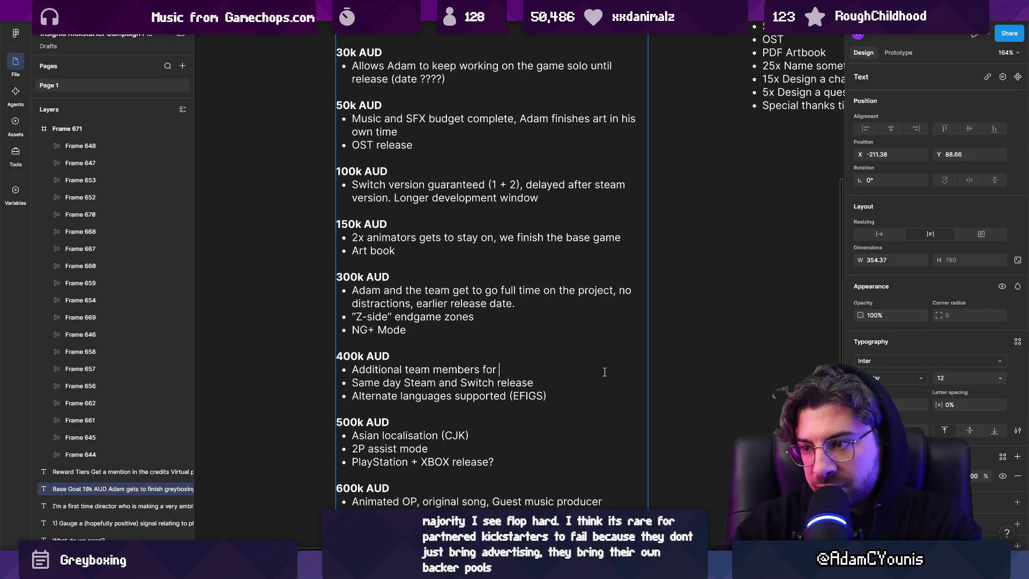
pyautogui.press('BackSpace')
pyautogui.press('BackSpace')
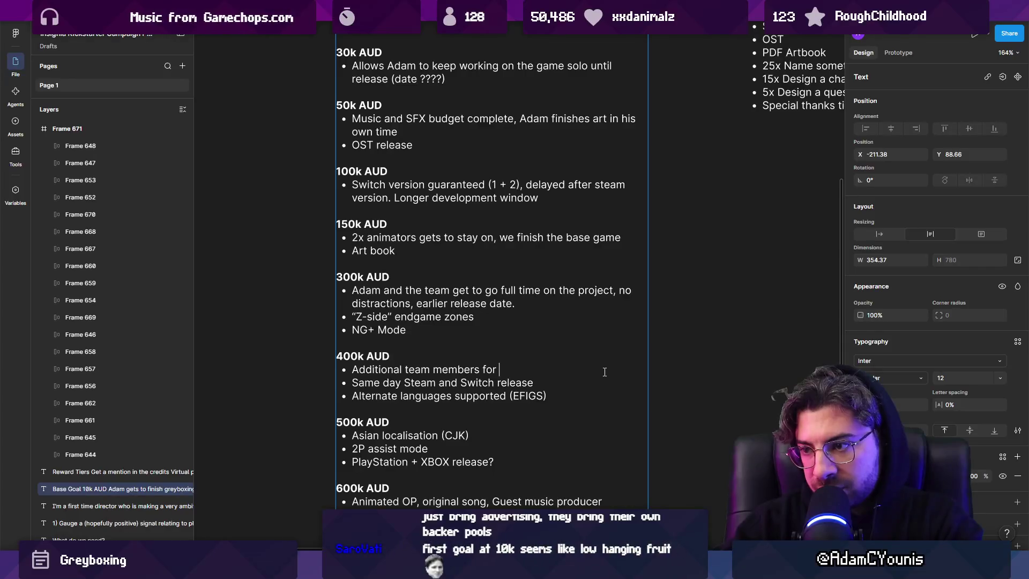
pyautogui.hotkey('ctrl', 'shift', 'Left')
pyautogui.hotkey('ctrl', 'shift', 'Left')
pyautogui.hotkey('ctrl', 'shift', 'Left')
pyautogui.write('engineer')
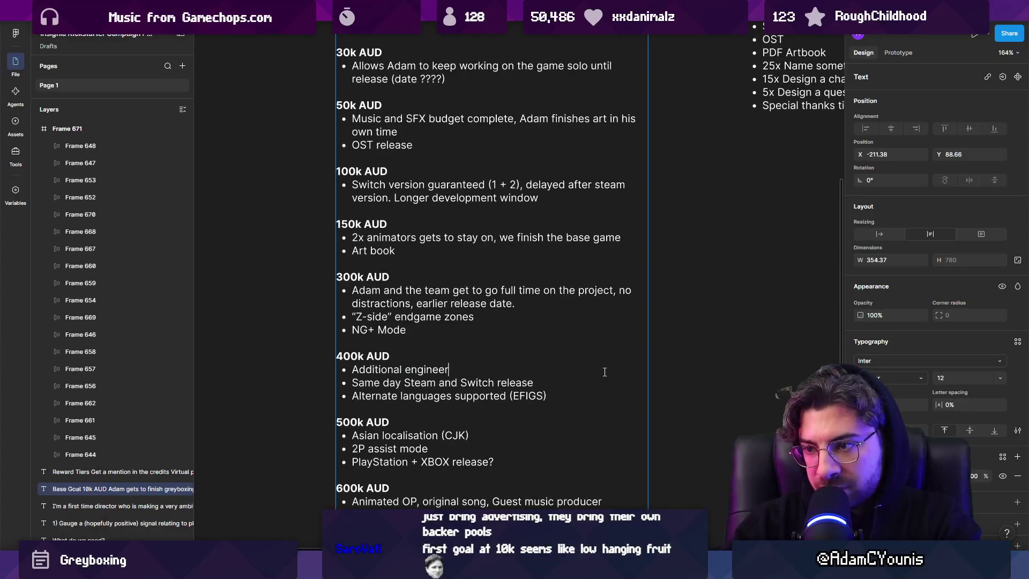
pyautogui.write(' for QA')
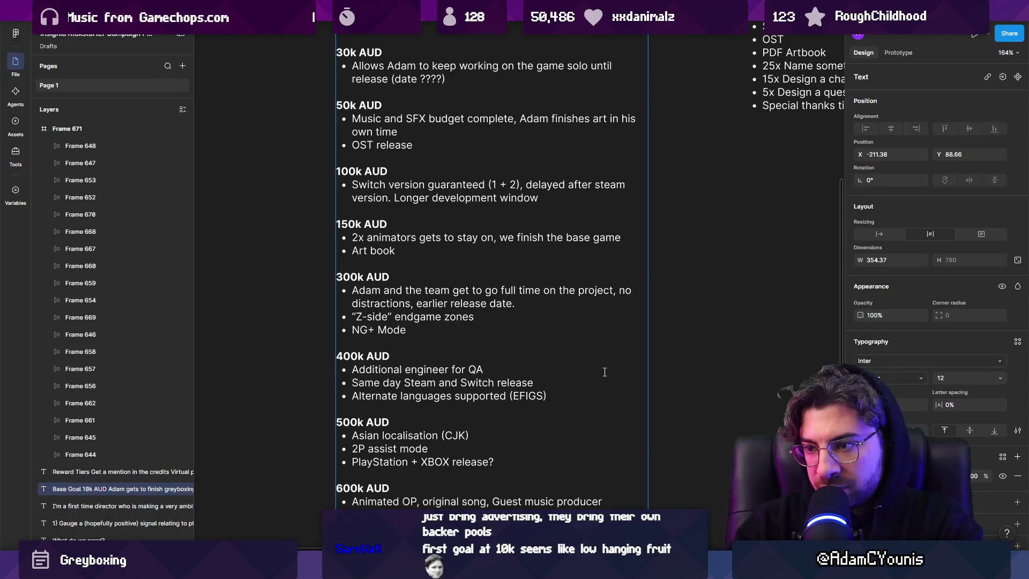
pyautogui.write(' and ')
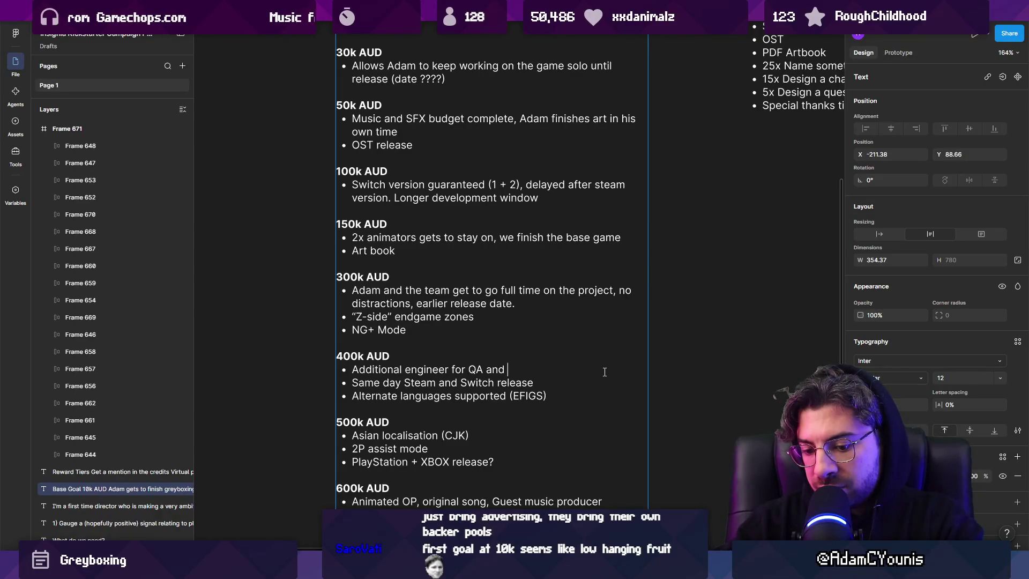
pyautogui.write('Distribution featu')
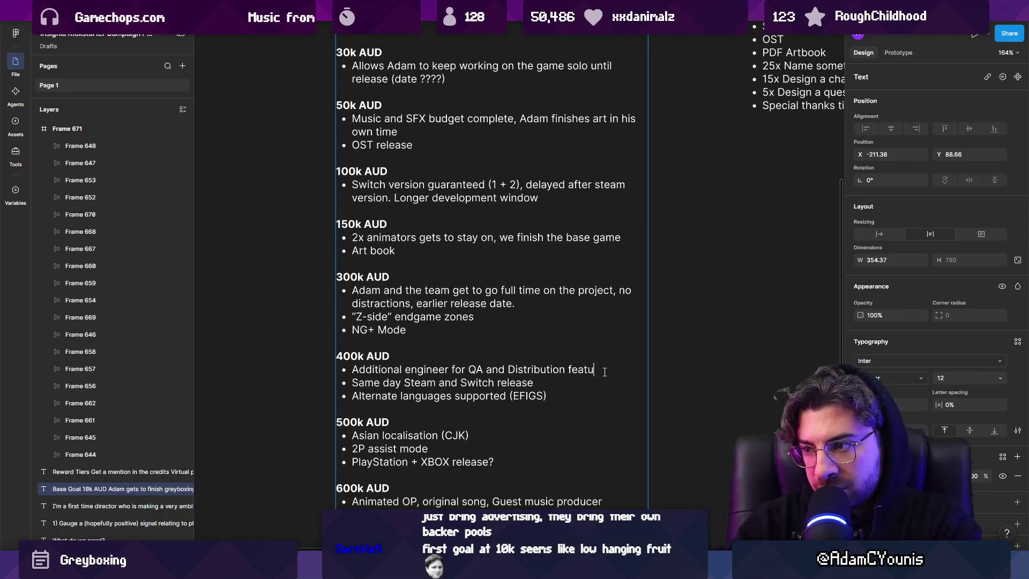
pyautogui.write('res')
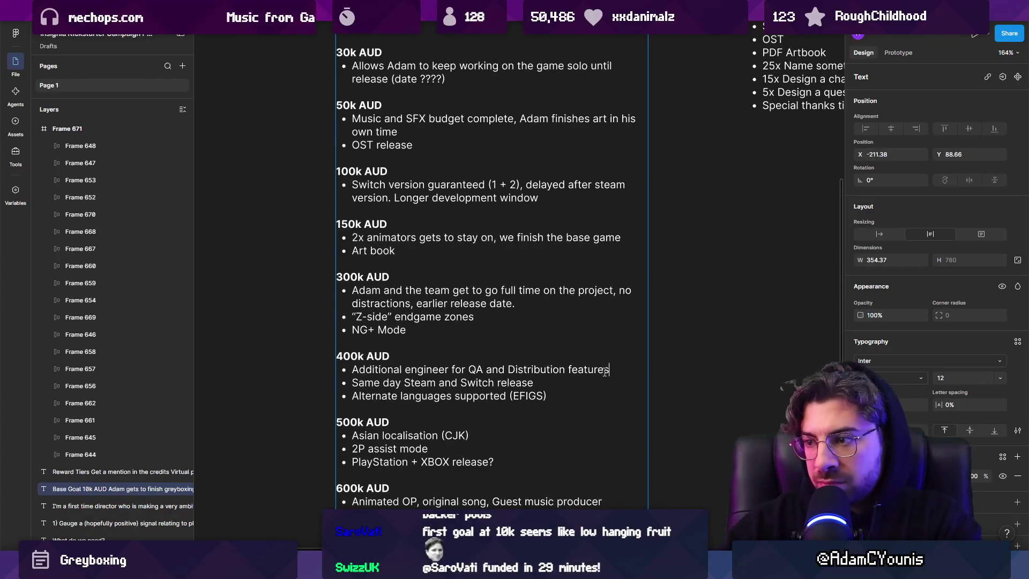
pyautogui.press('Escape')
pyautogui.press('Escape')
pyautogui.scroll(-3, 475, 360)
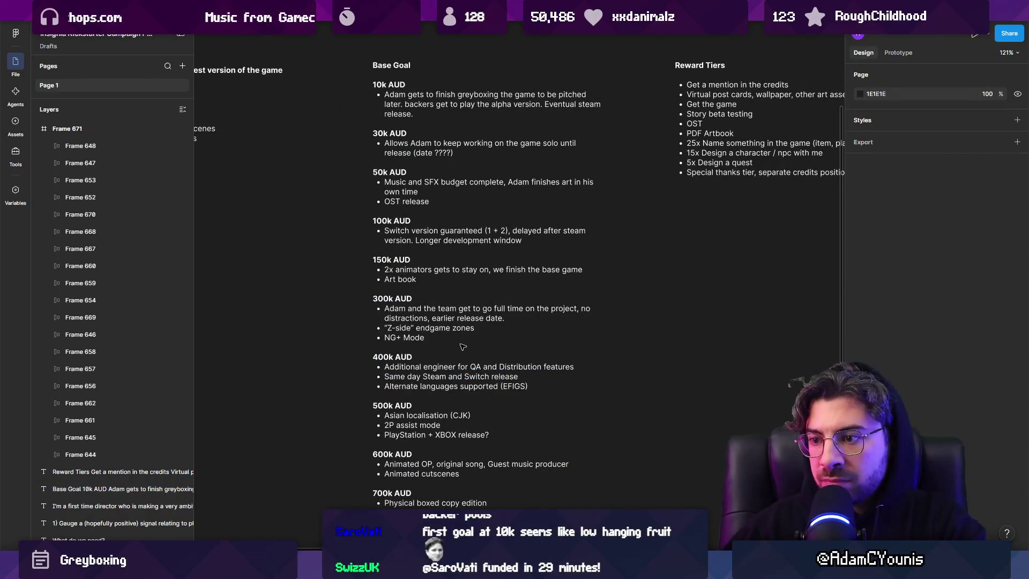
# Step: Insert 'region' after 'Asian' so the 500k AUD tier reads Asian region localisation (CJK)
pyautogui.scroll(3, 431, 384)
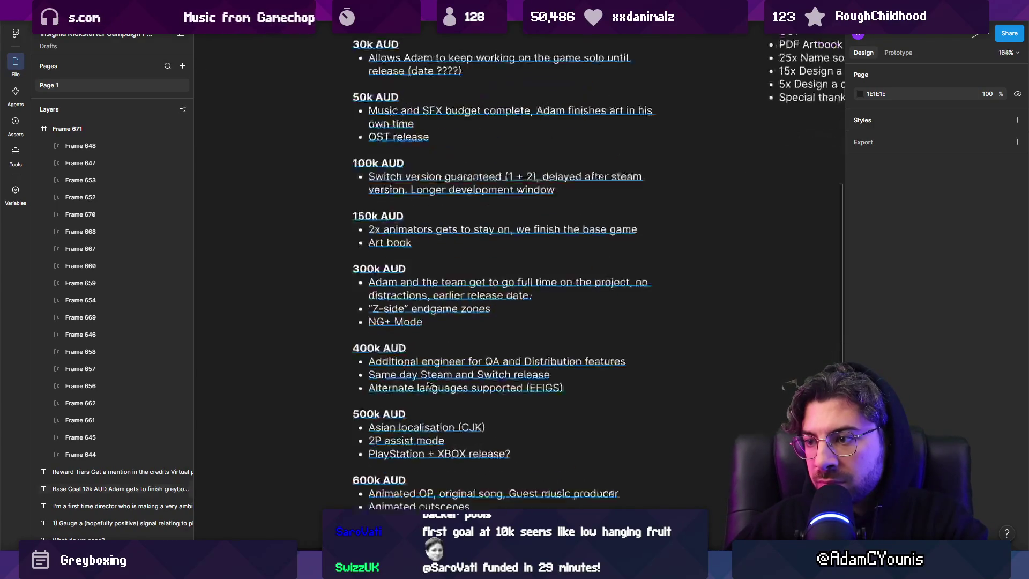
pyautogui.scroll(-1, 423, 407)
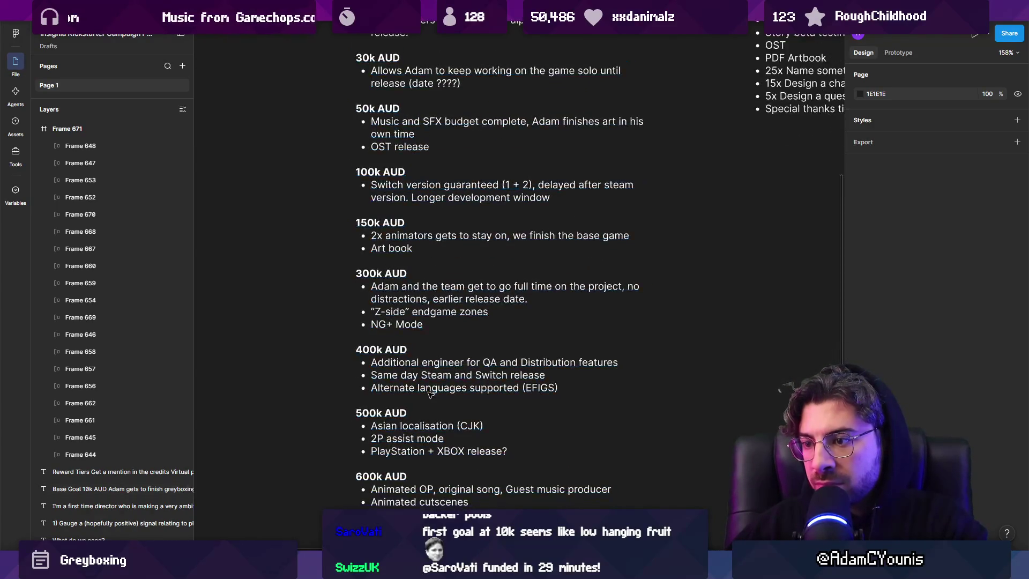
pyautogui.click(398, 429)
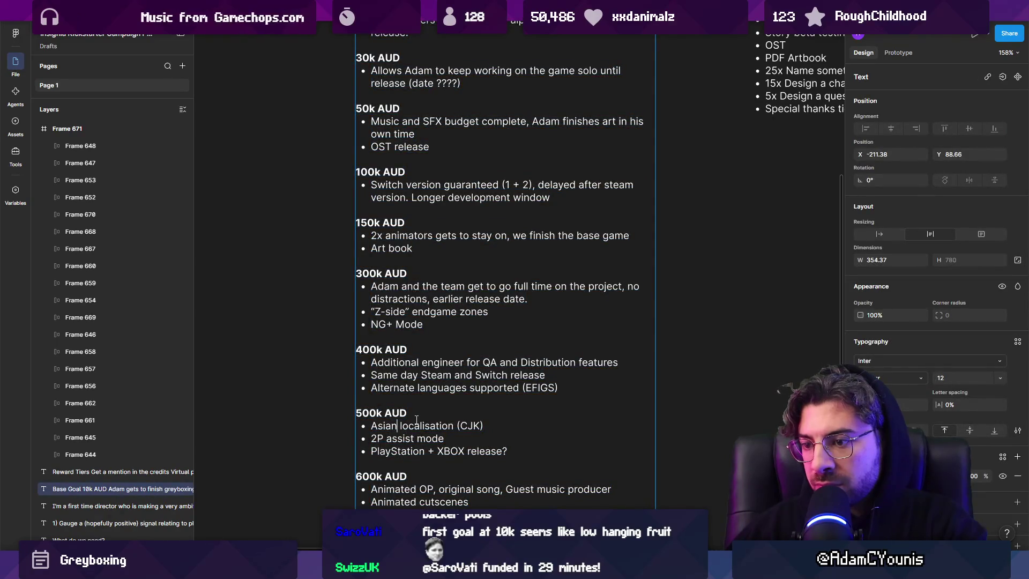
pyautogui.write('region')
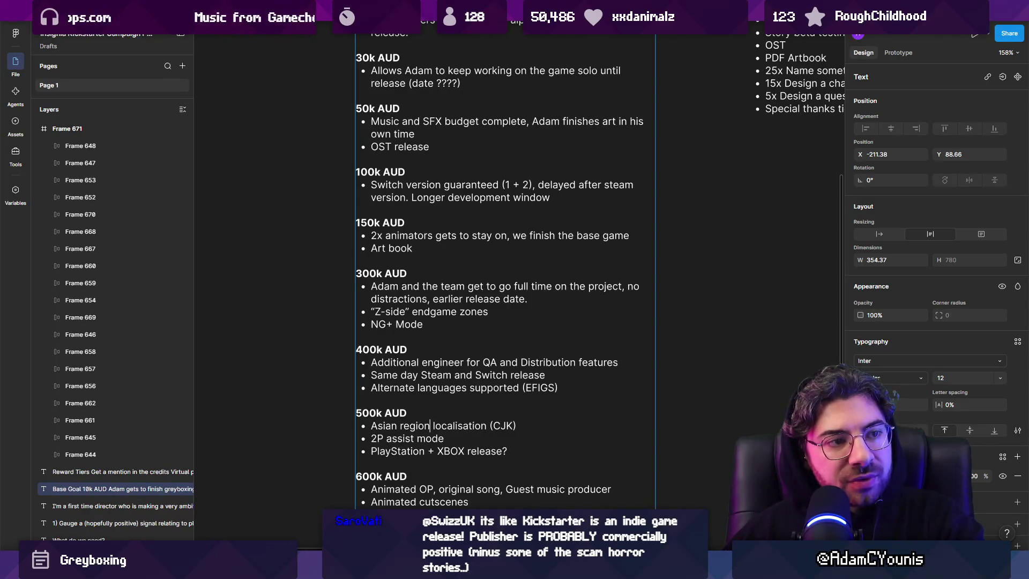
pyautogui.press('Escape')
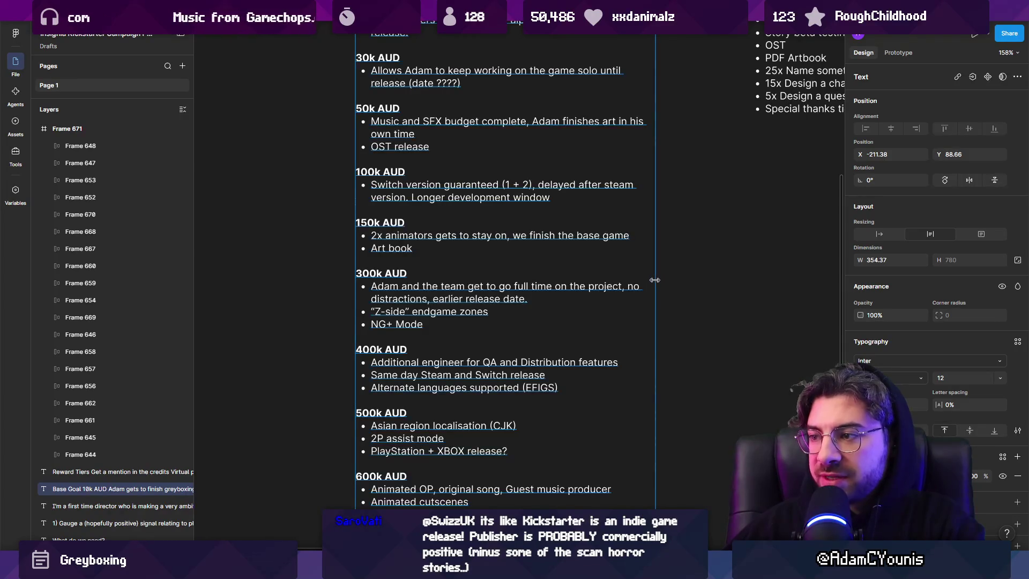
# Step: Nudge the Base Goal text box's right edge to 355.89 wide, then deselect it
pyautogui.moveTo(655, 279)
pyautogui.mouseDown()
pyautogui.moveTo(698, 276)
pyautogui.moveTo(656, 276)
pyautogui.mouseUp()
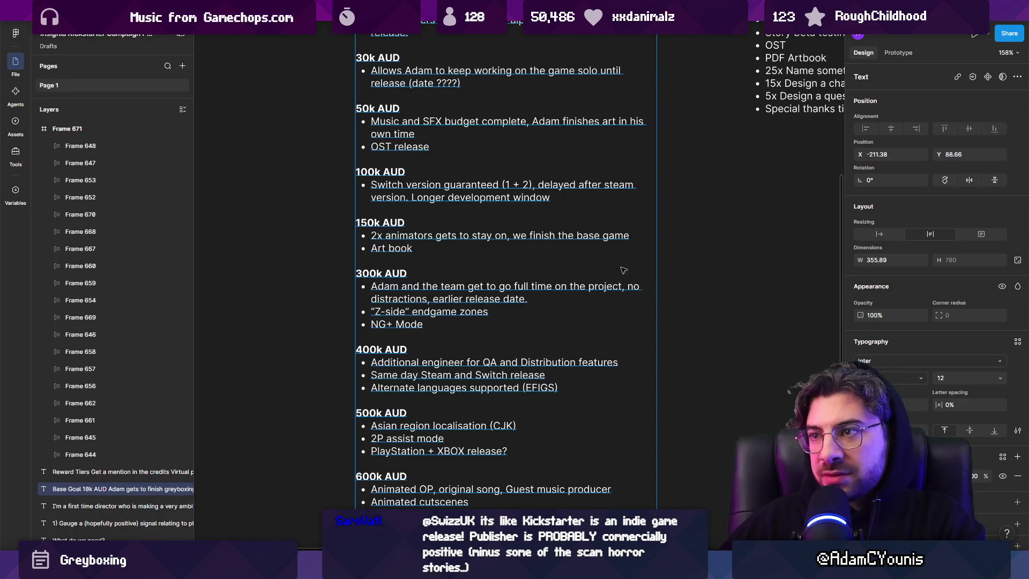
pyautogui.scroll(-5, 581, 264)
pyautogui.press('Escape')
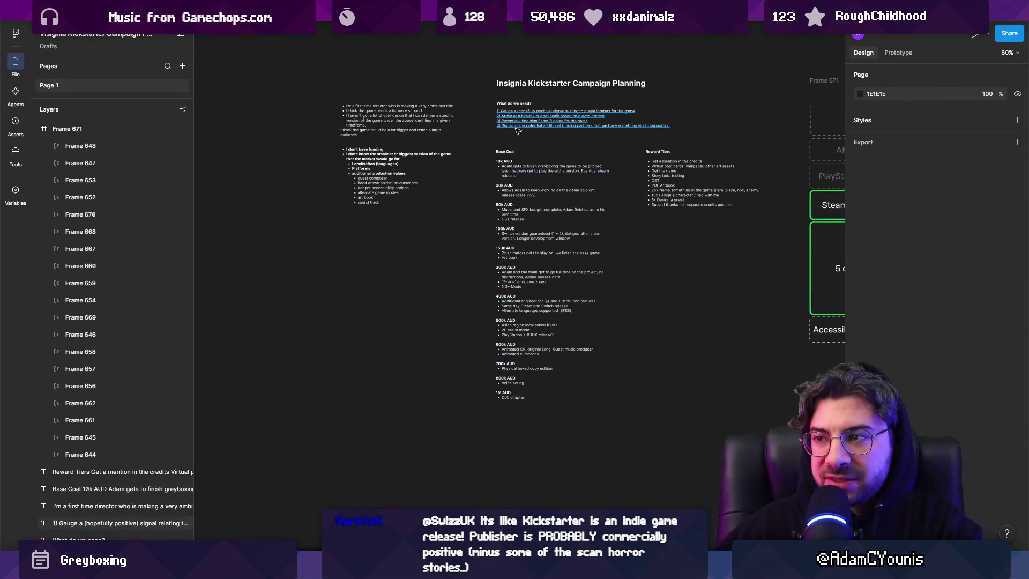
# Step: Select the Base Goal text box and look over the stretch-goal list
pyautogui.click(503, 162)
pyautogui.scroll(3, 616, 217)
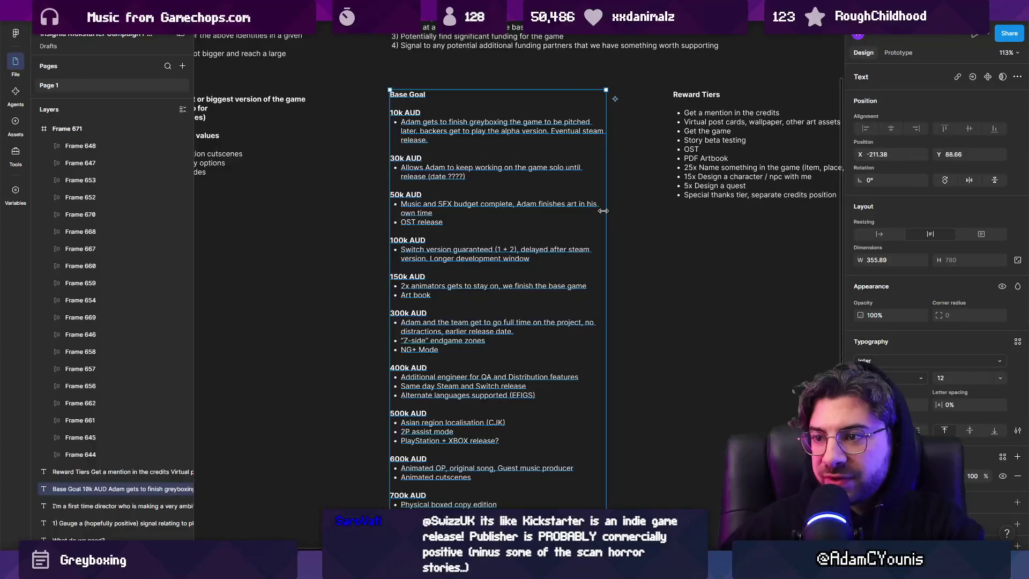
pyautogui.scroll(-2, 528, 239)
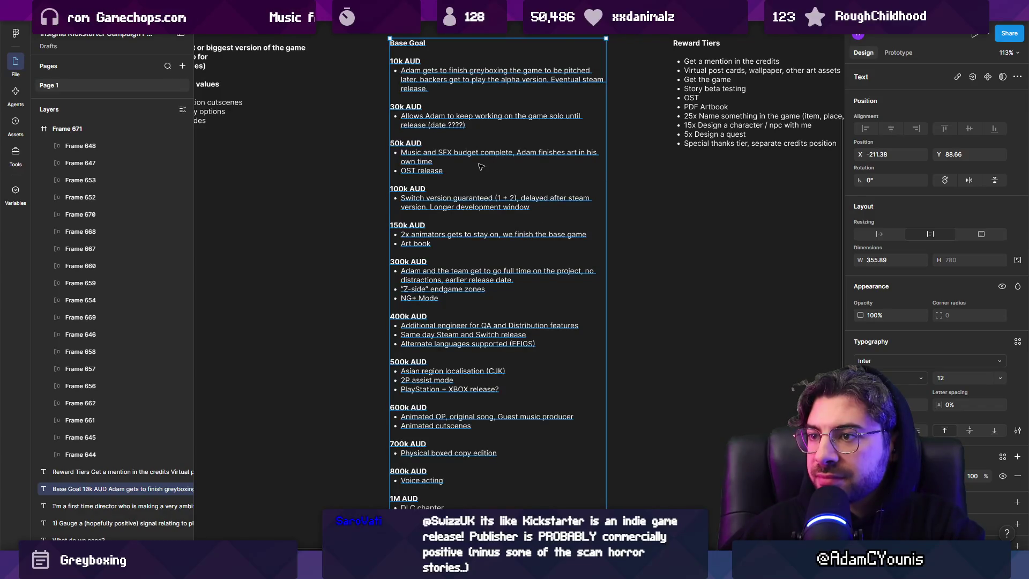
pyautogui.keyDown('ctrl'); pyautogui.scroll(2, 480, 167); pyautogui.keyUp('ctrl')
pyautogui.scroll(3, 483, 274)
pyautogui.keyDown('ctrl'); pyautogui.scroll(1, 464, 258); pyautogui.keyUp('ctrl')
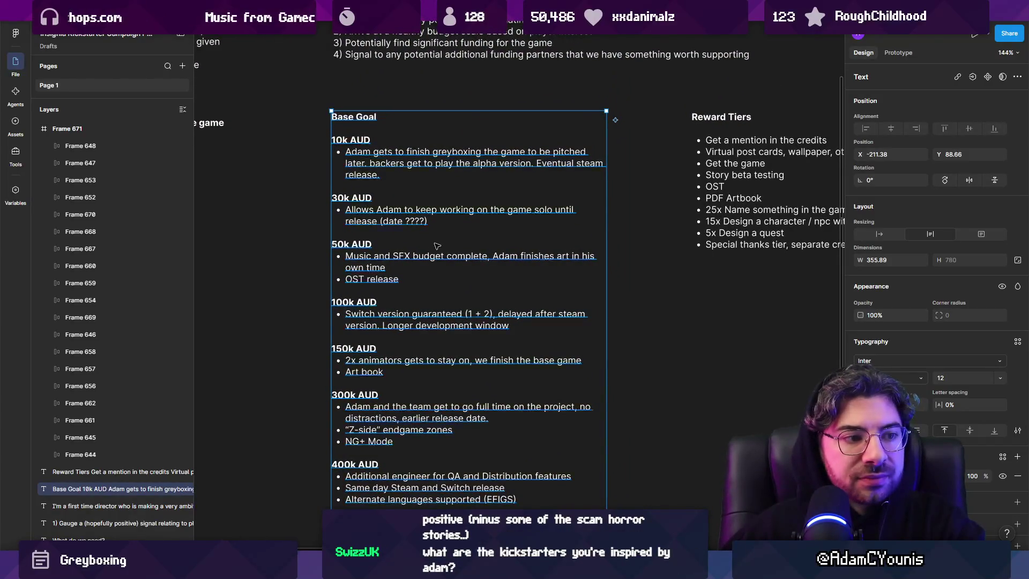
pyautogui.keyDown('ctrl'); pyautogui.scroll(-3, 566, 257); pyautogui.keyUp('ctrl')
pyautogui.click(622, 255)
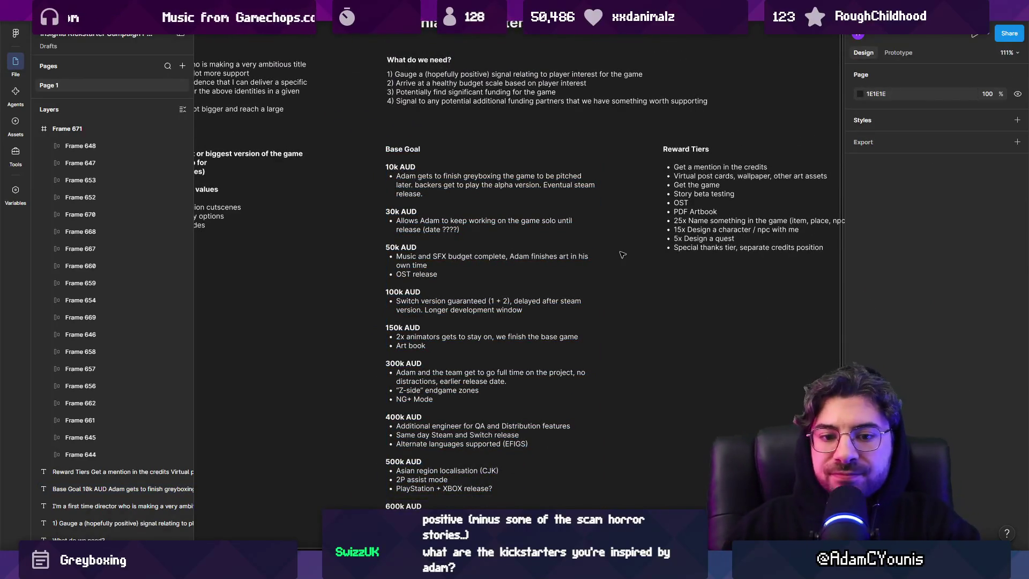
pyautogui.keyDown('ctrl'); pyautogui.scroll(-5, 622, 255); pyautogui.keyUp('ctrl')
pyautogui.keyDown('ctrl'); pyautogui.scroll(5, 567, 315); pyautogui.keyUp('ctrl')
# Step: Drag the Base Goal text box's right edge out to about 361.74 wide
pyautogui.click(567, 315)
pyautogui.moveTo(643, 308)
pyautogui.mouseDown()
pyautogui.moveTo(666, 307)
pyautogui.moveTo(644, 304)
pyautogui.mouseUp()
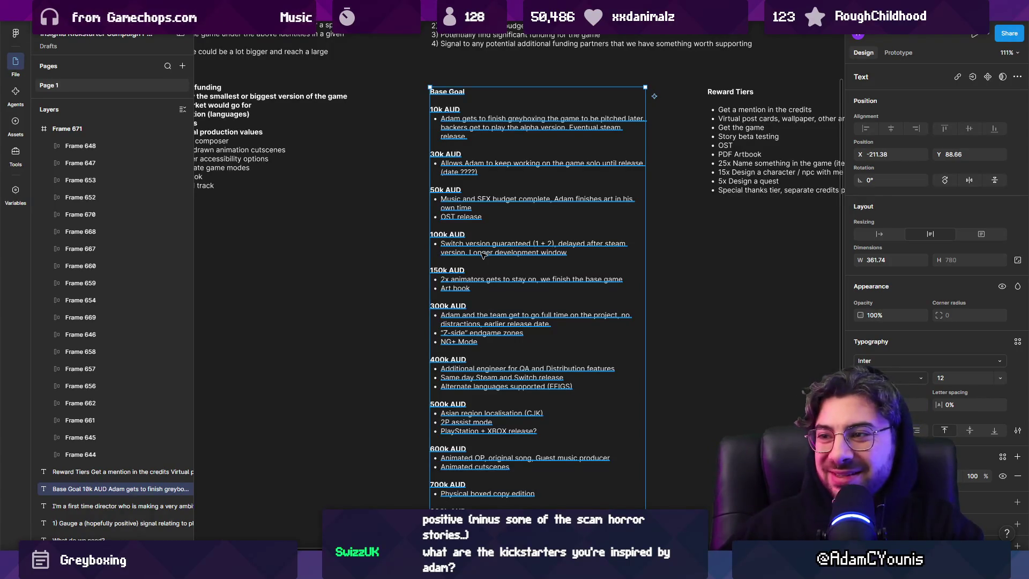
pyautogui.click(423, 237)
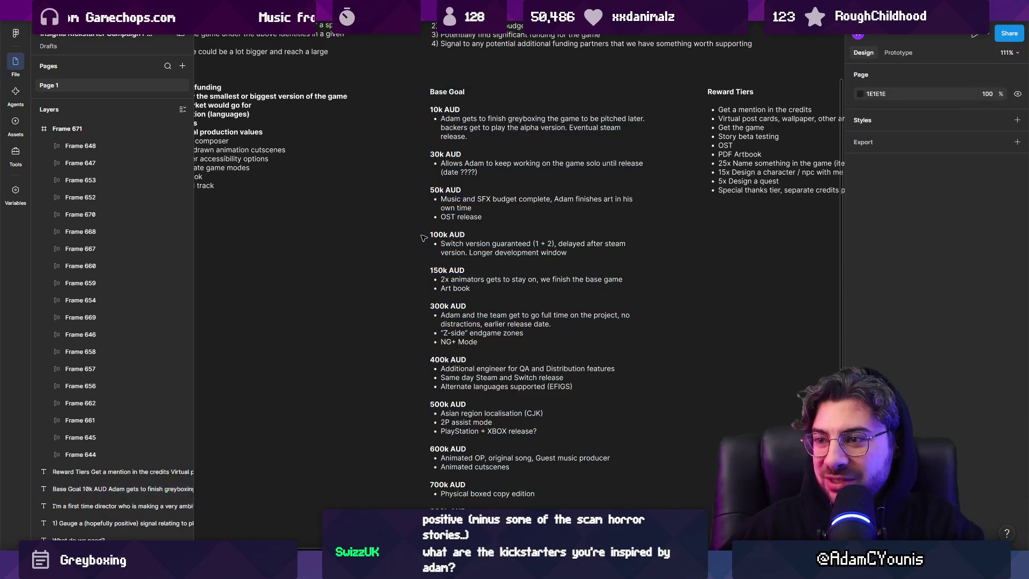
pyautogui.scroll(-5, 424, 328)
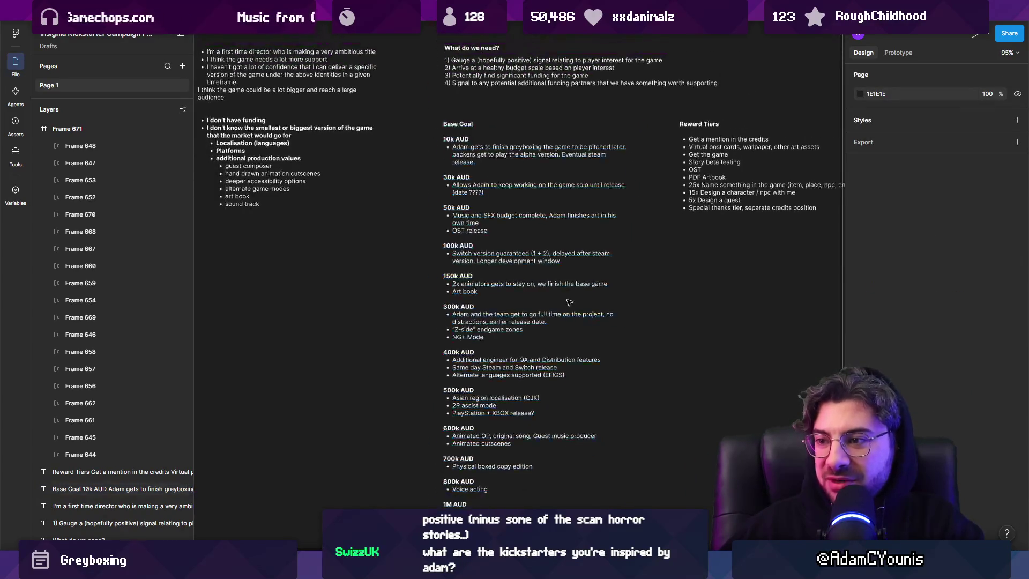
pyautogui.scroll(1, 502, 336)
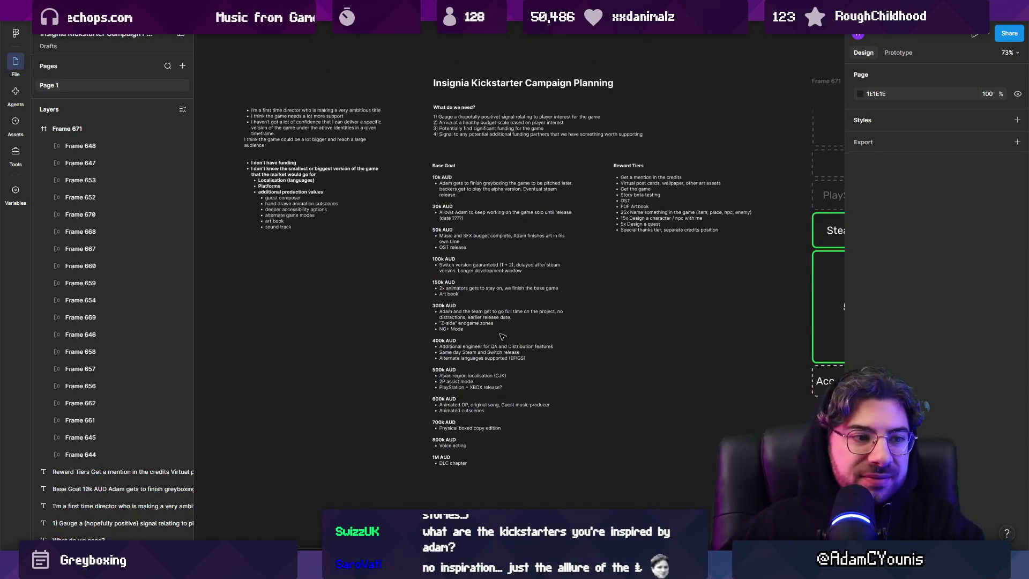
pyautogui.scroll(3, 502, 336)
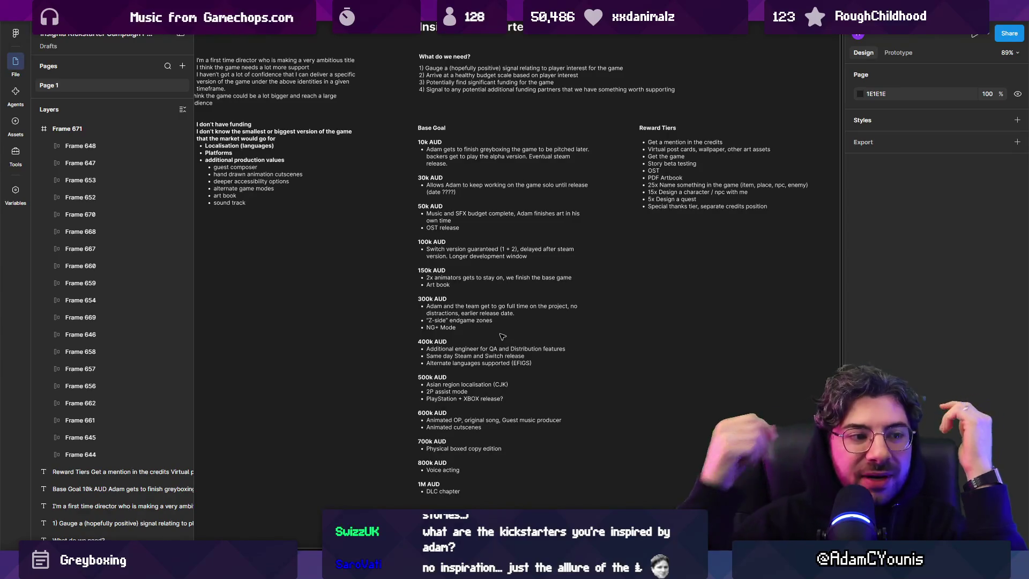
pyautogui.click(489, 303)
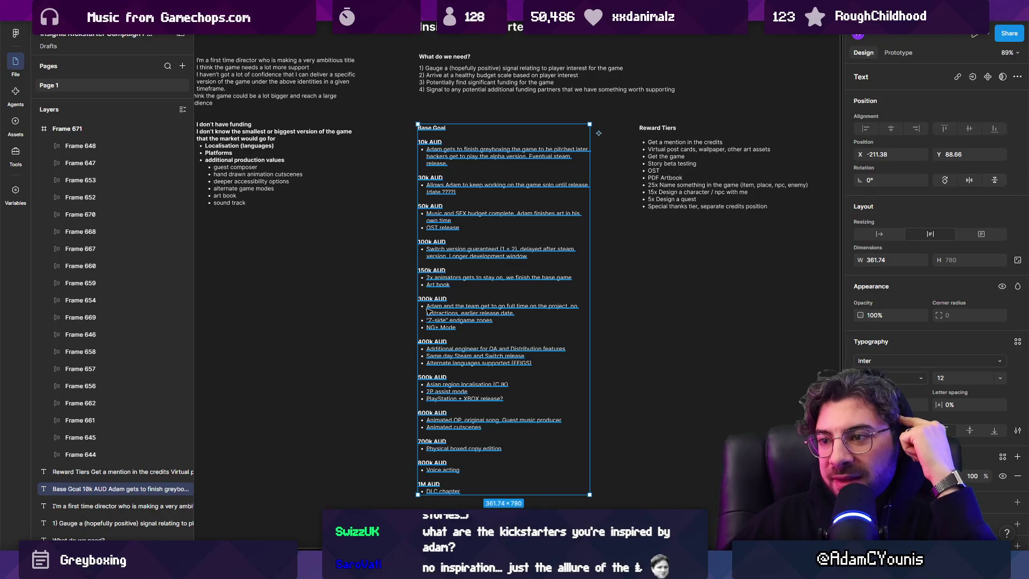
pyautogui.scroll(1, 375, 311)
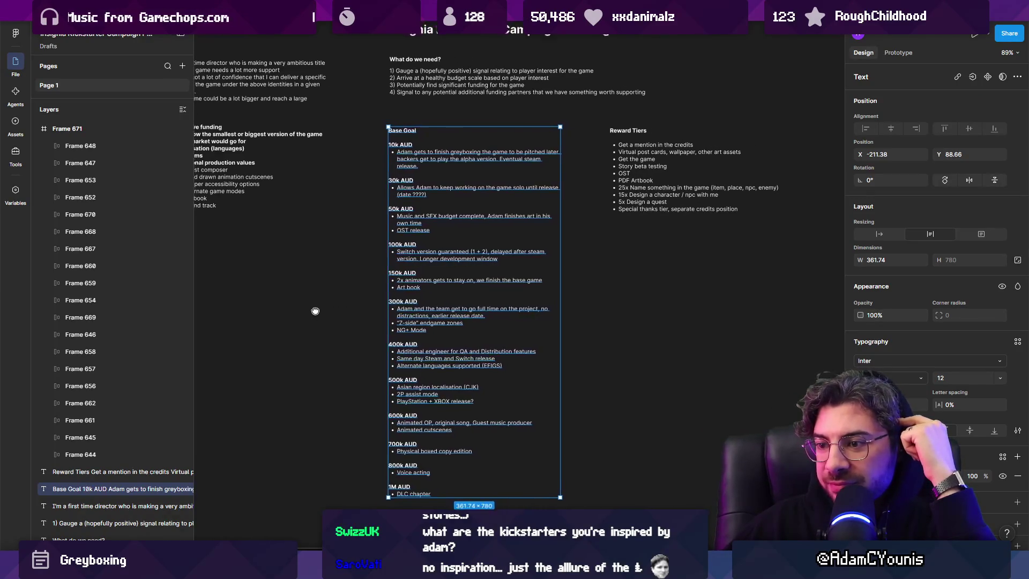
pyautogui.moveTo(357, 324); pyautogui.dragTo(353, 329)
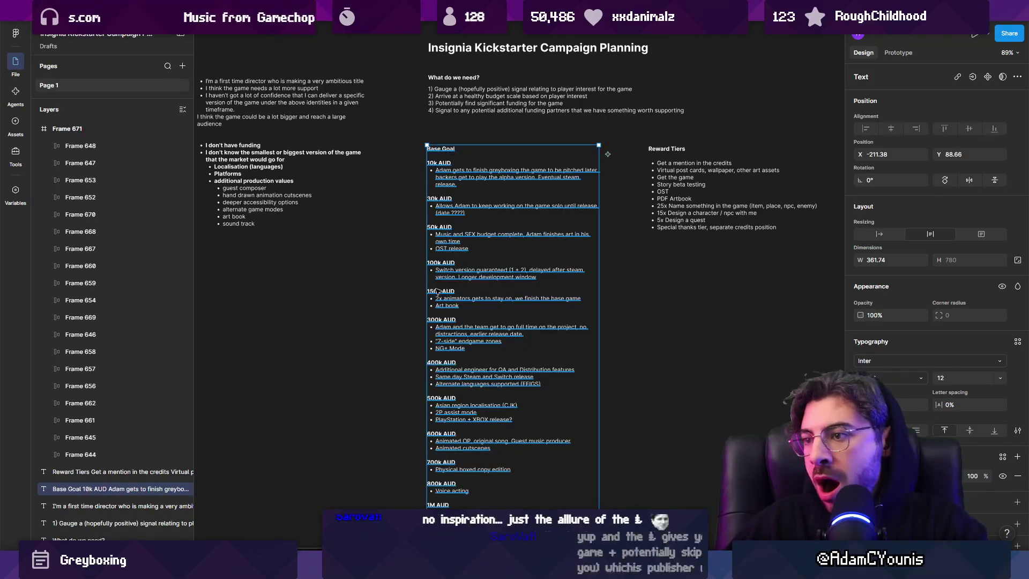
# Step: Change the 100k AUD Switch version line from (1 + 2) to (1 / 2)
pyautogui.scroll(5, 436, 291)
pyautogui.doubleClick(510, 267)
pyautogui.moveTo(509, 267); pyautogui.dragTo(527, 266)
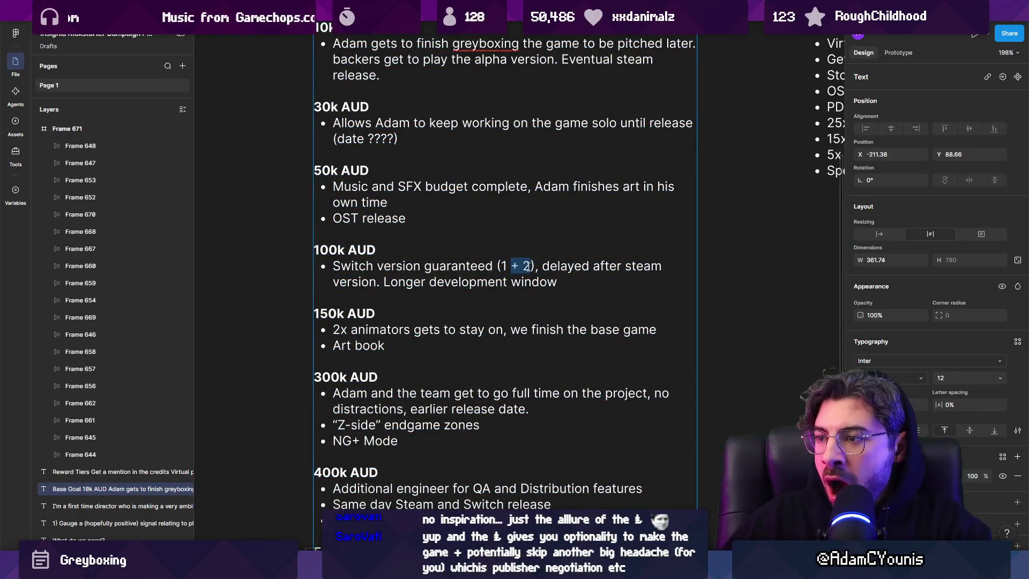
pyautogui.press('BackSpace')
pyautogui.write('/')
pyautogui.press('Escape')
pyautogui.press('Escape')
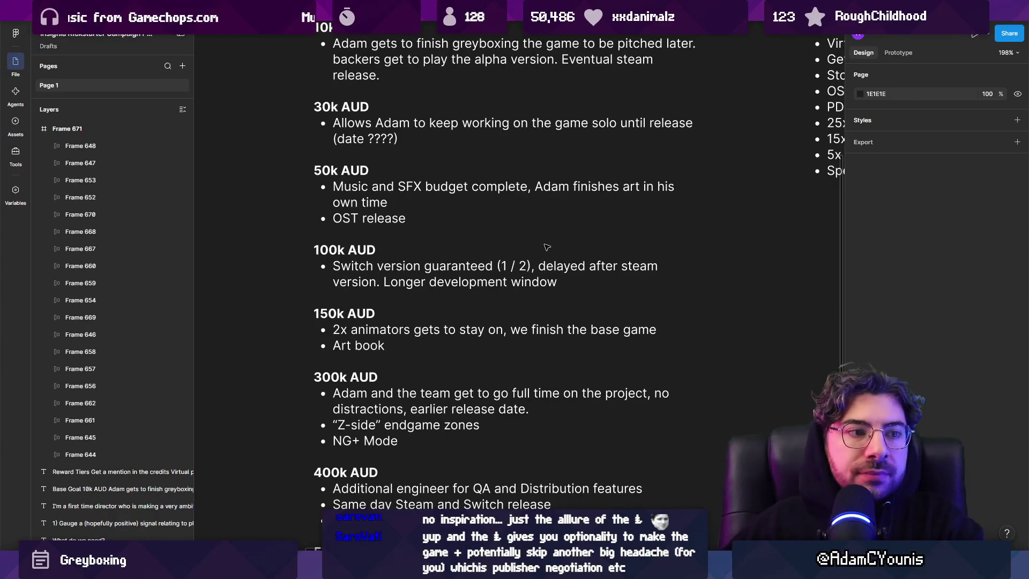
# Step: Delete the OST release and Art book bullets and add '2029 release' under 50k AUD
pyautogui.scroll(-3, 580, 250)
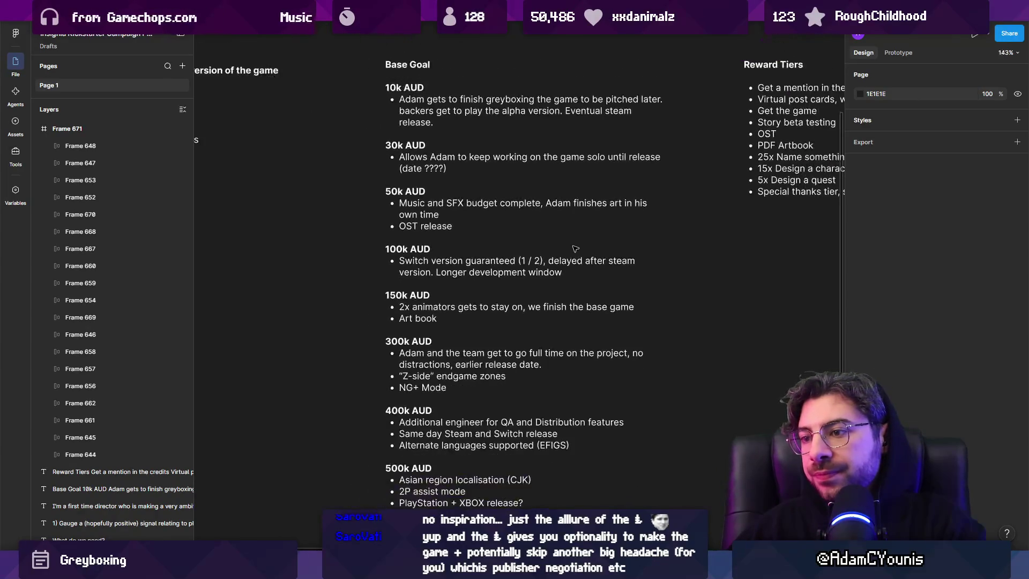
pyautogui.scroll(3, 429, 322)
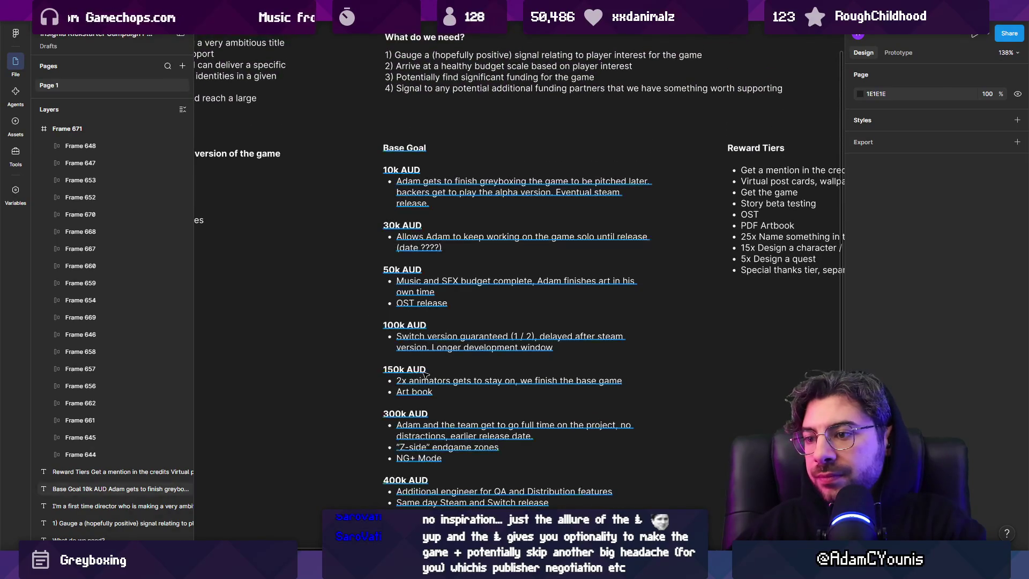
pyautogui.doubleClick(439, 393)
pyautogui.tripleClick(446, 394)
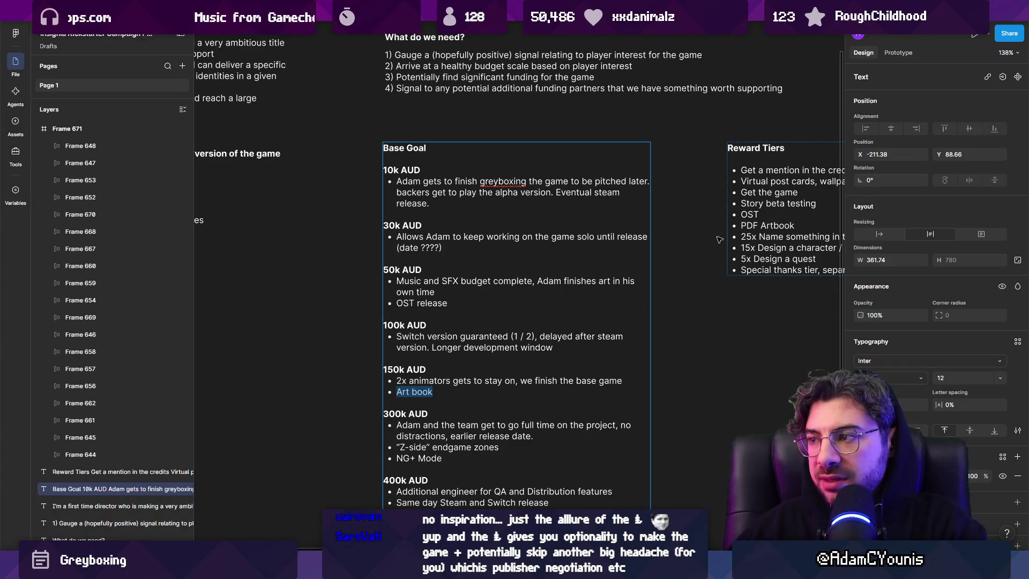
pyautogui.tripleClick(414, 301)
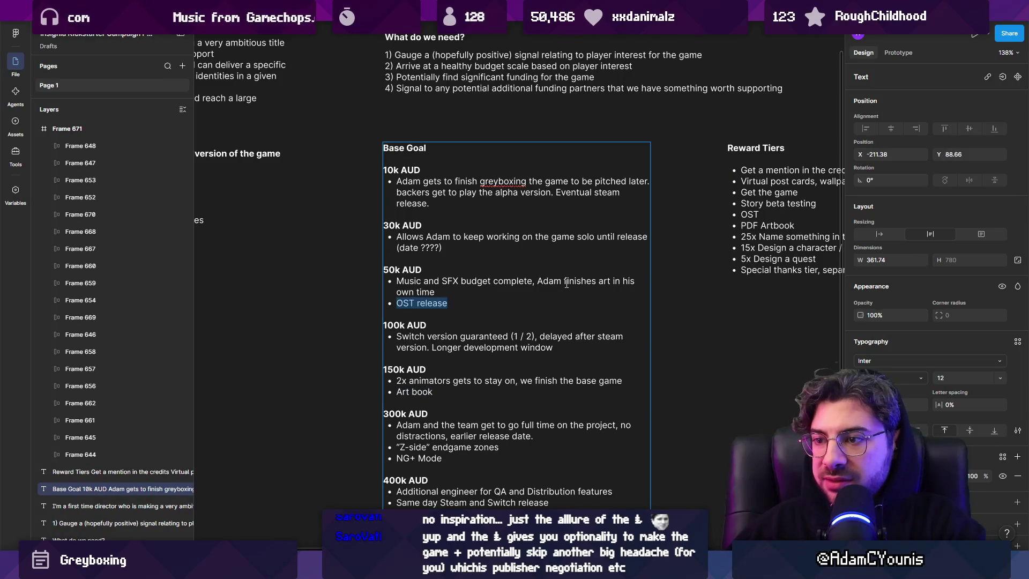
pyautogui.press('BackSpace')
pyautogui.press('BackSpace')
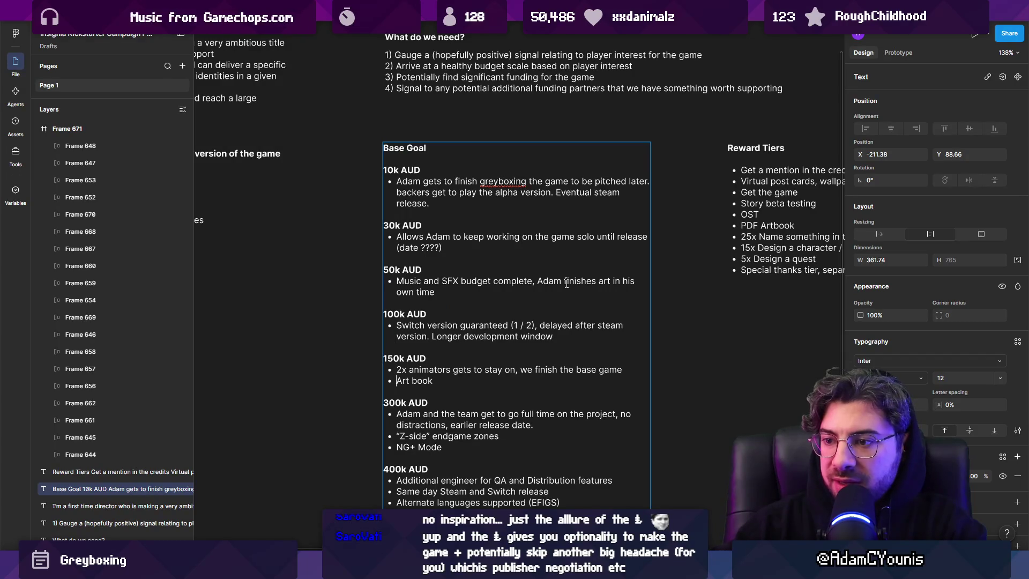
pyautogui.hotkey('shift', 'Down')
pyautogui.press('BackSpace')
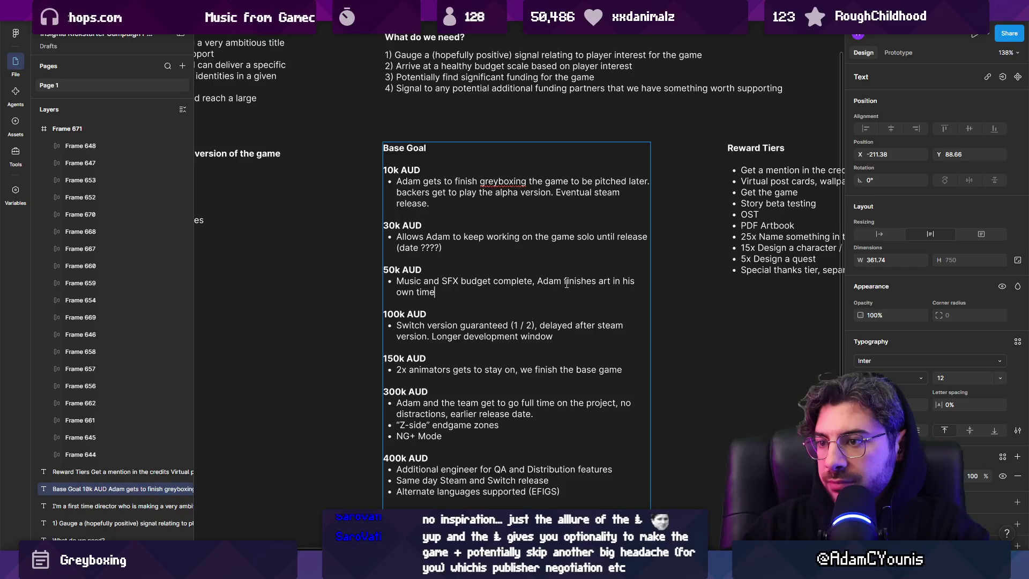
pyautogui.press('Return')
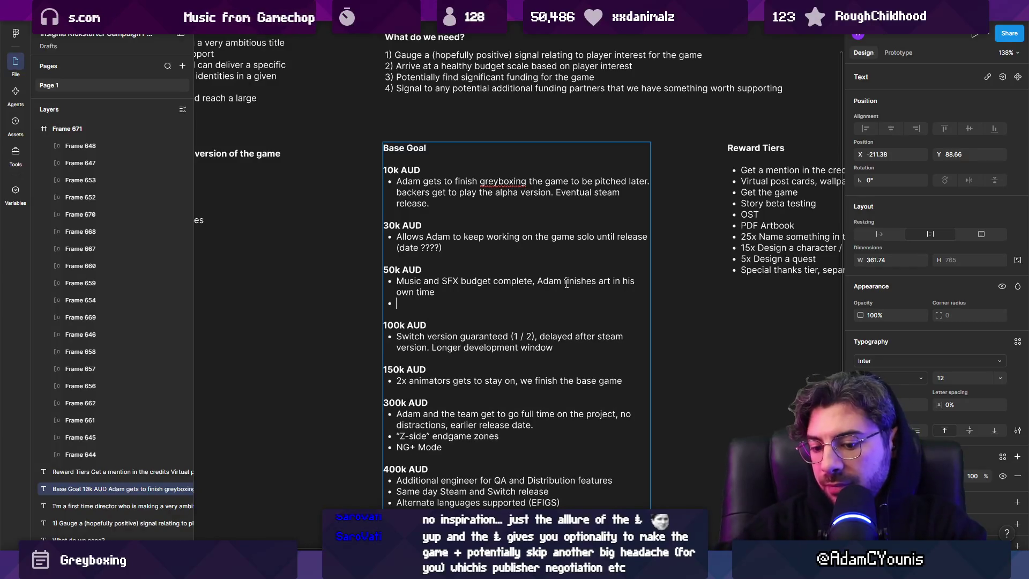
pyautogui.write('2029 release')
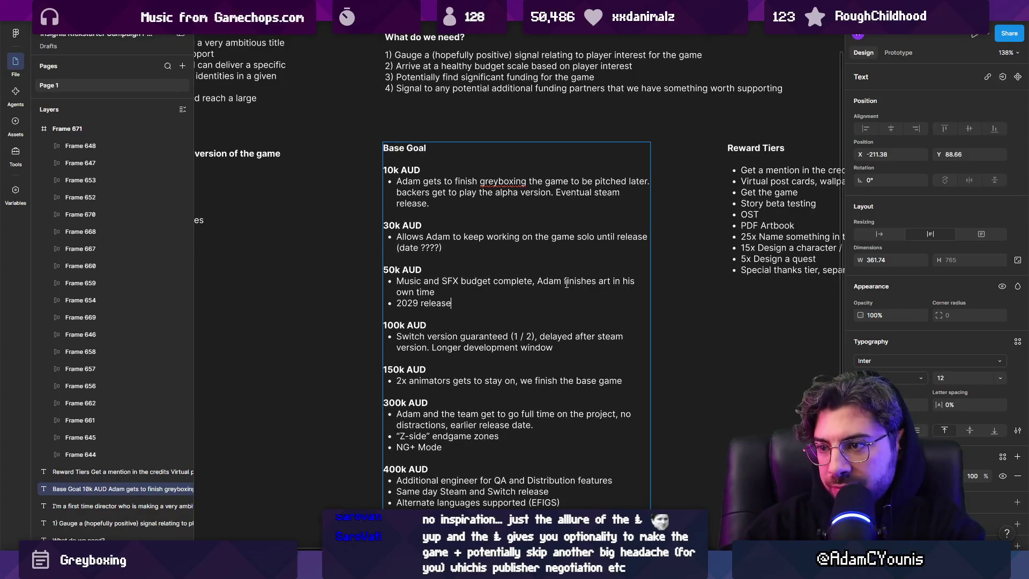